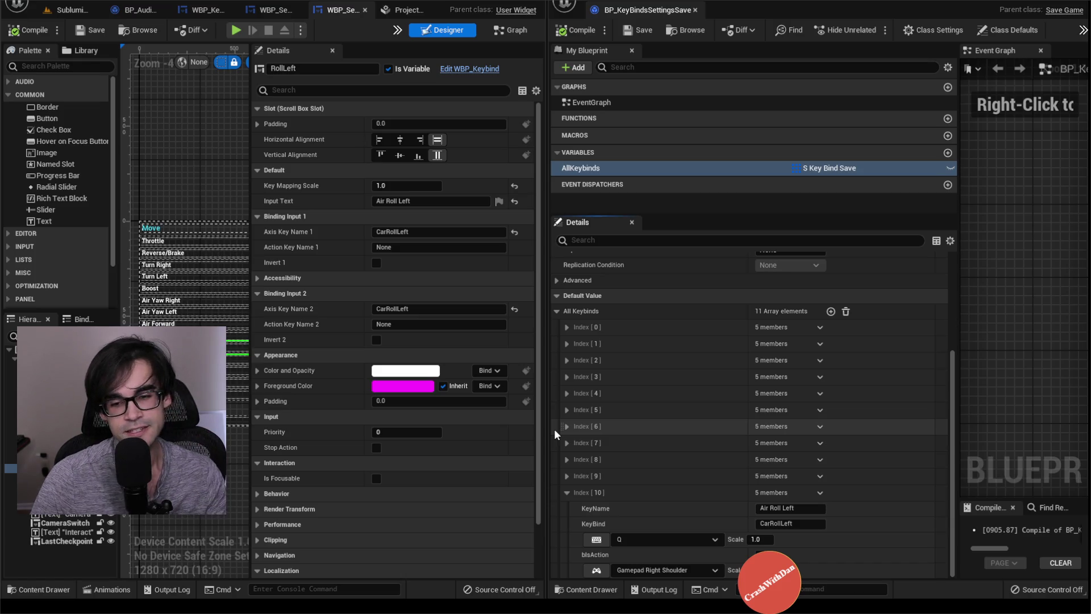
# Collapse the array default entries and rename AllKeybinds to AllKeybinds_OLD
pyautogui.click(567, 492)
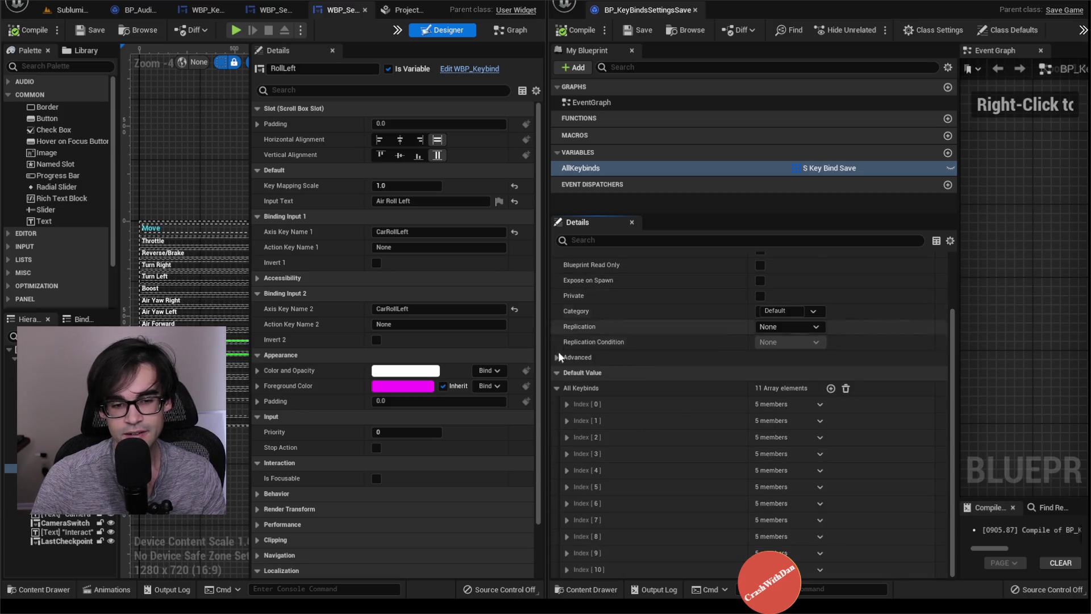
pyautogui.click(555, 385)
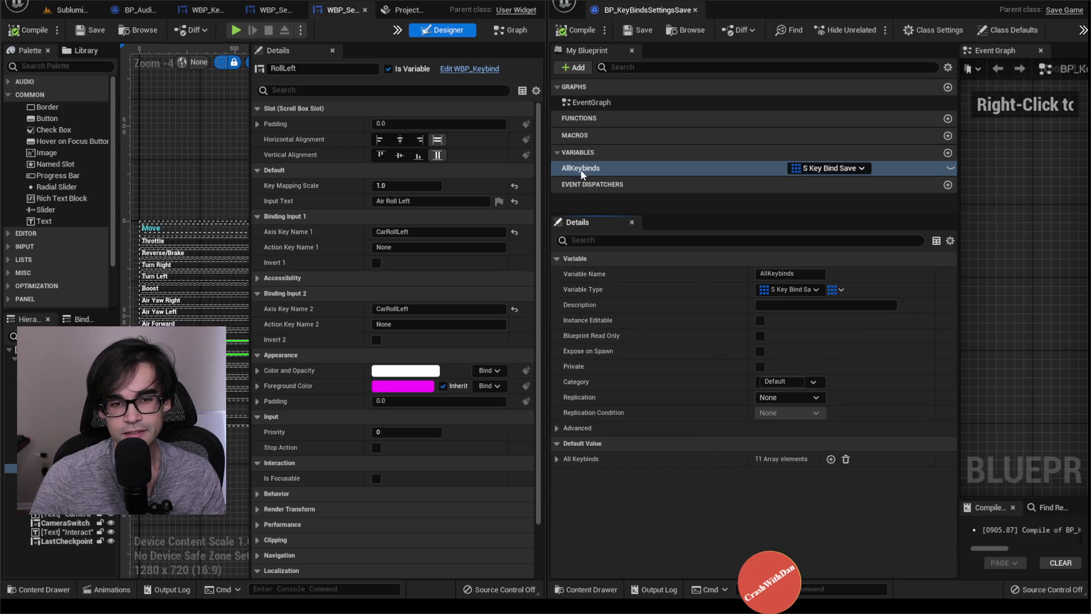
pyautogui.doubleClick(608, 168)
pyautogui.click(608, 168)
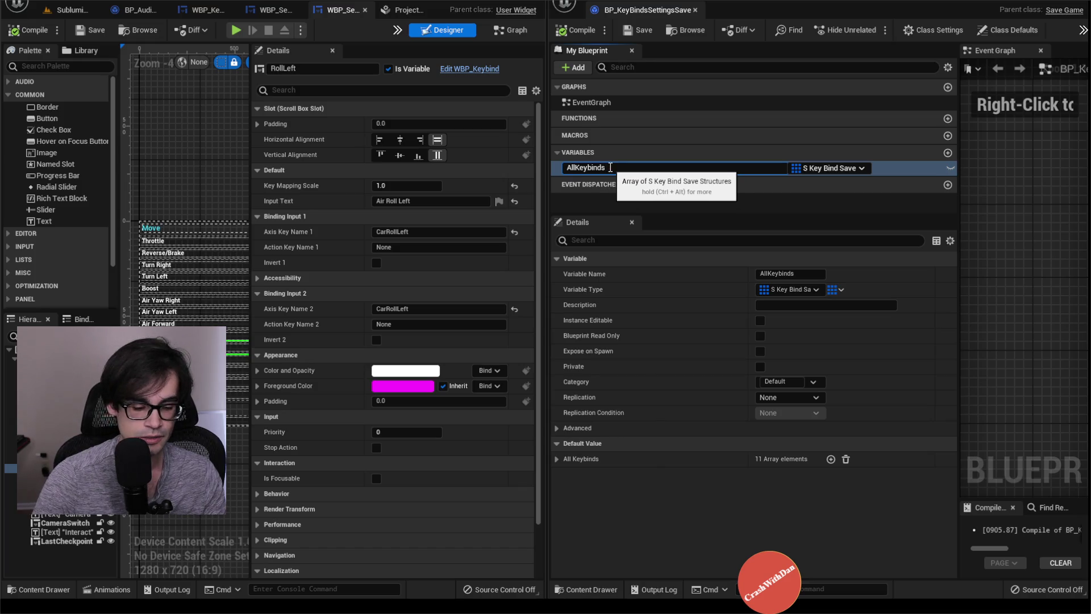
pyautogui.write('_OLD')
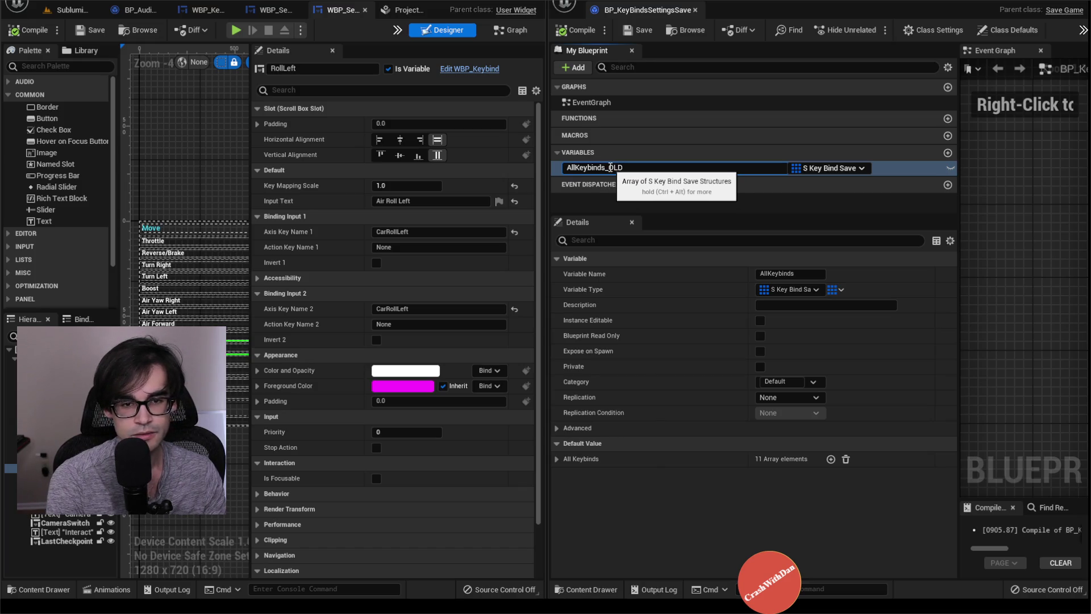
pyautogui.press('Return')
pyautogui.click(645, 202)
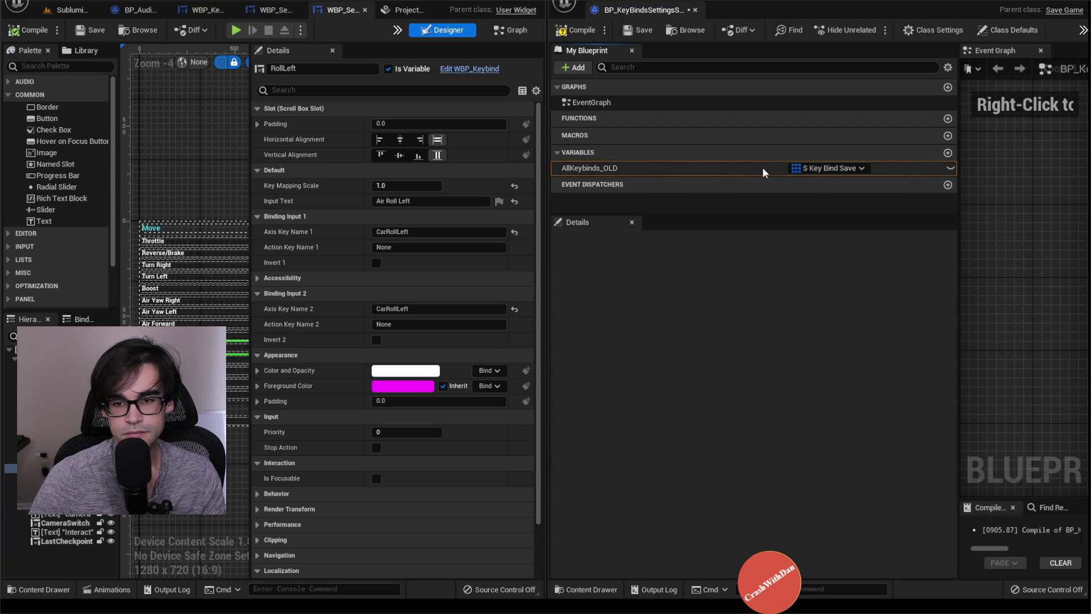
pyautogui.click(741, 168)
# Duplicate AllKeybinds_OLD and name the copy DefaultAllKeybinds
pyautogui.rightClick(735, 171)
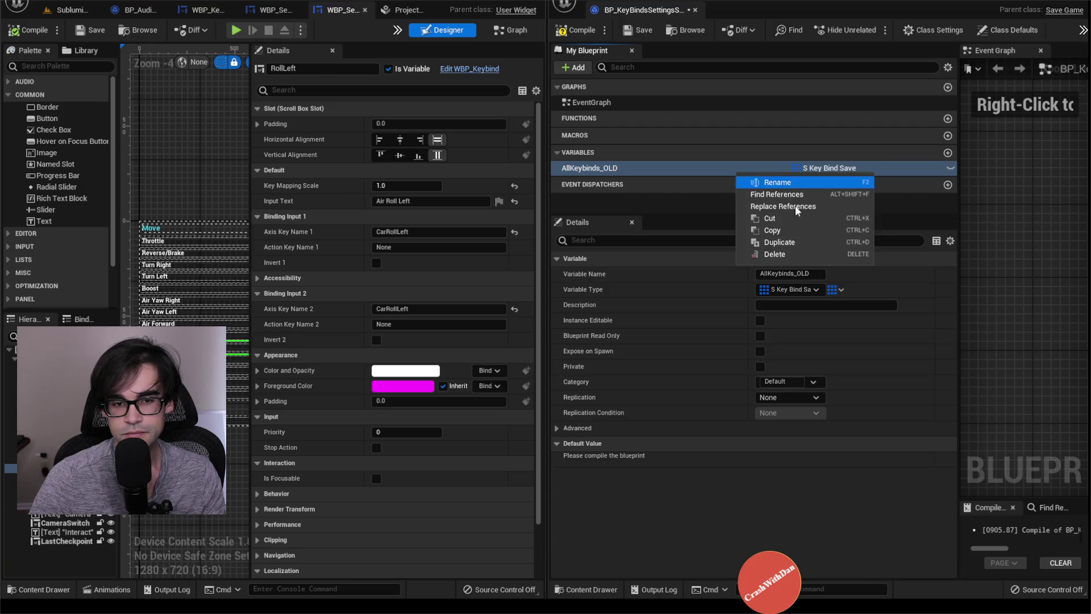
pyautogui.click(796, 243)
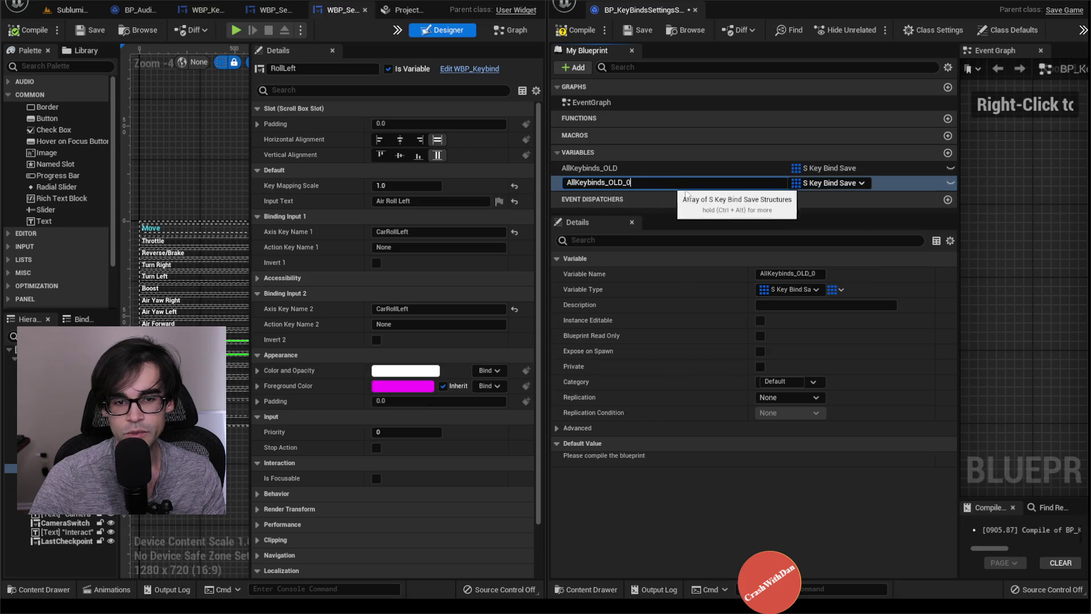
pyautogui.hotkey('shift', 'Right')
pyautogui.hotkey('shift', 'Right')
pyautogui.hotkey('shift', 'Right')
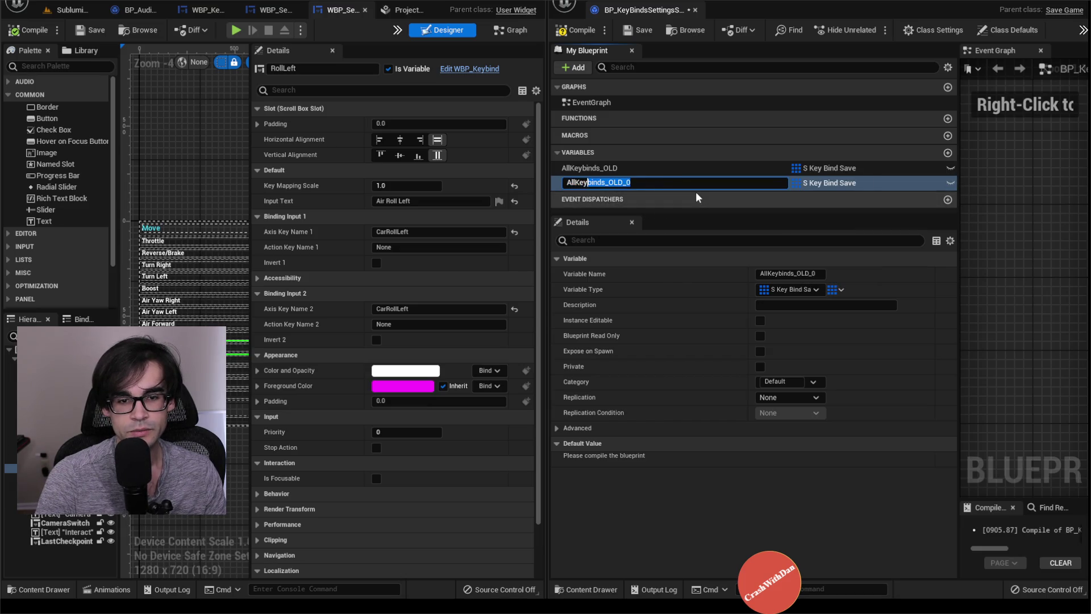
pyautogui.press('BackSpace')
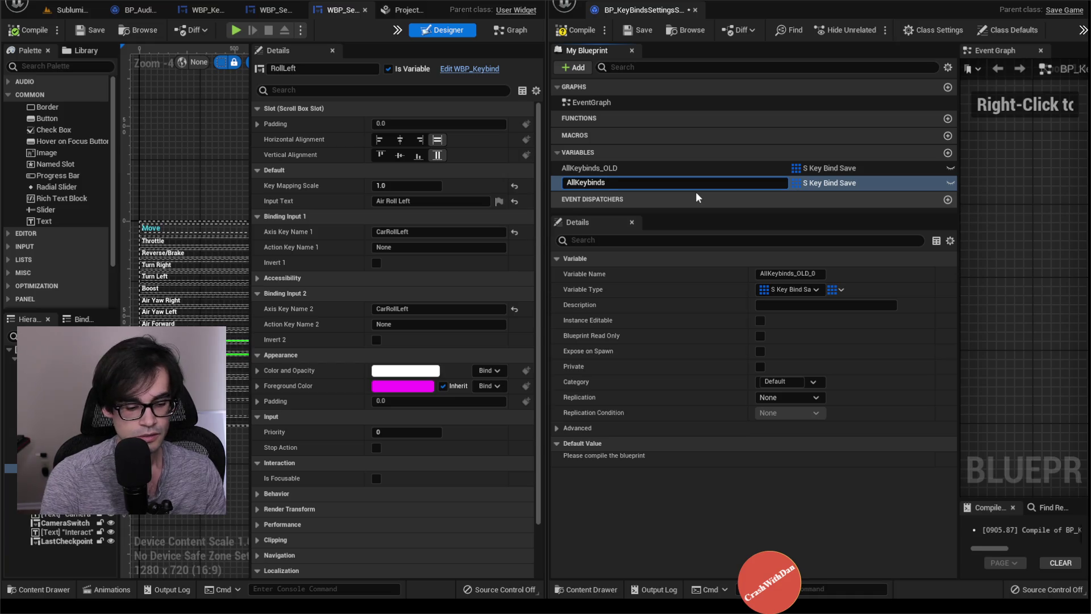
pyautogui.press('Home')
pyautogui.write('Default')
pyautogui.press('Return')
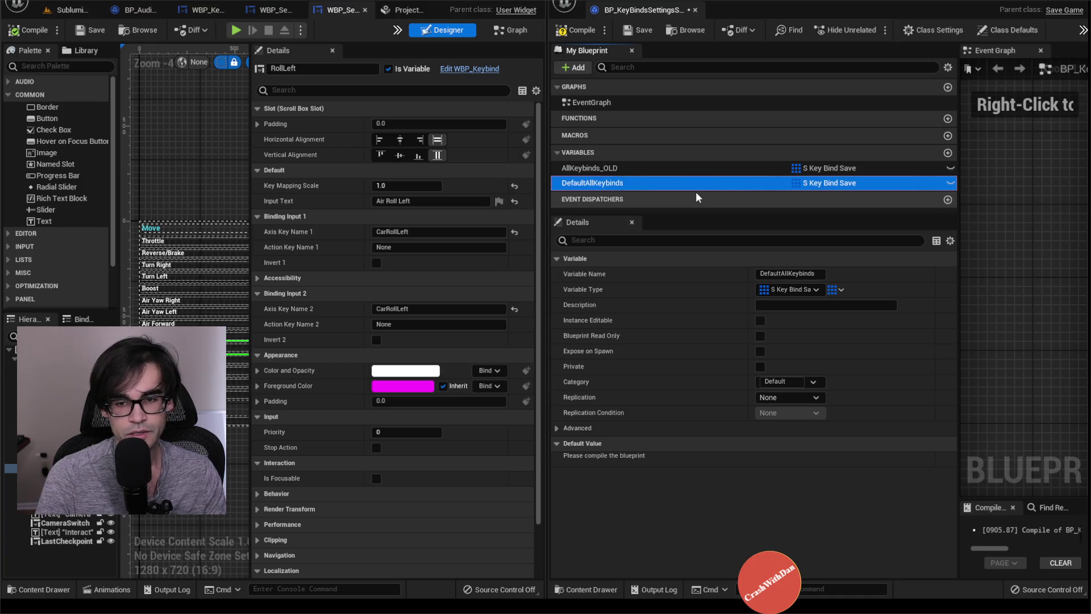
# Duplicate DefaultAllKeybinds and name the copy SavedAllKeybinds
pyautogui.rightClick(686, 185)
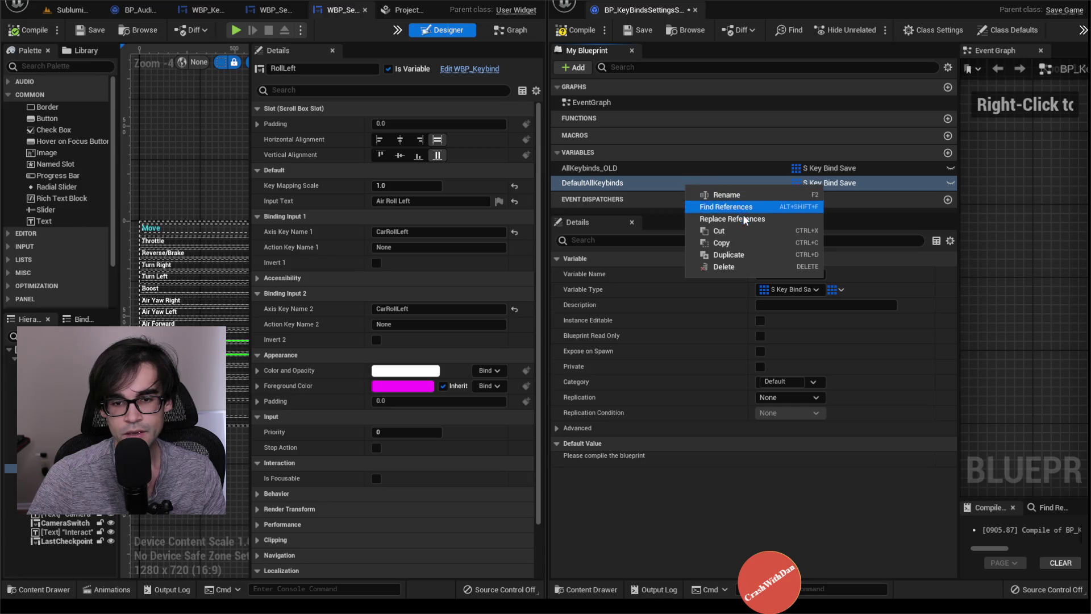
pyautogui.click(738, 254)
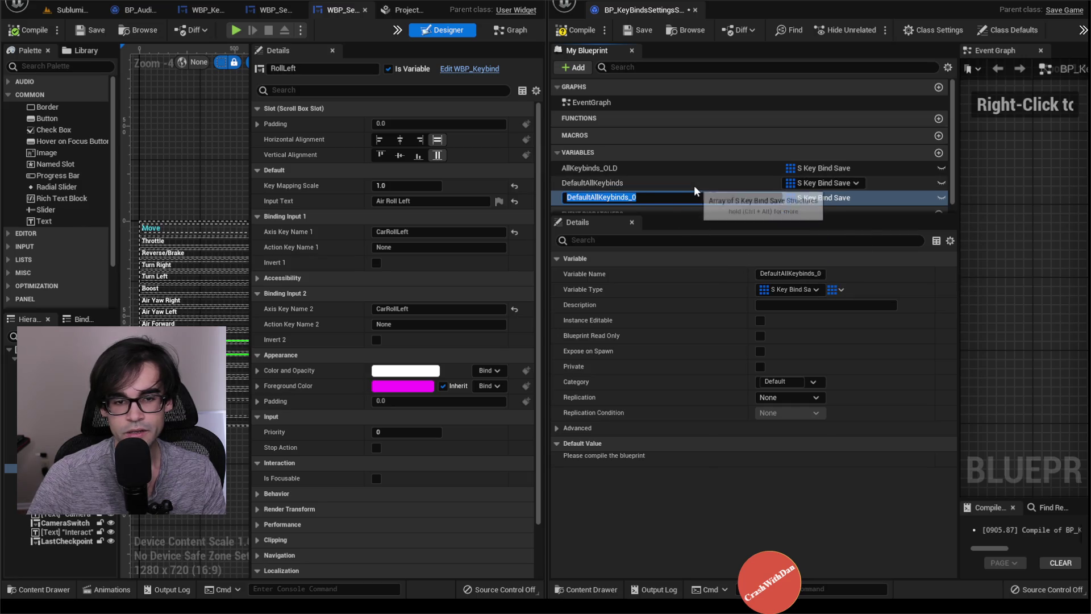
pyautogui.hotkey('shift', 'Home')
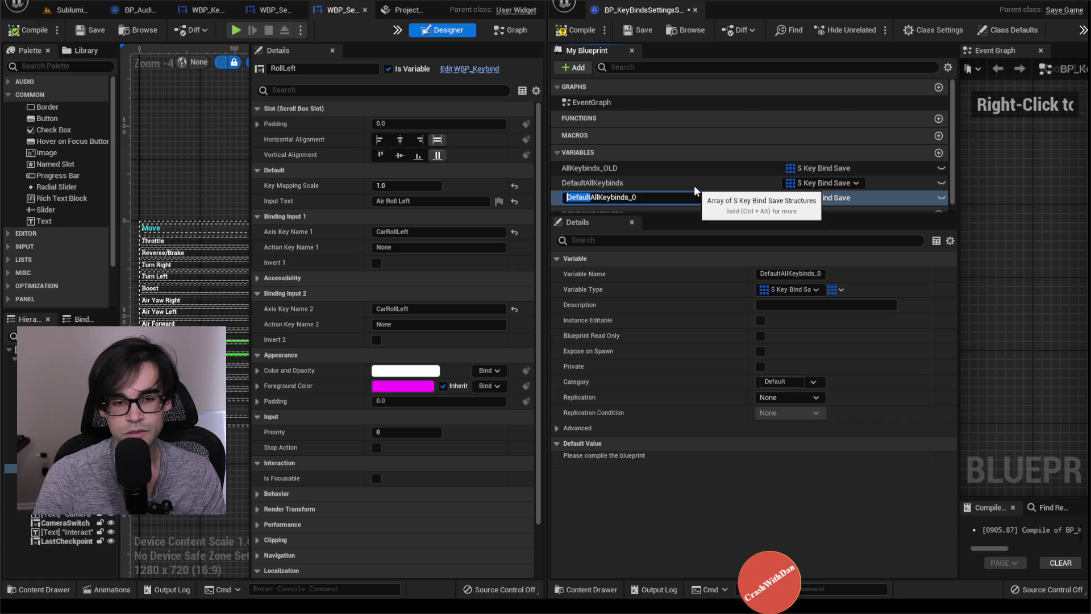
pyautogui.press('BackSpace')
pyautogui.write('Current')
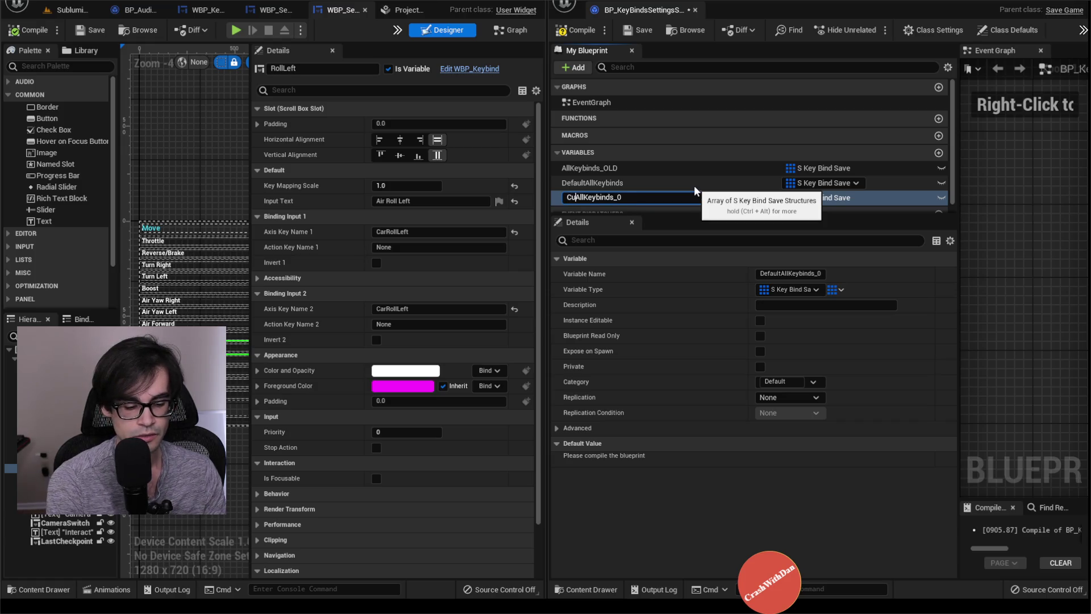
pyautogui.press('End')
pyautogui.press('BackSpace')
pyautogui.press('BackSpace')
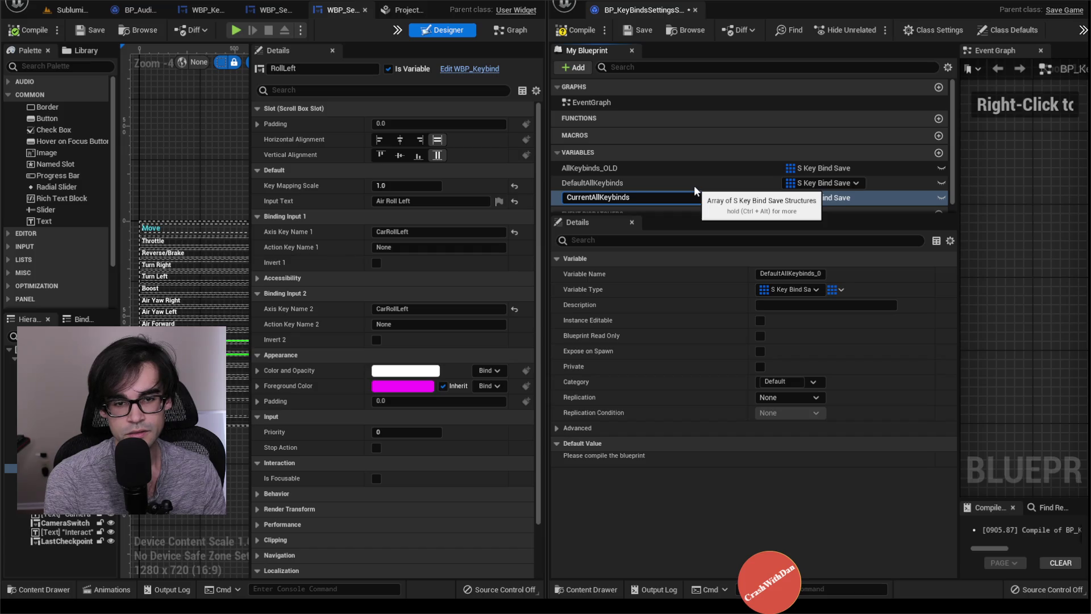
pyautogui.press('Right')
pyautogui.press('Right')
pyautogui.press('Right')
pyautogui.hotkey('shift', 'Home')
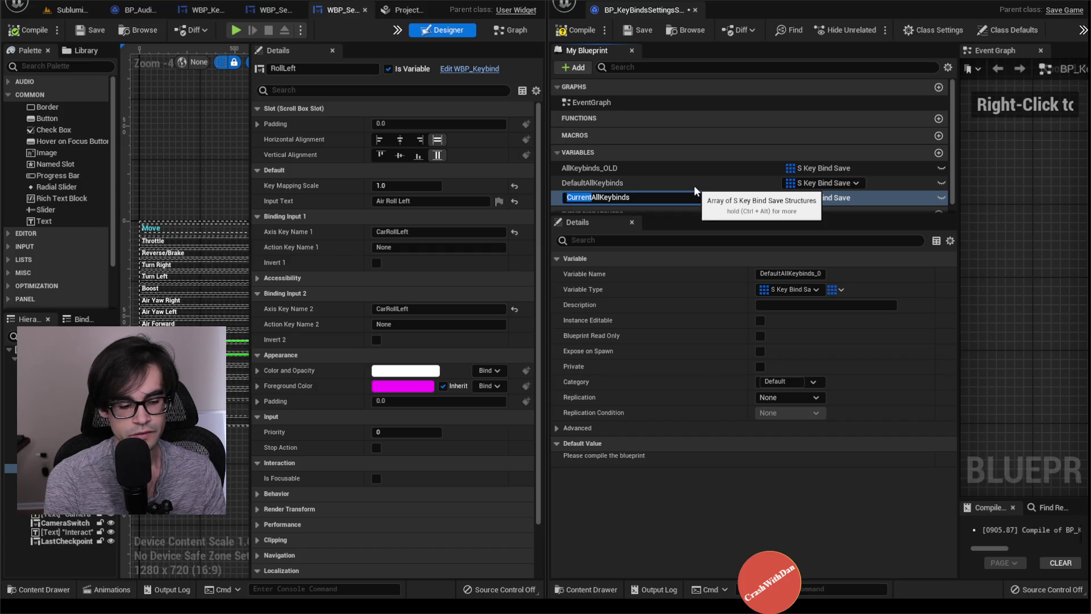
pyautogui.write('Saved')
pyautogui.press('Return')
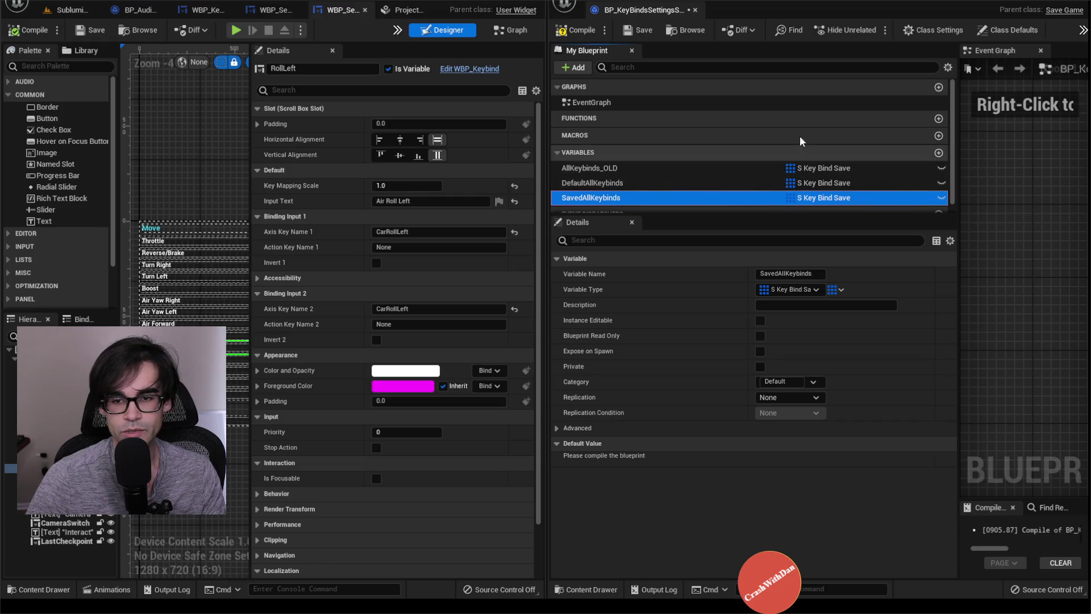
pyautogui.click(725, 183)
# Compile, empty the DefaultAllKeybinds and SavedAllKeybinds default arrays, and dock the blueprint beside the code editor
pyautogui.click(572, 31)
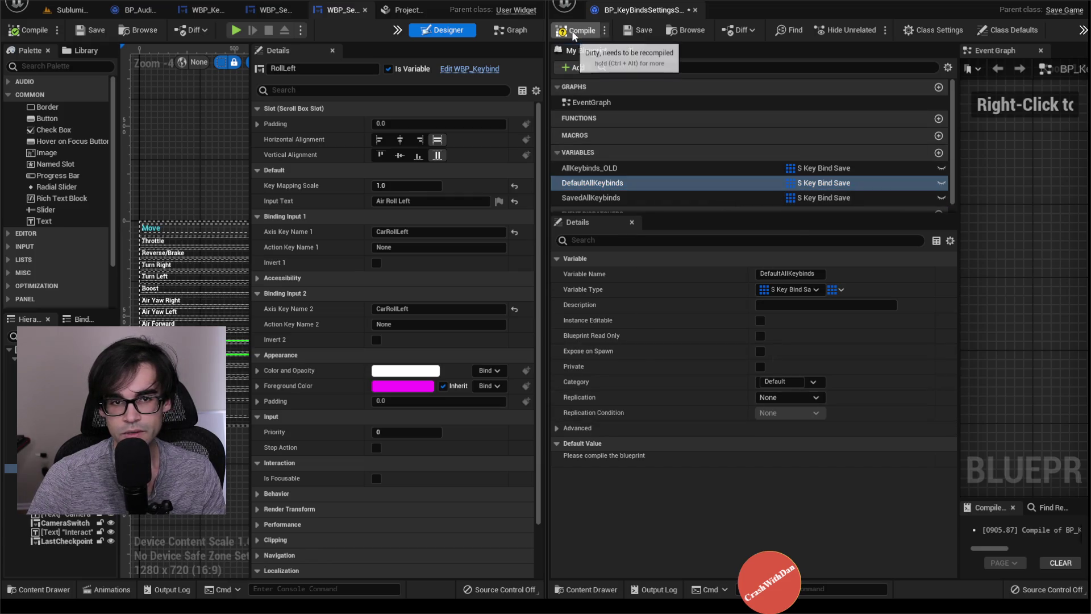
pyautogui.click(846, 459)
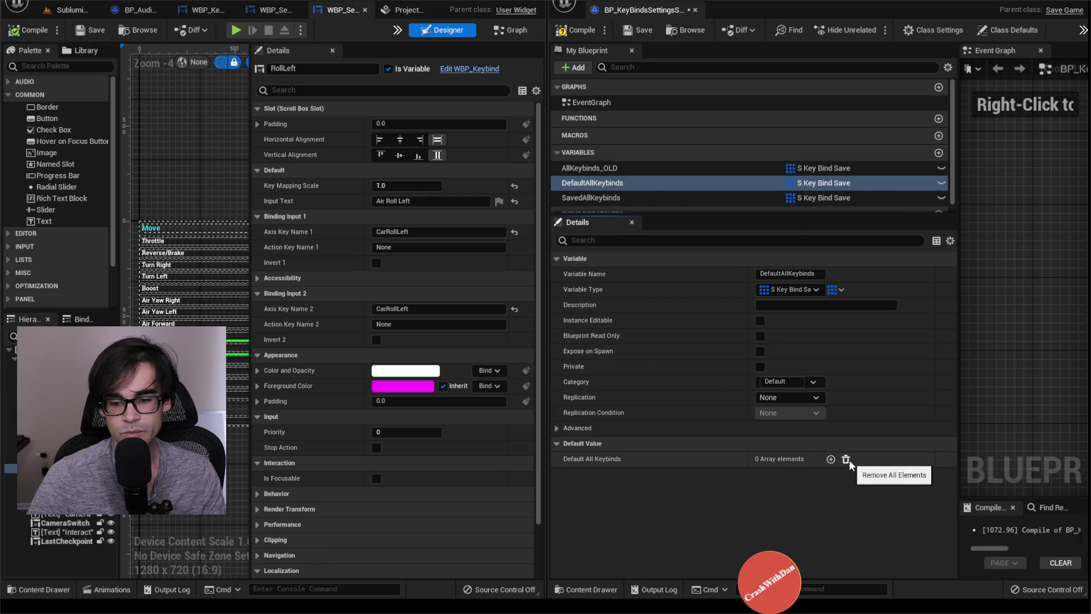
pyautogui.click(677, 197)
pyautogui.click(846, 459)
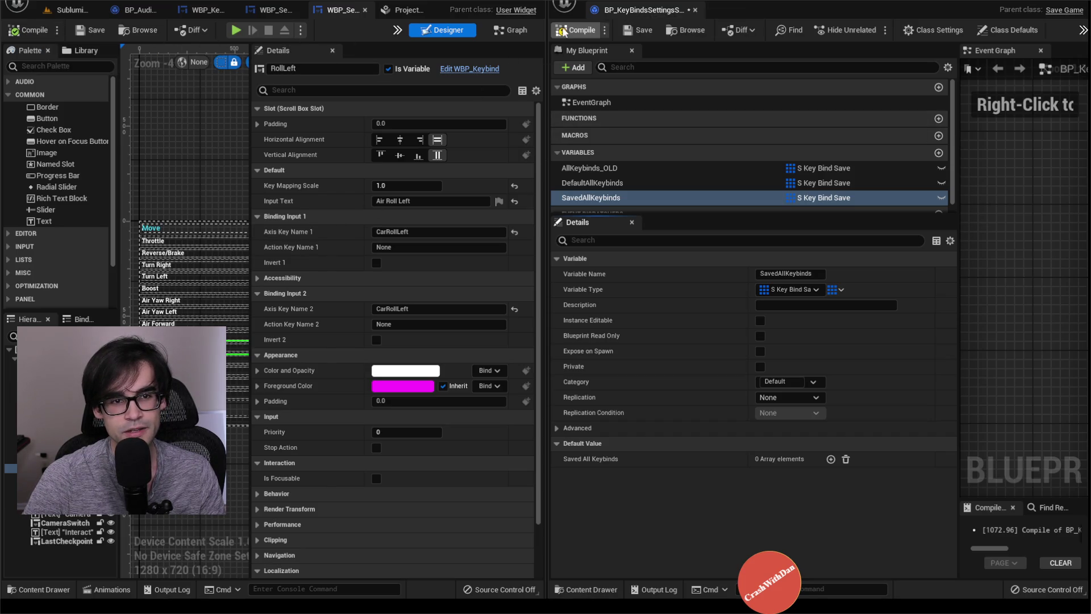
pyautogui.moveTo(648, 10); pyautogui.dragTo(505, 11)
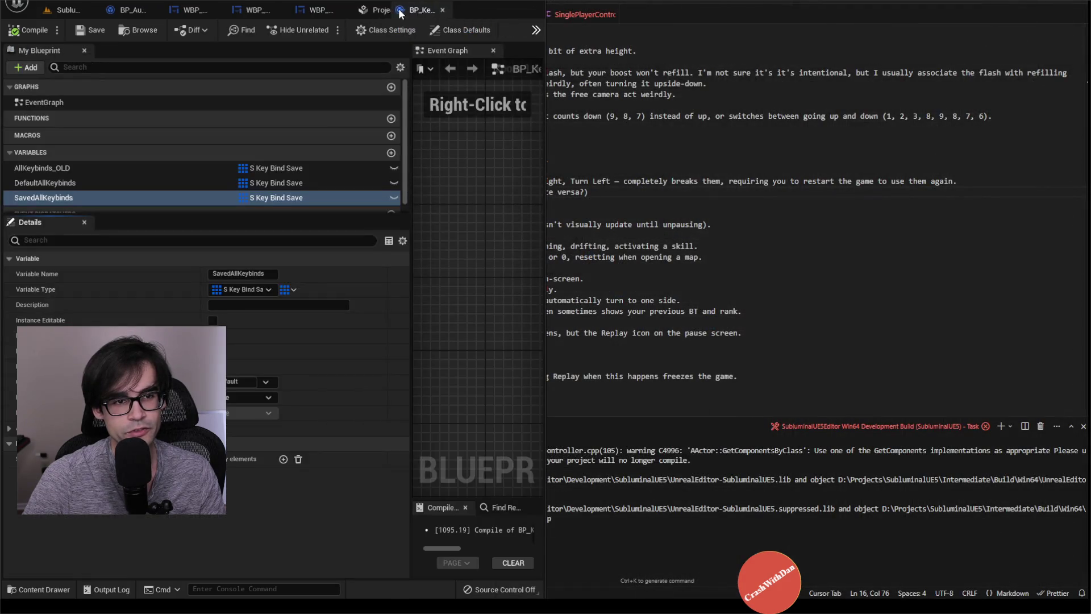
# Maximize the blueprint editor and drag the My Blueprint splitter to widen the Event Graph
pyautogui.doubleClick(505, 12)
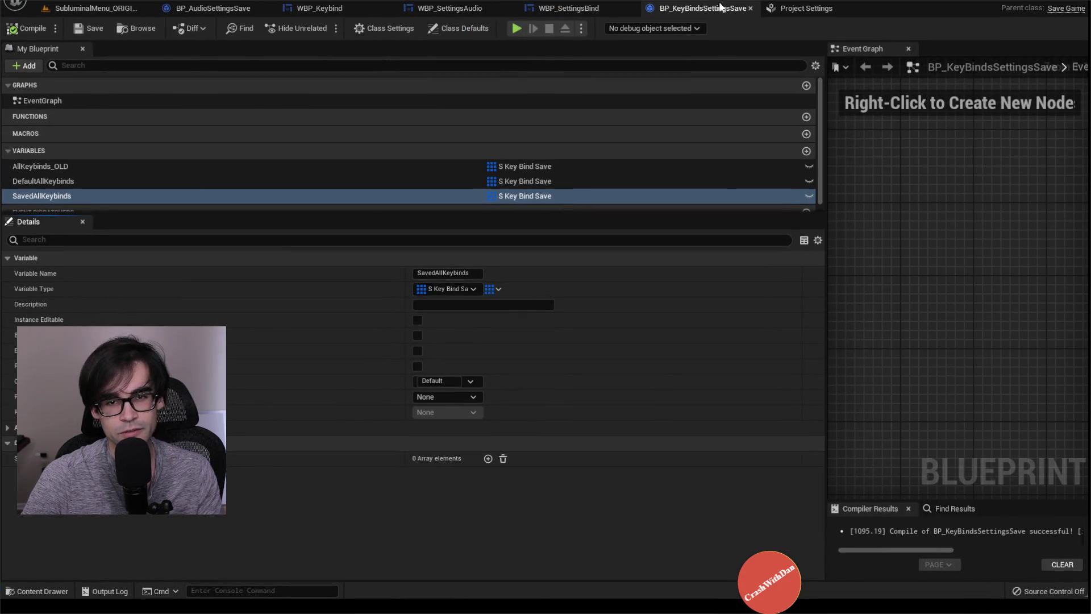
pyautogui.moveTo(825, 139); pyautogui.dragTo(273, 142)
pyautogui.scroll(-3, 302, 207)
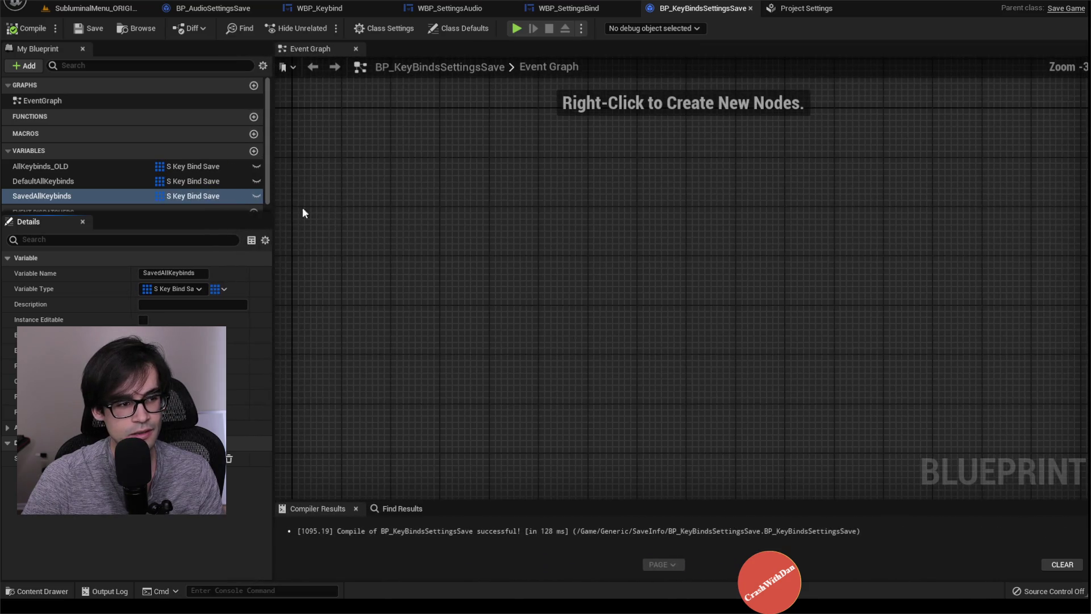
# Compare the DefaultAllKeybinds, SavedAllKeybinds and AllKeybinds_OLD variables, then switch to WBP_SettingsBind
pyautogui.click(78, 181)
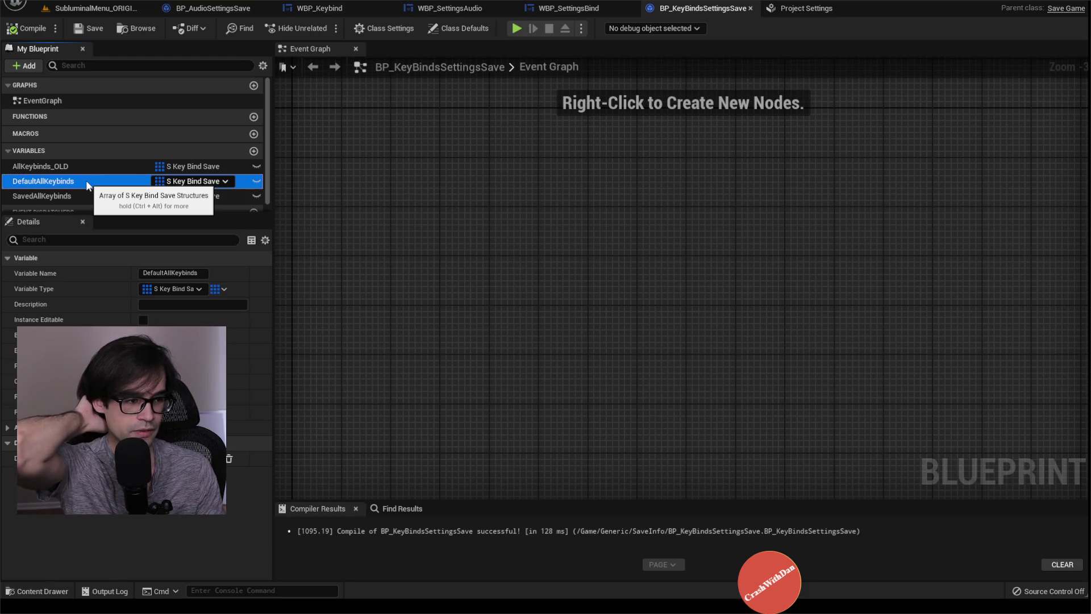
pyautogui.click(83, 194)
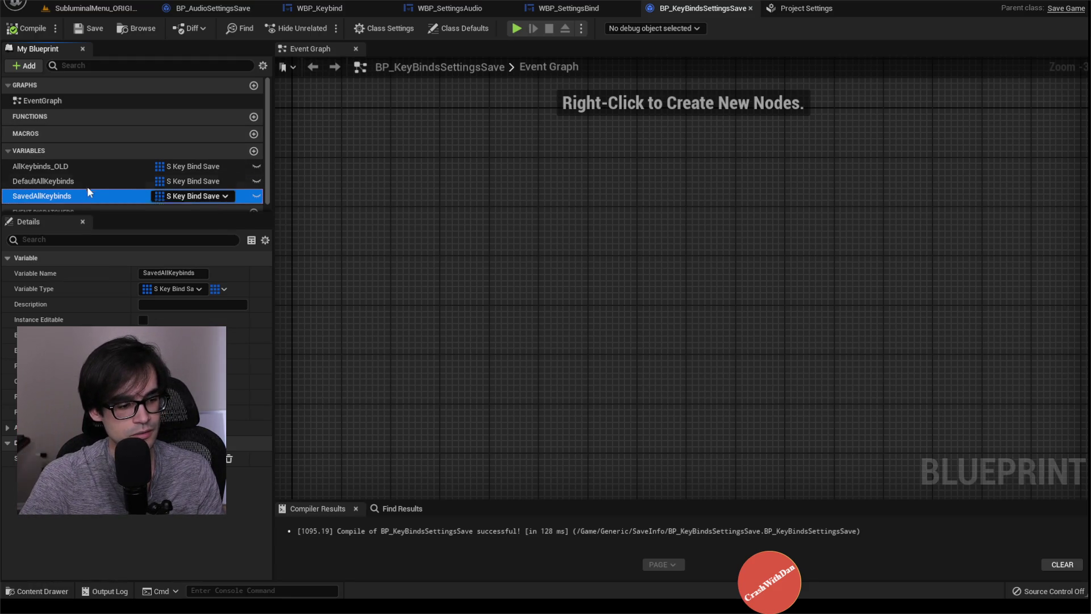
pyautogui.click(89, 181)
pyautogui.click(82, 195)
pyautogui.click(86, 181)
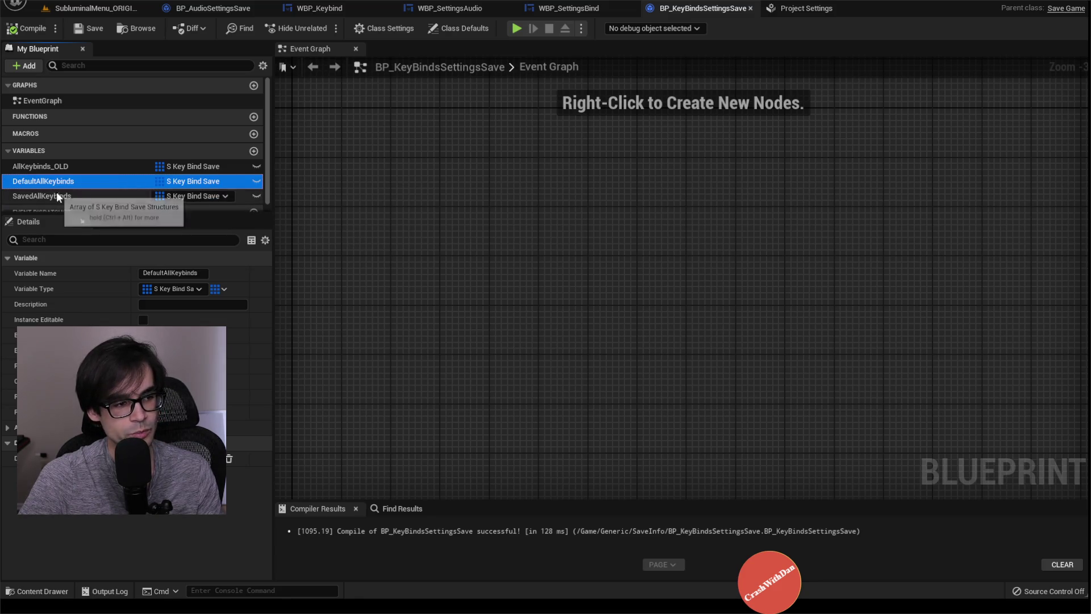
pyautogui.click(56, 194)
pyautogui.click(100, 166)
pyautogui.click(88, 194)
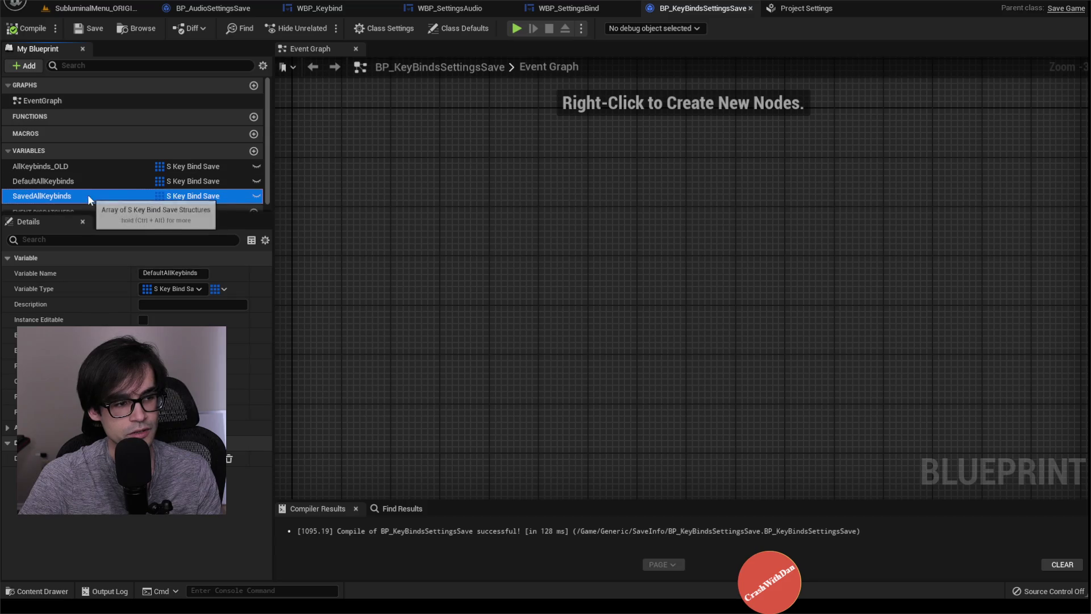
pyautogui.click(562, 7)
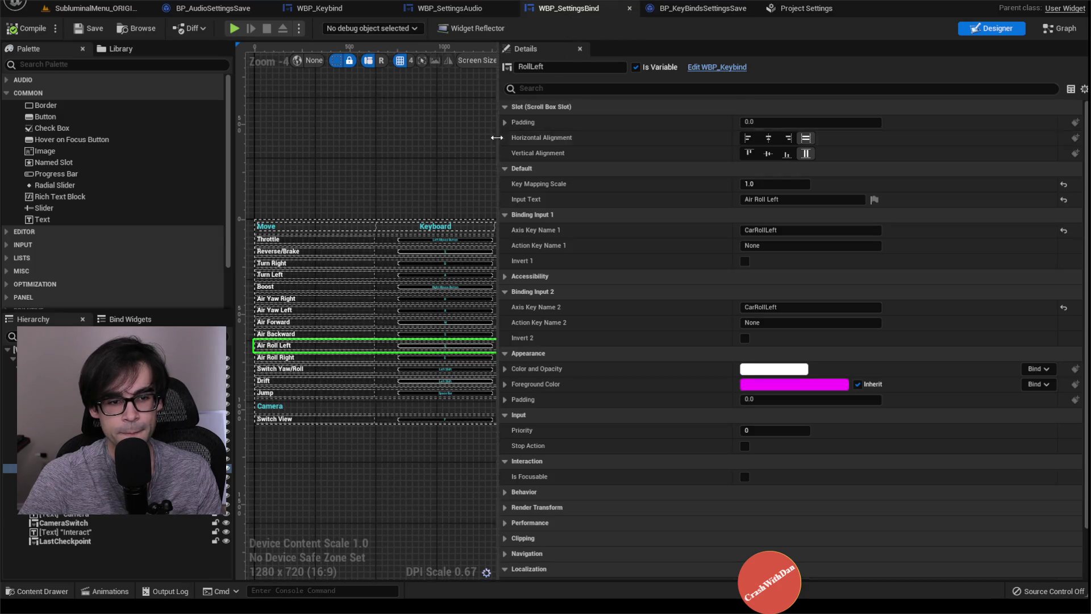
# Widen the designer canvas to show the Controller column and scroll through the keybind list
pyautogui.moveTo(501, 144); pyautogui.dragTo(688, 166)
pyautogui.scroll(-3, 673, 170)
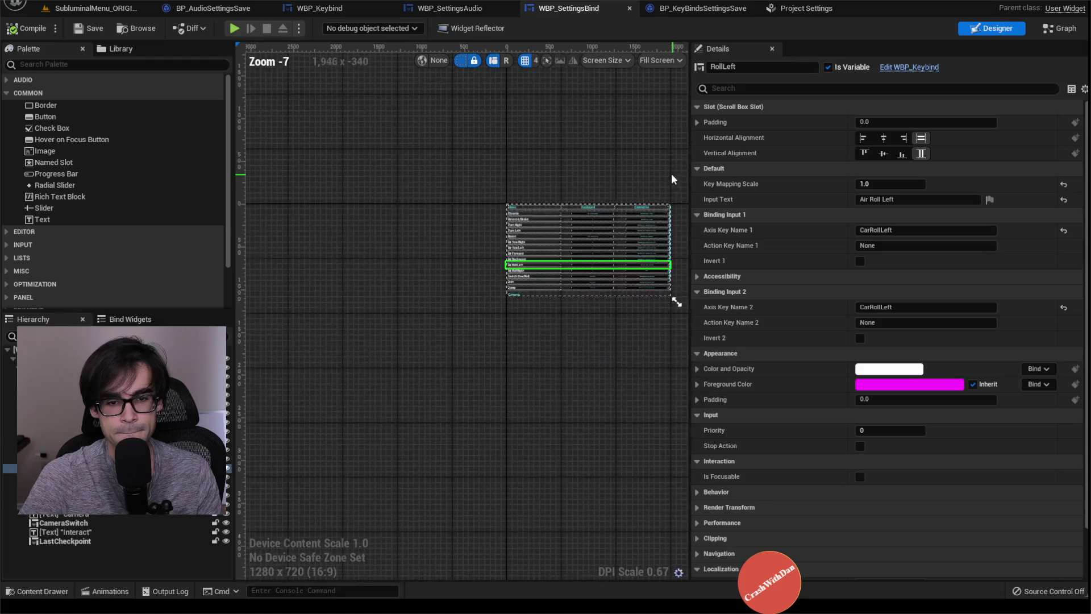
pyautogui.scroll(4, 616, 219)
pyautogui.scroll(-2, 552, 173)
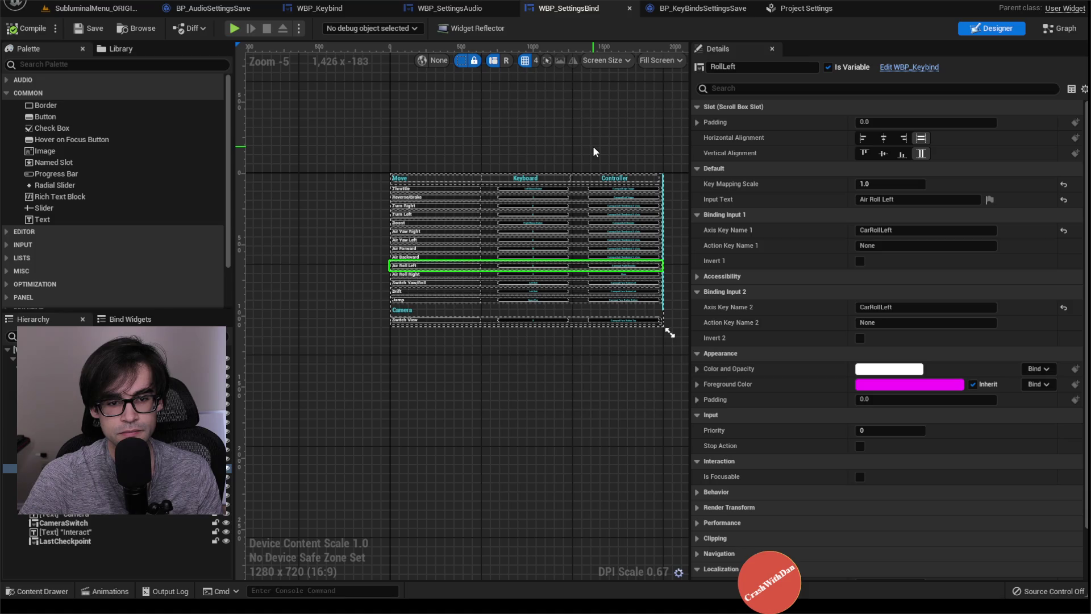
pyautogui.scroll(2, 571, 182)
pyautogui.scroll(-1, 556, 176)
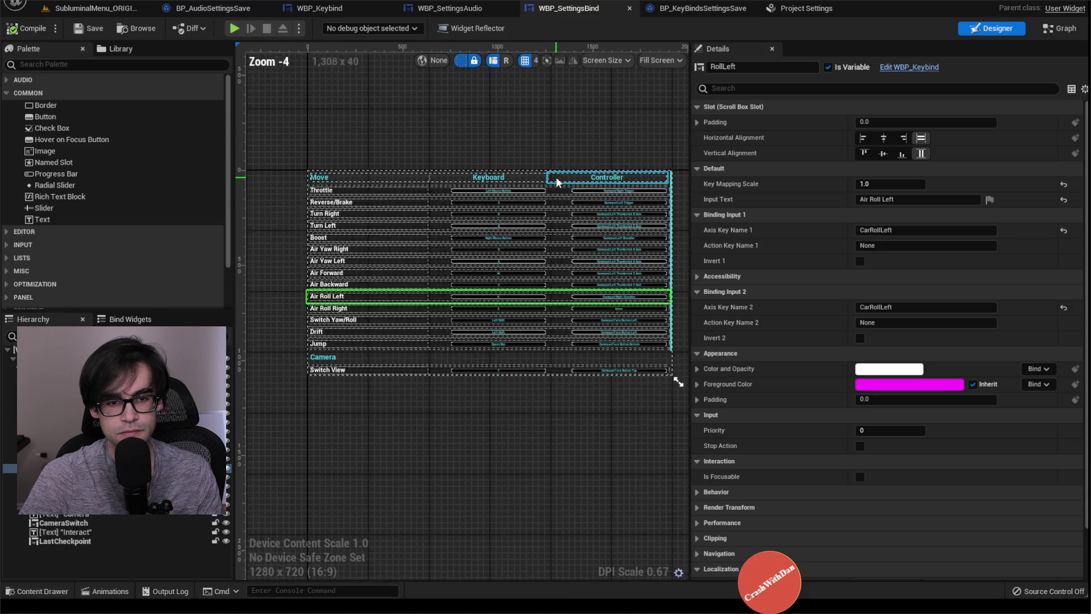
# Glance at WBP_SettingsAudio, return to WBP_SettingsBind and switch to its Graph view
pyautogui.click(452, 8)
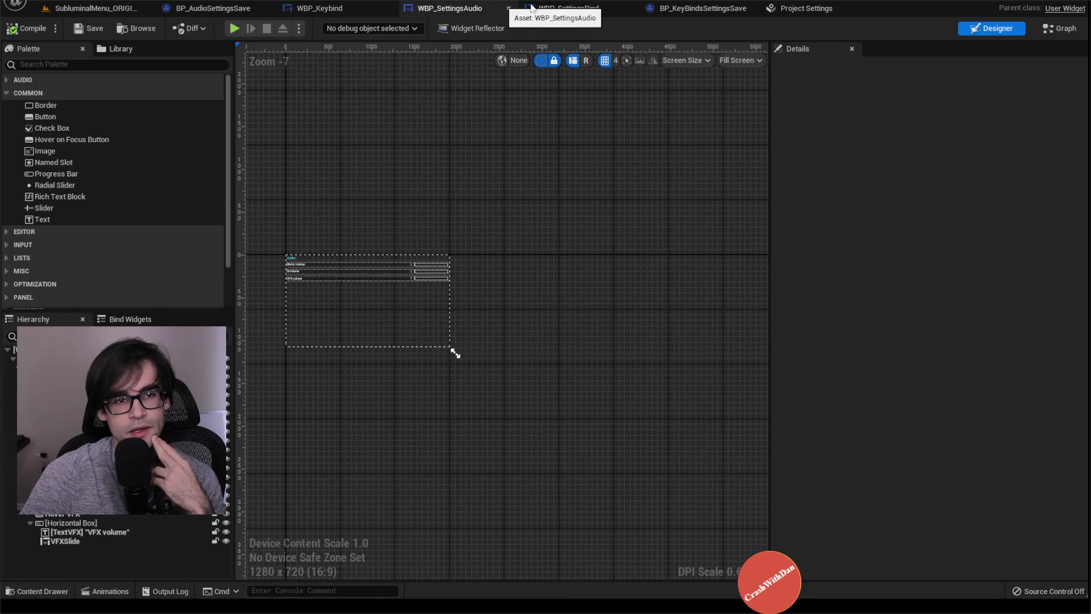
pyautogui.click(568, 8)
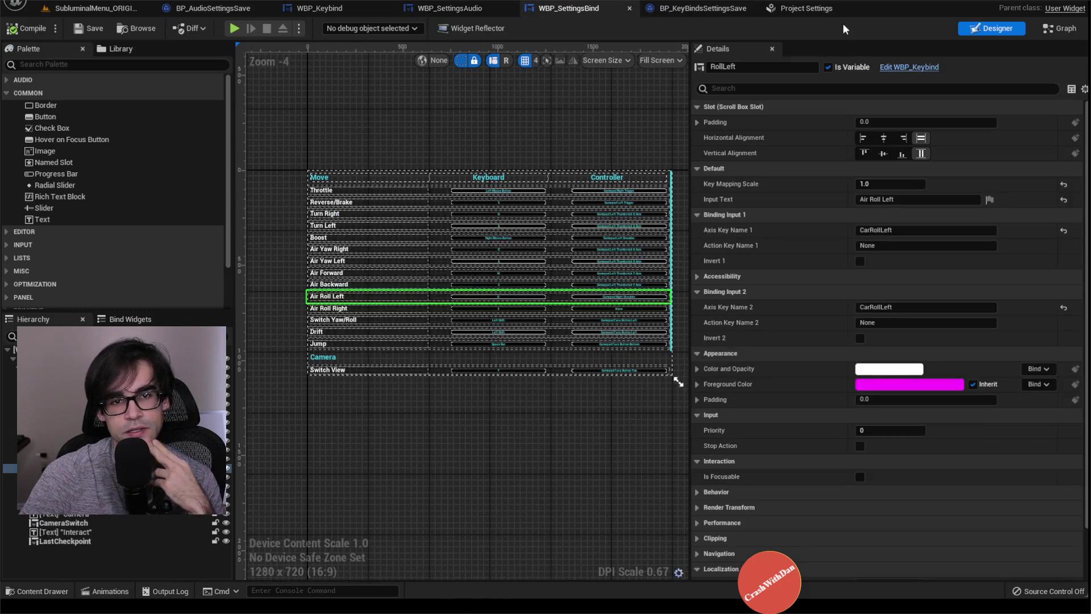
pyautogui.click(1060, 28)
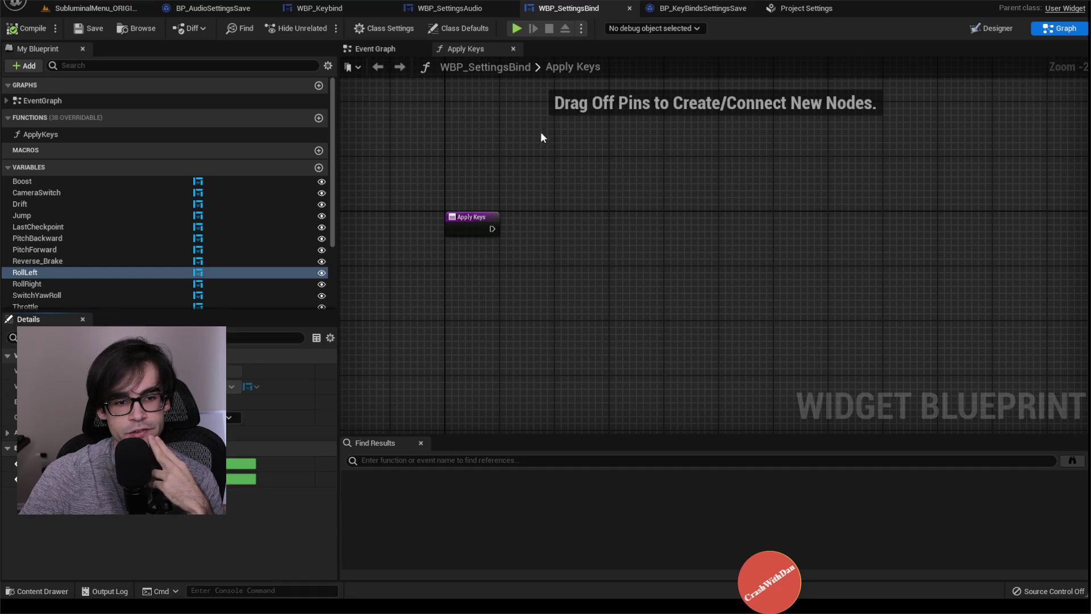
# In the Event Graph, break the Apply Keys call's execution wires
pyautogui.click(375, 49)
pyautogui.scroll(1, 564, 215)
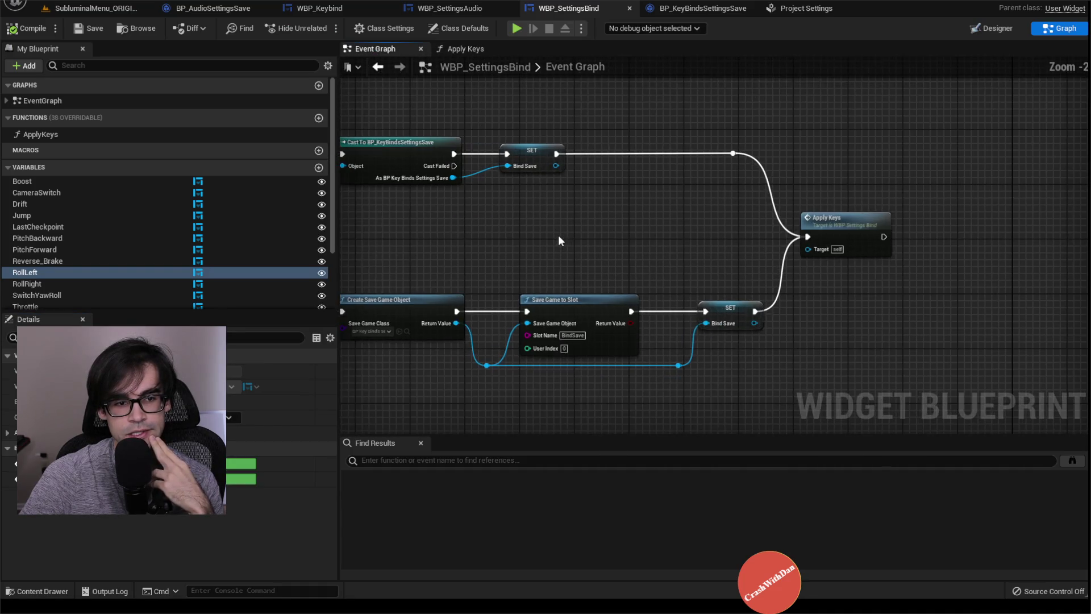
pyautogui.moveTo(560, 239); pyautogui.dragTo(683, 254)
pyautogui.moveTo(1014, 220)
pyautogui.mouseDown()
pyautogui.moveTo(863, 193)
pyautogui.moveTo(998, 192)
pyautogui.mouseUp()
pyautogui.keyDown('alt'); pyautogui.click(875, 197); pyautogui.keyUp('alt')
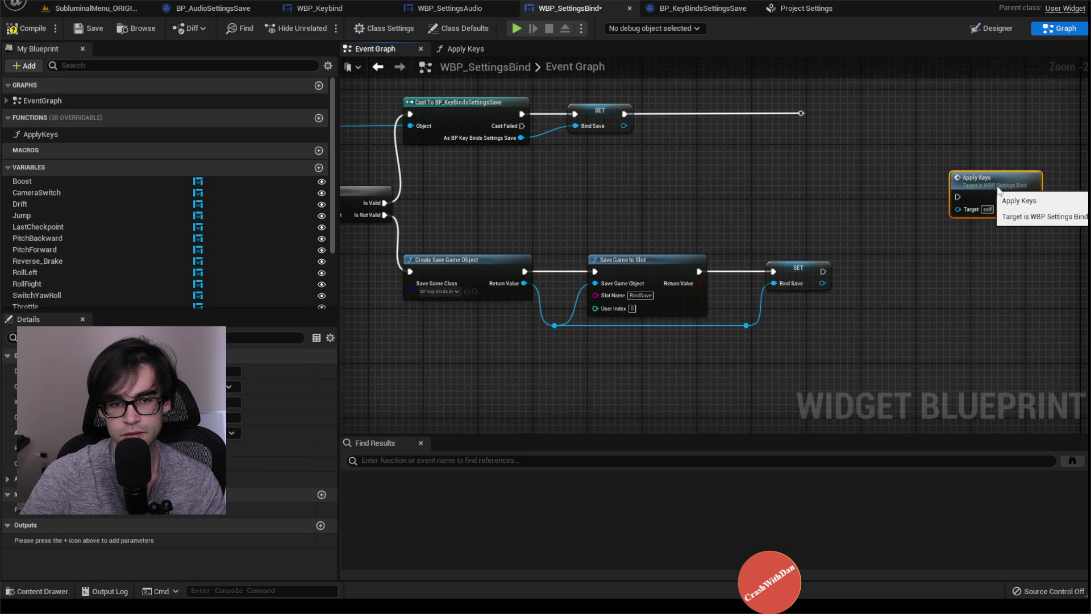
# Move the detached Apply Keys node aside and reposition the SET Bind Save node
pyautogui.moveTo(347, 272); pyautogui.dragTo(513, 261)
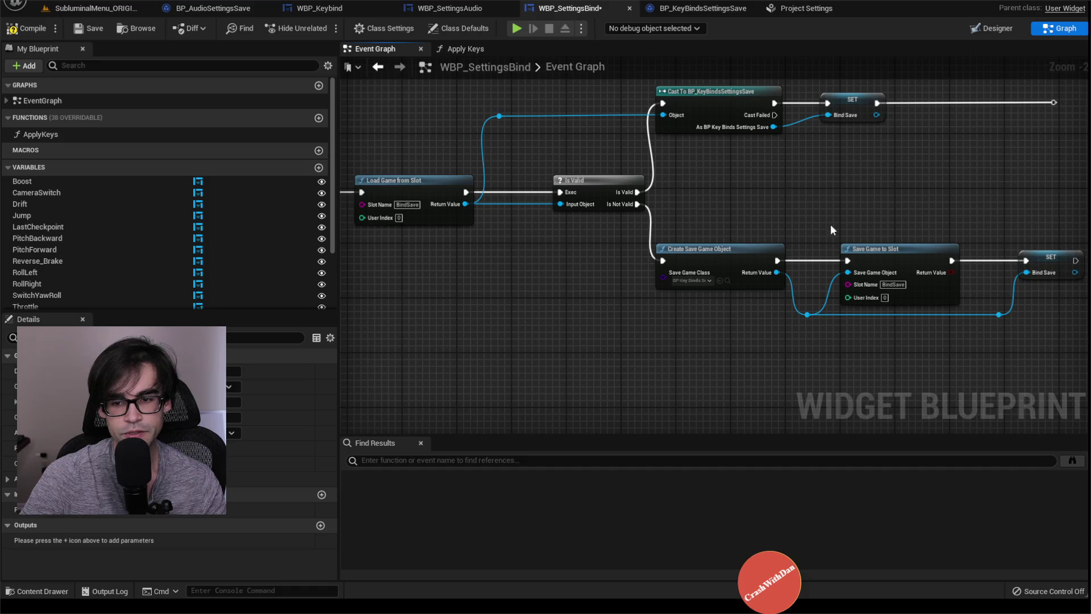
pyautogui.moveTo(832, 230); pyautogui.dragTo(541, 221)
pyautogui.moveTo(670, 214); pyautogui.dragTo(847, 202)
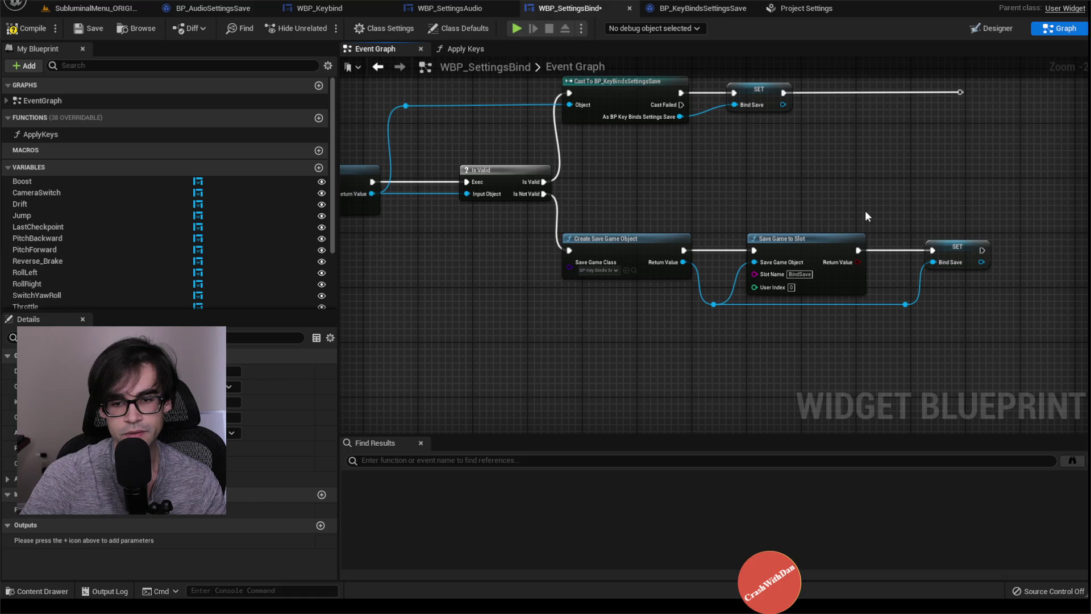
pyautogui.moveTo(817, 206); pyautogui.dragTo(572, 197)
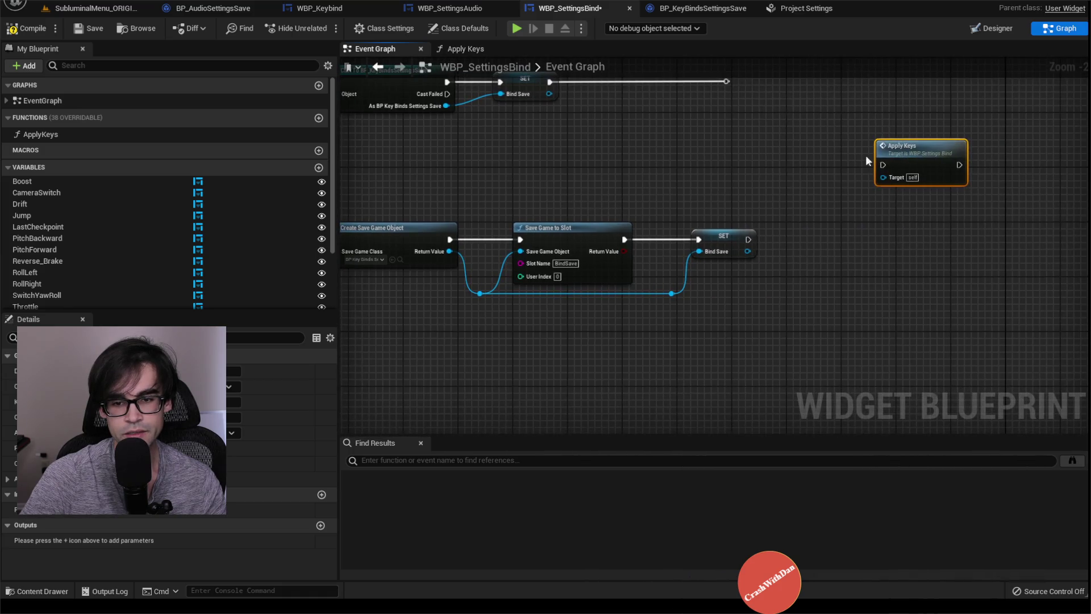
pyautogui.moveTo(904, 147); pyautogui.dragTo(951, 140)
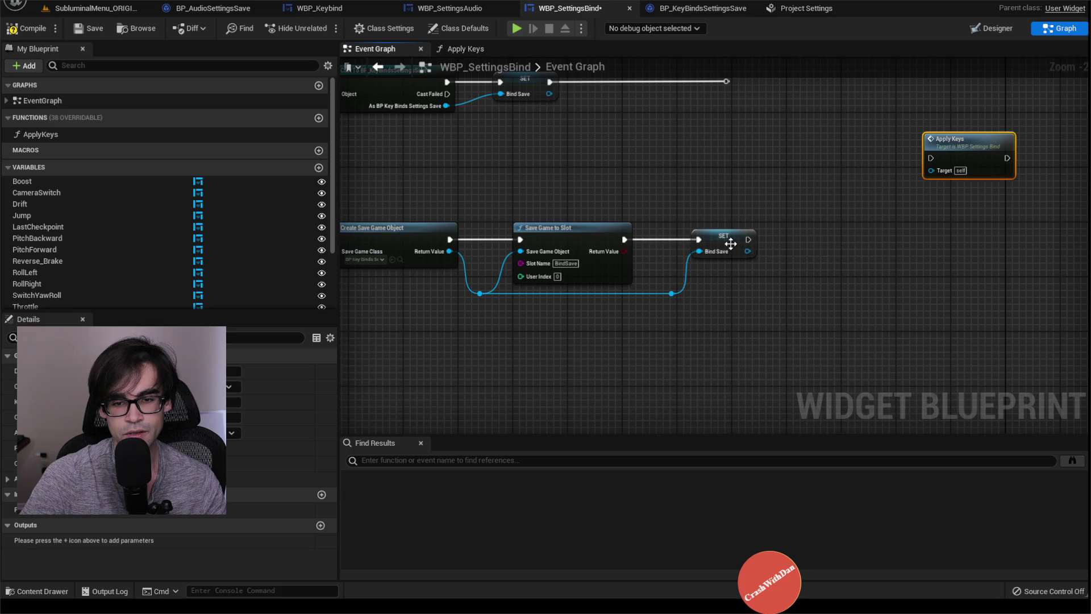
pyautogui.moveTo(731, 244); pyautogui.dragTo(725, 242)
pyautogui.moveTo(852, 272); pyautogui.dragTo(692, 266)
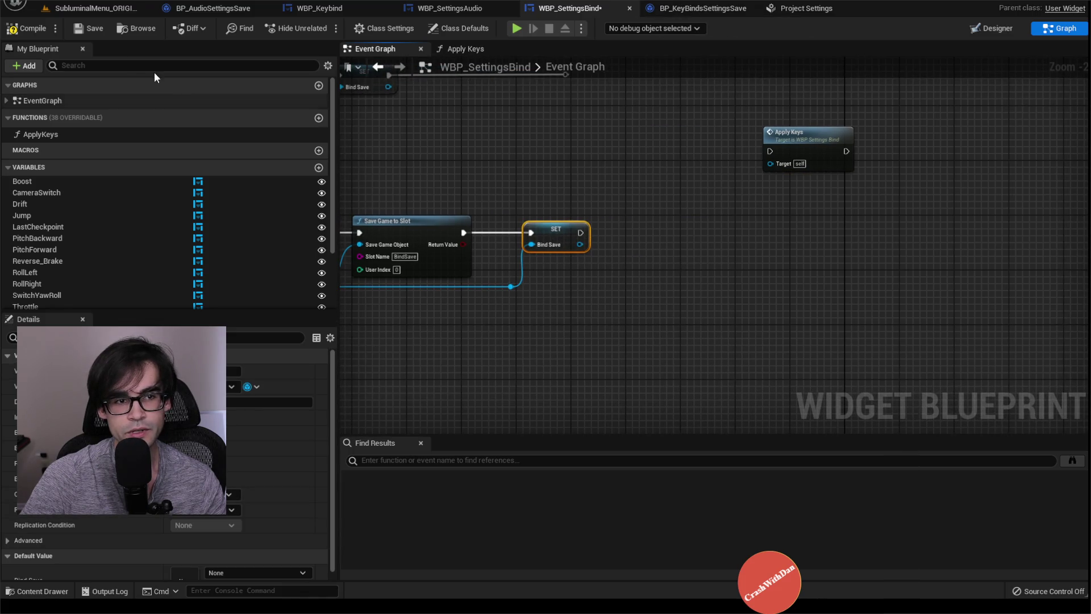
# Compile and save WBP_SettingsBind, then go to BP_KeyBindsSettingsSave
pyautogui.click(27, 28)
pyautogui.click(89, 29)
pyautogui.click(672, 7)
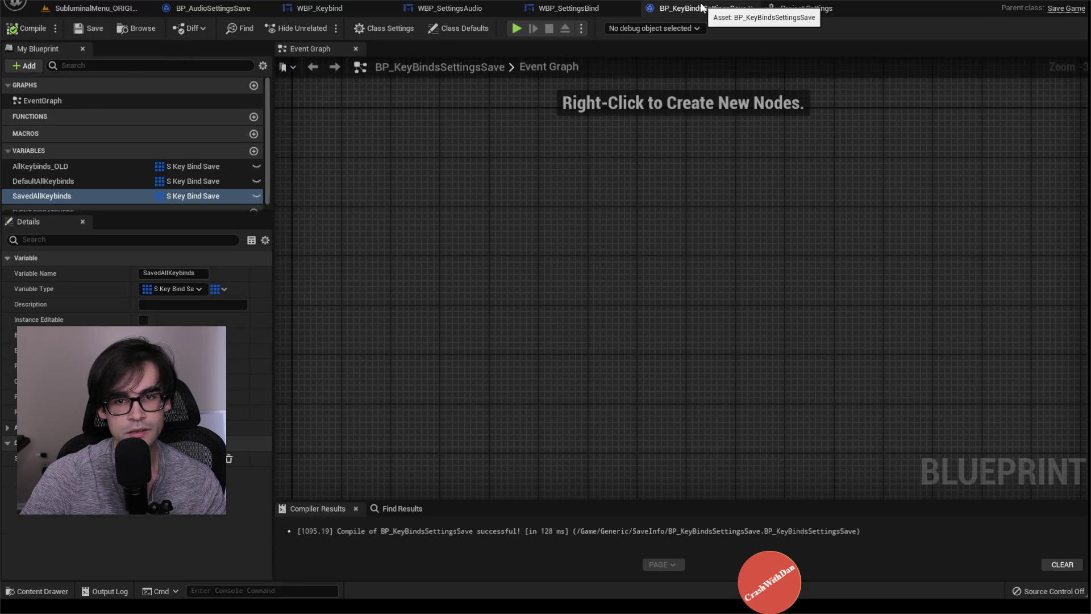
# Add a function named SetDefaultKeys and compile the save blueprint
pyautogui.click(251, 116)
pyautogui.write('Set')
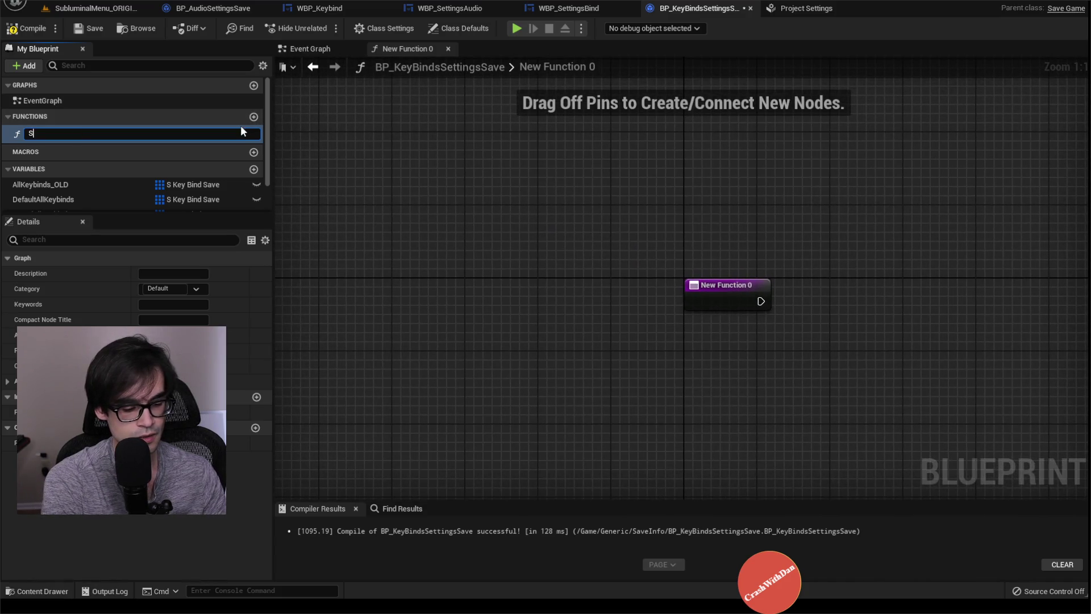
pyautogui.write('DefaultKeys')
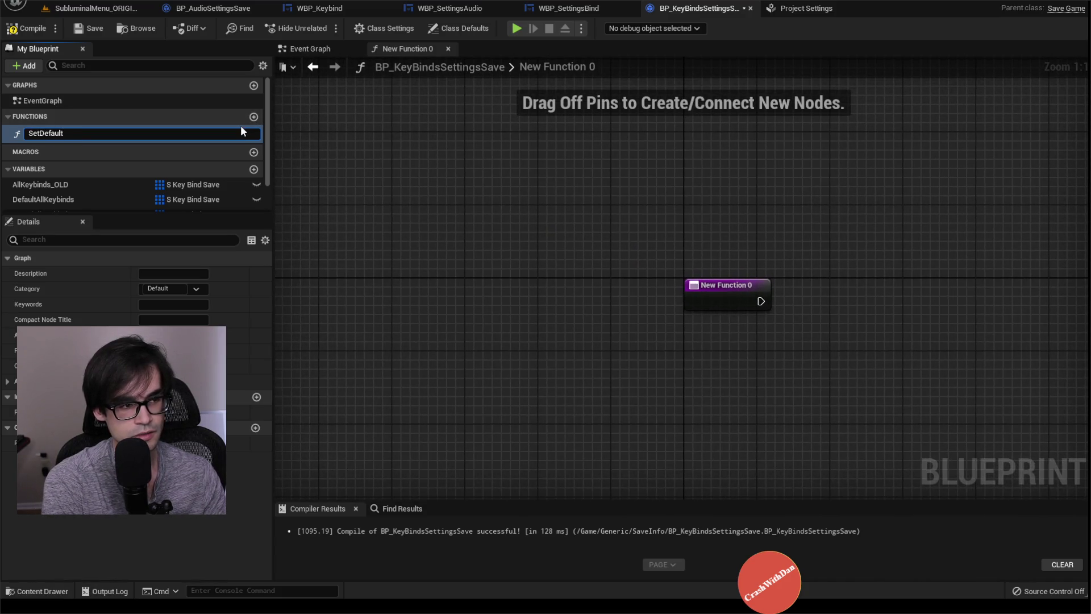
pyautogui.press('Return')
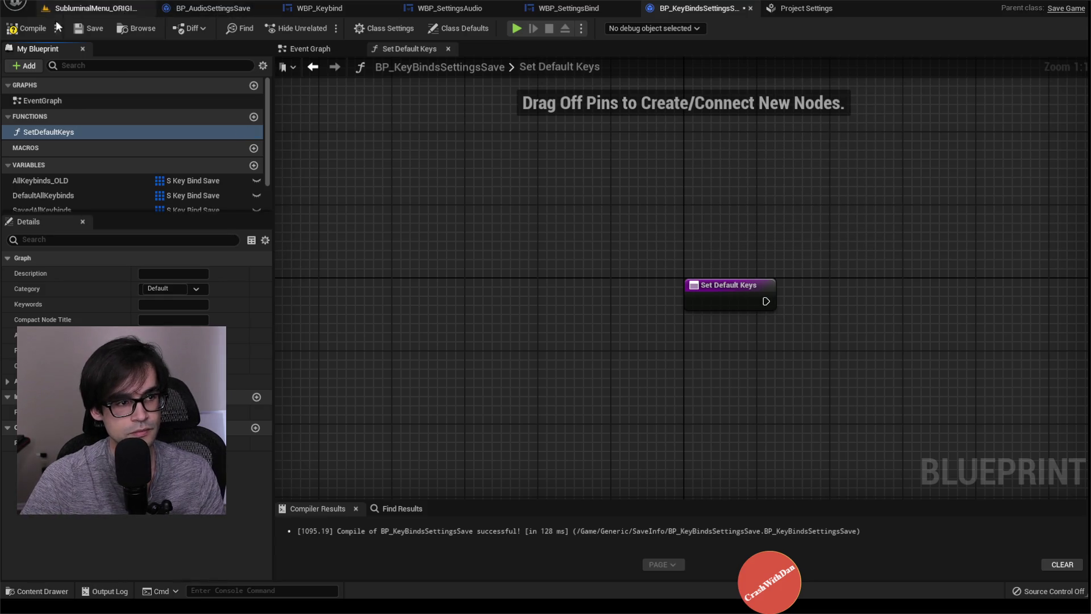
pyautogui.click(94, 29)
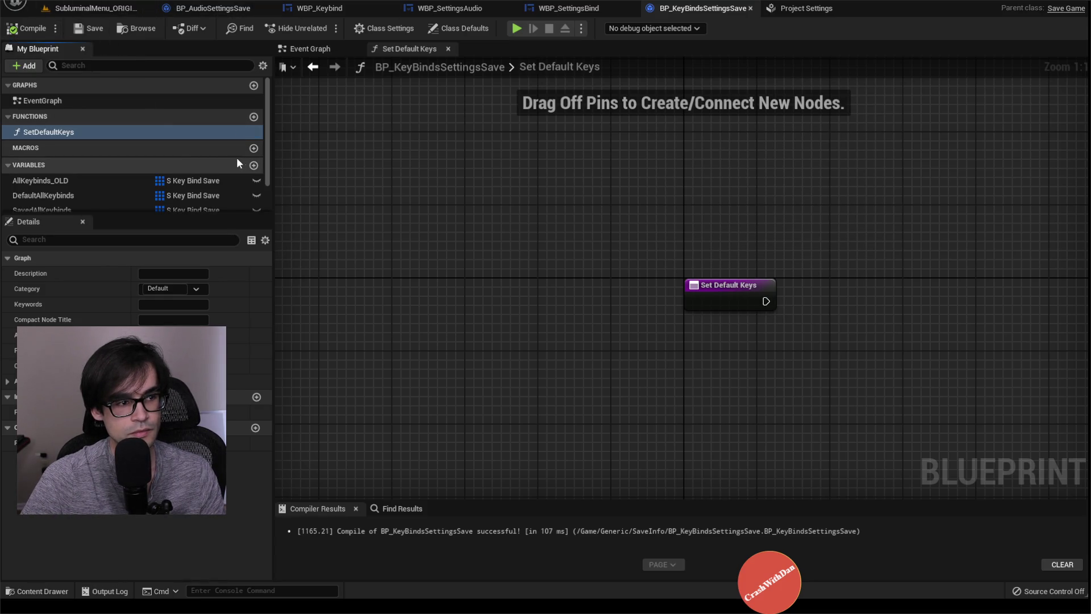
# Check the Project Settings input mappings, then return to WBP_SettingsBind's Event Graph
pyautogui.click(802, 8)
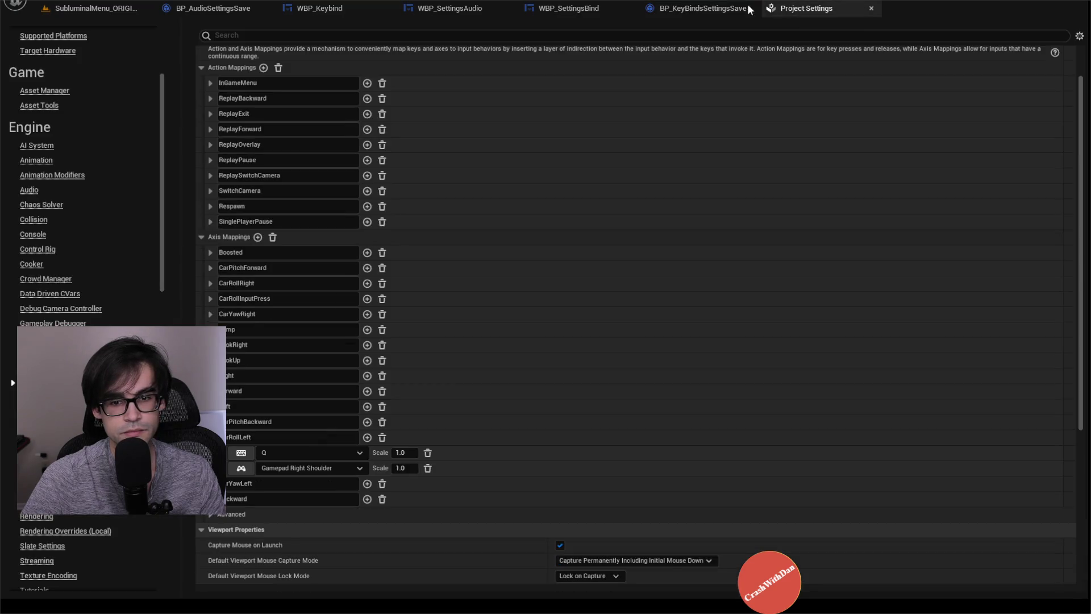
pyautogui.click(733, 8)
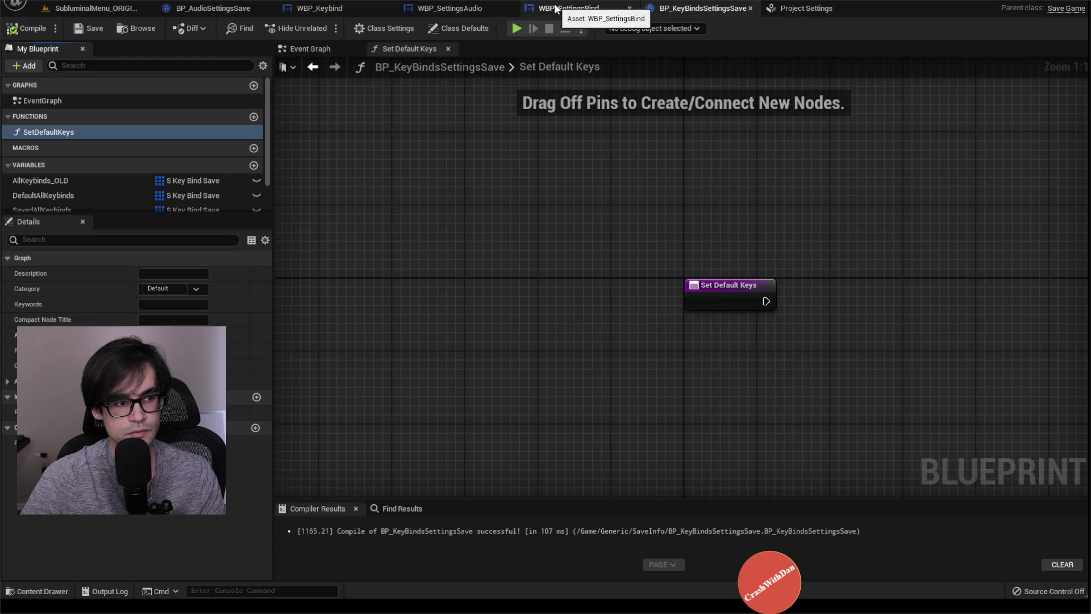
pyautogui.click(556, 8)
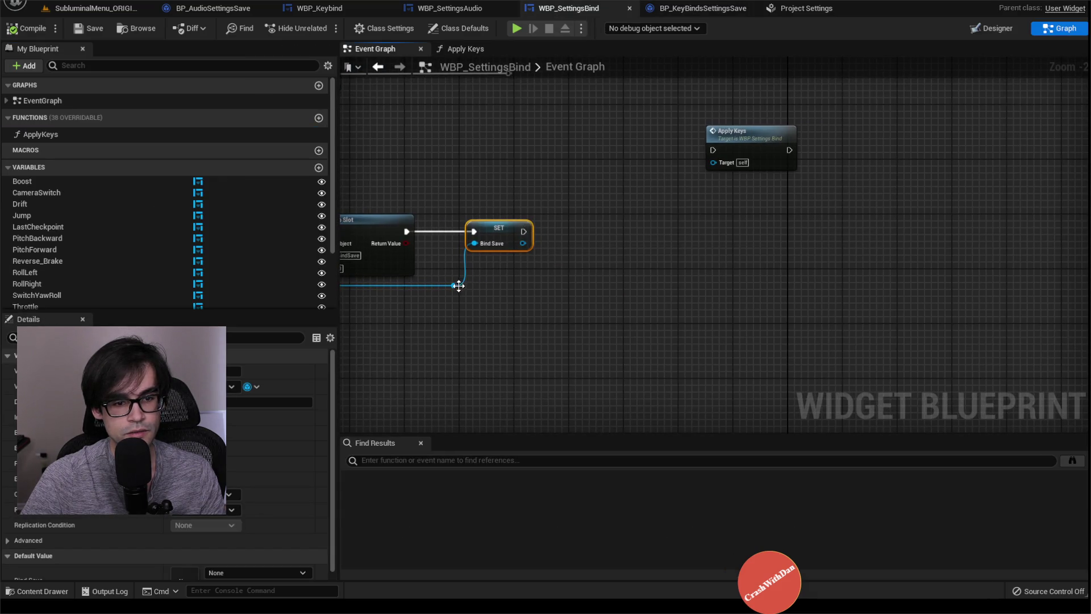
# Add a Set Default Keys call on Bind Save after the SET Bind Save node
pyautogui.moveTo(615, 232); pyautogui.dragTo(676, 220)
pyautogui.write('set default')
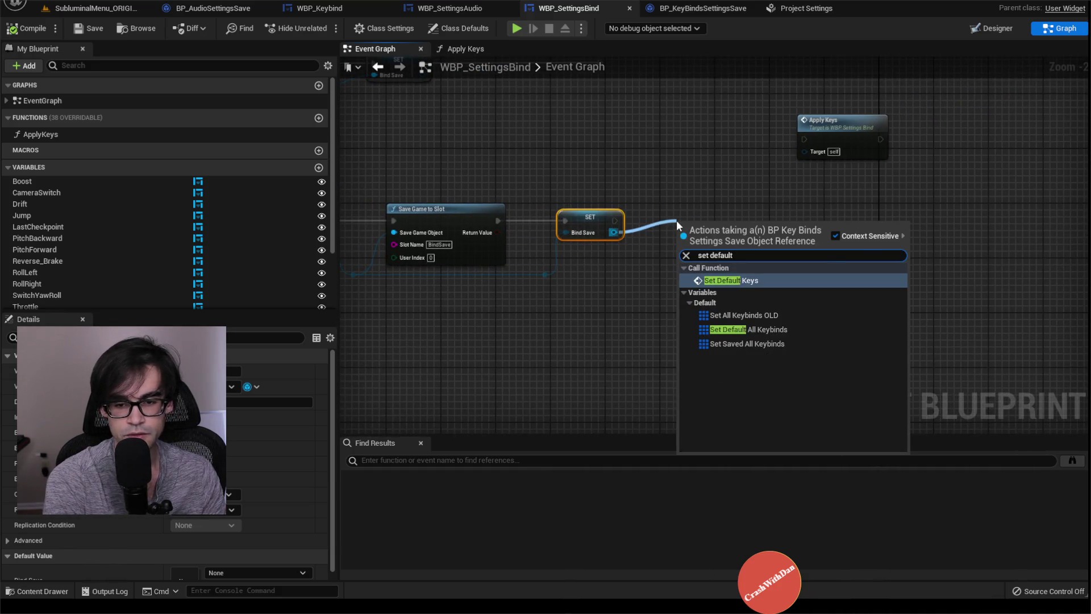
pyautogui.press('Return')
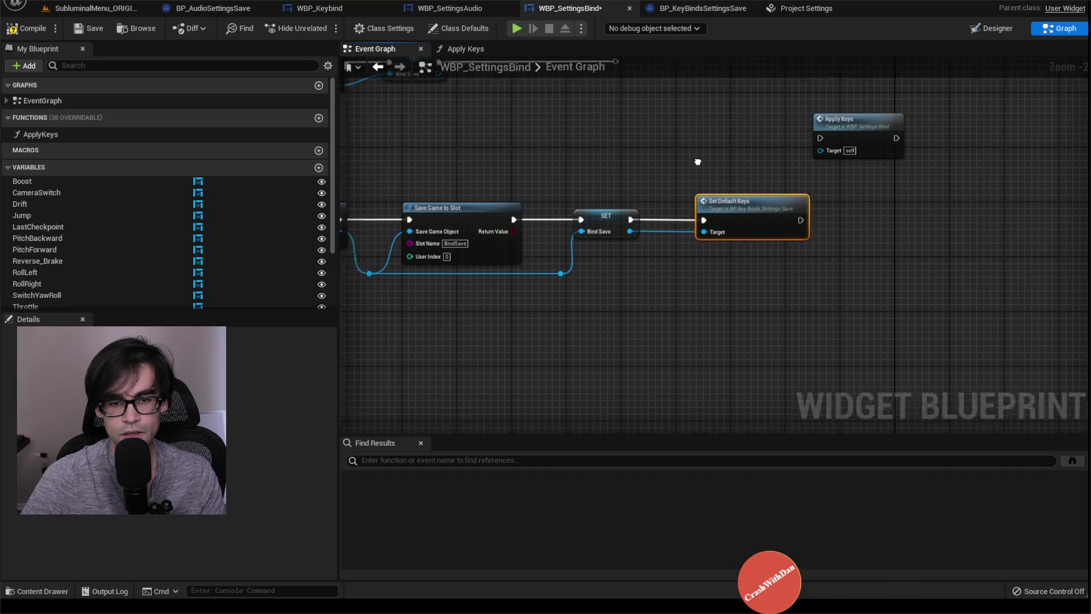
pyautogui.moveTo(698, 162)
pyautogui.mouseDown()
pyautogui.moveTo(899, 277)
pyautogui.moveTo(729, 275)
pyautogui.mouseUp()
pyautogui.scroll(-1, 899, 277)
pyautogui.scroll(-3, 246, 242)
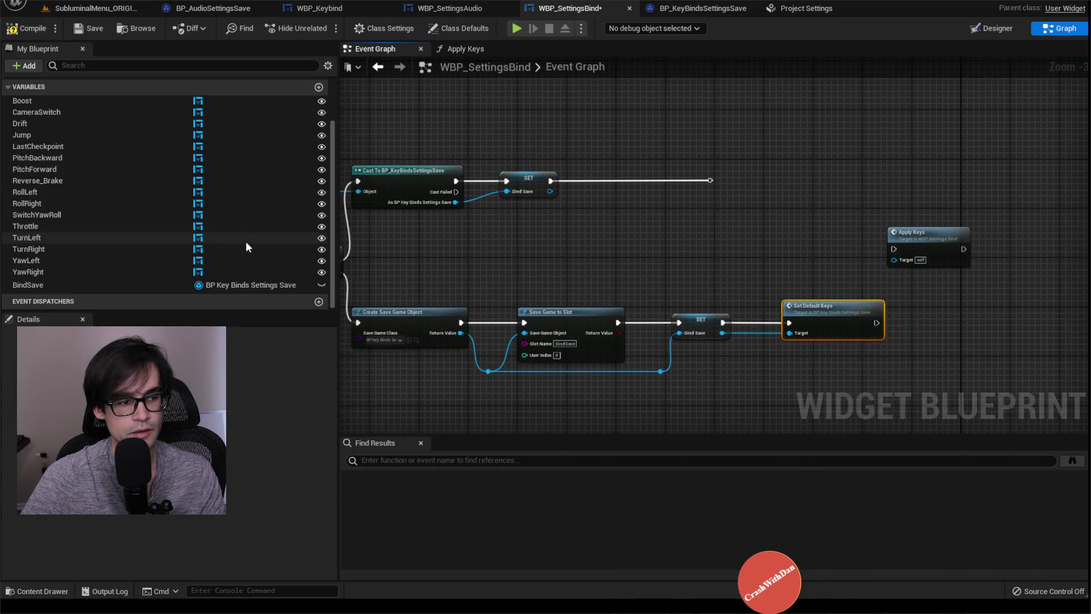
# Review the Apply Keys graph and the Throttle row in Designer, then return to the graph
pyautogui.click(465, 50)
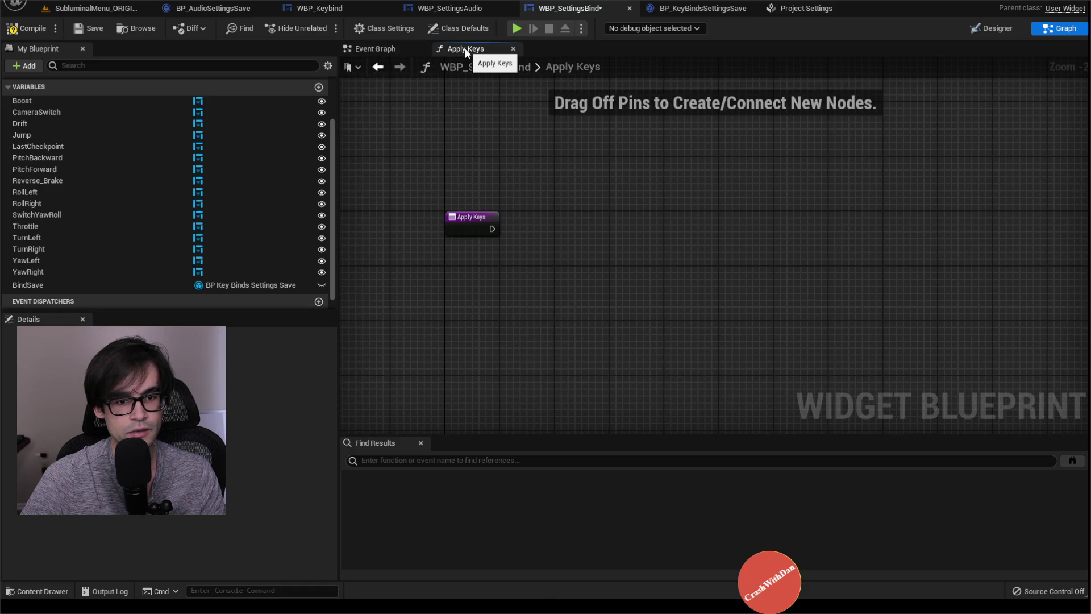
pyautogui.click(398, 49)
pyautogui.click(997, 28)
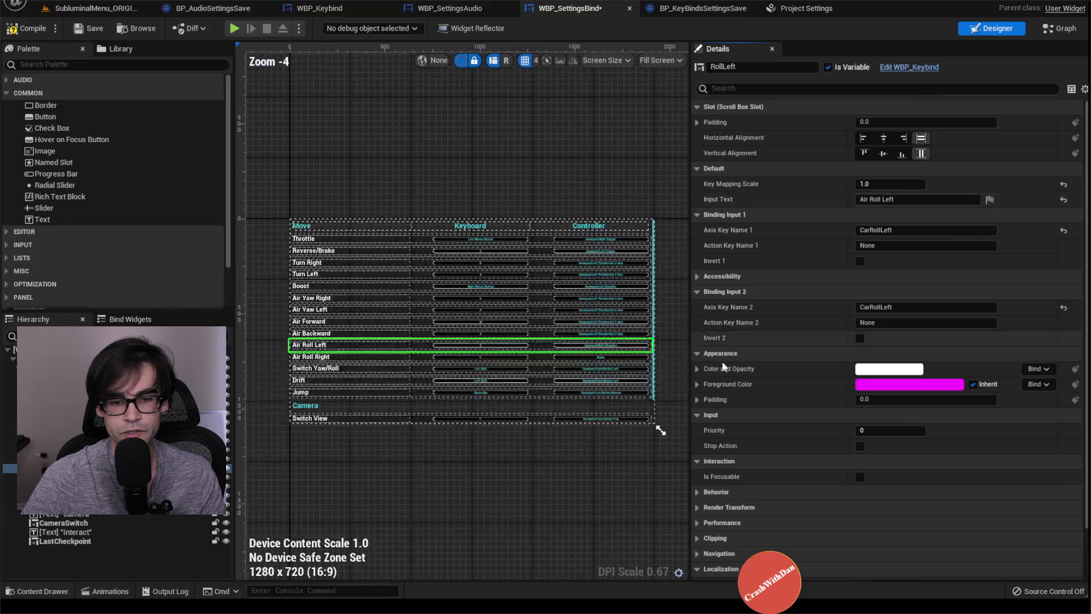
pyautogui.click(380, 237)
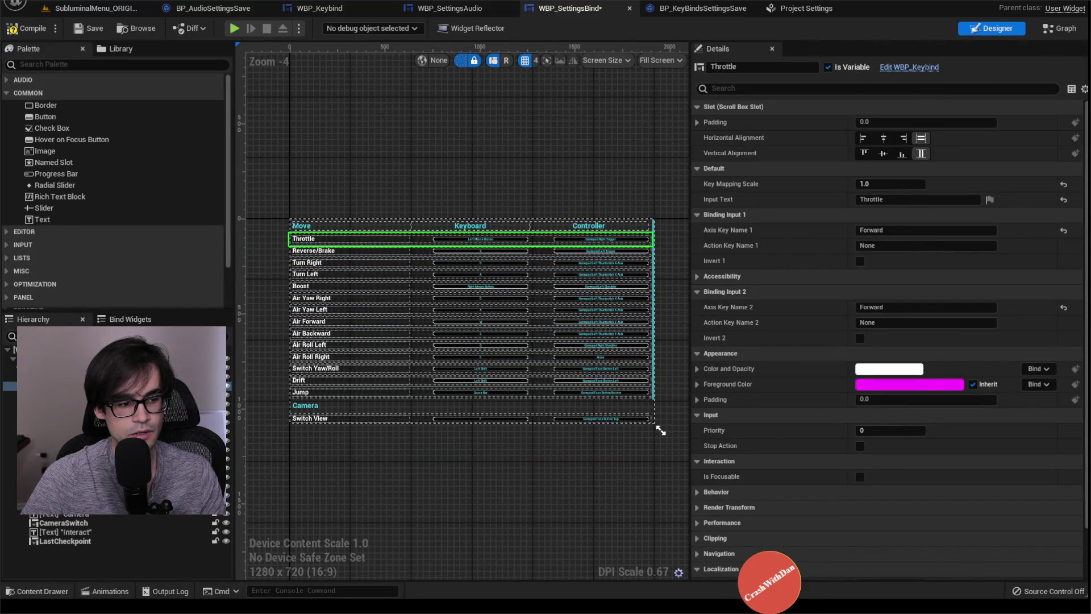
pyautogui.click(1044, 32)
pyautogui.scroll(-3, 519, 170)
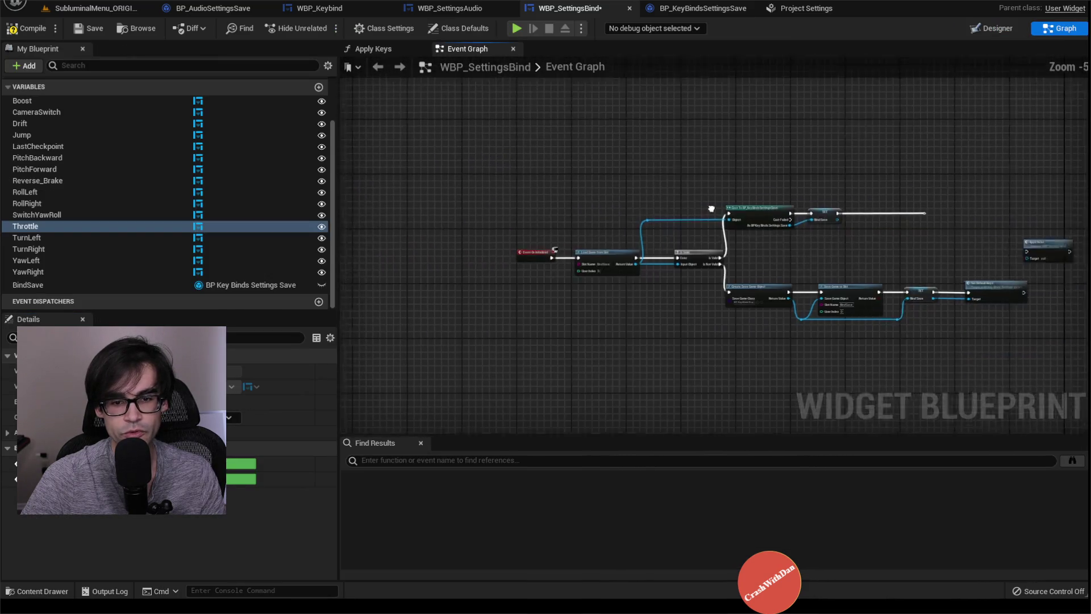
# Move the load and save node chain right, away from Event On Initialized
pyautogui.moveTo(508, 158); pyautogui.dragTo(1008, 377)
pyautogui.scroll(3, 499, 272)
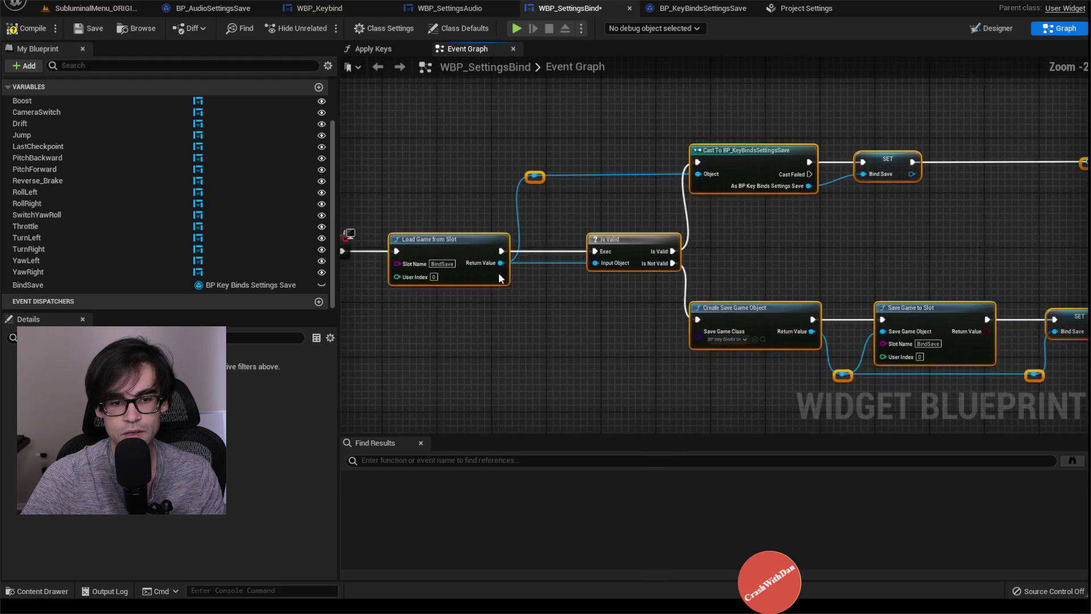
pyautogui.moveTo(499, 271); pyautogui.dragTo(678, 271)
pyautogui.moveTo(611, 249); pyautogui.dragTo(851, 248)
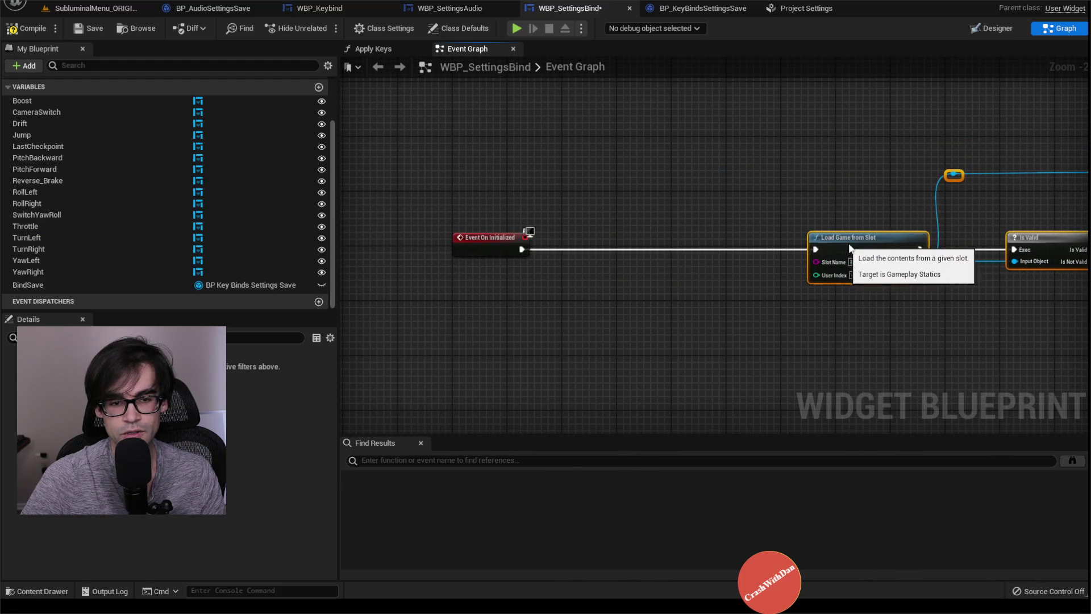
pyautogui.click(758, 227)
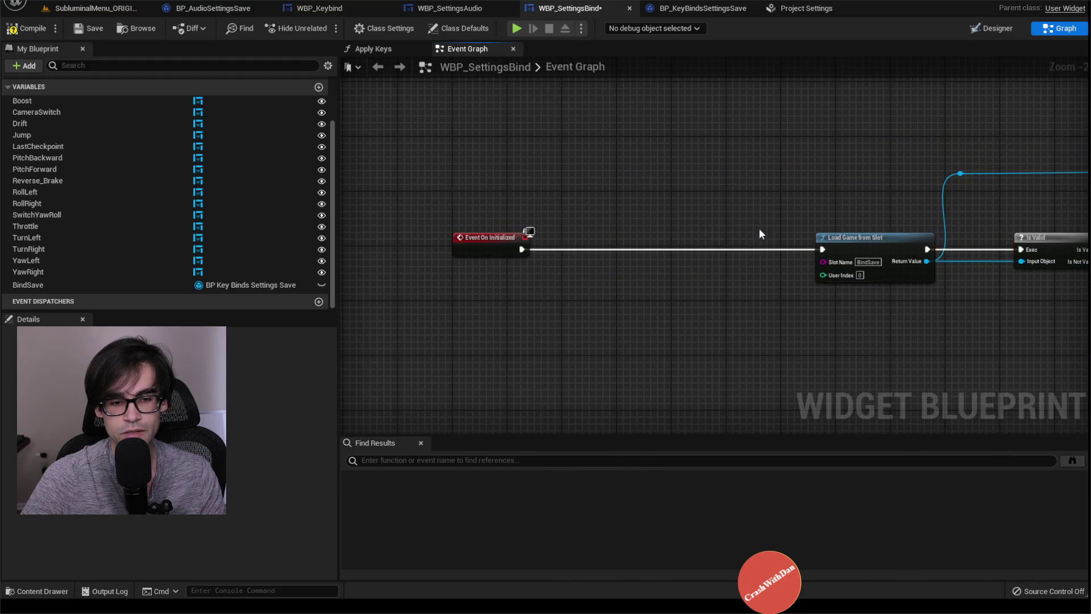
# Add Get All Widgets Of Class with class WBP_Keybind, wired from Event On Initialized
pyautogui.rightClick(624, 218)
pyautogui.write('get all widget')
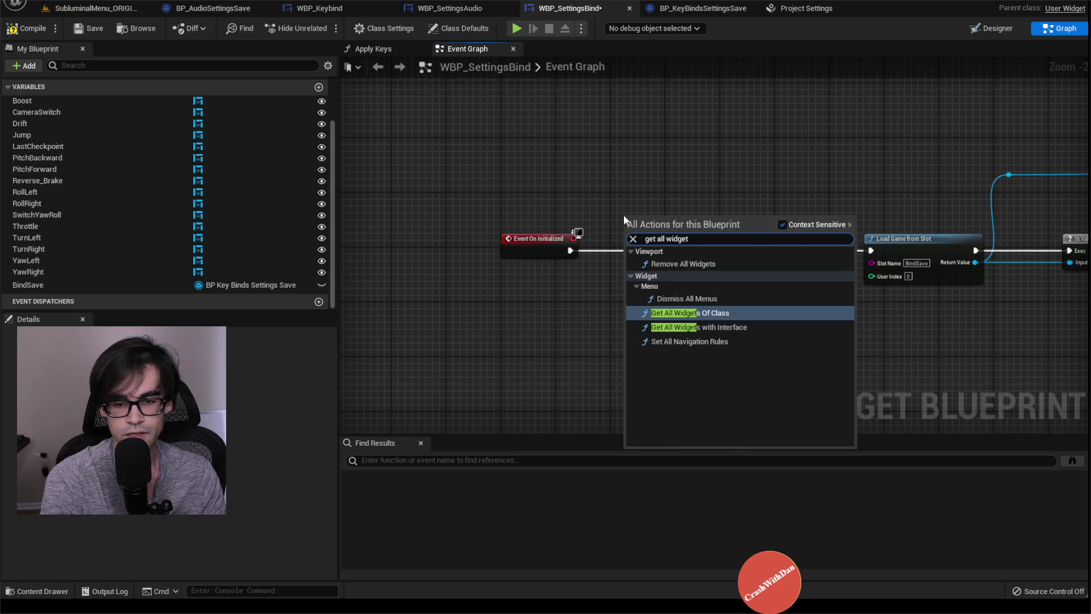
pyautogui.press('Return')
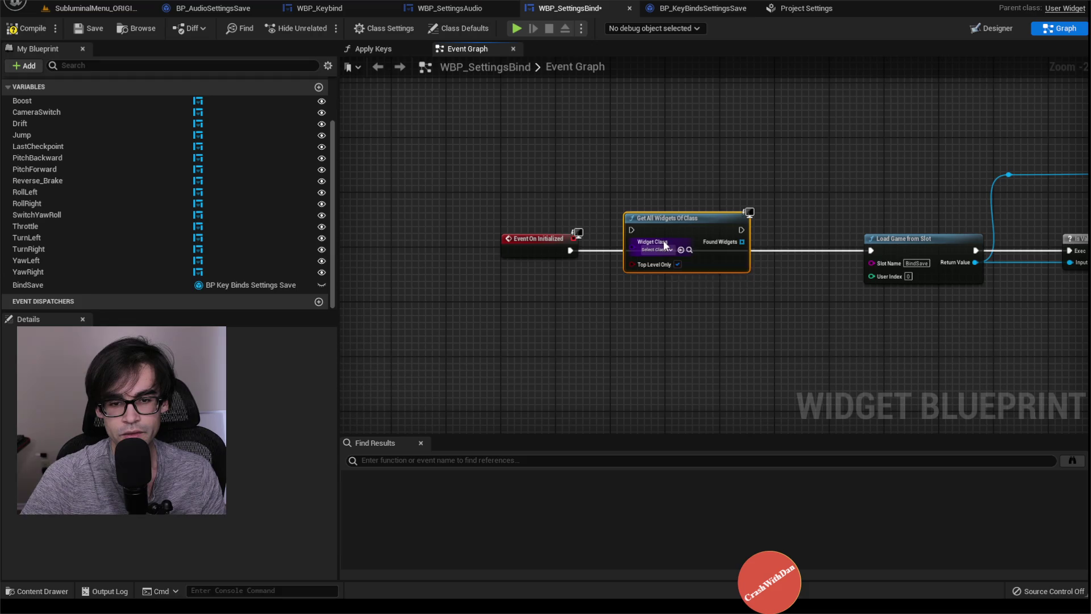
pyautogui.click(662, 250)
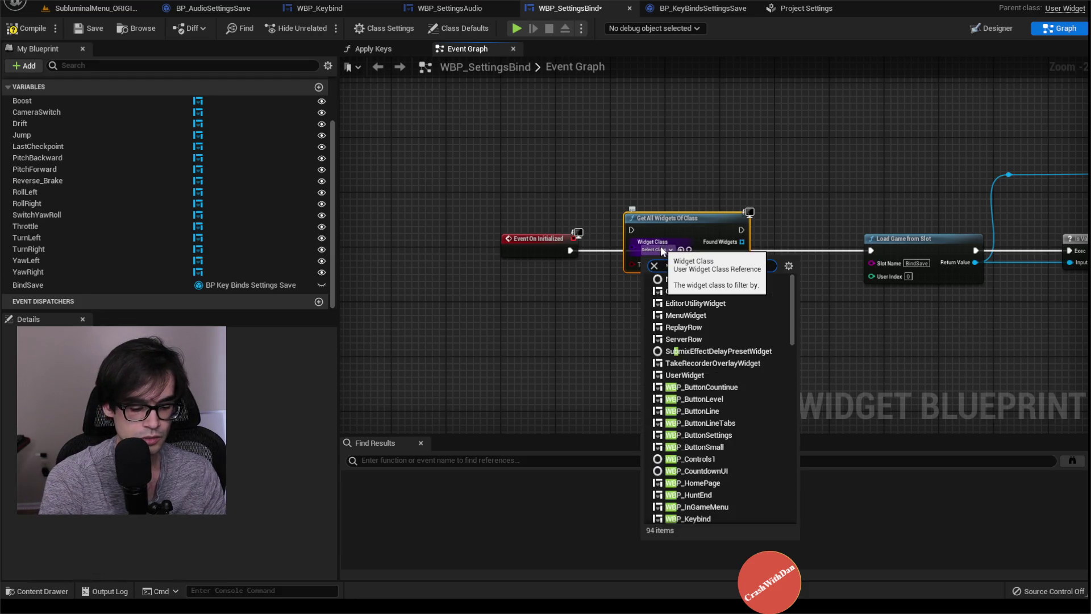
pyautogui.write('p_key')
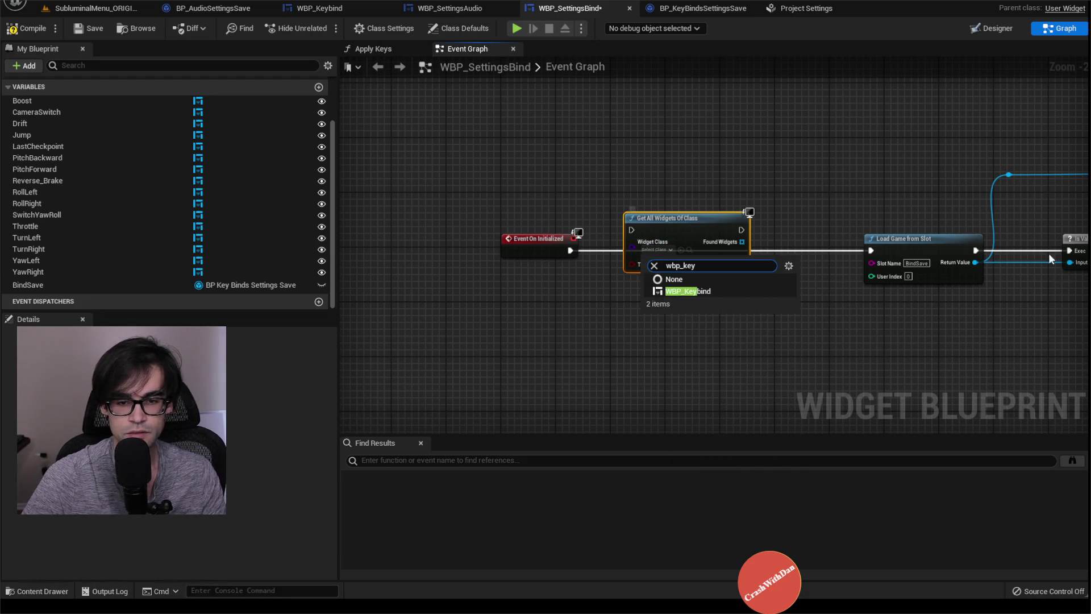
pyautogui.click(699, 291)
pyautogui.moveTo(567, 252)
pyautogui.mouseDown()
pyautogui.moveTo(631, 230)
pyautogui.moveTo(660, 241)
pyautogui.mouseUp()
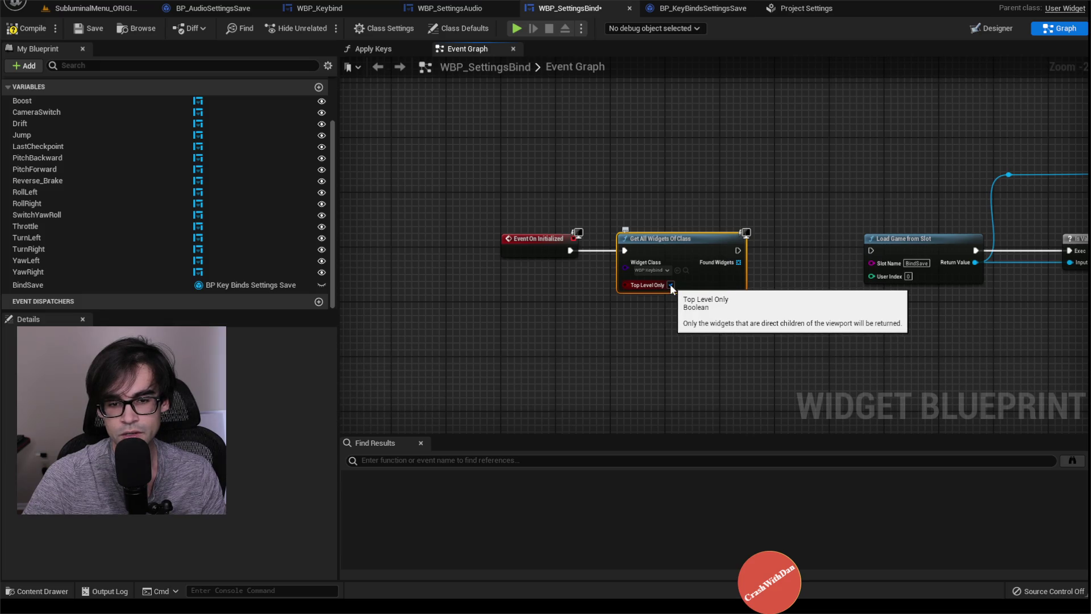
pyautogui.moveTo(776, 255); pyautogui.dragTo(556, 258)
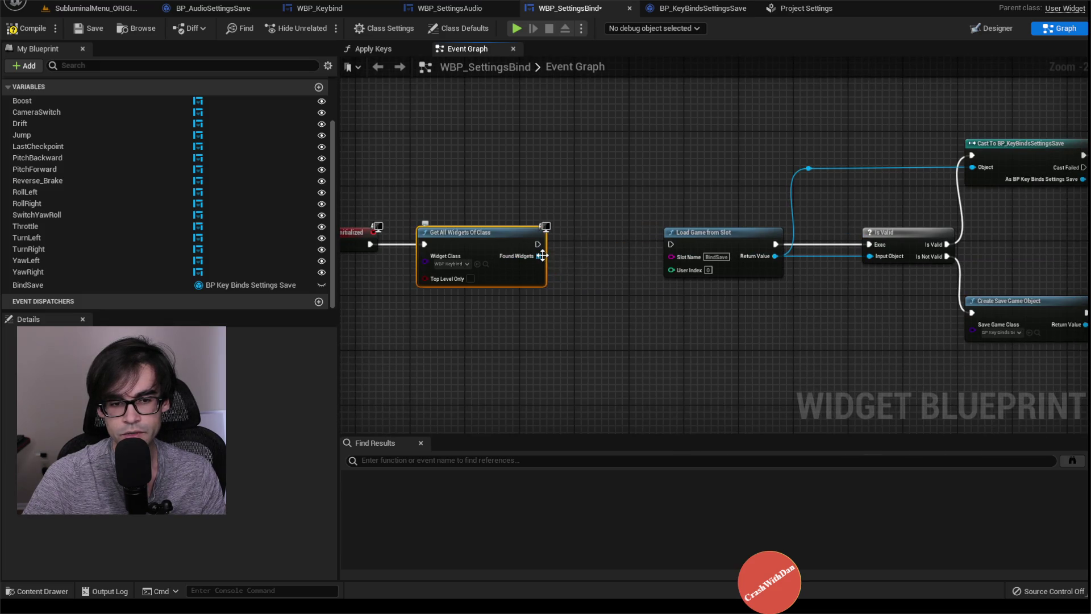
# Shift the load/save chain right and promote Found Widgets to a new variable named All
pyautogui.scroll(-4, 656, 195)
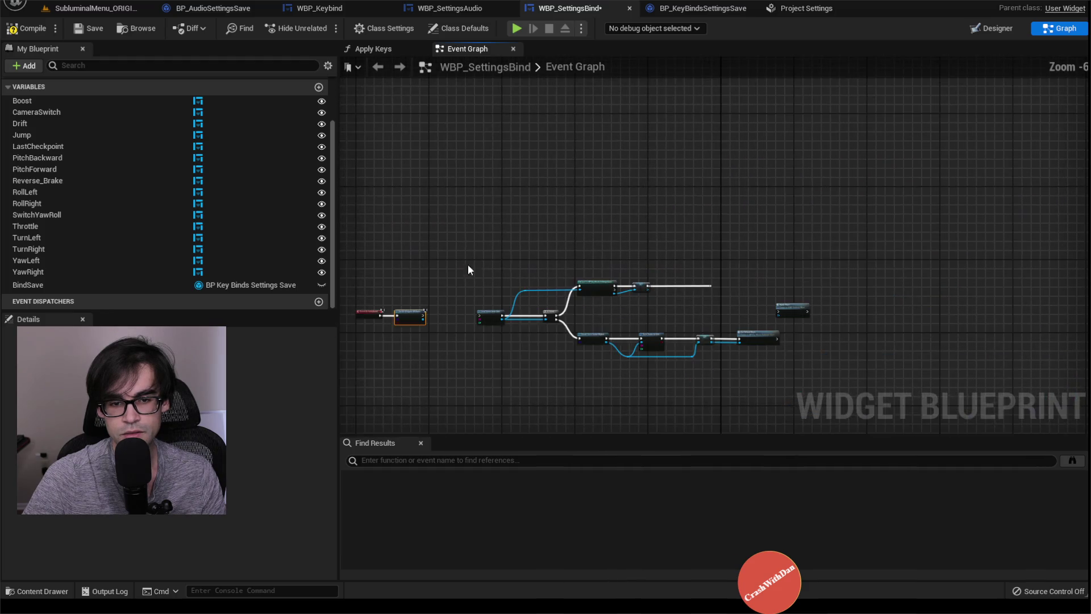
pyautogui.moveTo(470, 221); pyautogui.dragTo(803, 365)
pyautogui.scroll(2, 568, 329)
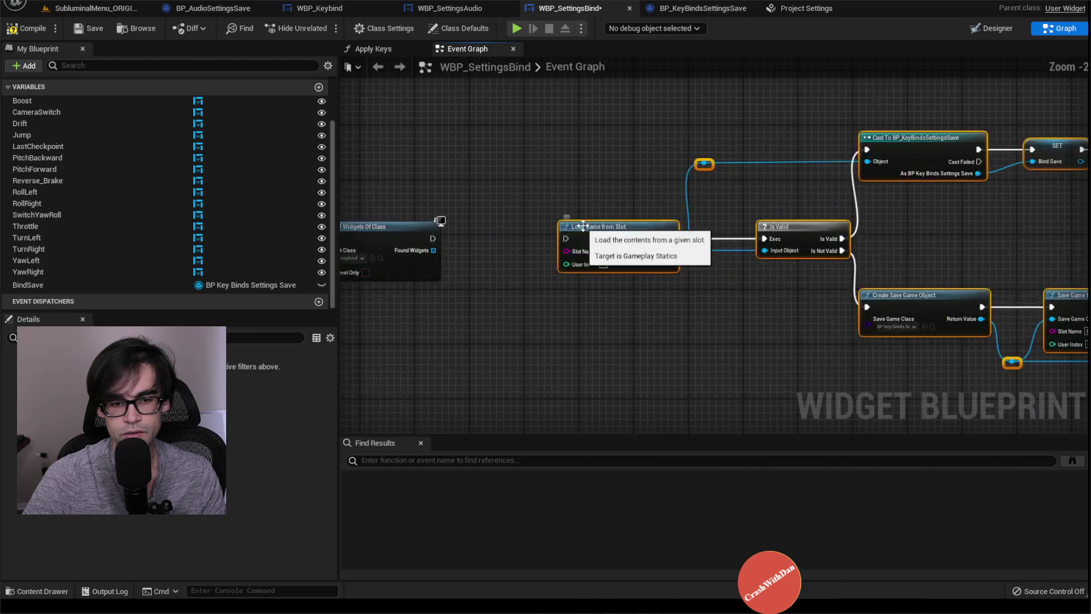
pyautogui.moveTo(591, 250); pyautogui.dragTo(653, 253)
pyautogui.click(565, 234)
pyautogui.scroll(2, 565, 234)
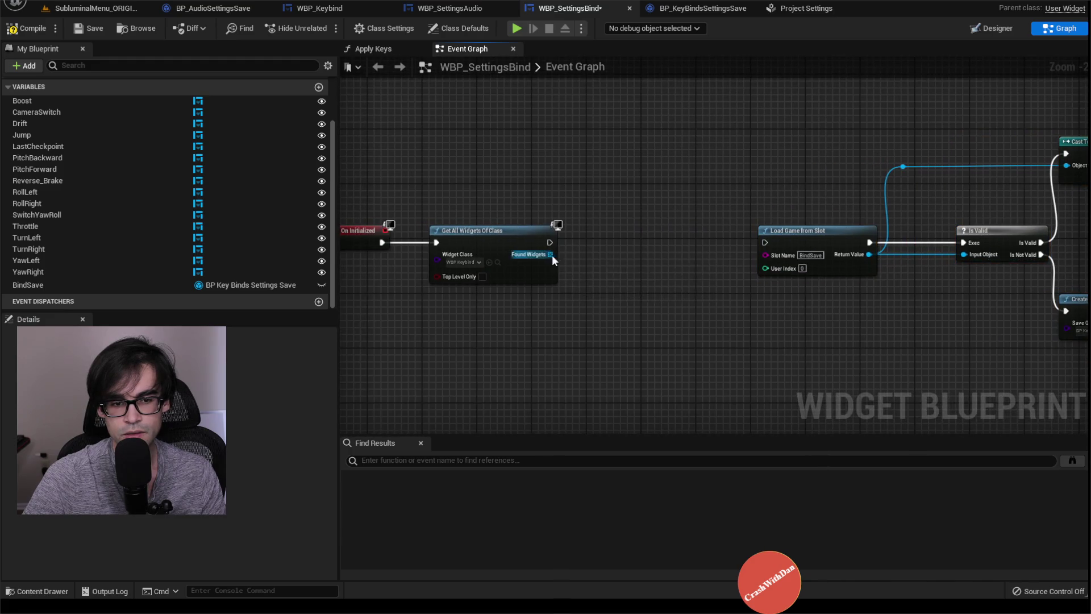
pyautogui.moveTo(550, 254); pyautogui.dragTo(605, 237)
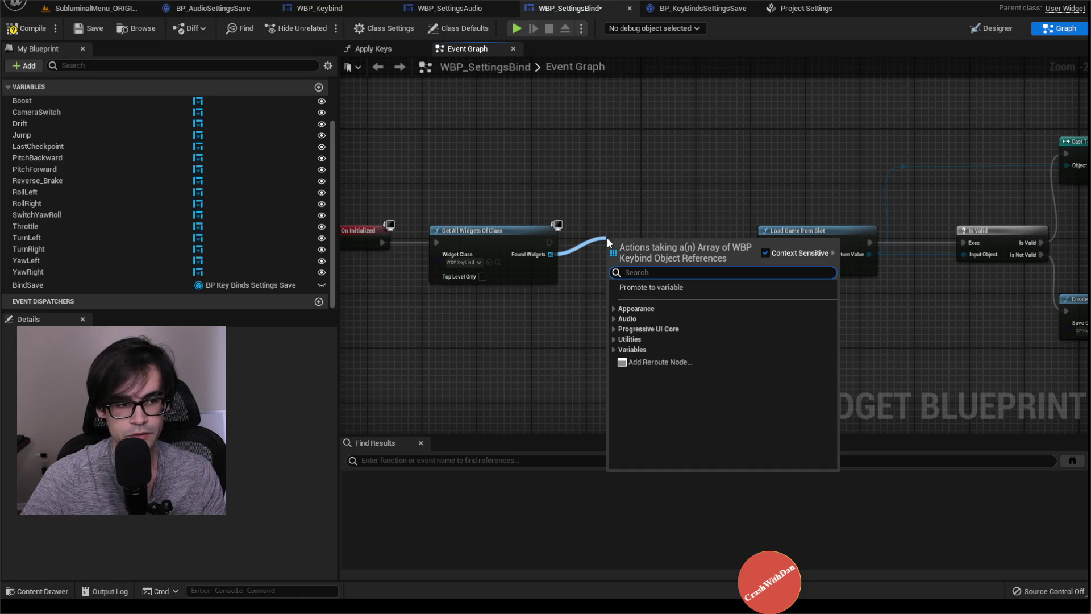
pyautogui.click(646, 287)
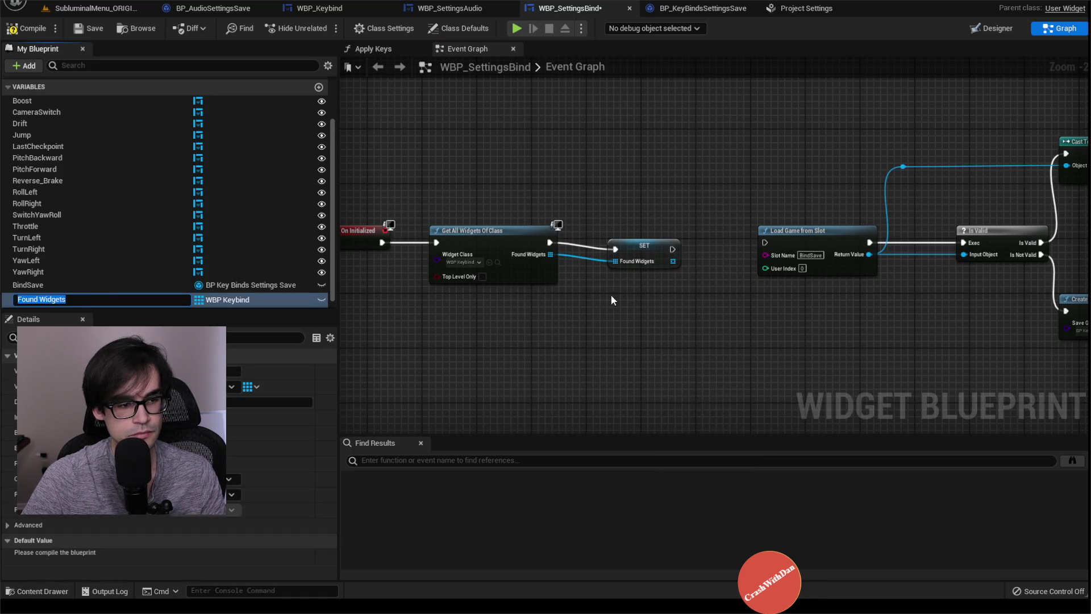
pyautogui.write('All')
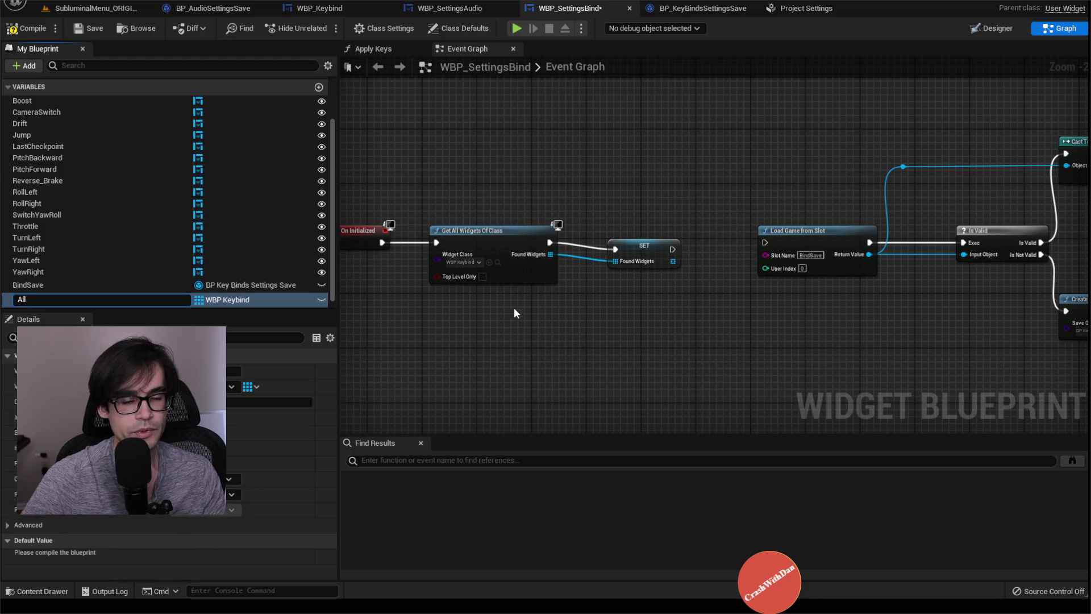
pyautogui.press('Return')
pyautogui.moveTo(516, 148); pyautogui.dragTo(622, 175)
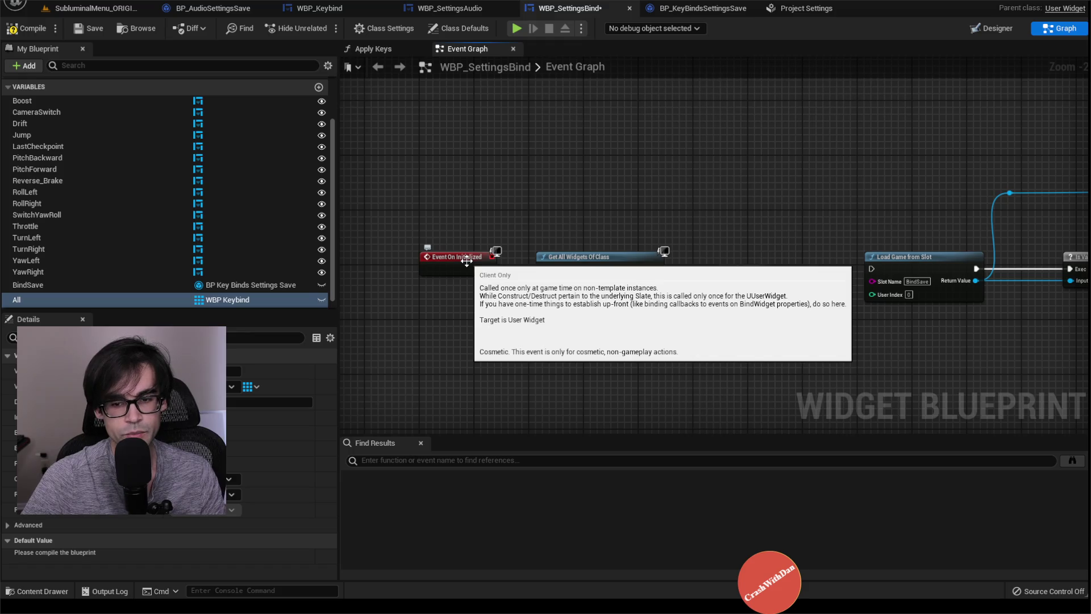
# Browse the overridable functions without adding one and straighten the SET node's execution wire
pyautogui.rightClick(453, 140)
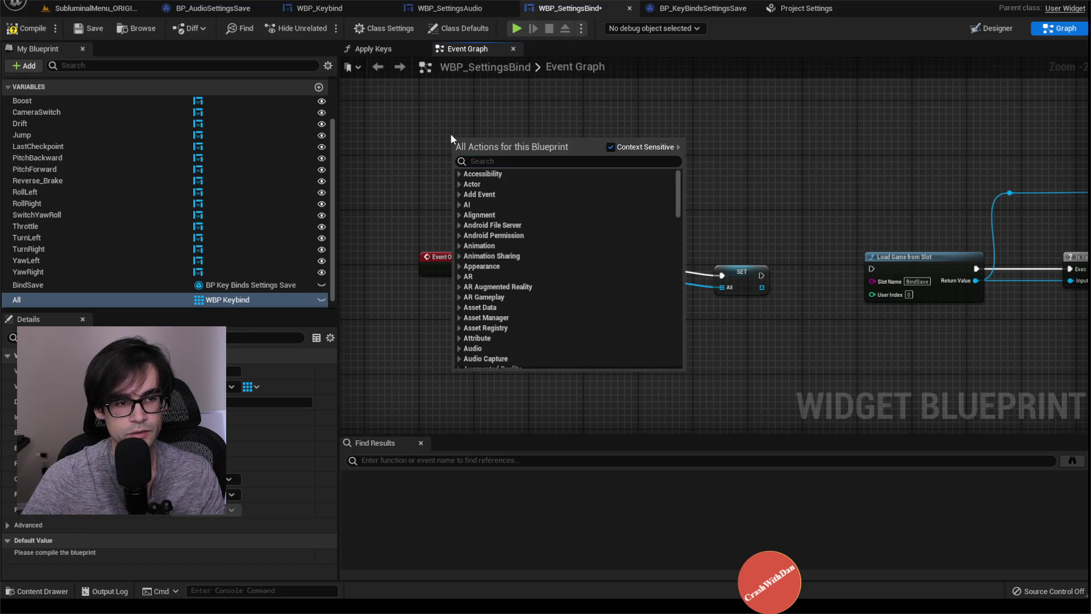
pyautogui.press('Escape')
pyautogui.scroll(5, 267, 264)
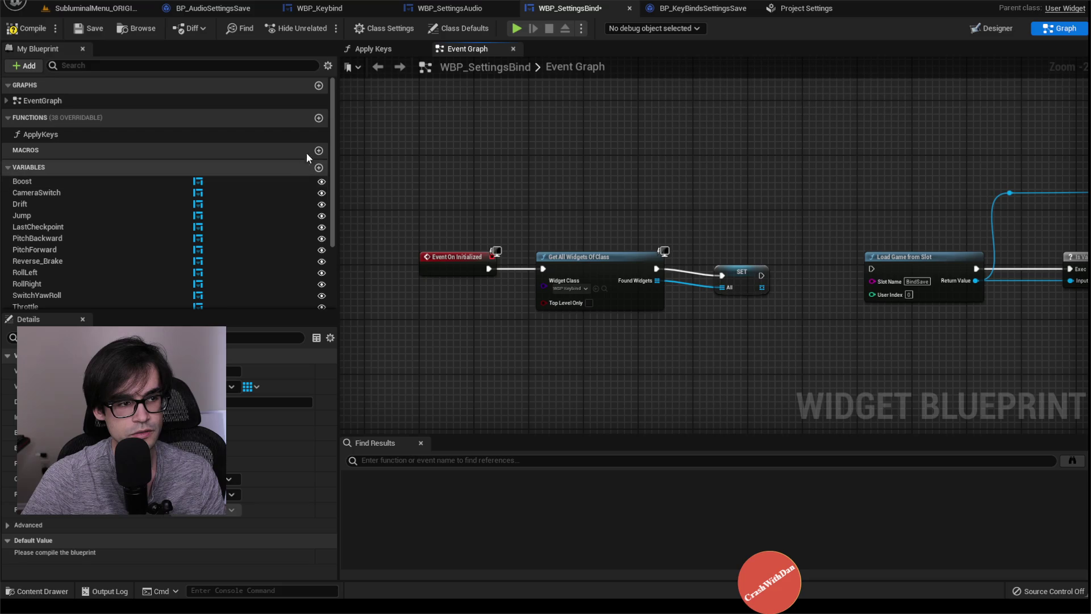
pyautogui.click(298, 117)
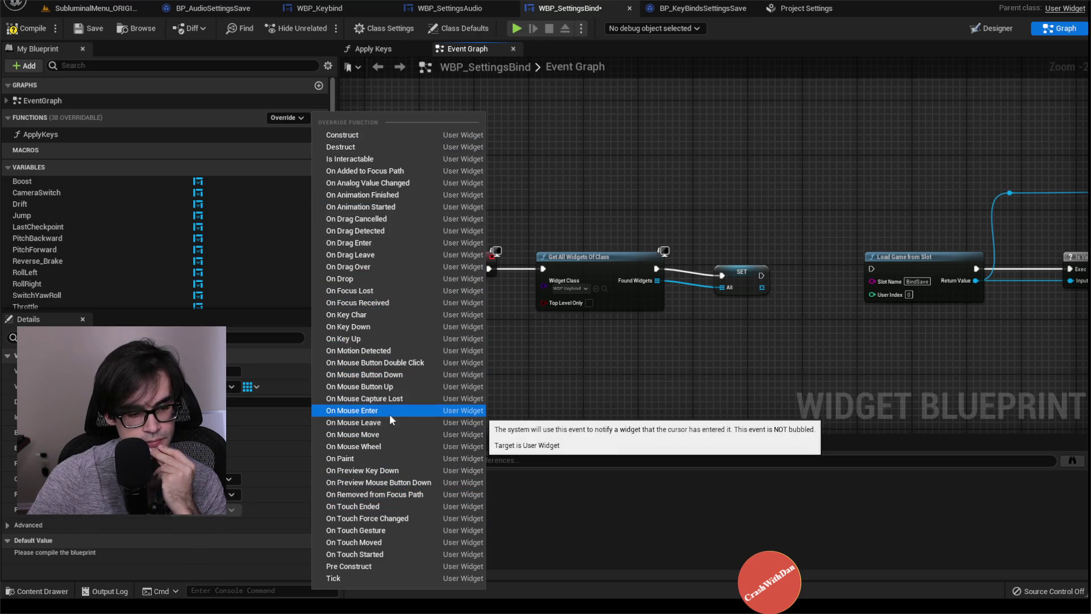
pyautogui.click(716, 324)
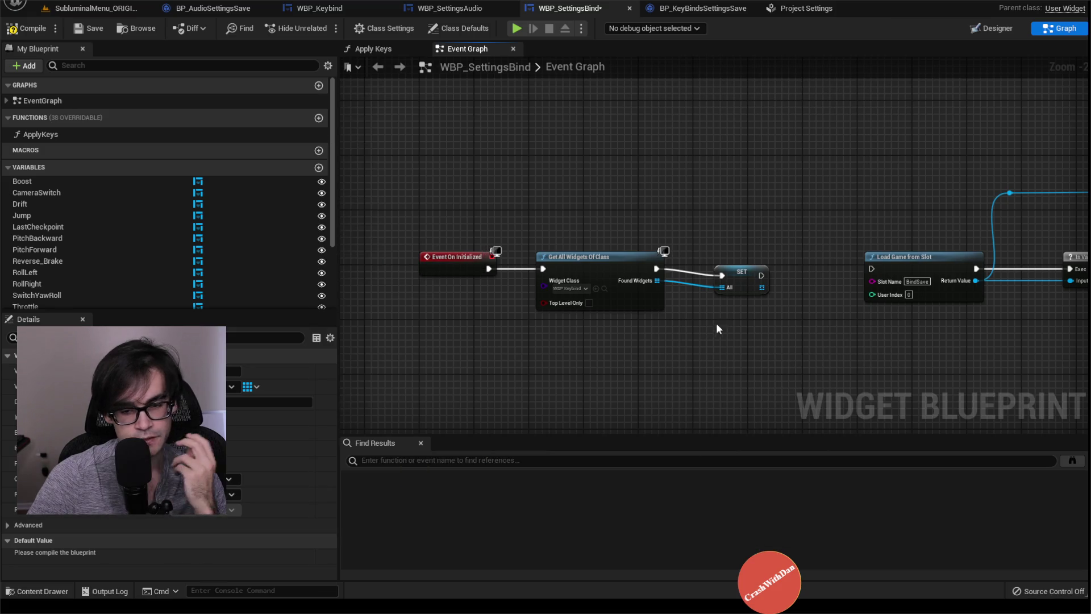
pyautogui.moveTo(739, 272); pyautogui.dragTo(717, 265)
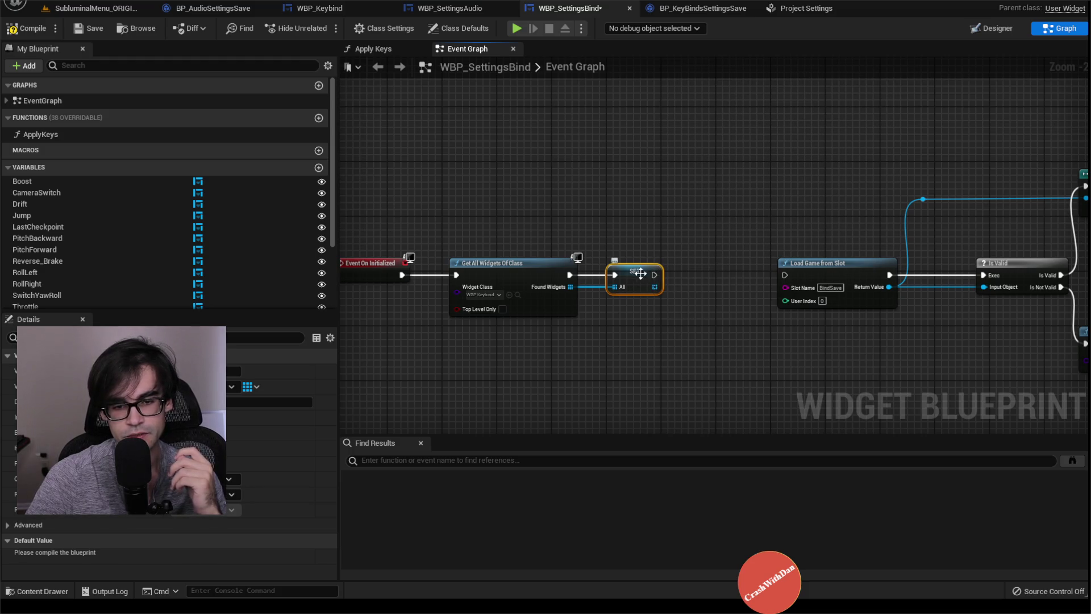
pyautogui.scroll(-5, 134, 251)
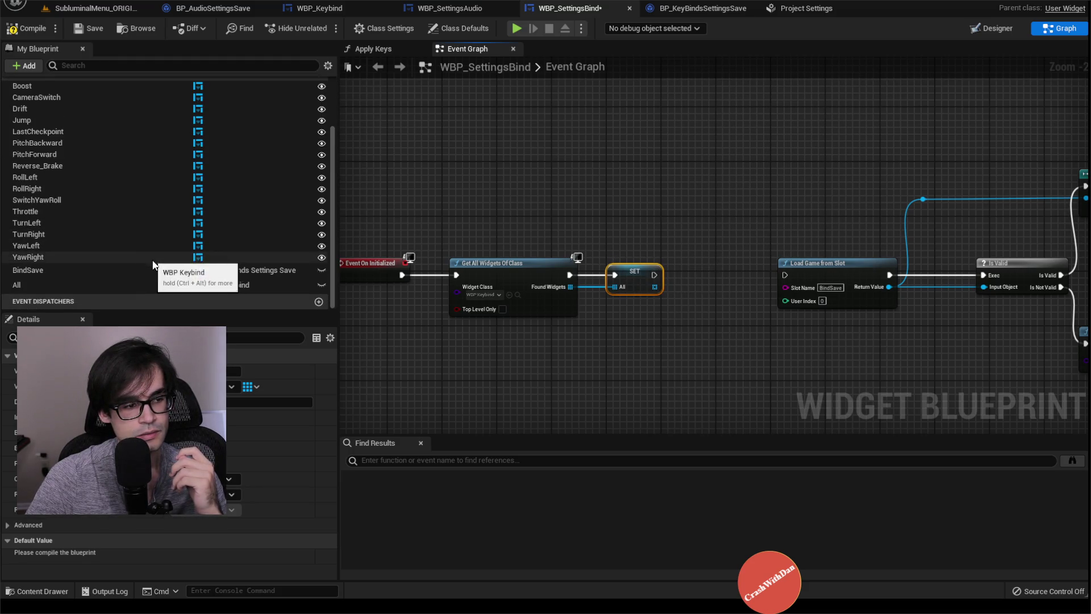
# Rename the All variable to AllKeyBindWidgets
pyautogui.click(104, 283)
pyautogui.click(60, 284)
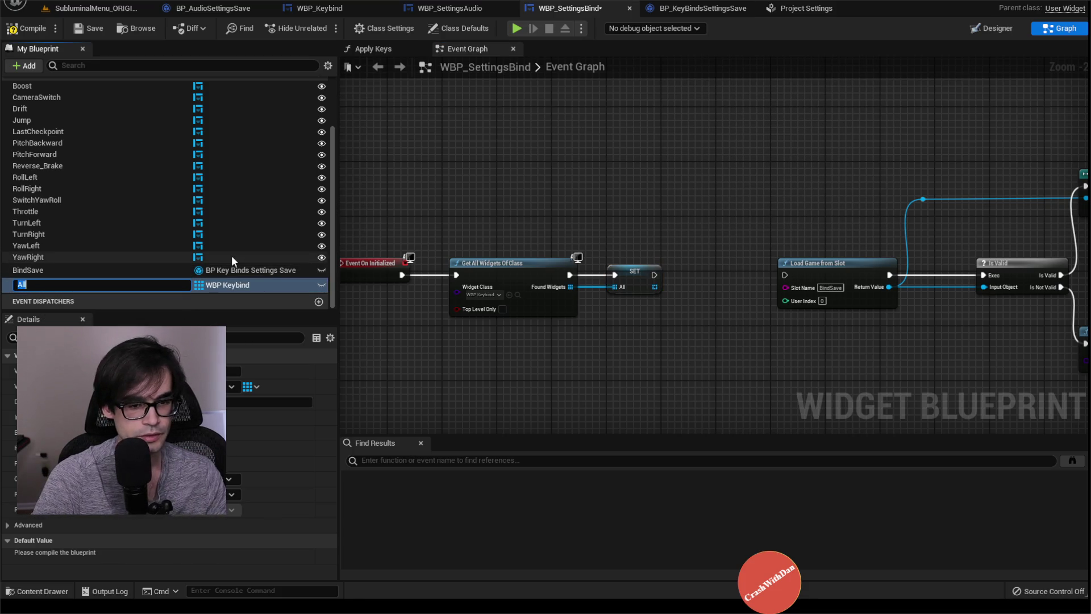
pyautogui.press('Right')
pyautogui.write('KeyB')
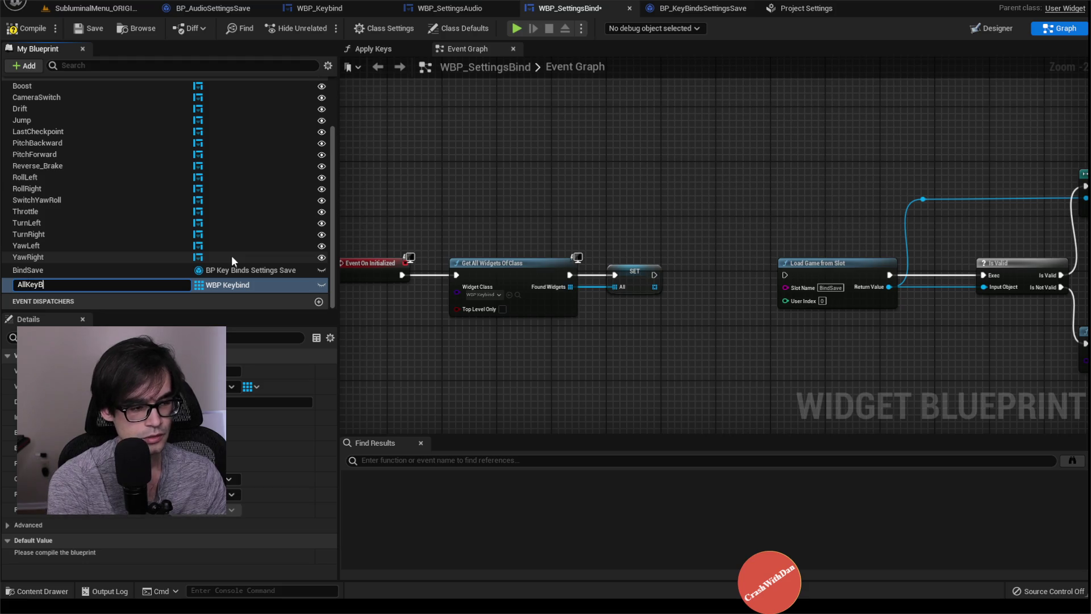
pyautogui.write('indWidgets')
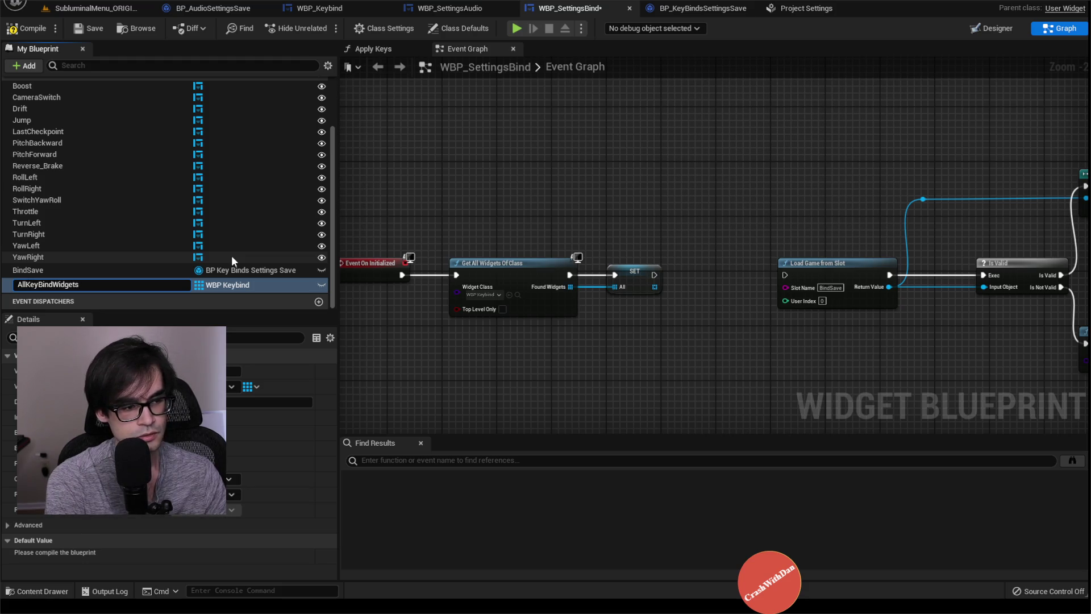
pyautogui.press('Return')
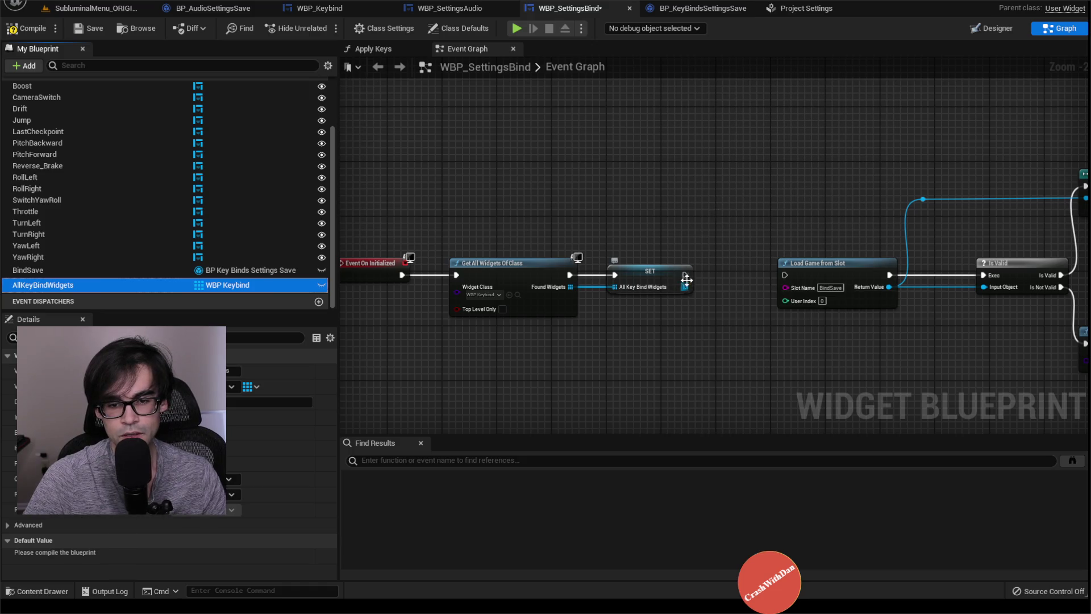
# Add a Length node reading AllKeyBindWidgets and place it below the SET node
pyautogui.moveTo(685, 285); pyautogui.dragTo(685, 354)
pyautogui.write('length')
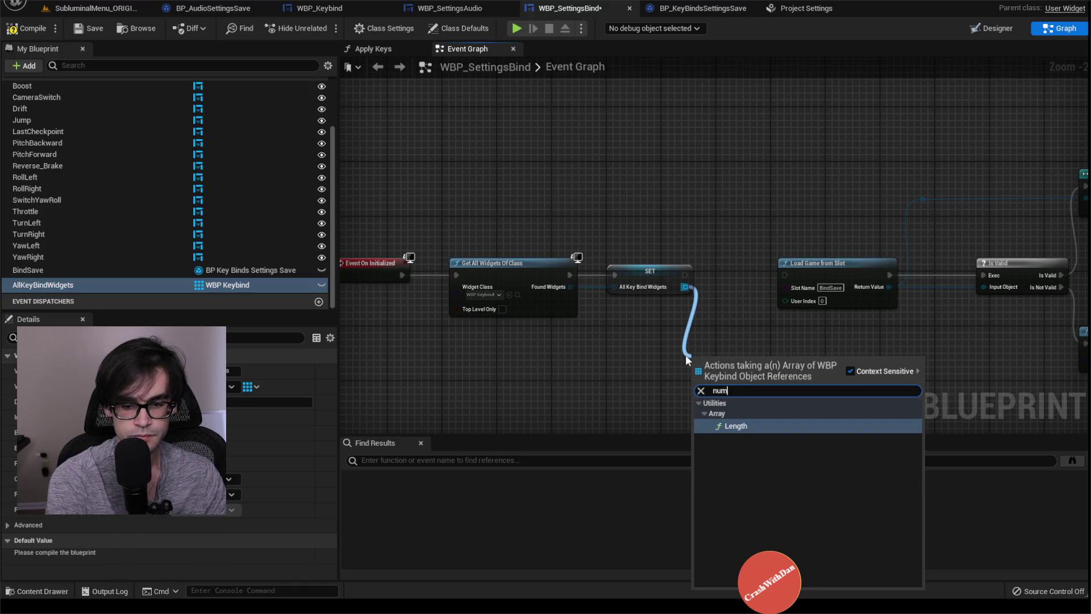
pyautogui.press('Return')
pyautogui.moveTo(703, 376); pyautogui.dragTo(552, 383)
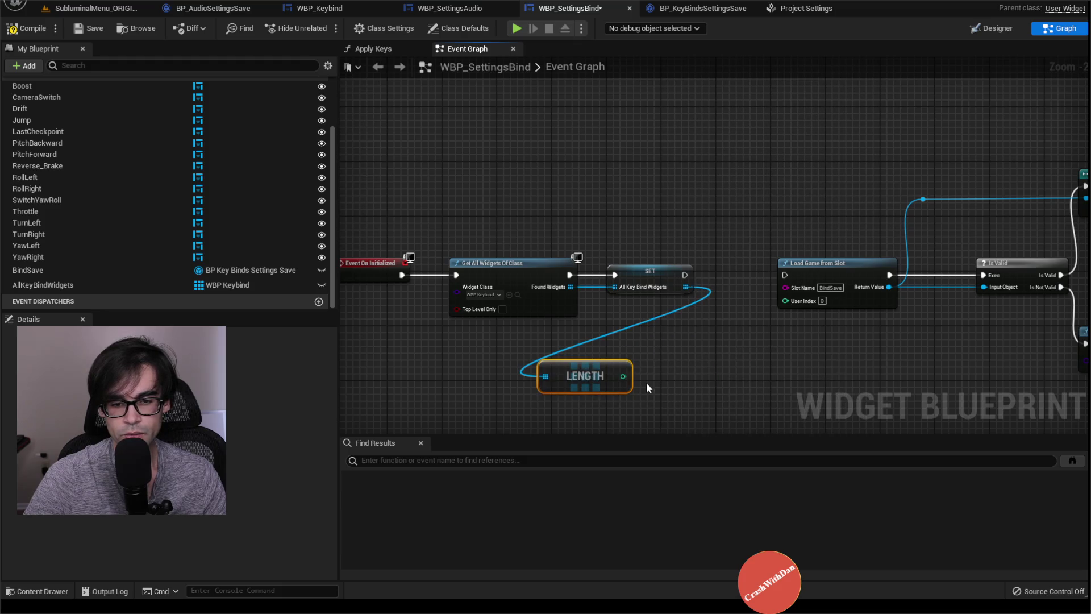
# Insert a Print String node after SET with its duration set to 50 seconds
pyautogui.moveTo(684, 275); pyautogui.dragTo(692, 216)
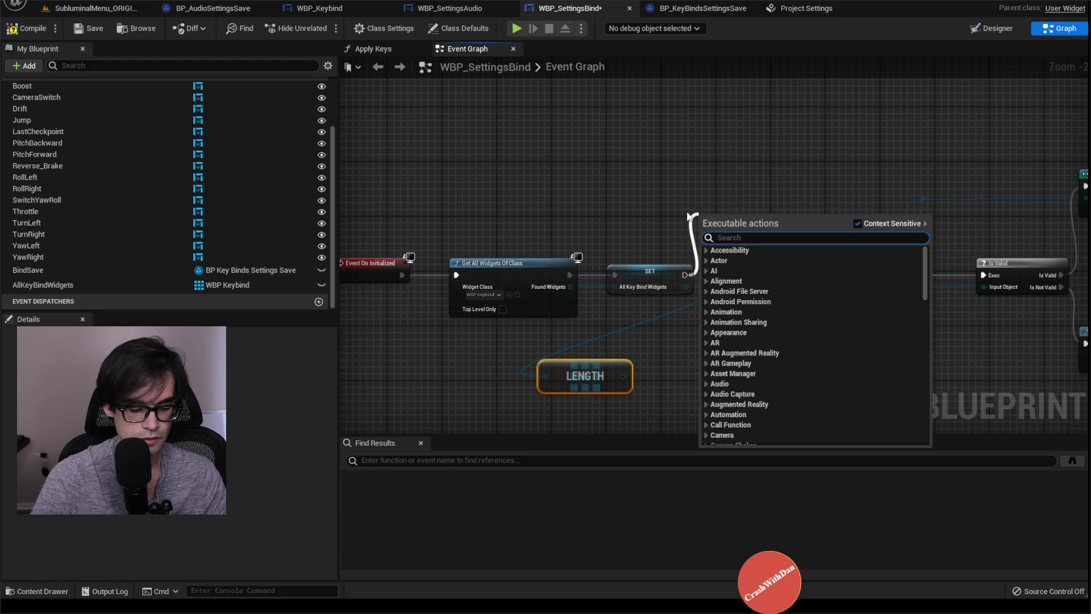
pyautogui.write('pruint')
pyautogui.write('nt stri')
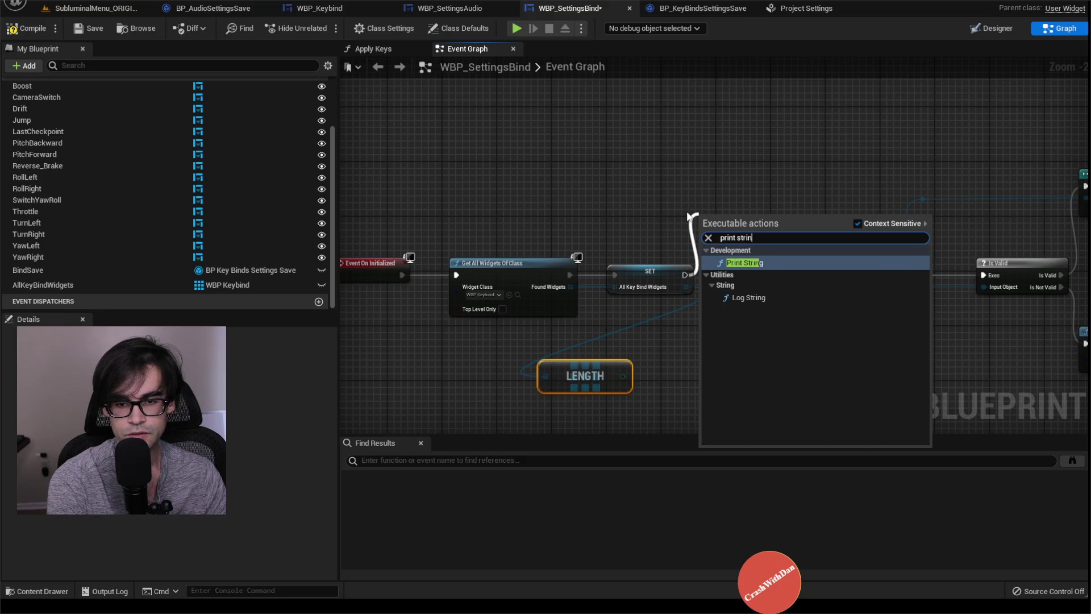
pyautogui.press('Return')
pyautogui.moveTo(756, 222); pyautogui.dragTo(763, 120)
pyautogui.click(745, 163)
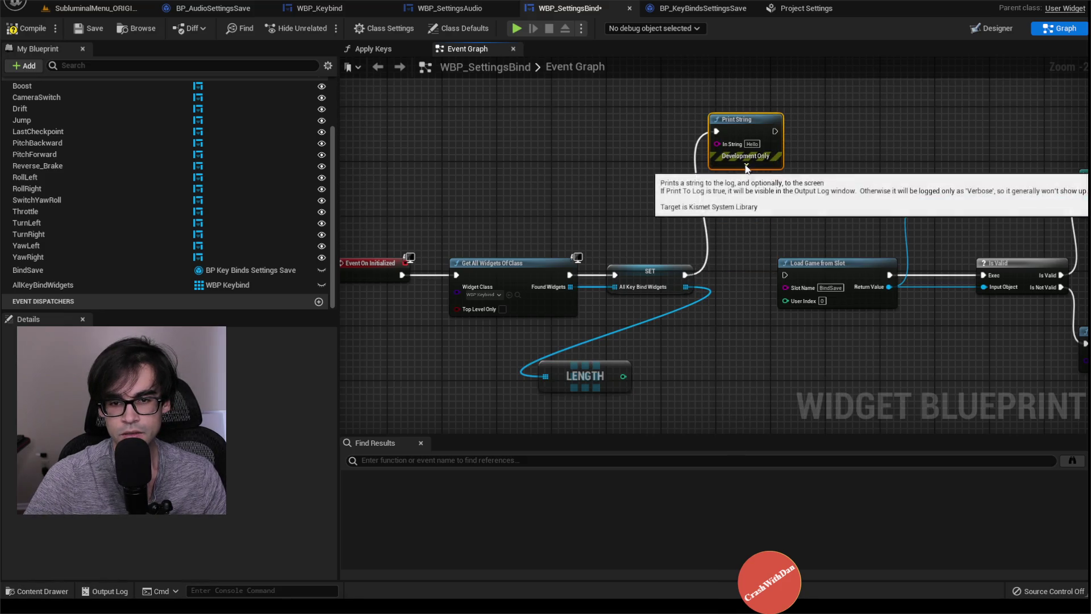
pyautogui.click(751, 196)
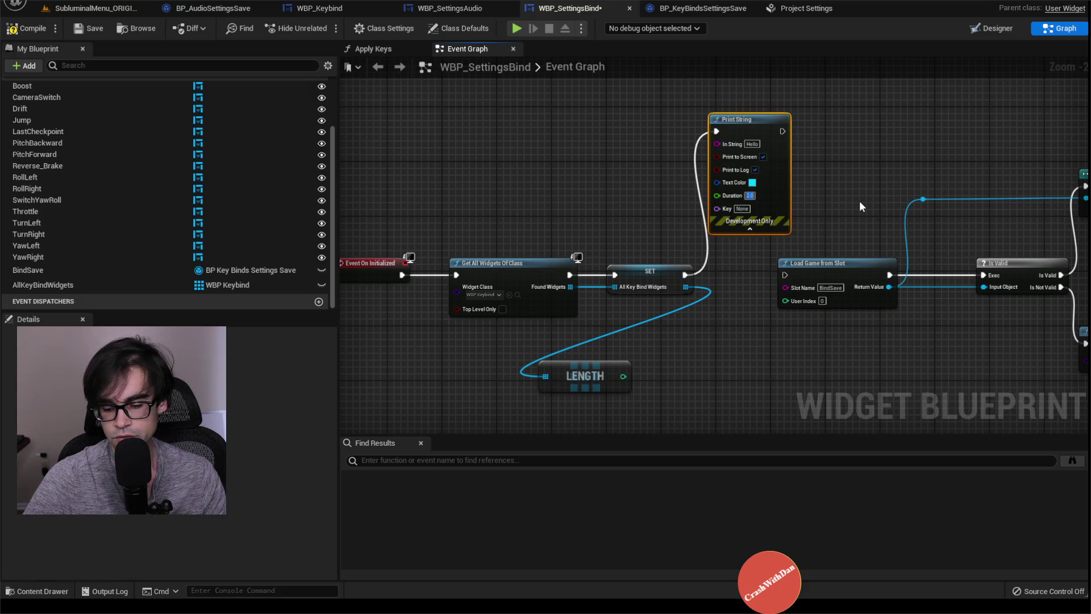
pyautogui.write('50')
pyautogui.press('Return')
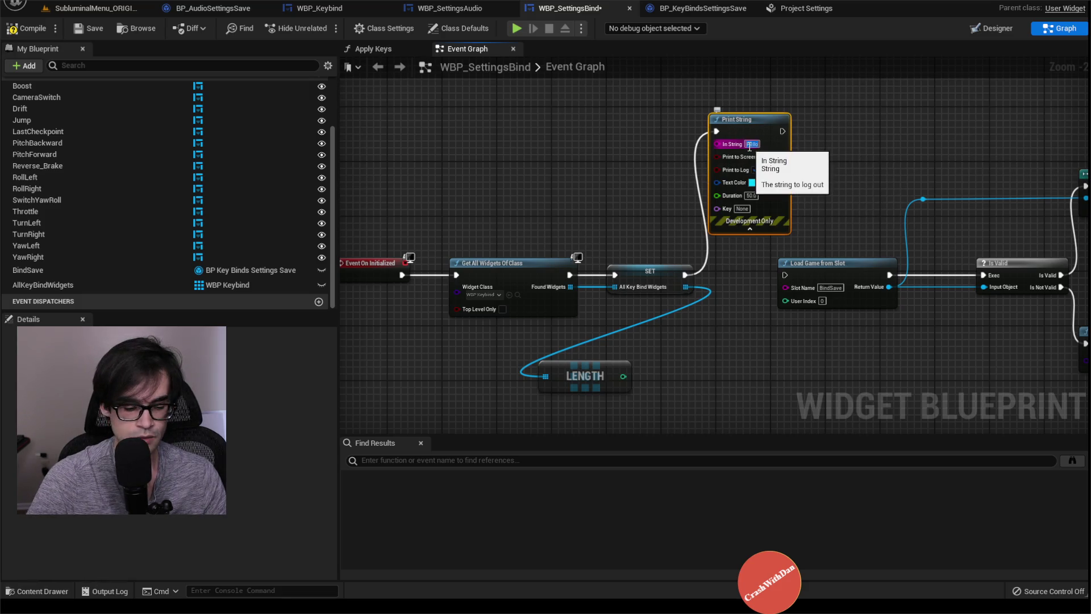
# Add a Format Text node beside LENGTH with the text 'number of keybinds {1}'
pyautogui.write('of keybind')
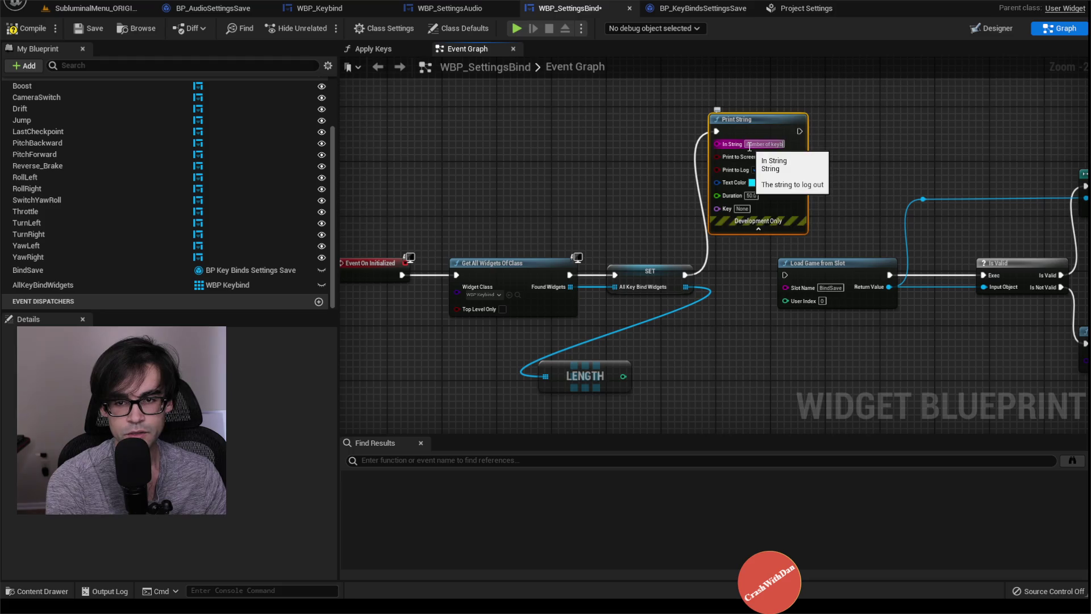
pyautogui.press('Return')
pyautogui.moveTo(623, 376)
pyautogui.mouseDown()
pyautogui.moveTo(735, 164)
pyautogui.moveTo(730, 203)
pyautogui.moveTo(725, 148)
pyautogui.moveTo(702, 207)
pyautogui.moveTo(717, 353)
pyautogui.mouseUp()
pyautogui.click(625, 194)
pyautogui.rightClick(611, 165)
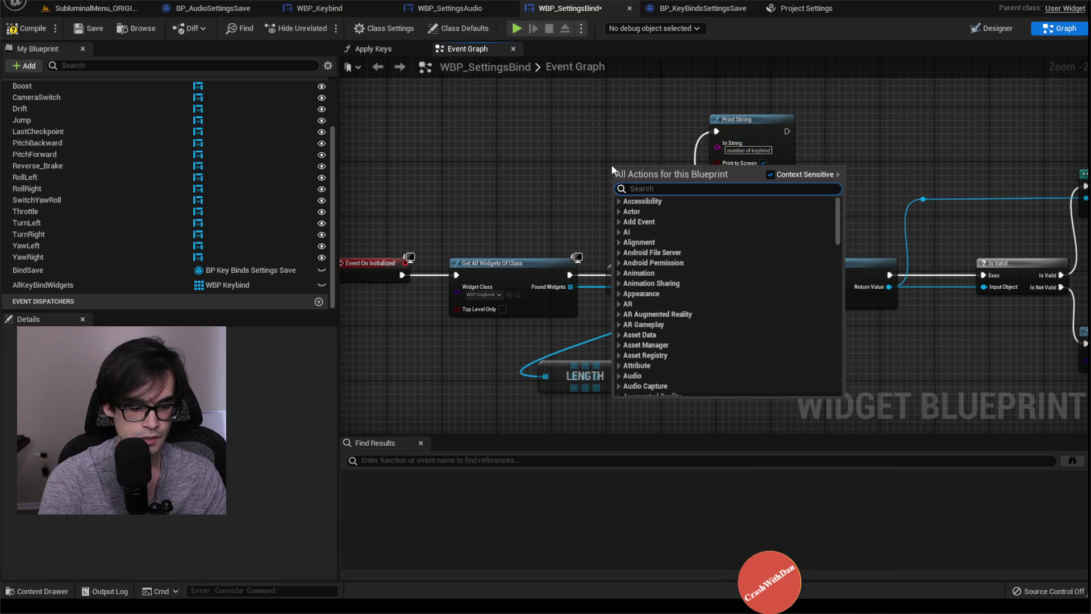
pyautogui.write('format text')
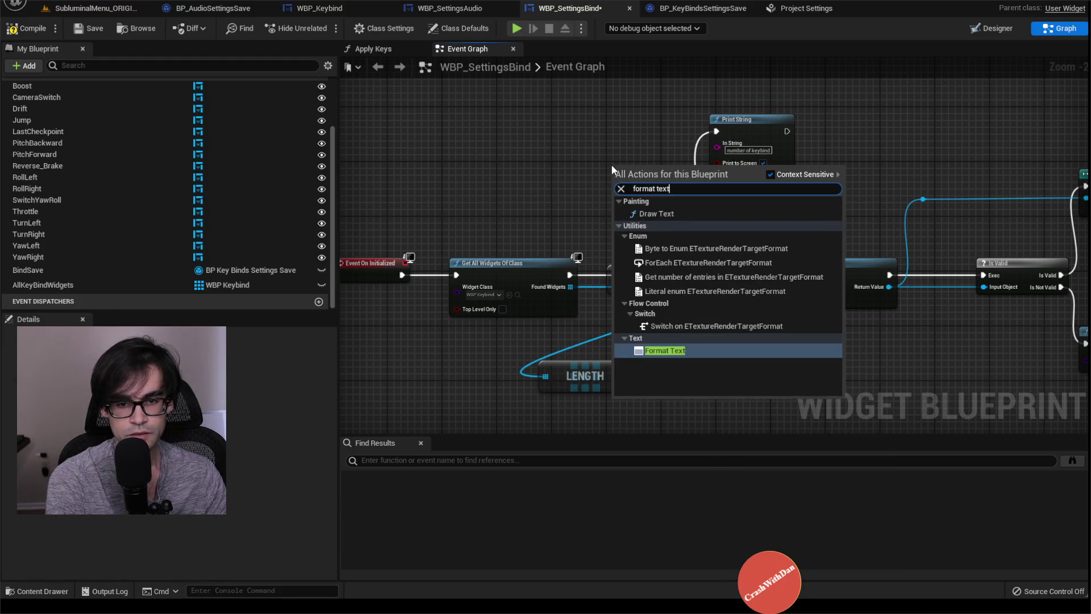
pyautogui.press('Return')
pyautogui.moveTo(642, 170); pyautogui.dragTo(690, 383)
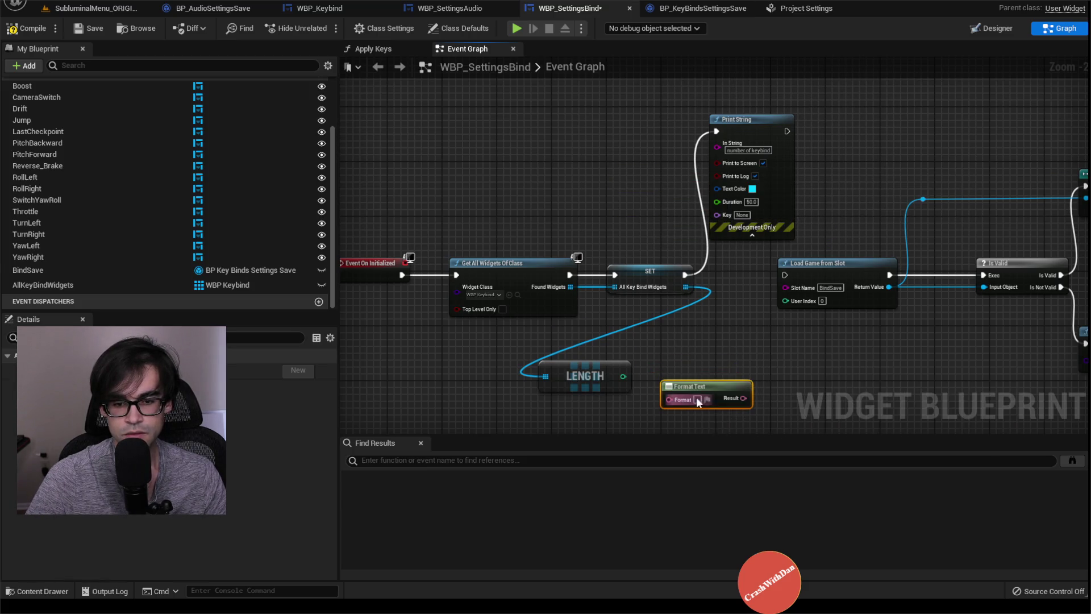
pyautogui.write('number of k')
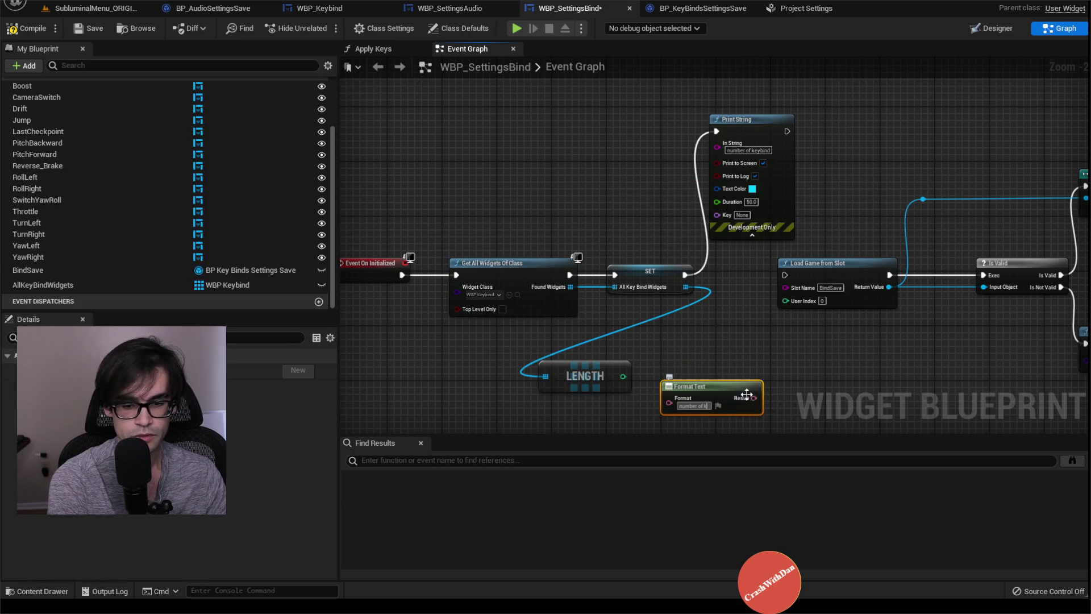
pyautogui.write('eybinds {')
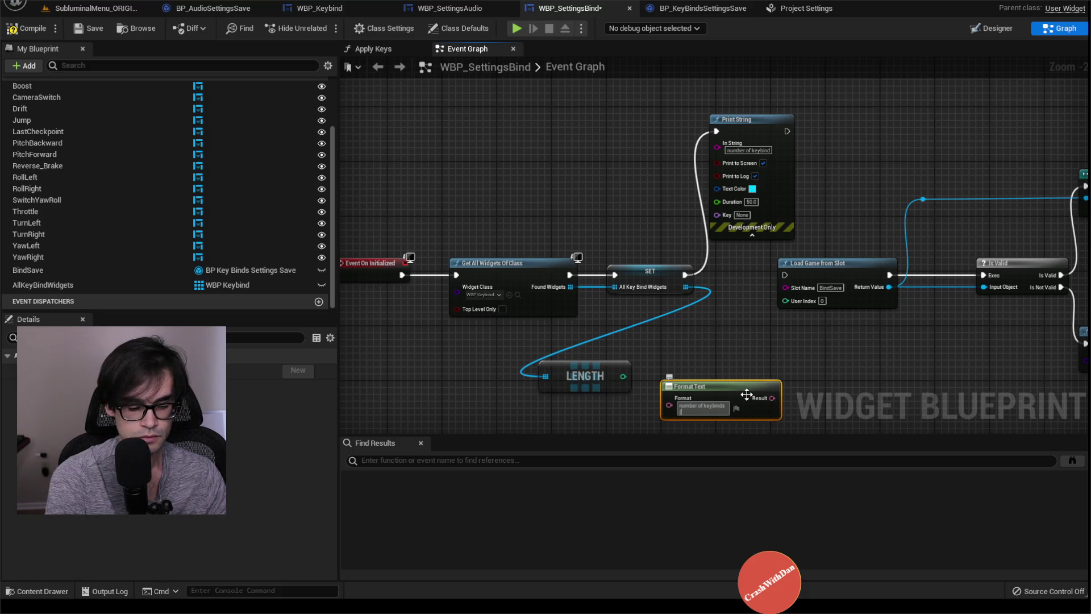
pyautogui.write('1}')
pyautogui.press('Return')
# Feed LENGTH into the format, the format into Print String, and Print String into Load Game from Slot
pyautogui.moveTo(623, 376)
pyautogui.mouseDown()
pyautogui.moveTo(665, 421)
pyautogui.moveTo(669, 342)
pyautogui.mouseUp()
pyautogui.moveTo(769, 318)
pyautogui.mouseDown()
pyautogui.moveTo(723, 304)
pyautogui.moveTo(684, 134)
pyautogui.mouseUp()
pyautogui.doubleClick(689, 244)
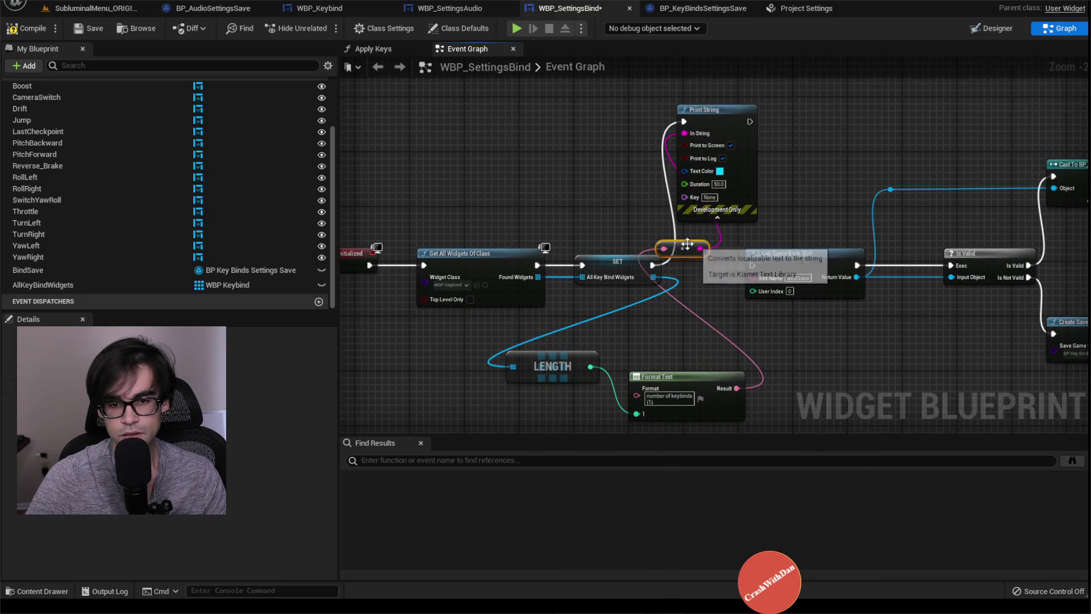
pyautogui.moveTo(689, 244); pyautogui.dragTo(652, 363)
pyautogui.moveTo(750, 121)
pyautogui.mouseDown()
pyautogui.moveTo(743, 253)
pyautogui.moveTo(753, 267)
pyautogui.mouseUp()
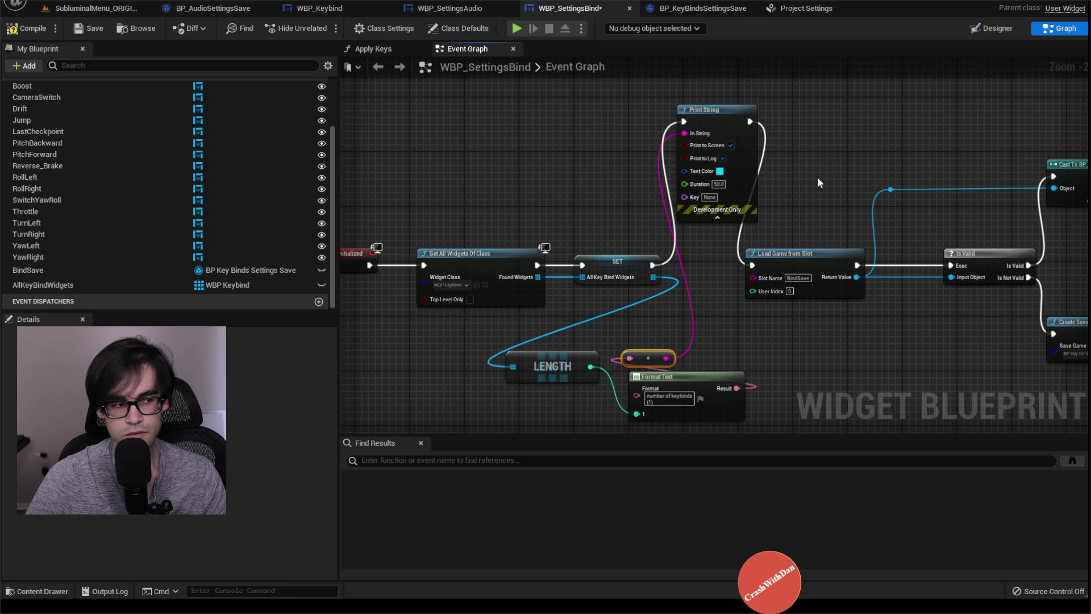
# Compile and save WBP_SettingsBind
pyautogui.click(23, 29)
pyautogui.click(90, 29)
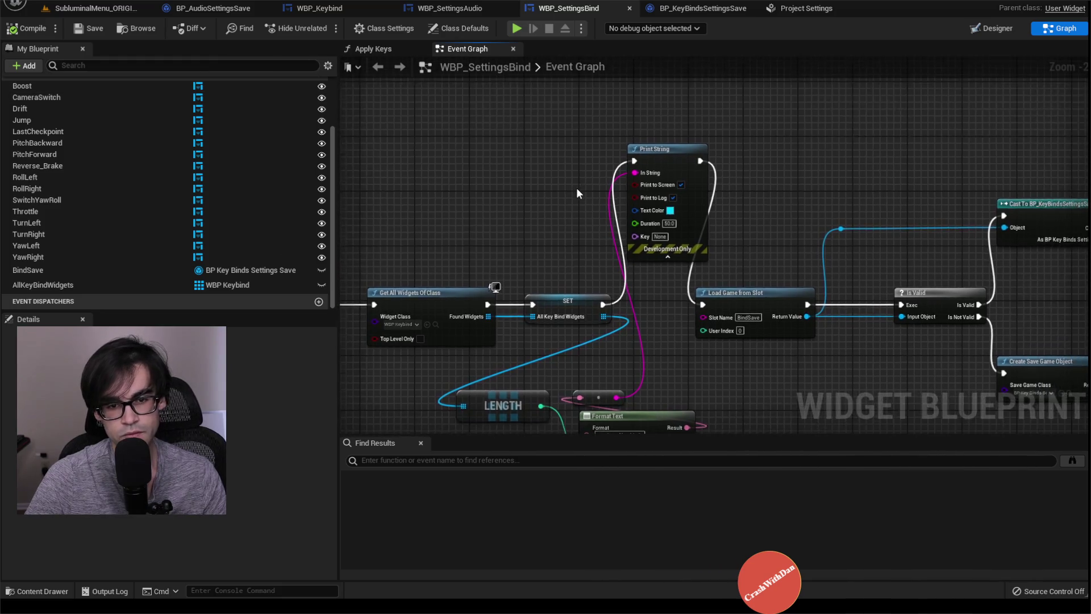
pyautogui.scroll(-2, 576, 188)
pyautogui.scroll(2, 732, 269)
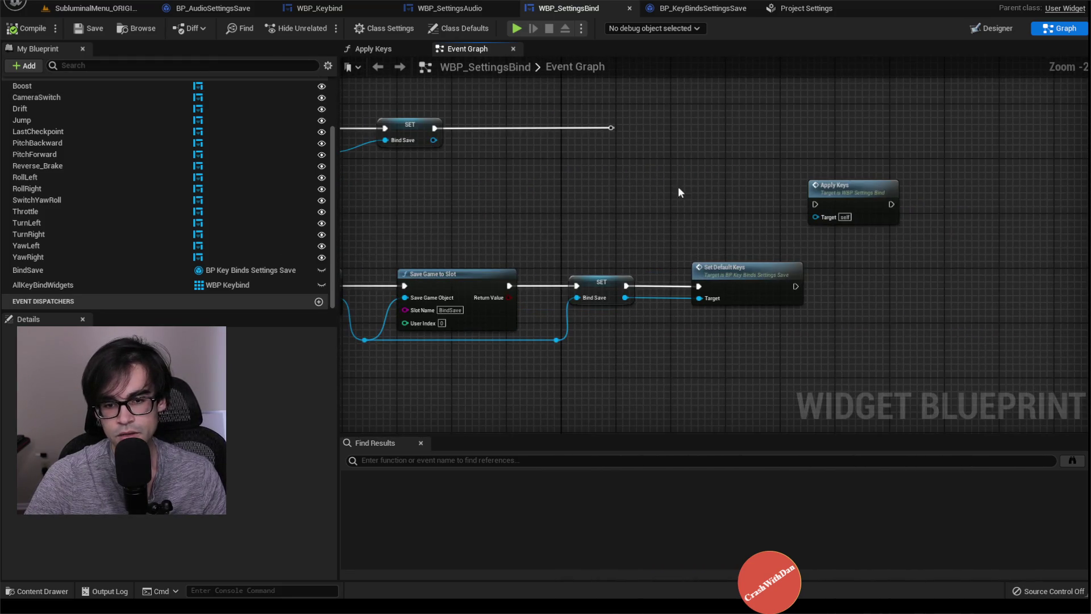
pyautogui.click(699, 8)
pyautogui.click(587, 8)
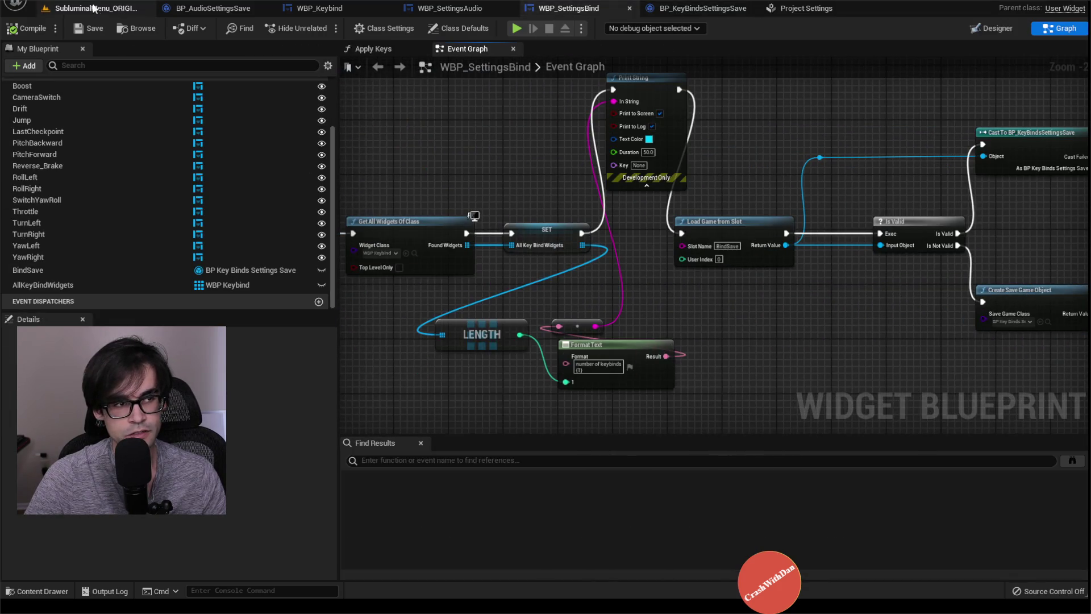
# Play-test the level to see 16 keybind widgets reported, then return to WBP_SettingsBind
pyautogui.click(94, 8)
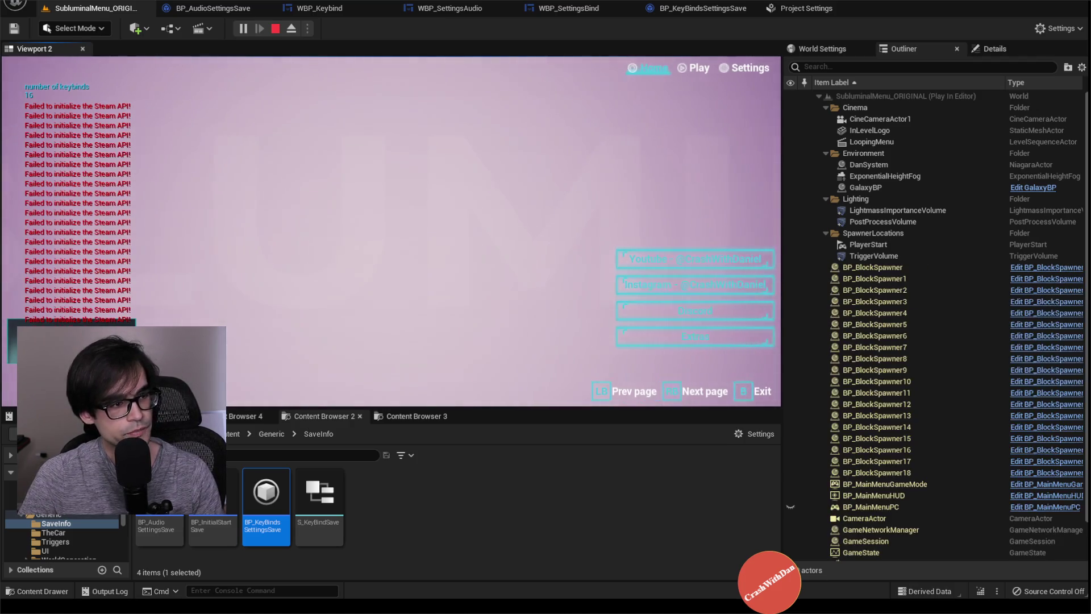
pyautogui.press('Escape')
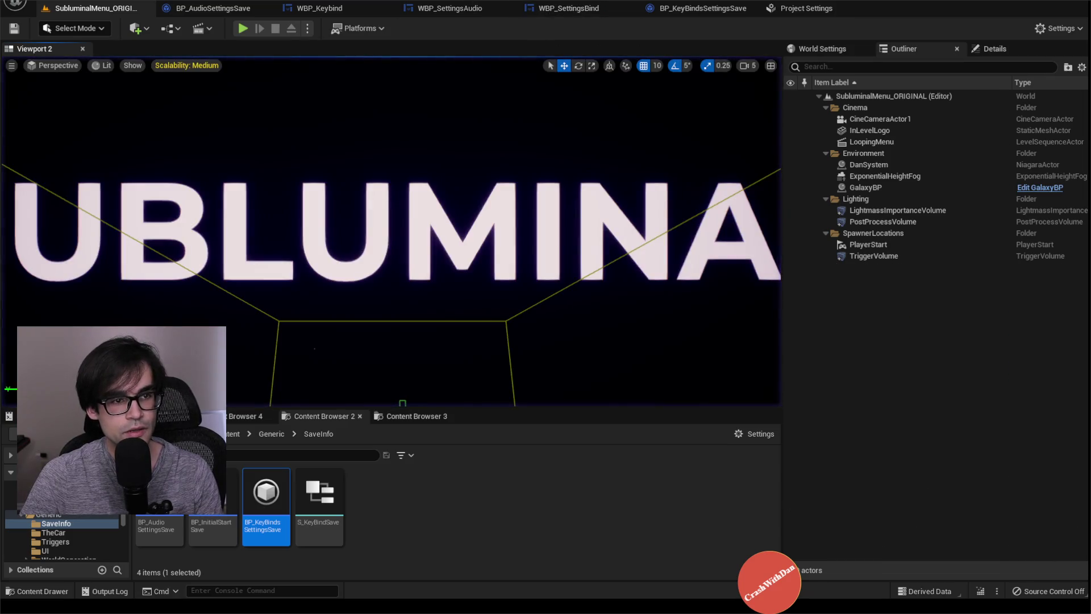
pyautogui.click(723, 9)
pyautogui.click(591, 8)
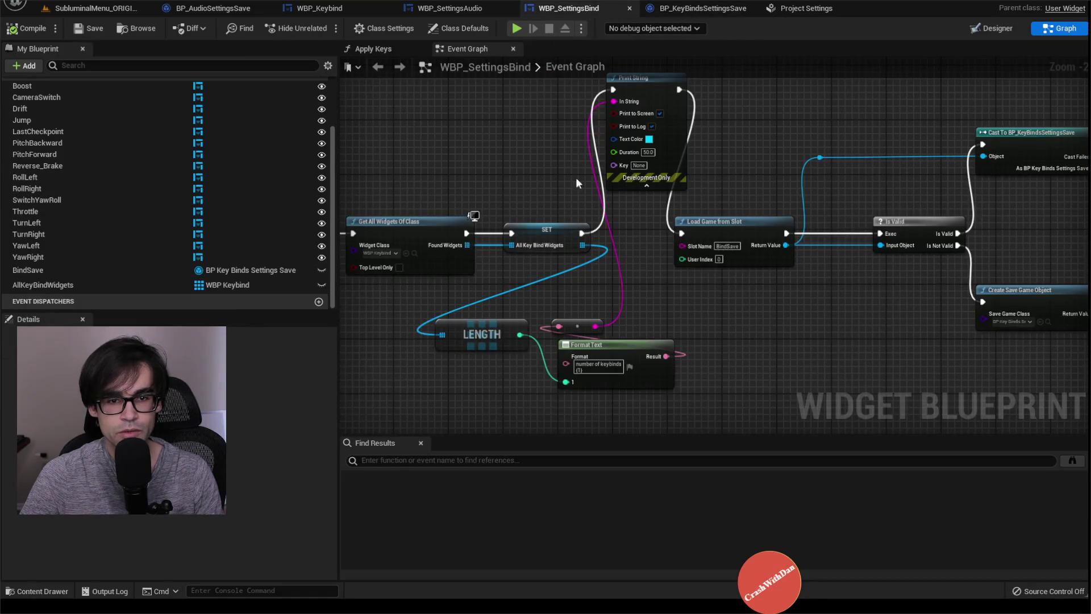
# Delete Print String, LENGTH and Format Text, wire SET to Load Game from Slot, and compile/save
pyautogui.click(677, 172)
pyautogui.press('Delete')
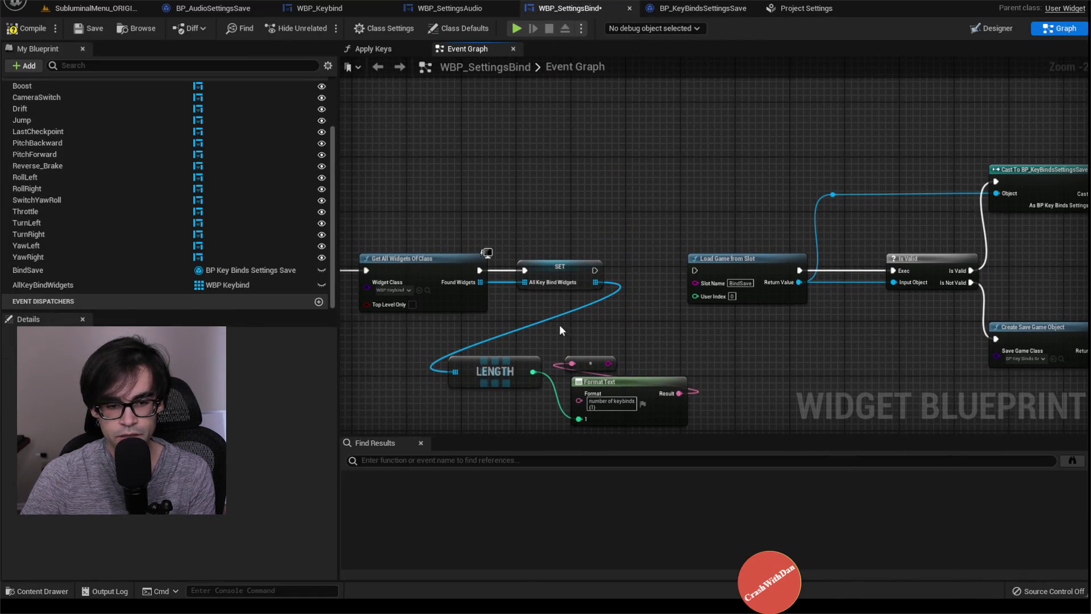
pyautogui.moveTo(476, 273); pyautogui.dragTo(690, 372)
pyautogui.press('Delete')
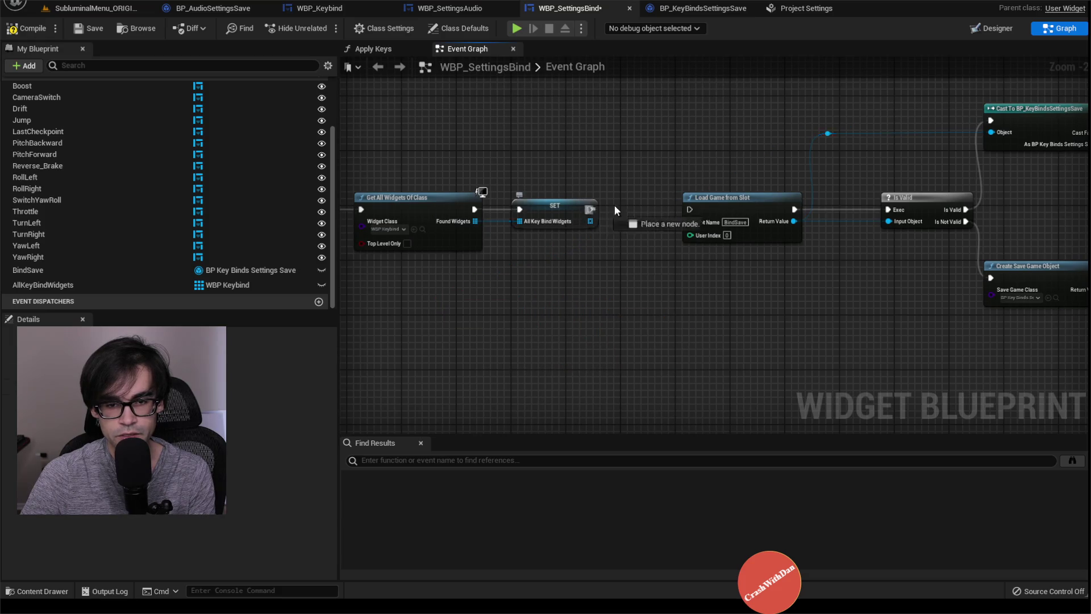
pyautogui.moveTo(615, 207); pyautogui.dragTo(691, 209)
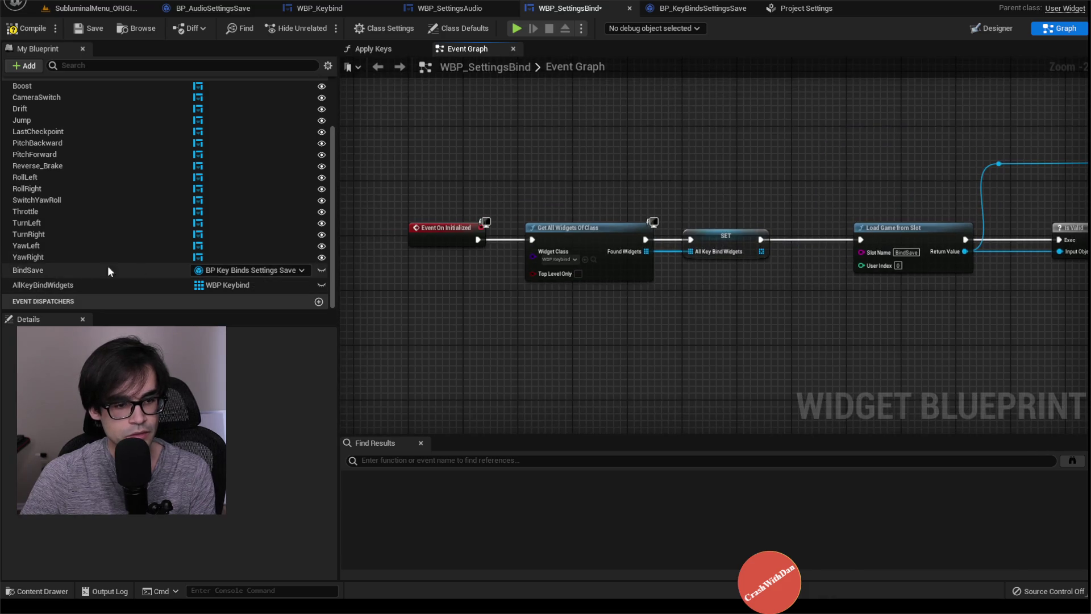
pyautogui.click(23, 29)
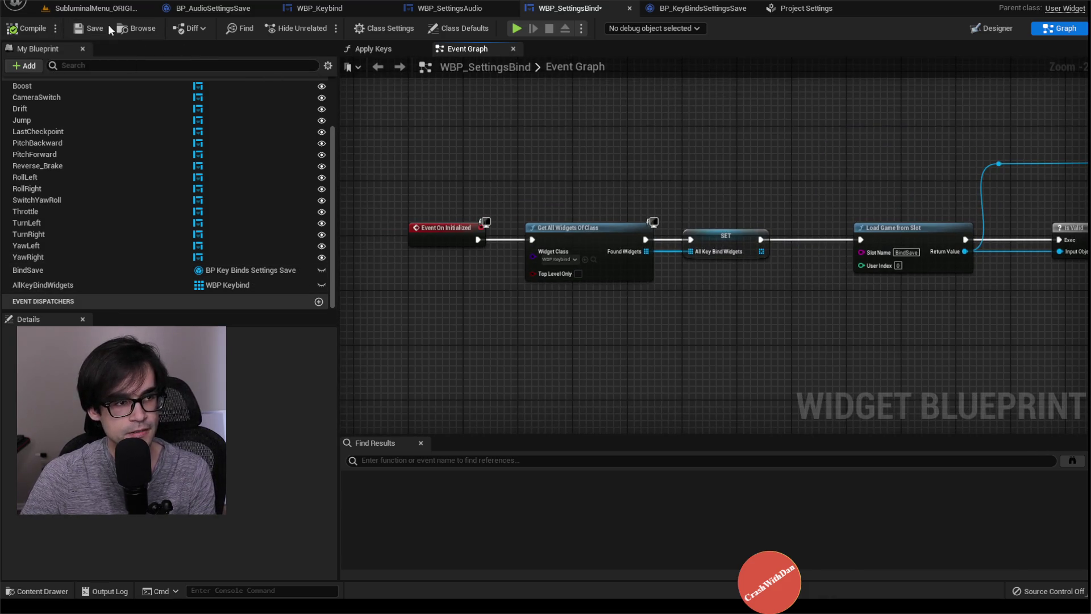
pyautogui.click(90, 29)
pyautogui.scroll(-3, 947, 220)
pyautogui.scroll(2, 719, 224)
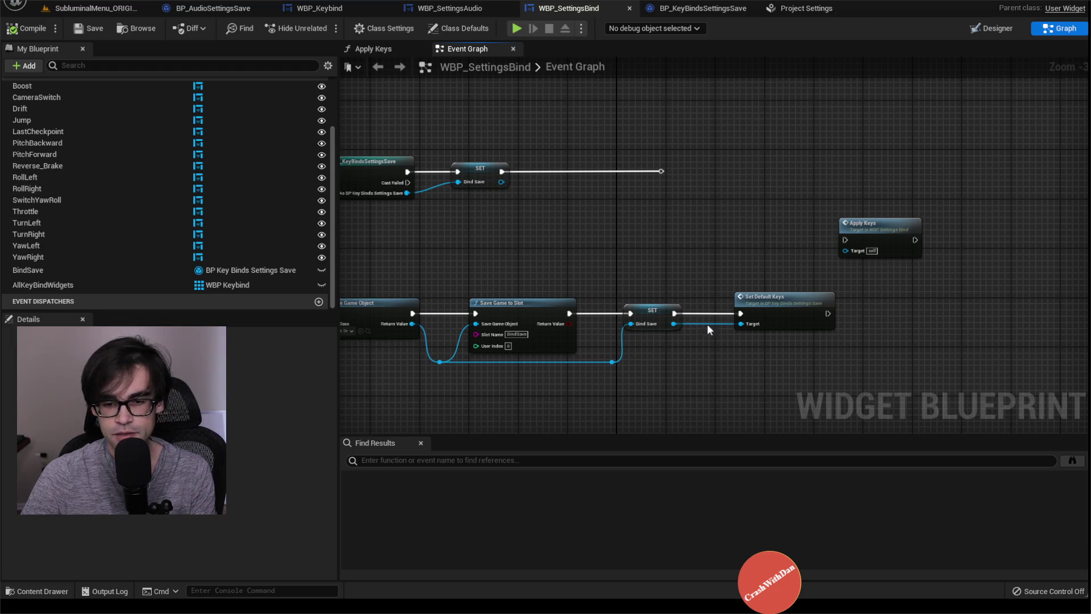
# Inspect the Set Default Keys function graph, then go back to WBP_SettingsBind
pyautogui.doubleClick(792, 301)
pyautogui.moveTo(762, 218); pyautogui.dragTo(462, 224)
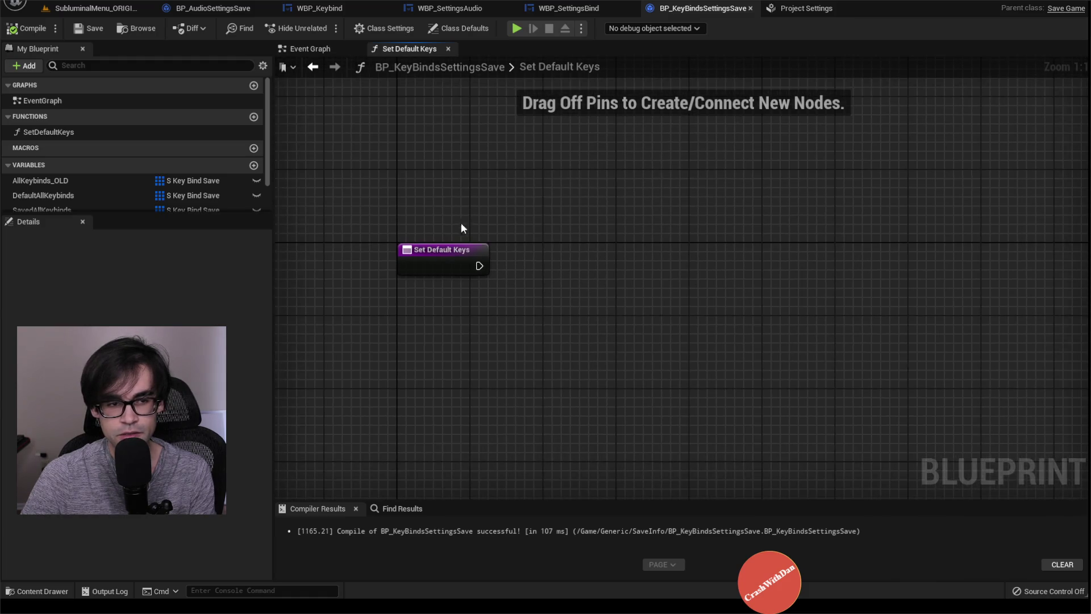
pyautogui.scroll(-2, 390, 183)
pyautogui.scroll(-2, 176, 159)
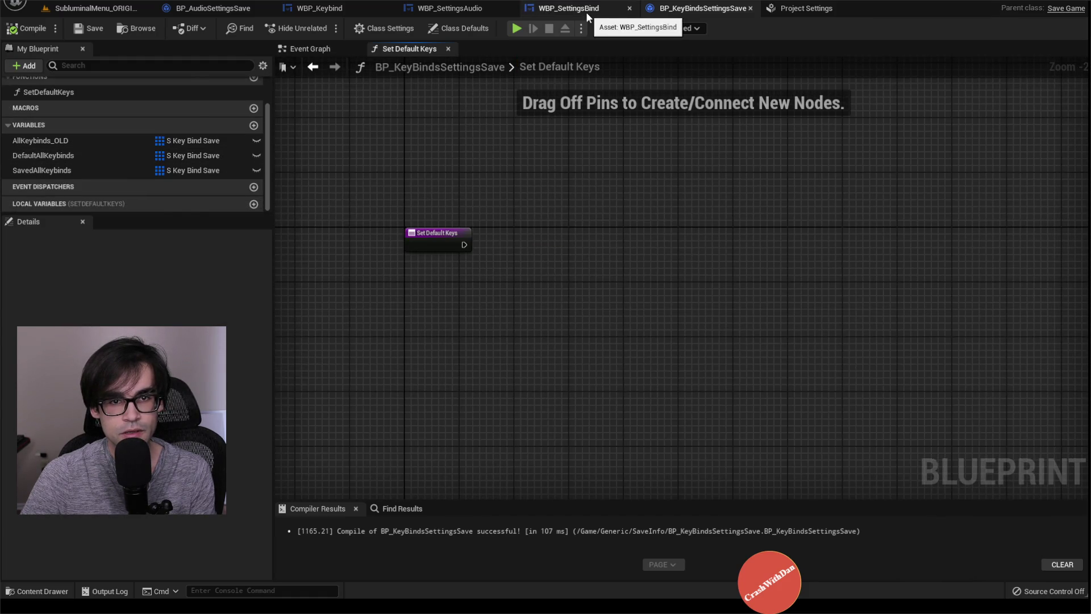
pyautogui.click(586, 9)
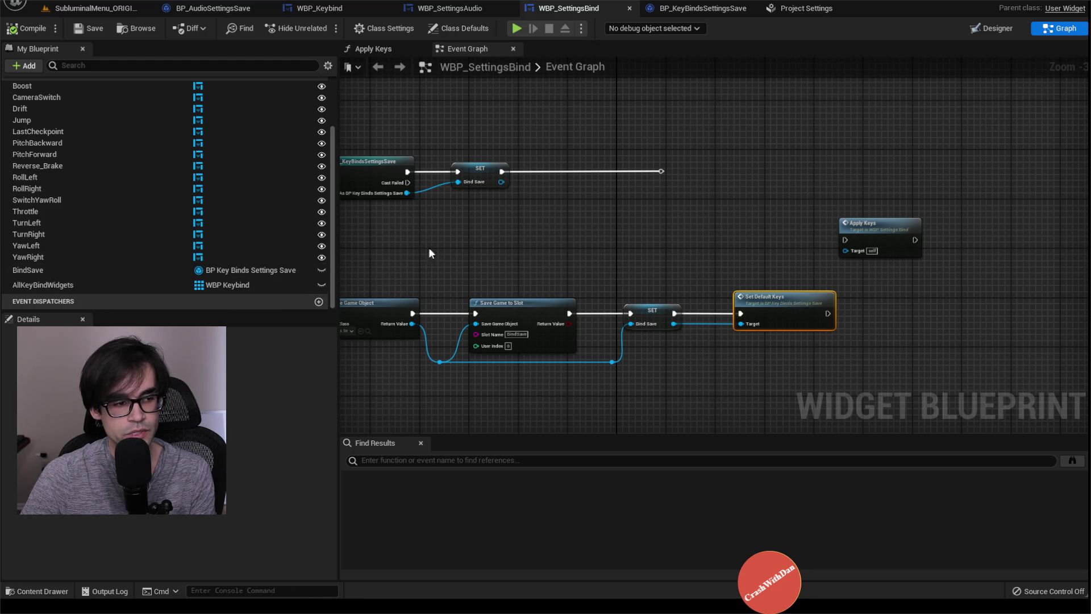
# Add a Set Default Keys input typed as a WBP Keybind object reference
pyautogui.doubleClick(781, 309)
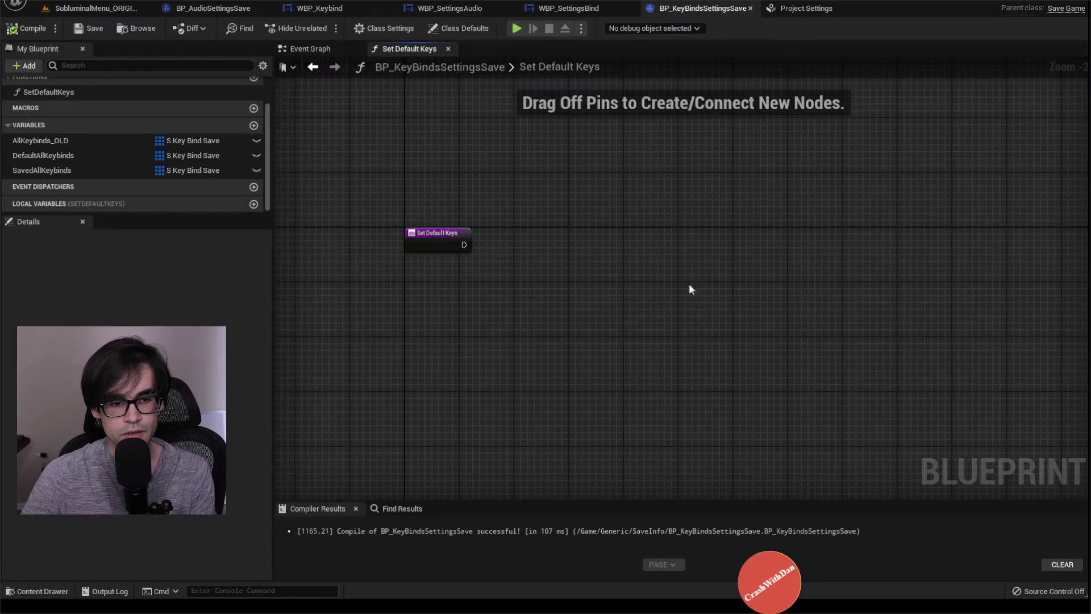
pyautogui.click(420, 232)
pyautogui.click(256, 428)
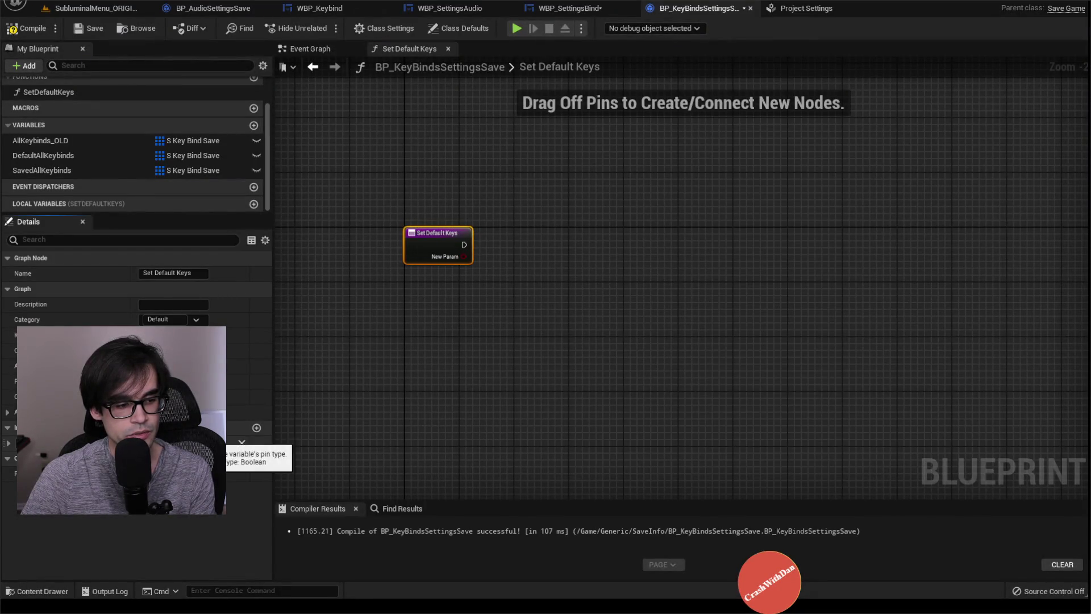
pyautogui.click(228, 445)
pyautogui.write('wbp')
pyautogui.moveTo(227, 418)
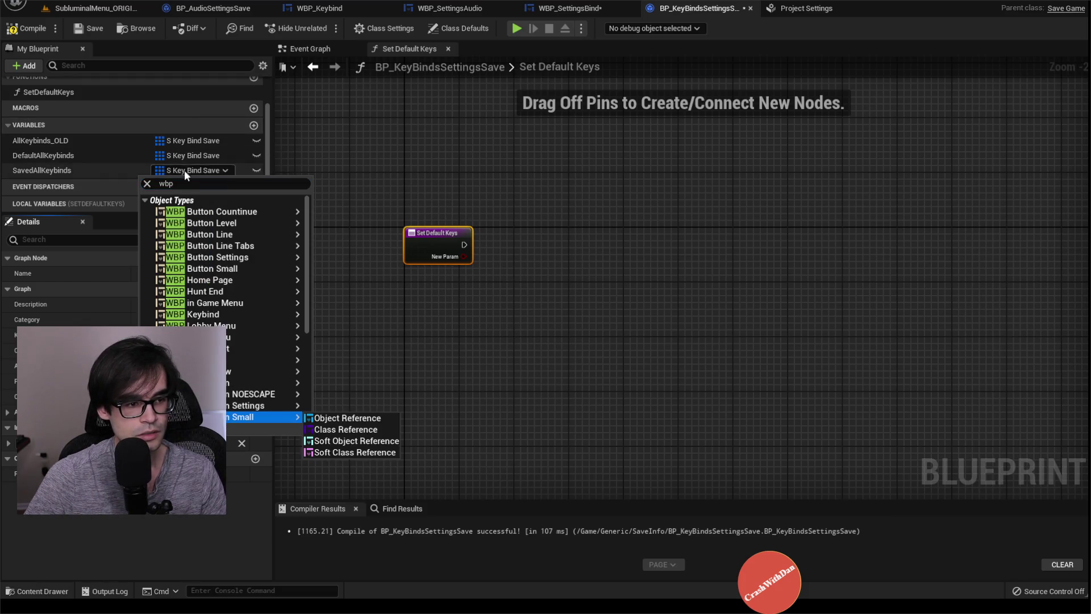
pyautogui.click(186, 184)
pyautogui.write('wbp_Key')
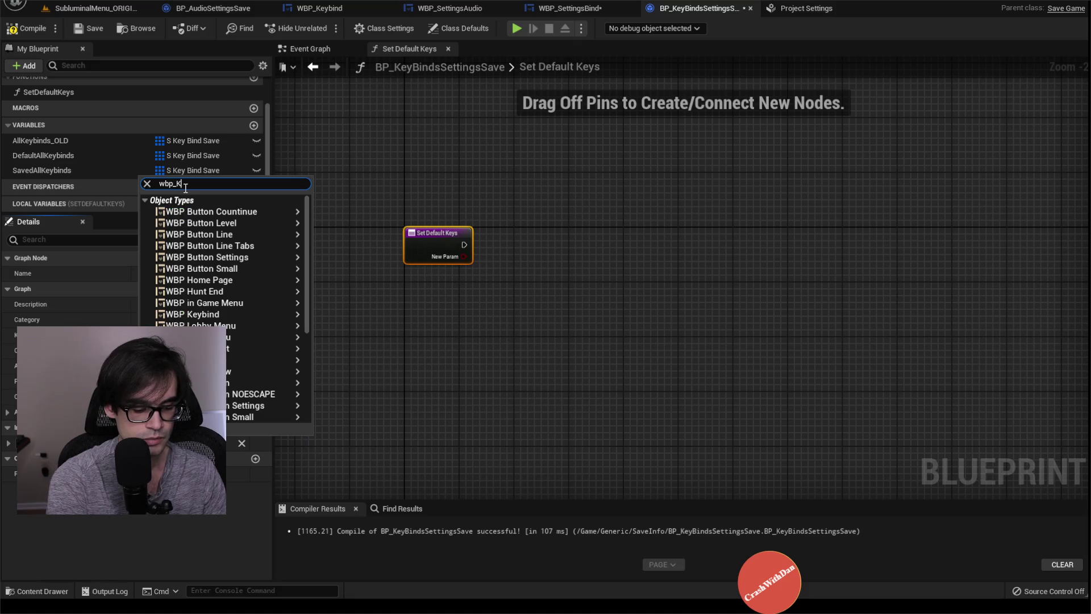
pyautogui.moveTo(227, 212)
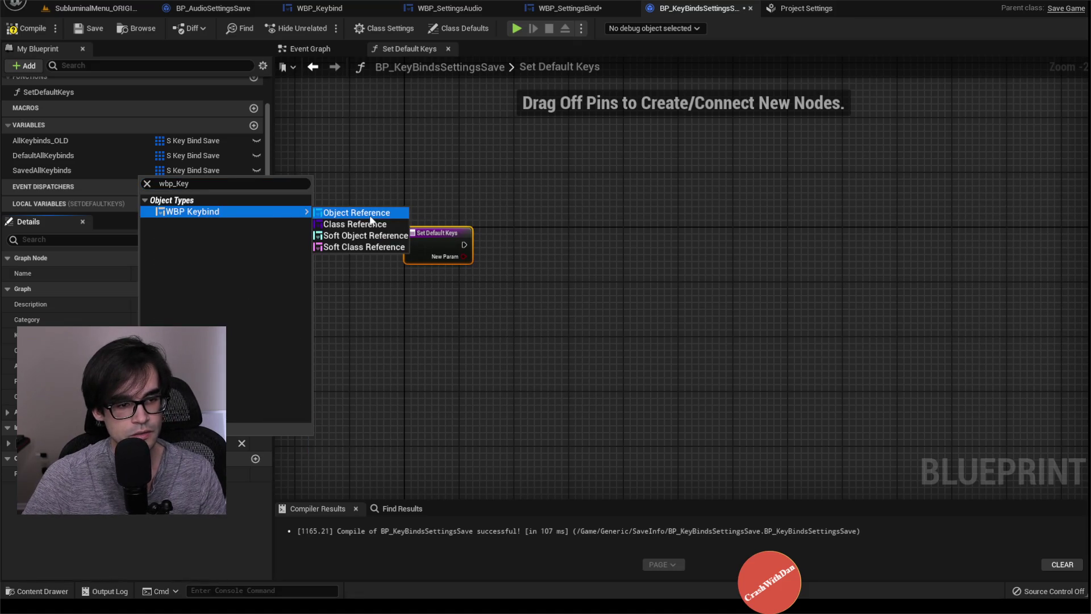
pyautogui.click(369, 219)
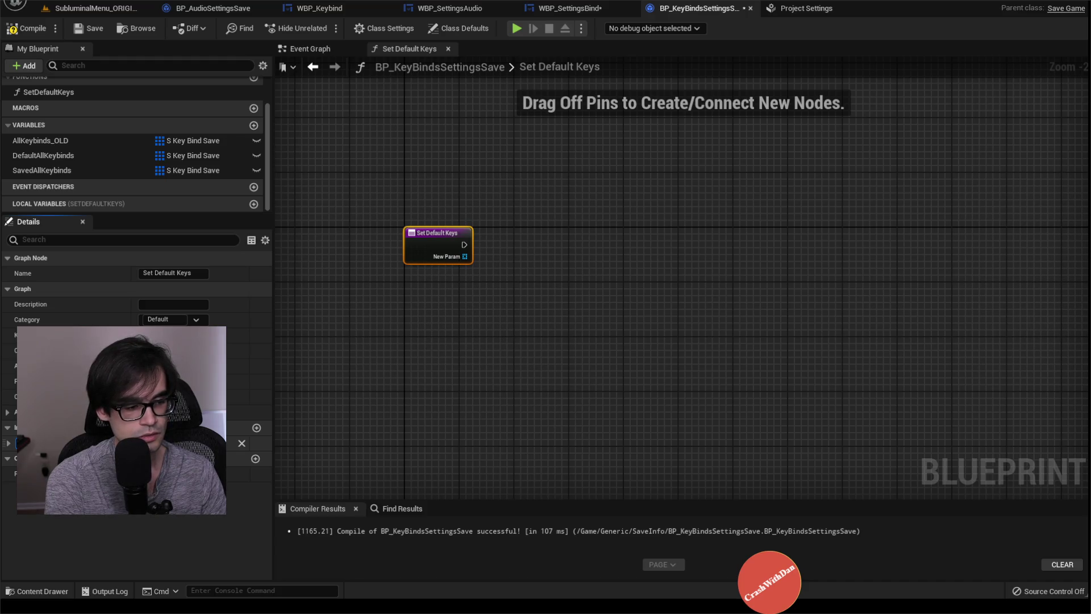
# Name the input All Keybind Widgets and compile the blueprint
pyautogui.press('Return')
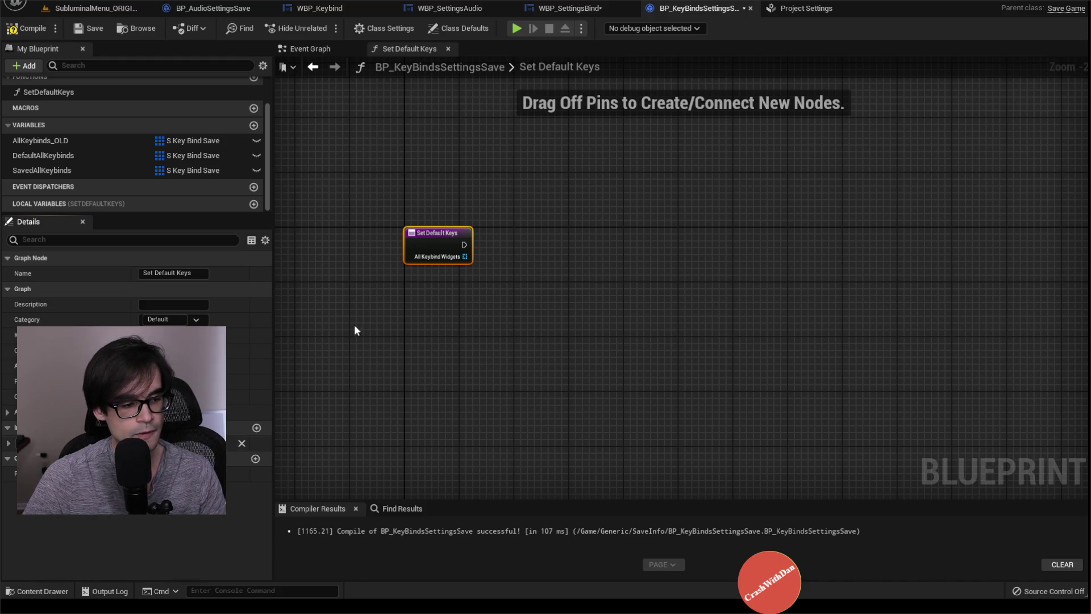
pyautogui.click(372, 171)
pyautogui.click(26, 28)
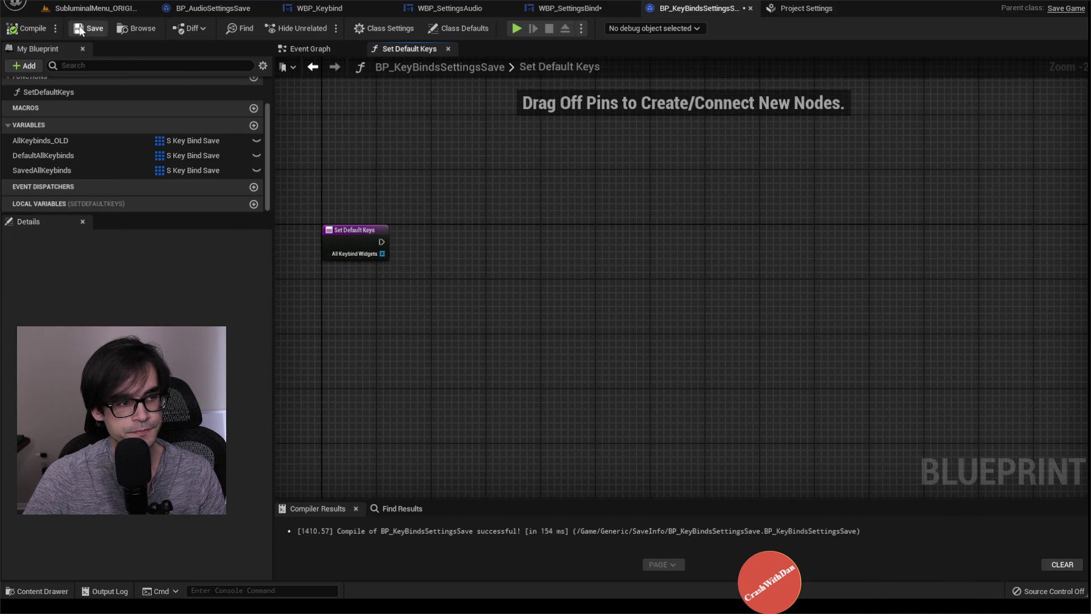
# Save, then add a For Each Loop over All Keybind Widgets driven by the function entry's exec
pyautogui.click(88, 29)
pyautogui.moveTo(455, 296); pyautogui.dragTo(550, 287)
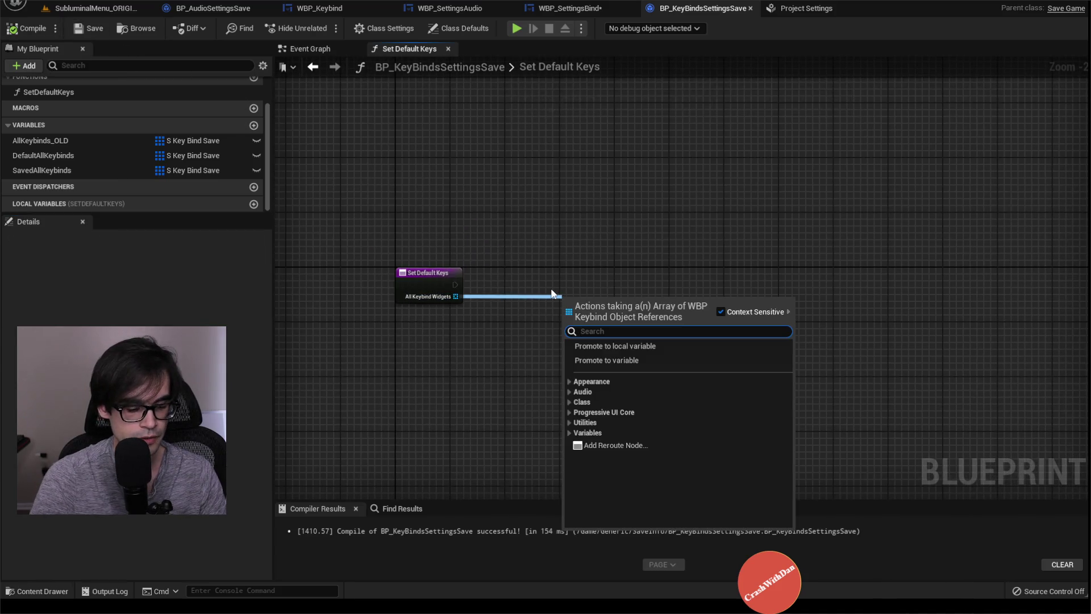
pyautogui.write('for each')
pyautogui.press('Return')
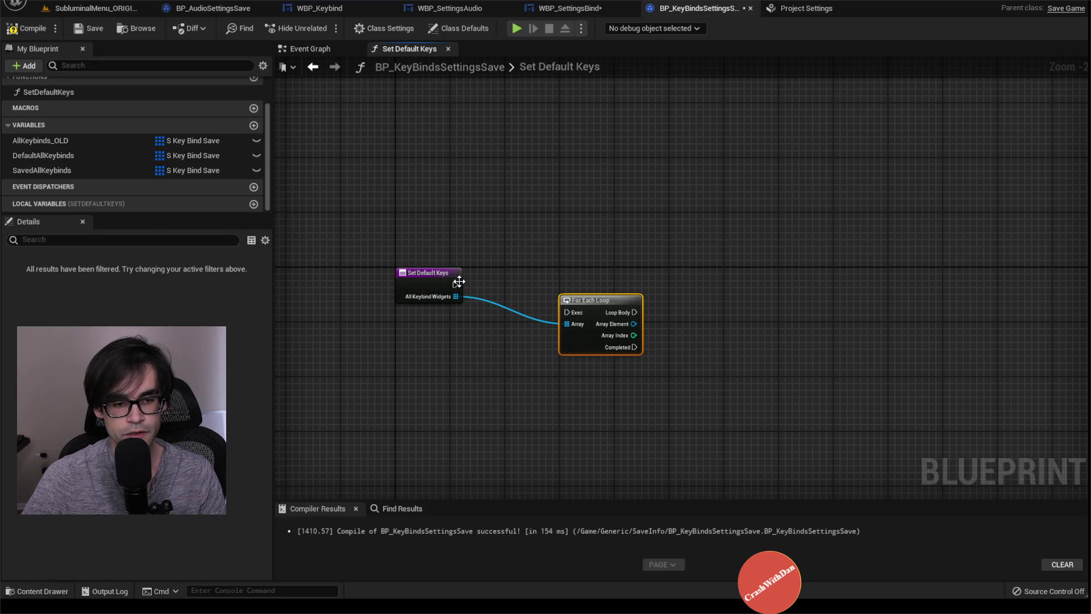
pyautogui.moveTo(455, 285)
pyautogui.mouseDown()
pyautogui.moveTo(582, 311)
pyautogui.moveTo(570, 246)
pyautogui.moveTo(548, 253)
pyautogui.mouseUp()
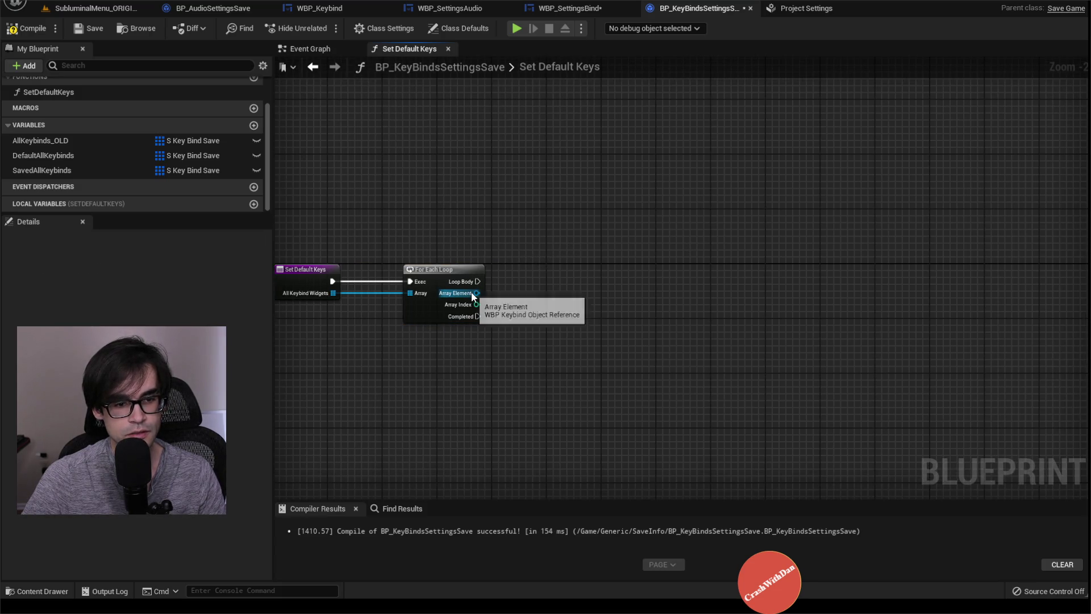
pyautogui.click(569, 8)
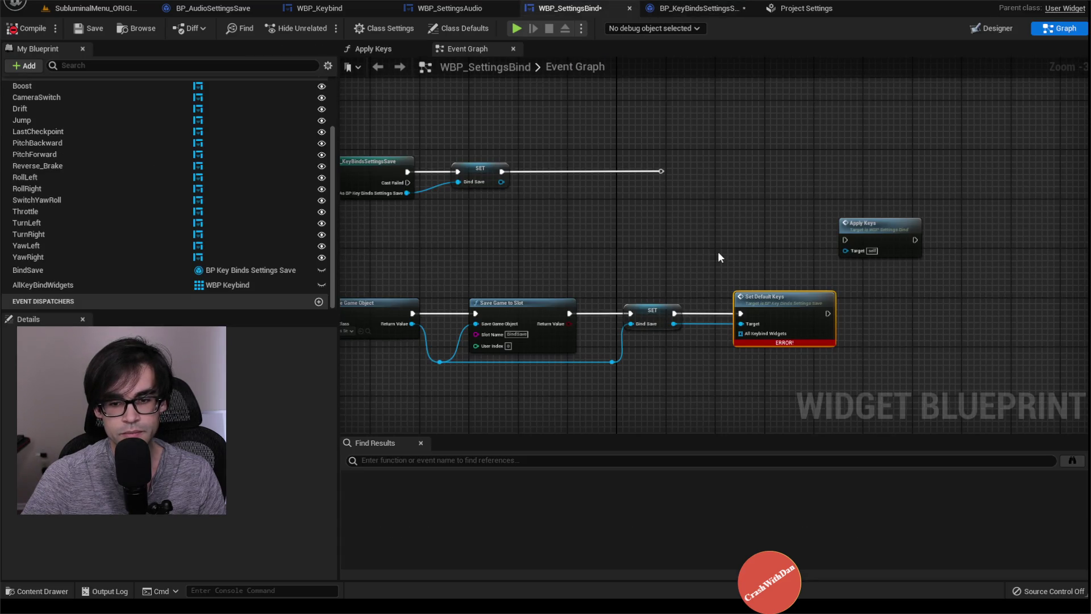
# Plug AllKeyBindWidgets into the Set Default Keys call and compile to clear the error
pyautogui.moveTo(717, 251)
pyautogui.mouseDown()
pyautogui.moveTo(750, 164)
pyautogui.moveTo(944, 152)
pyautogui.moveTo(799, 152)
pyautogui.mouseUp()
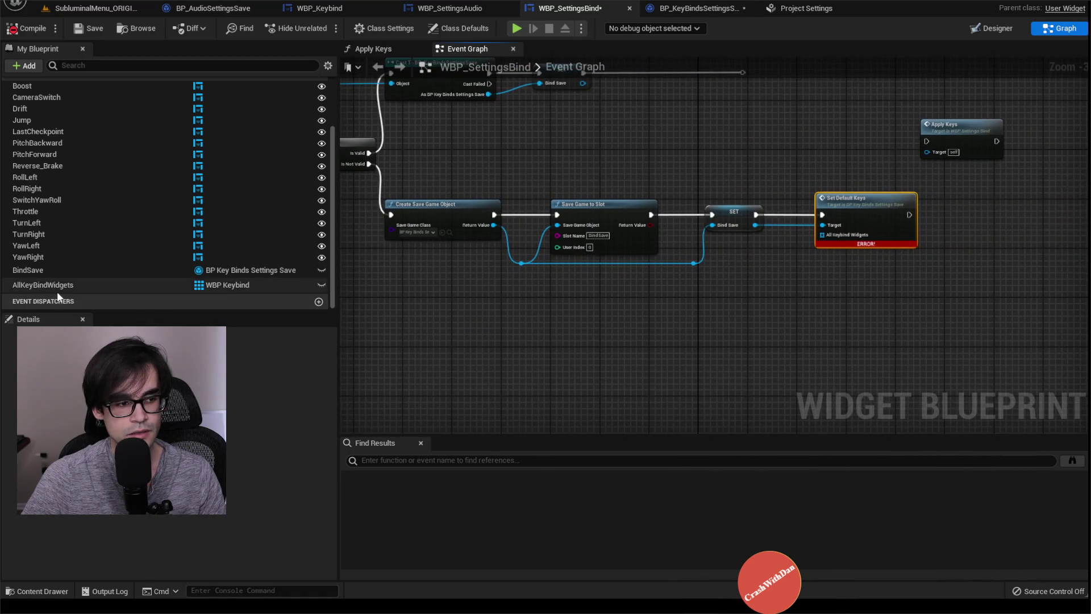
pyautogui.moveTo(56, 288)
pyautogui.mouseDown()
pyautogui.moveTo(824, 243)
pyautogui.moveTo(822, 234)
pyautogui.mouseUp()
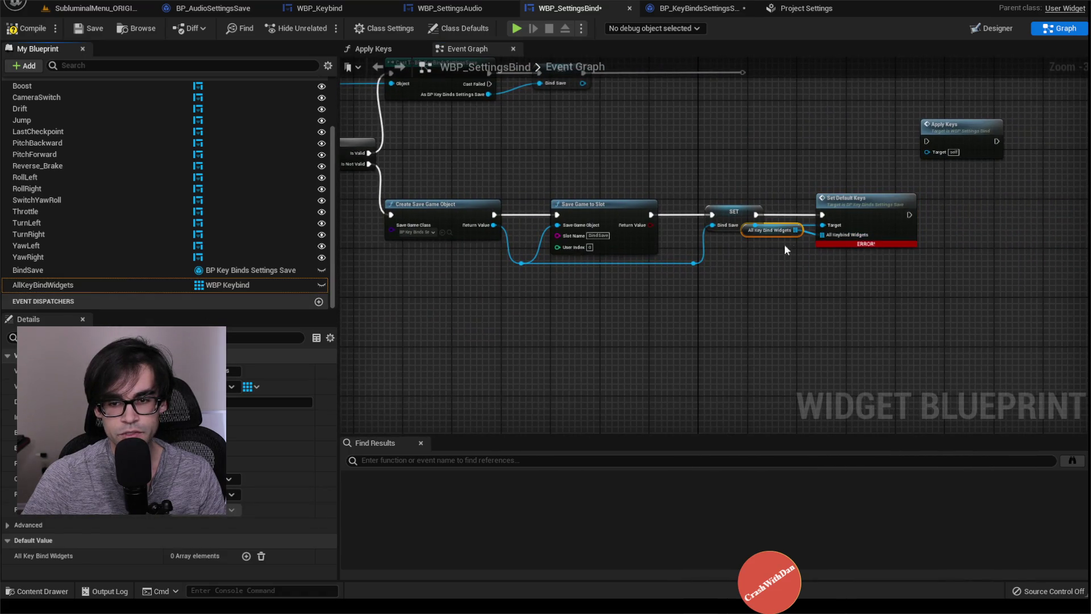
pyautogui.moveTo(746, 230)
pyautogui.mouseDown()
pyautogui.moveTo(828, 267)
pyautogui.moveTo(826, 253)
pyautogui.mouseUp()
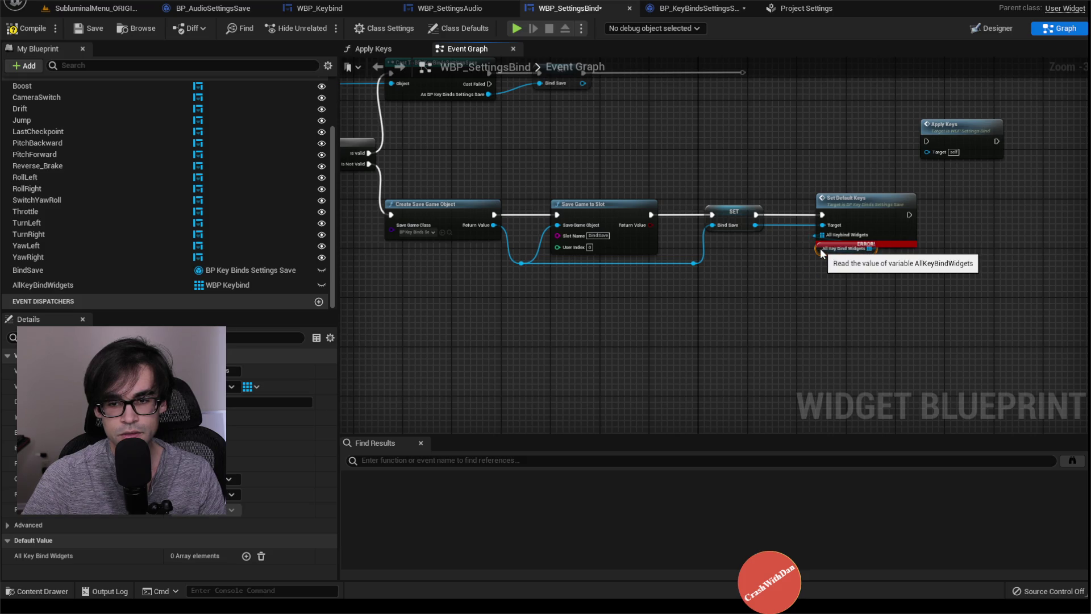
pyautogui.click(23, 29)
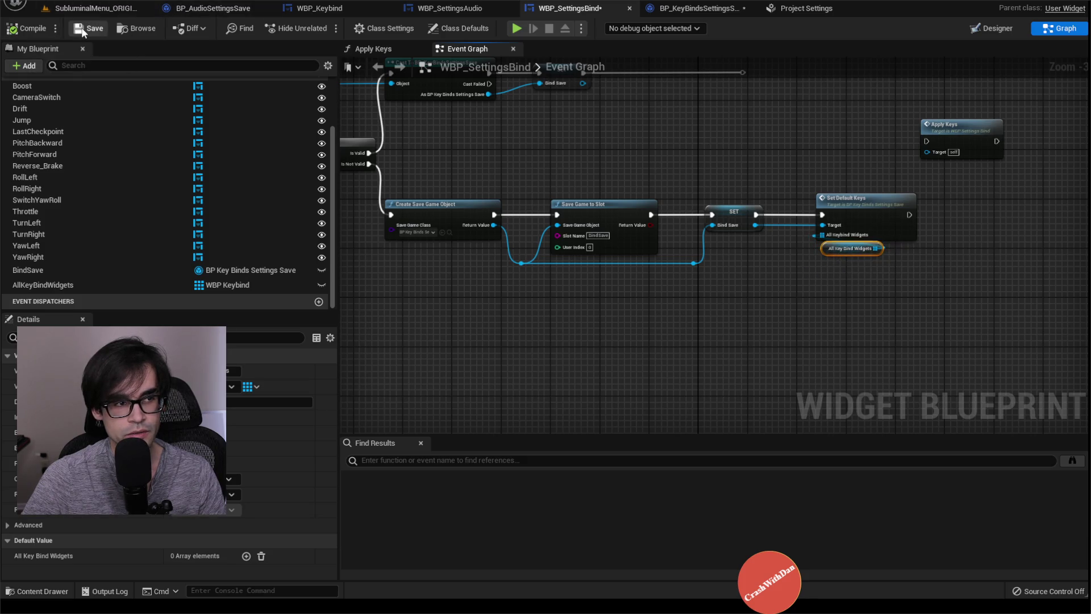
# Check the Boost keybind variable and the widget designer, then return to Set Default Keys
pyautogui.click(699, 8)
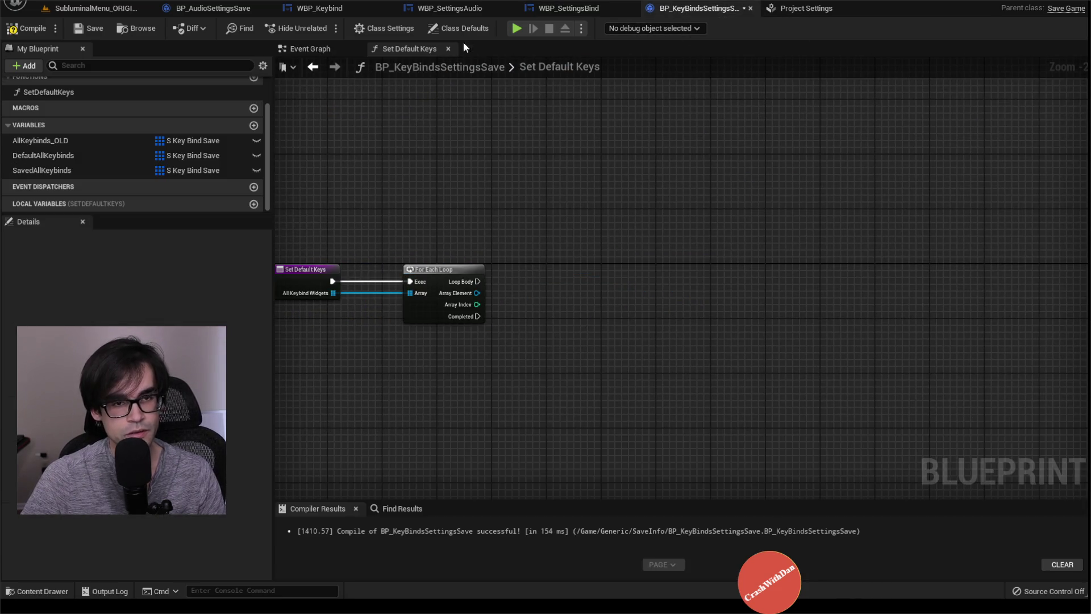
pyautogui.click(568, 8)
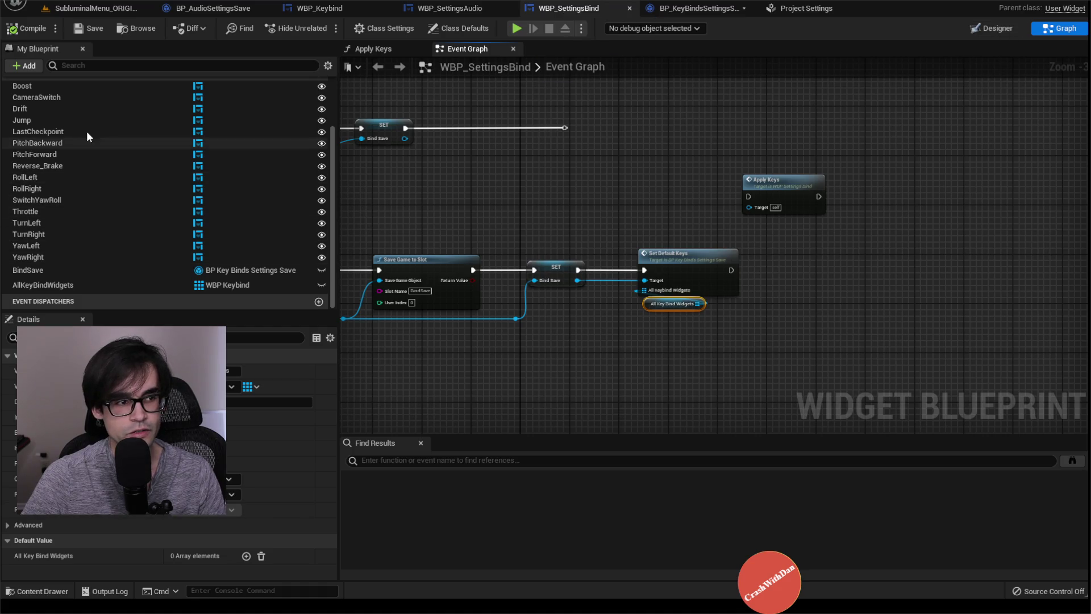
pyautogui.scroll(3, 154, 250)
pyautogui.click(43, 184)
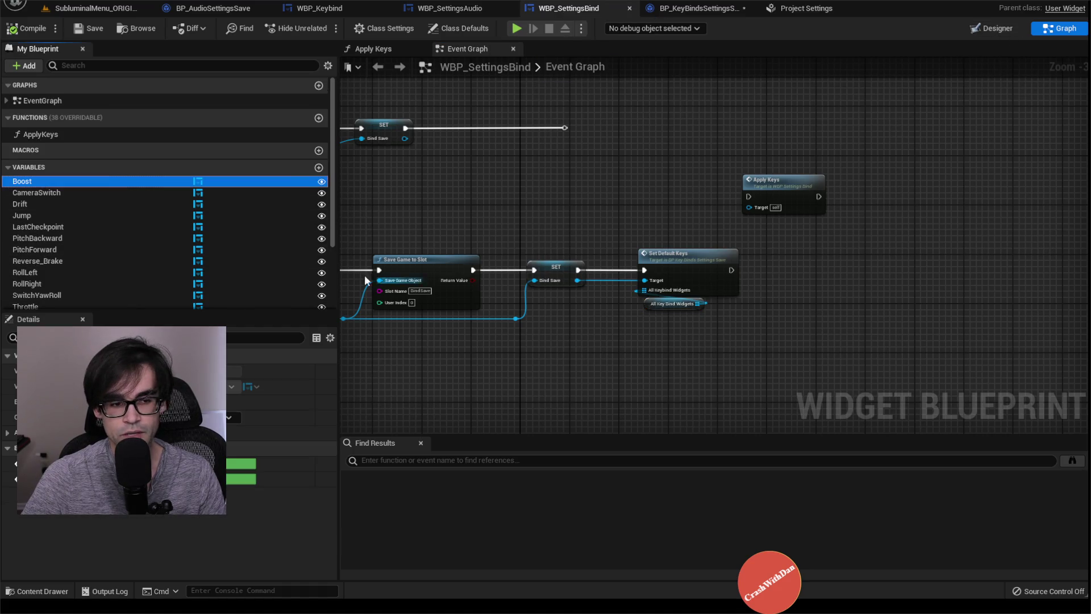
pyautogui.click(1012, 29)
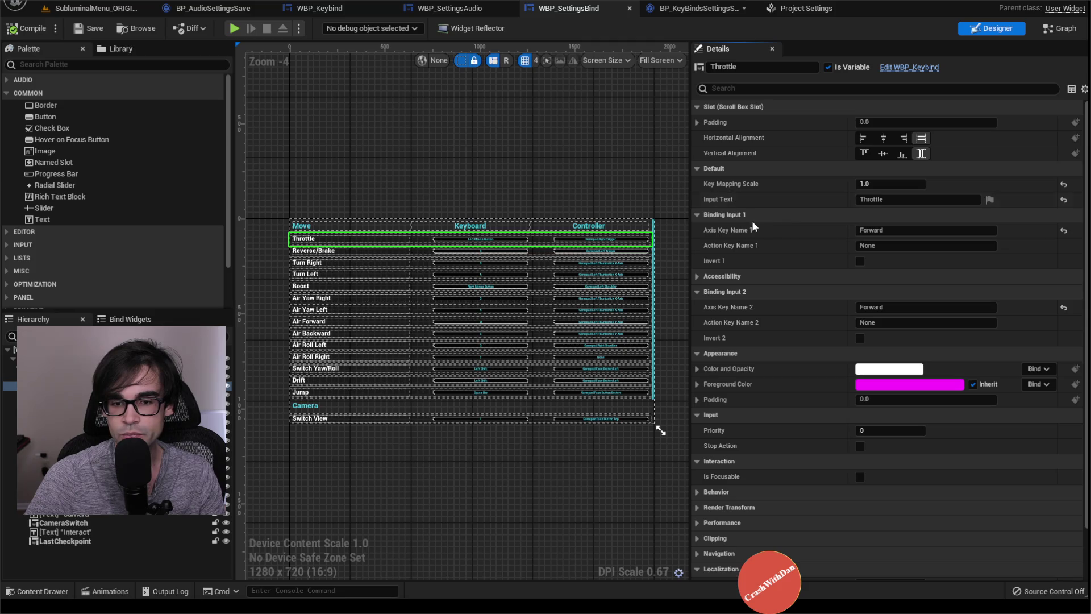
pyautogui.click(697, 9)
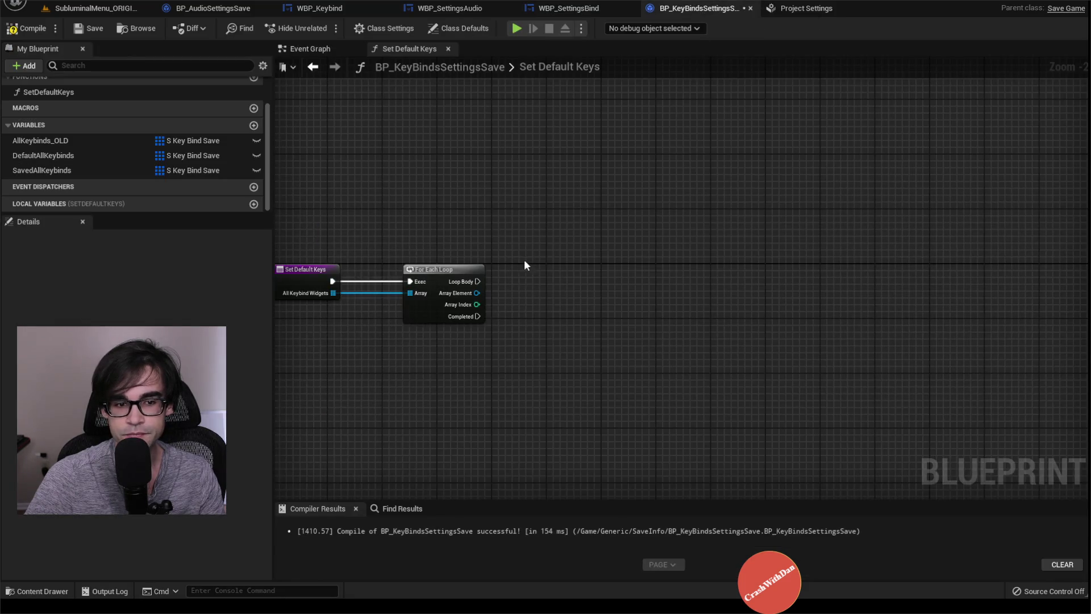
# Add a Get Input Text node reading from the loop's Array Element
pyautogui.moveTo(476, 293); pyautogui.dragTo(573, 281)
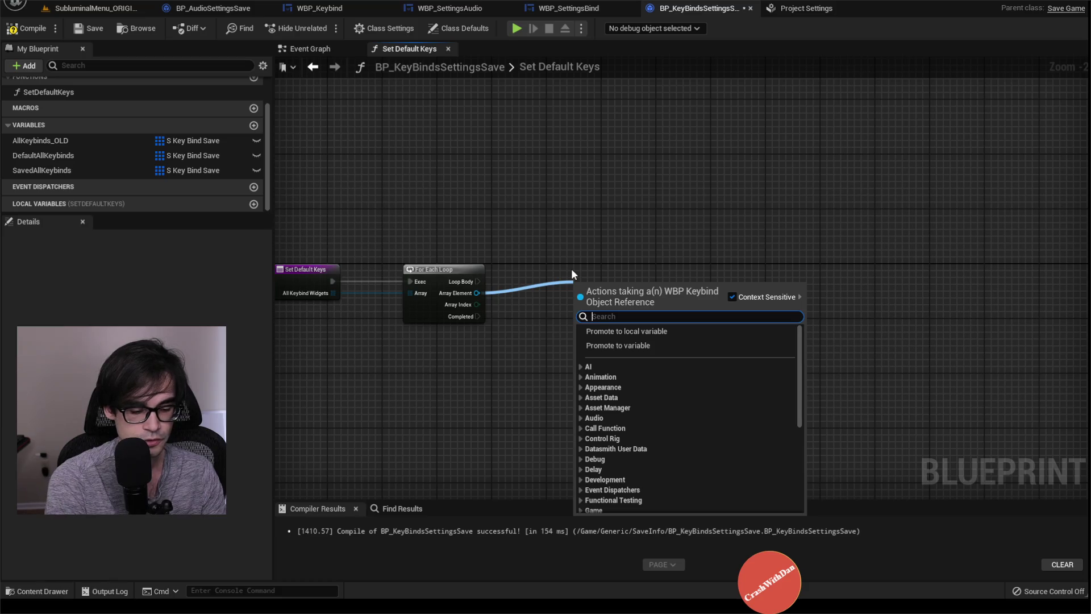
pyautogui.write('input text')
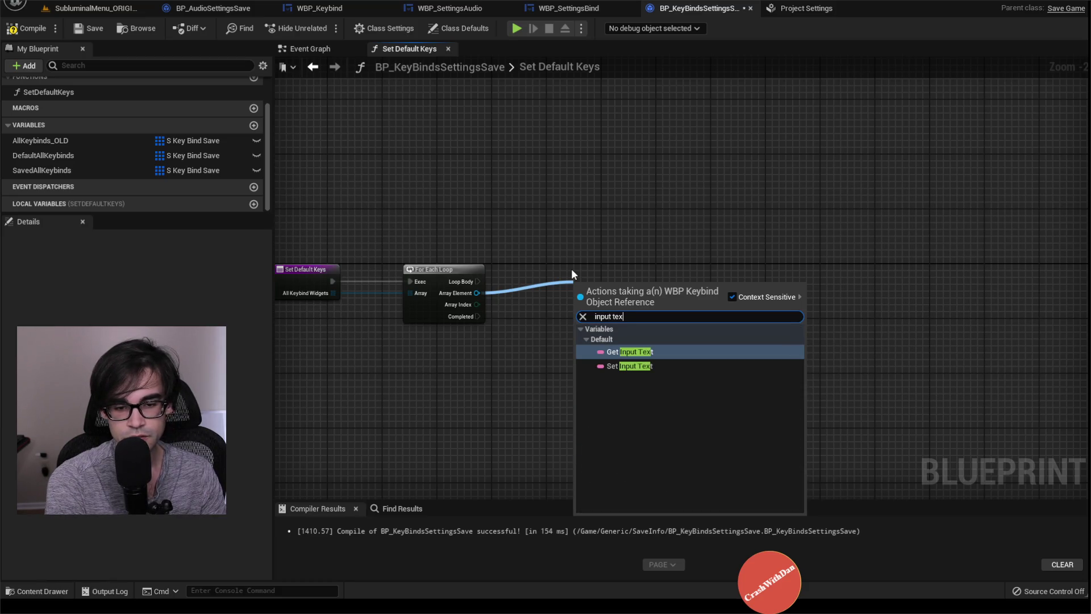
pyautogui.press('Return')
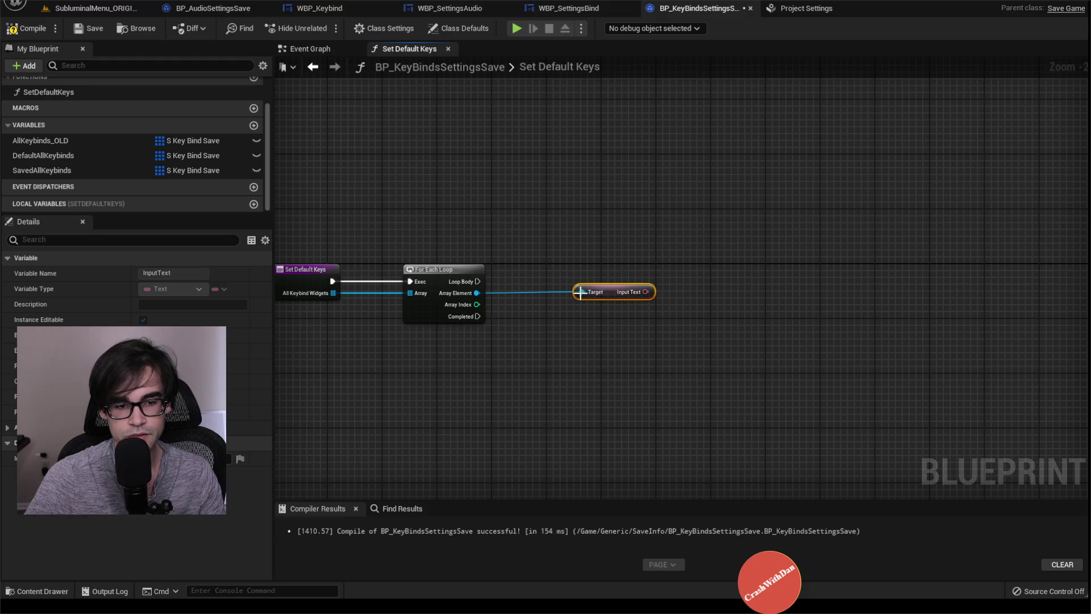
pyautogui.moveTo(602, 292); pyautogui.dragTo(602, 271)
# Add a Get Axis Key Name 1 node from the Array Element, then switch to WBP_SettingsBind
pyautogui.moveTo(477, 293); pyautogui.dragTo(530, 315)
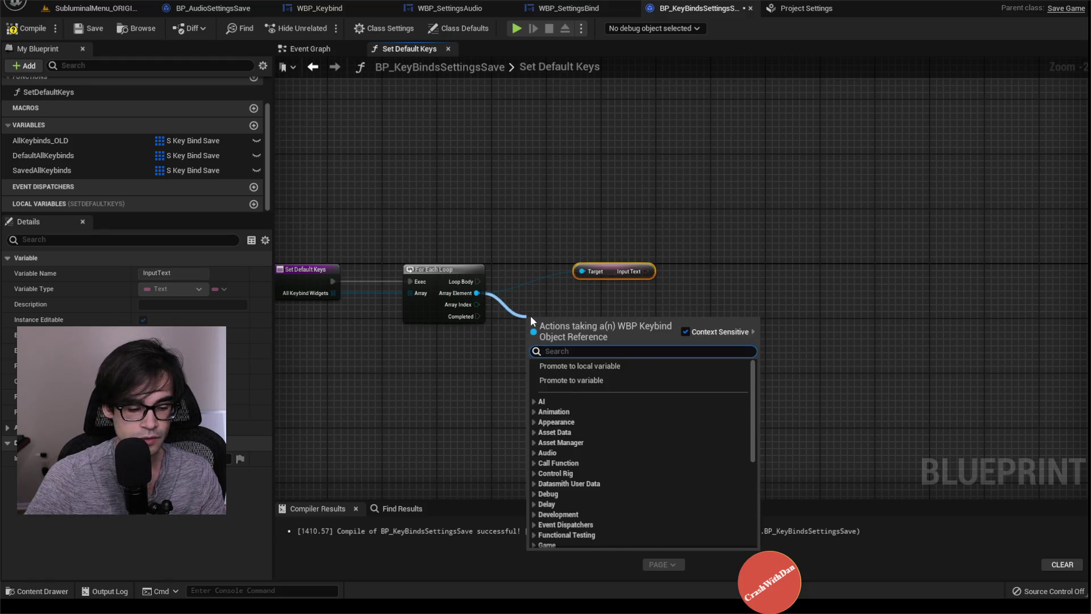
pyautogui.write('get axis')
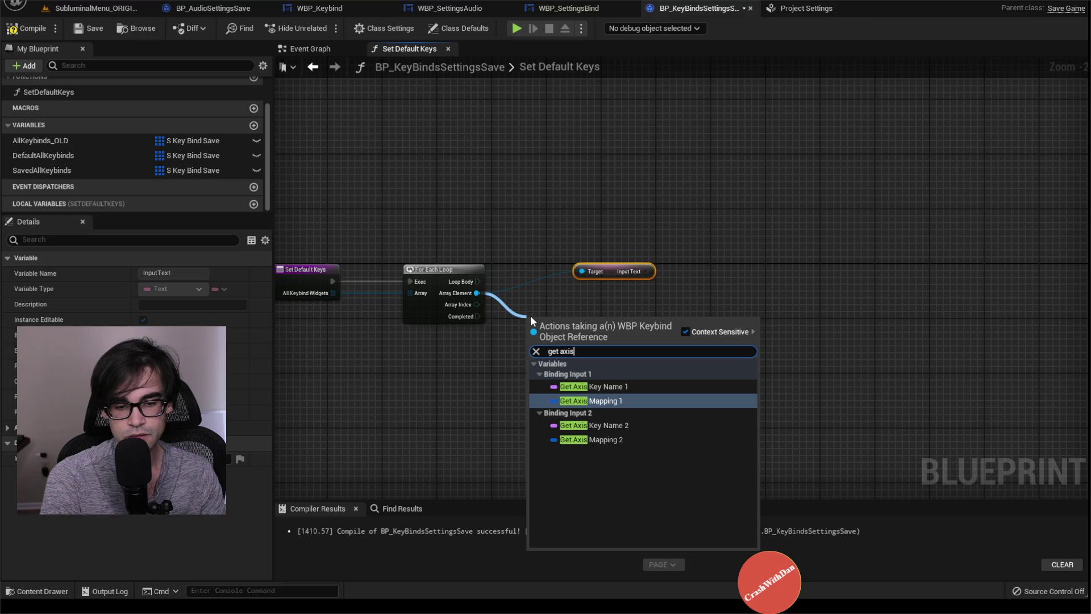
pyautogui.press('Up')
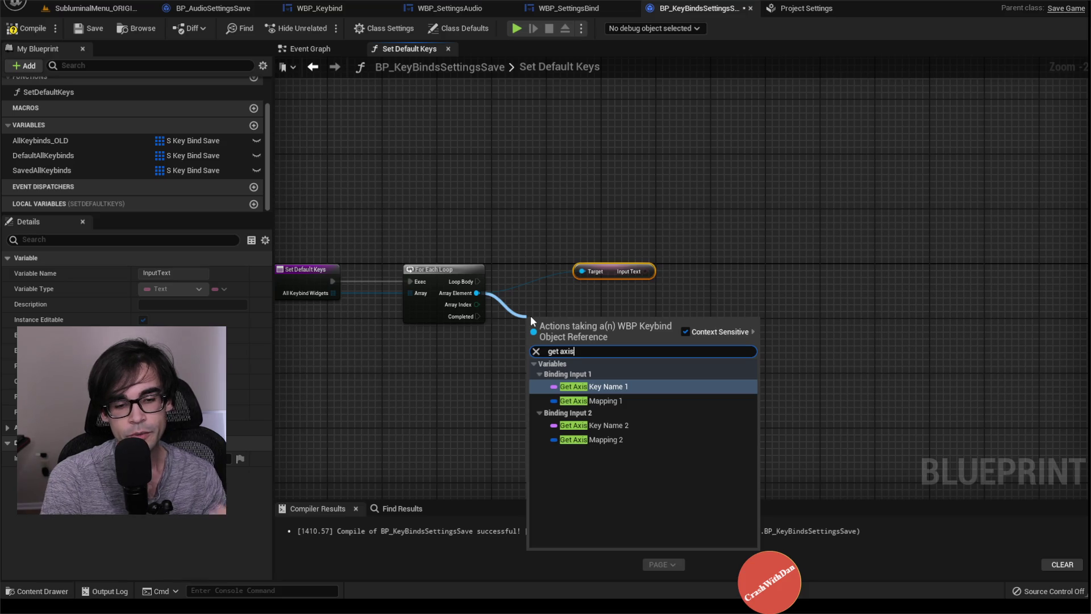
pyautogui.press('Return')
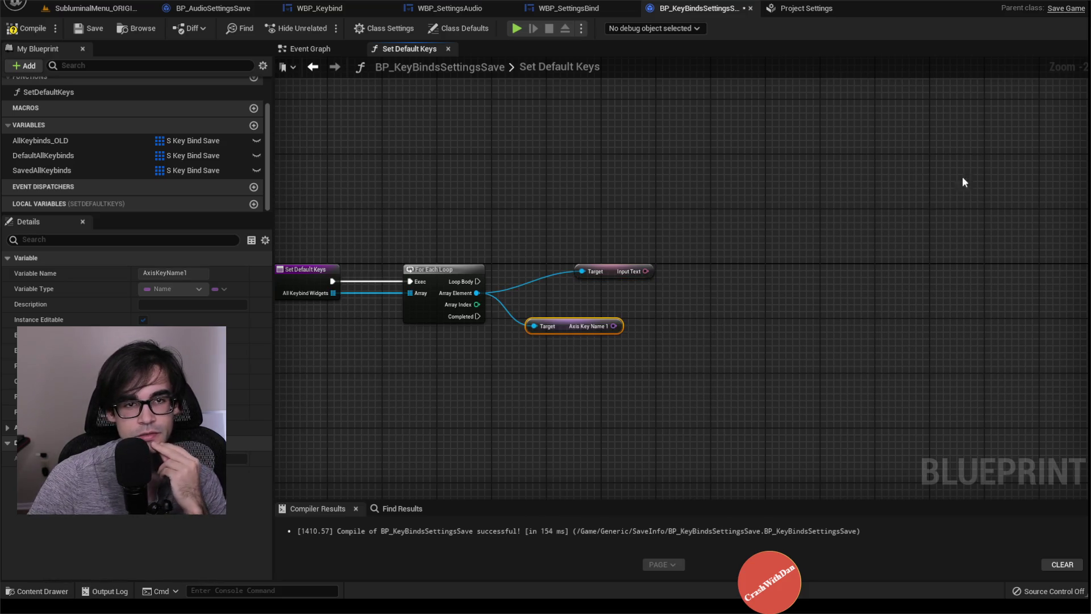
pyautogui.click(568, 8)
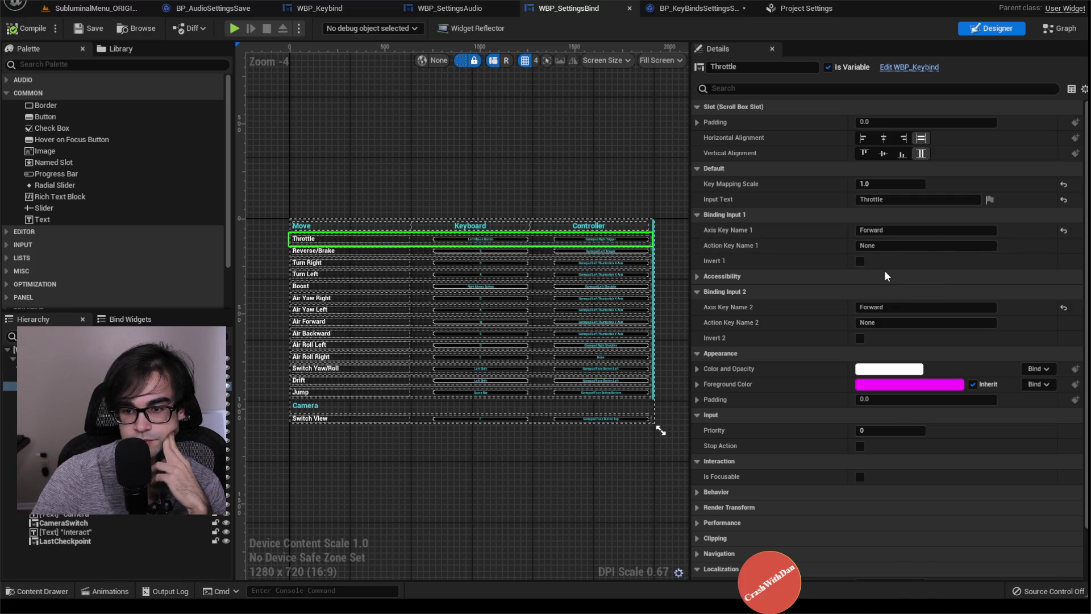
# Review the action key names and the Reverse/Brake and Switch View keybind settings
pyautogui.click(886, 323)
pyautogui.click(898, 246)
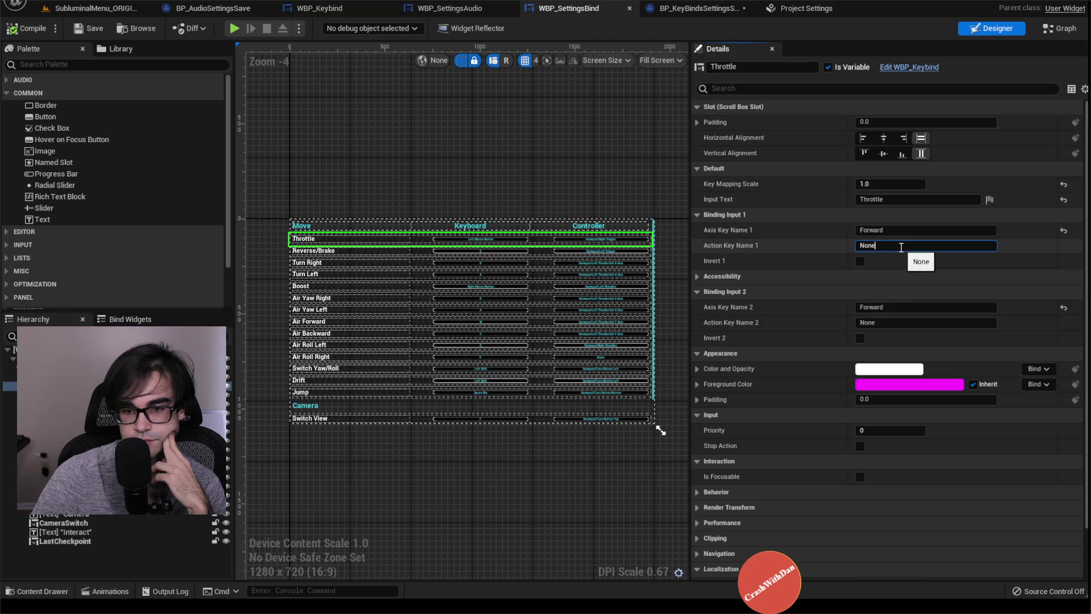
pyautogui.click(625, 250)
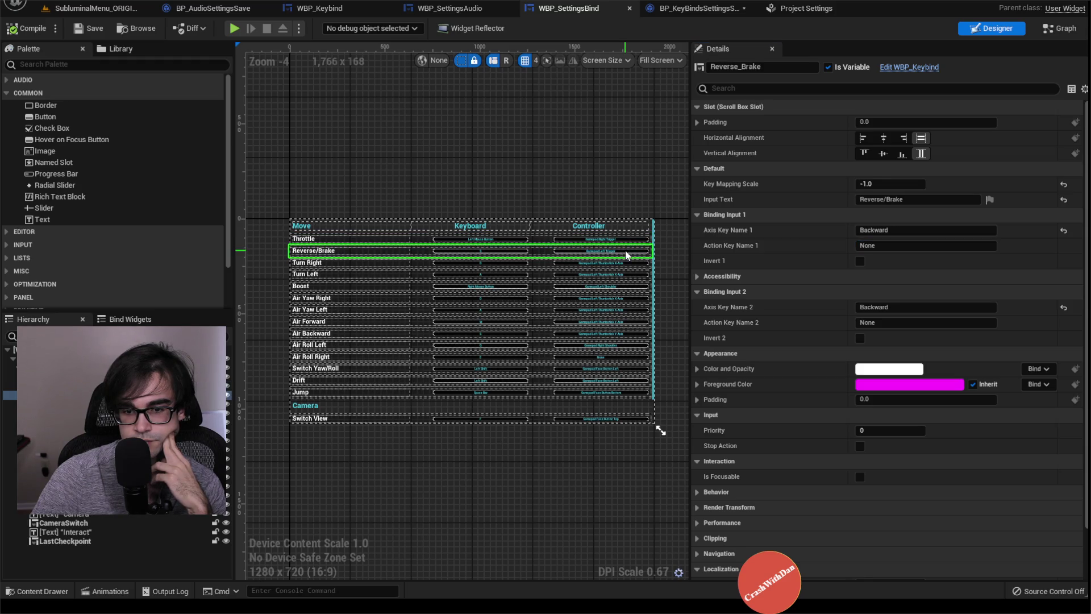
pyautogui.click(438, 418)
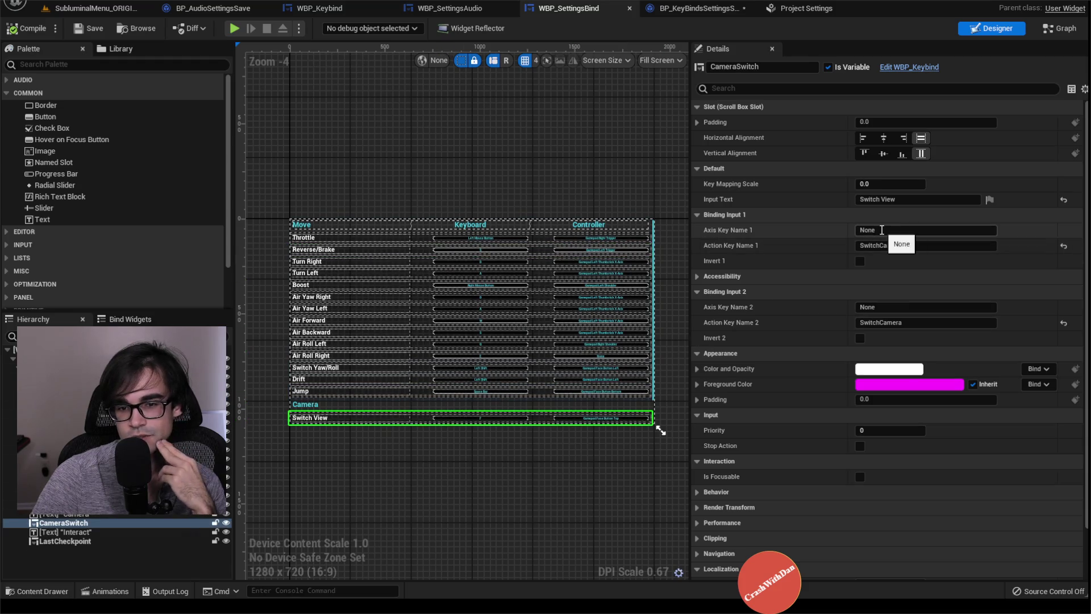
# Reposition the Axis Key Name 1 getter in Set Default Keys, then return to the designer
pyautogui.click(731, 4)
pyautogui.moveTo(565, 326); pyautogui.dragTo(592, 347)
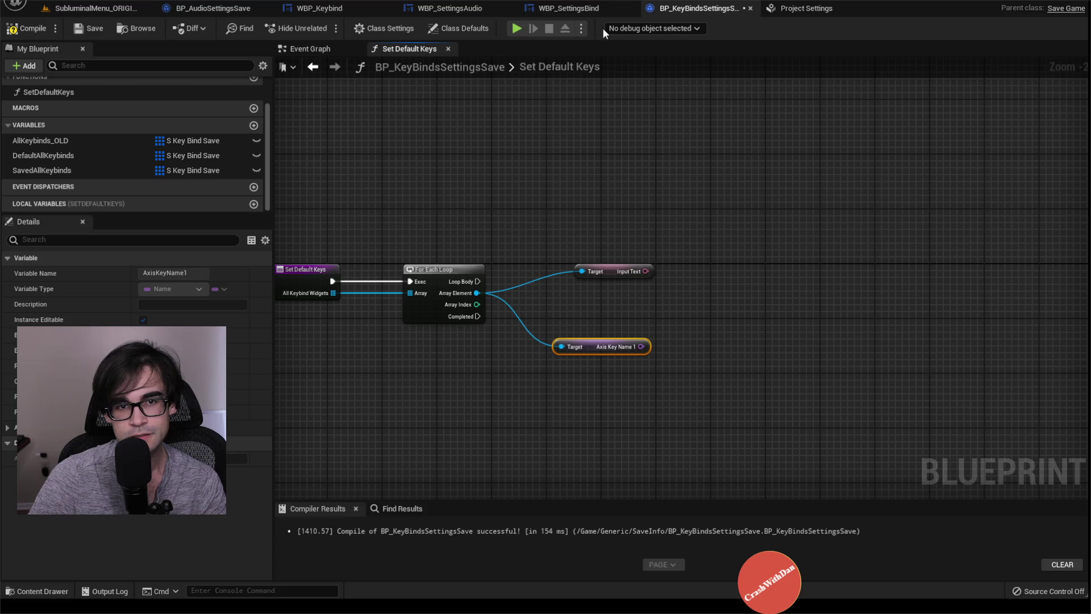
pyautogui.click(593, 11)
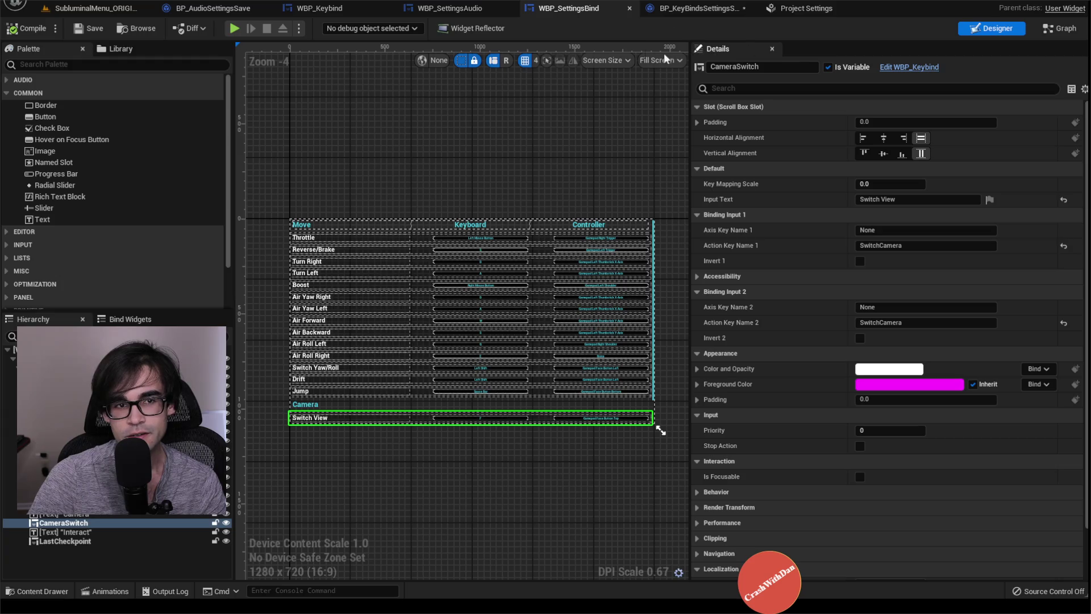
# Open WBP_Keybind's graph and add a Boolean variable named bIsAction
pyautogui.click(901, 68)
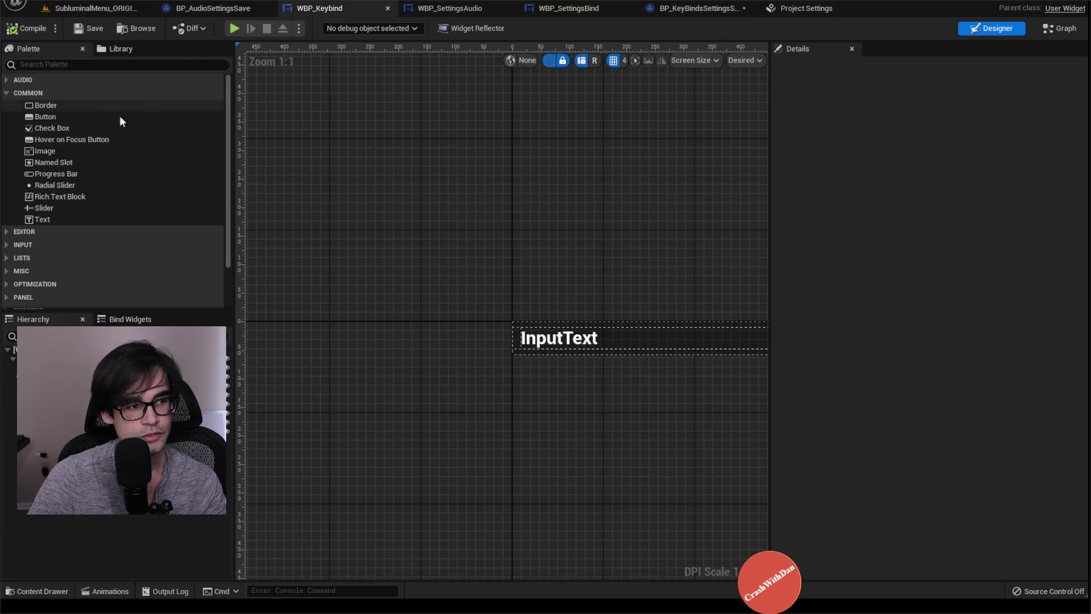
pyautogui.scroll(-2, 139, 288)
pyautogui.scroll(2, 153, 288)
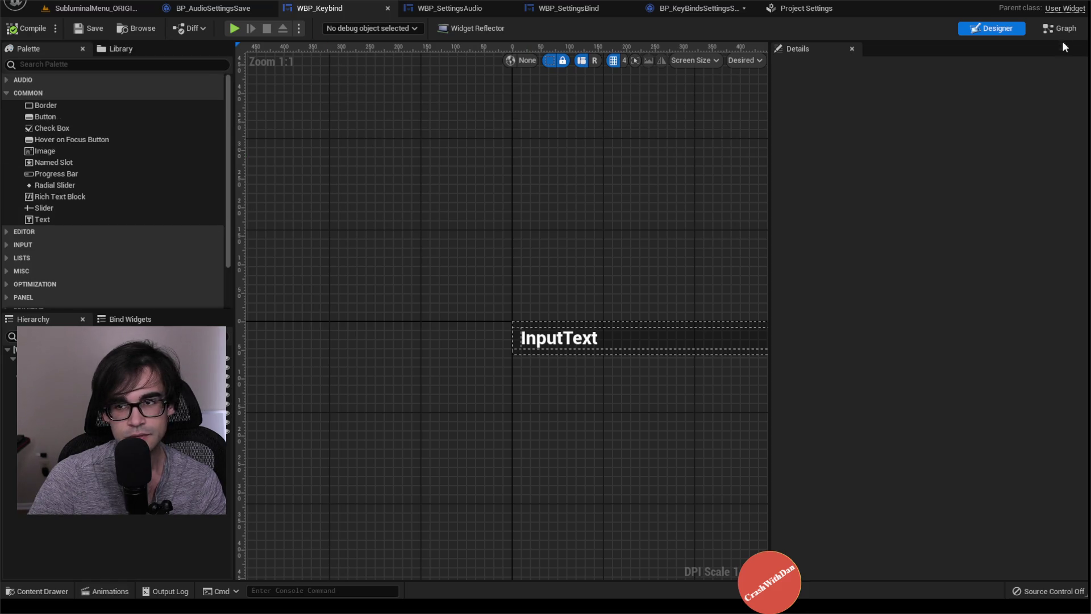
pyautogui.click(1060, 29)
pyautogui.scroll(-3, 128, 270)
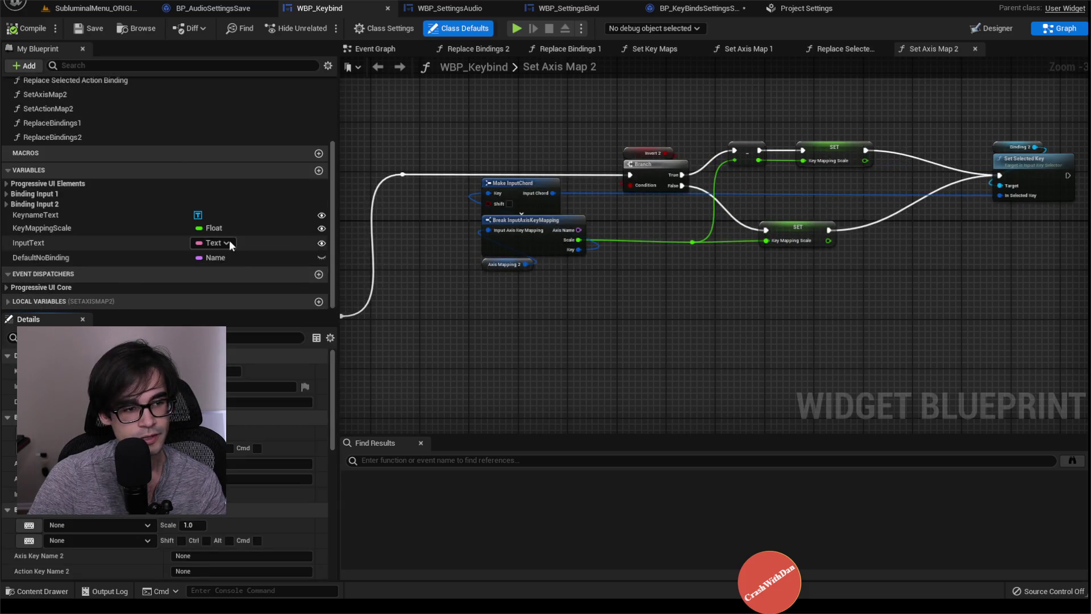
pyautogui.click(318, 170)
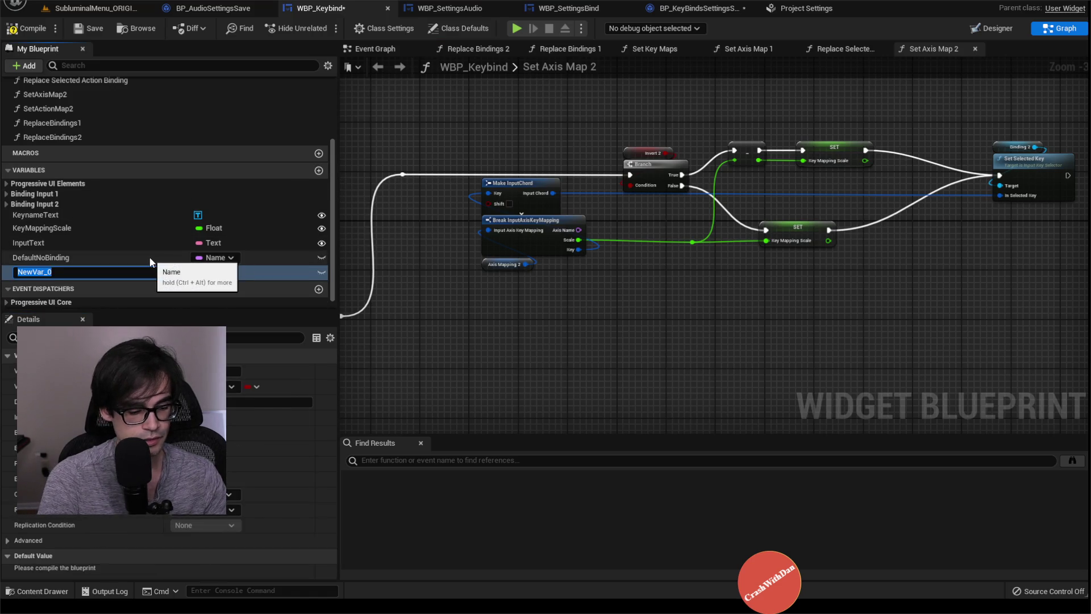
pyautogui.write('bIs')
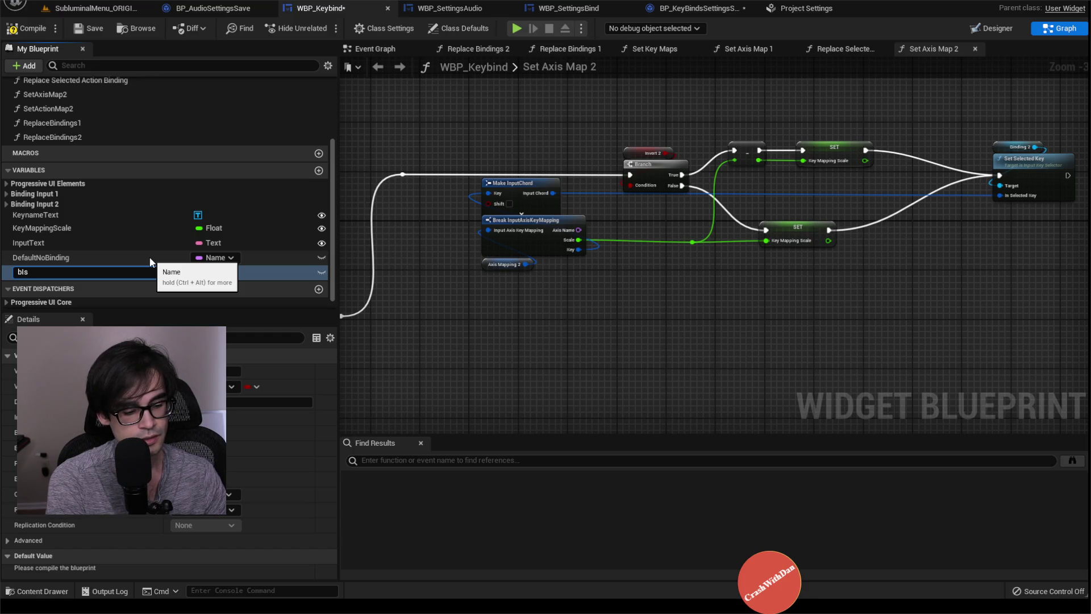
pyautogui.write('Action')
pyautogui.press('Return')
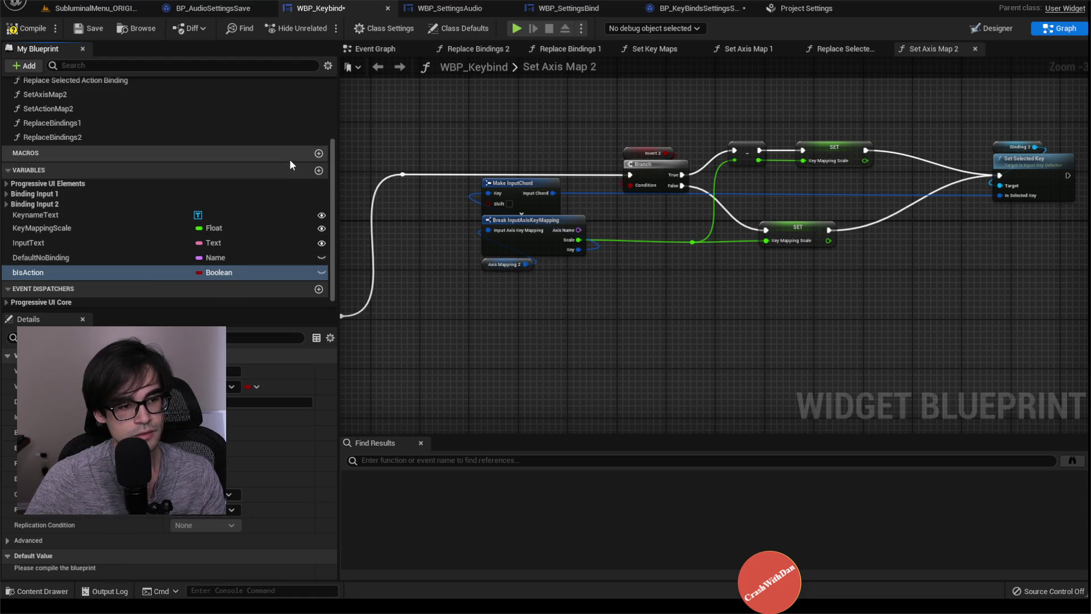
# Rename the variable to bIsAxis, compile, and set its default value to true
pyautogui.click(35, 274)
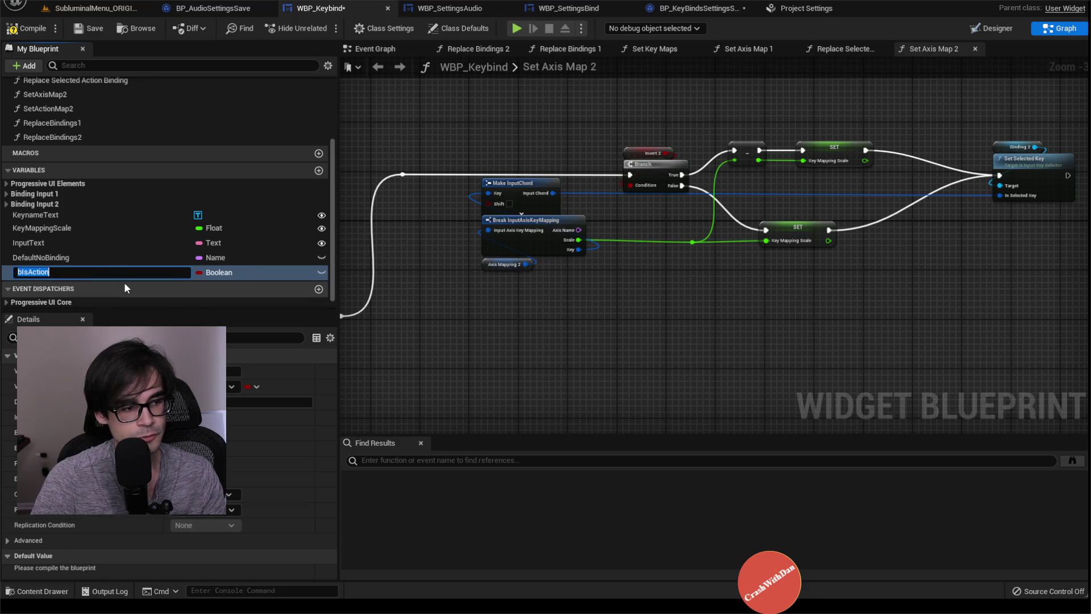
pyautogui.write('bIsAxis')
pyautogui.press('Return')
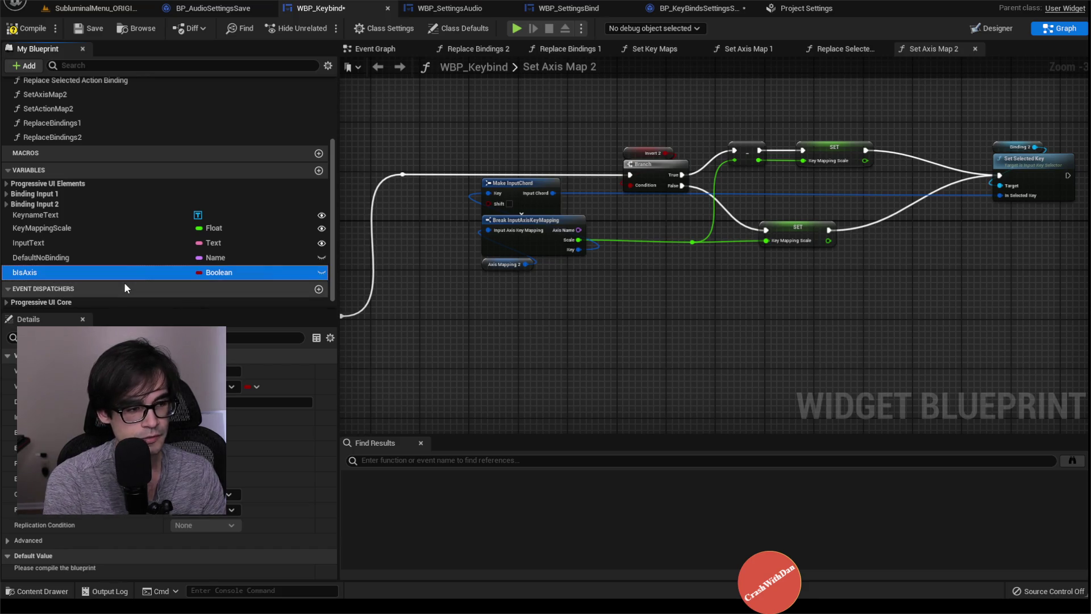
pyautogui.click(23, 28)
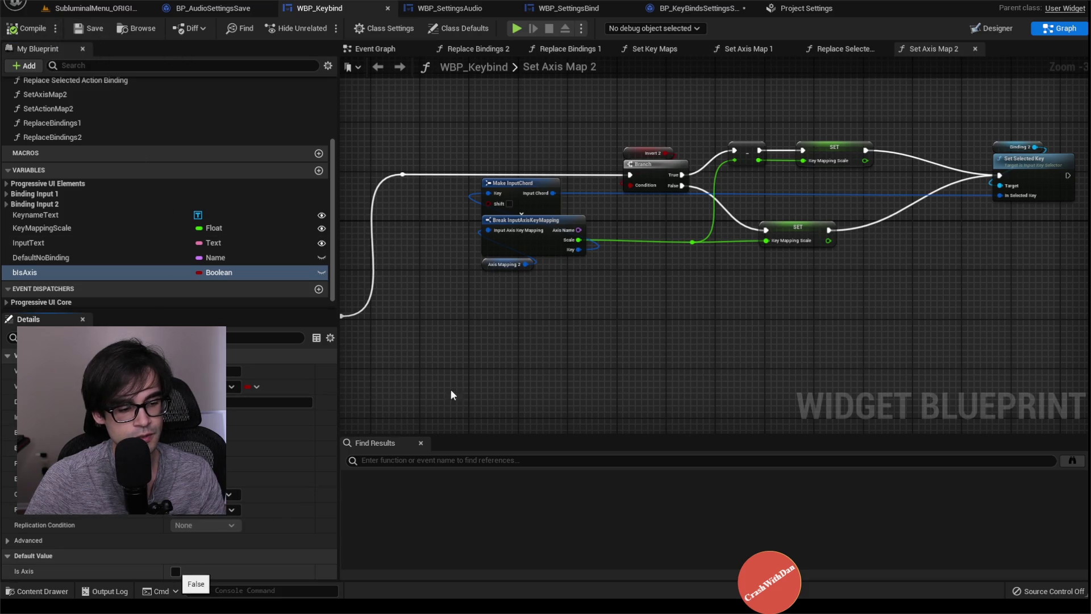
pyautogui.click(177, 572)
pyautogui.click(699, 8)
pyautogui.click(560, 8)
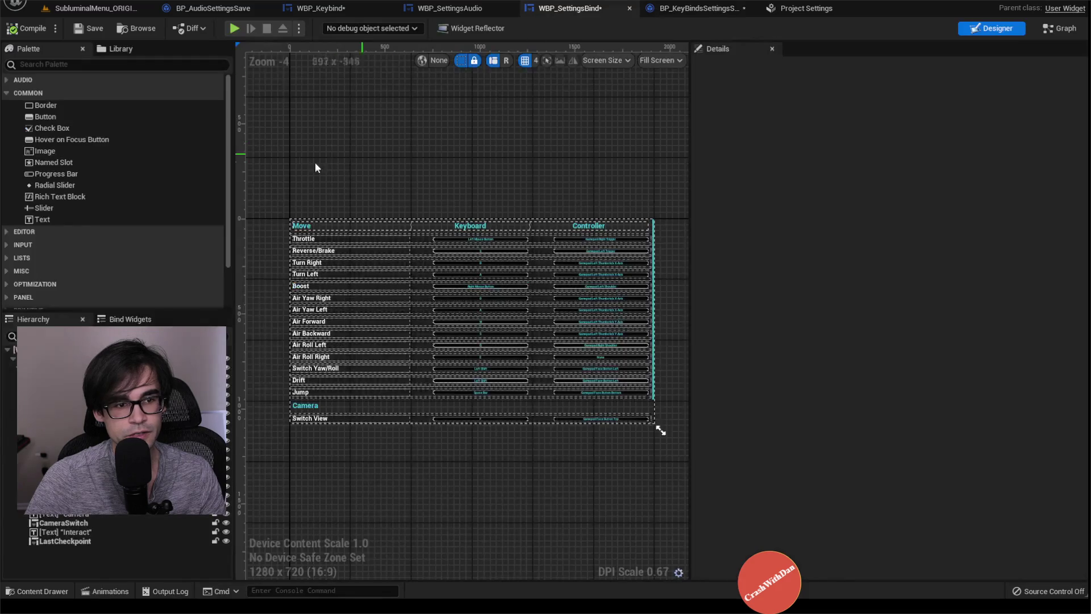
# Inspect the AllKeybinds_OLD default array entries in BP_KeyBindsSettingsSave
pyautogui.click(432, 8)
pyautogui.click(568, 8)
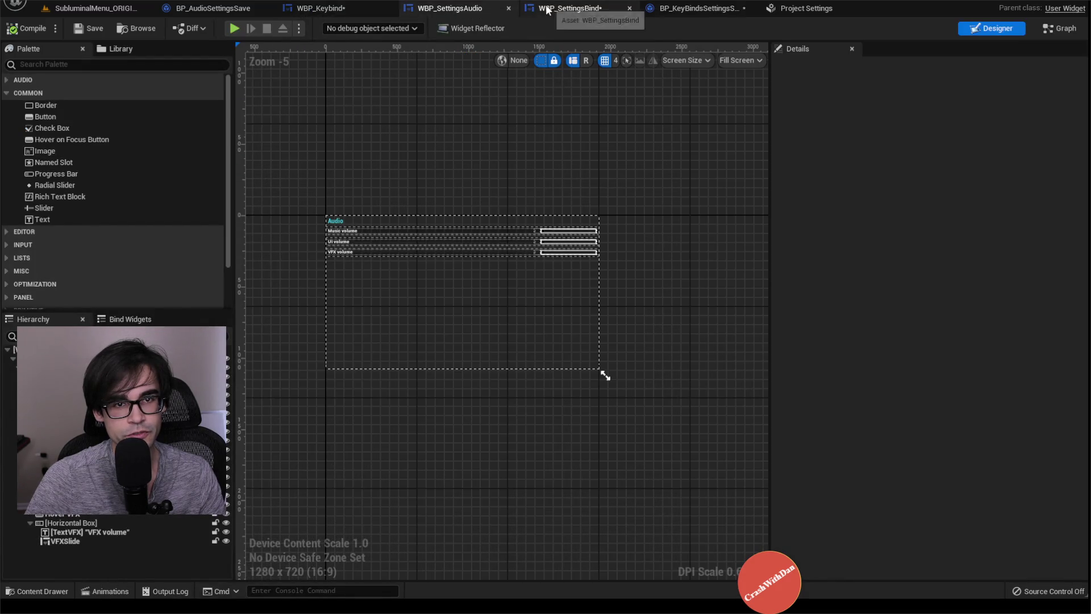
pyautogui.click(664, 10)
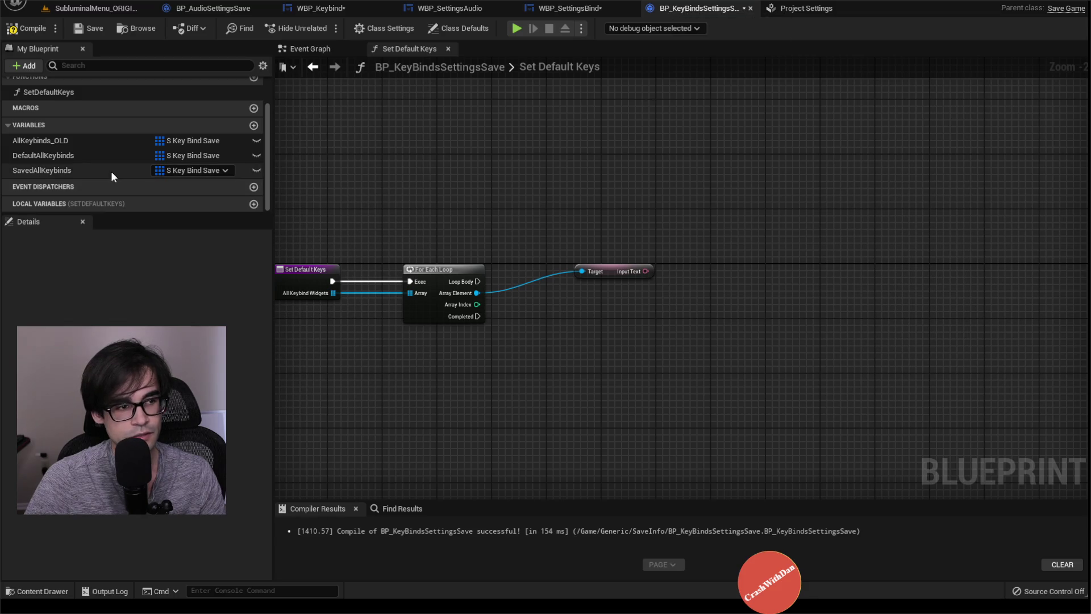
pyautogui.click(107, 171)
pyautogui.click(118, 136)
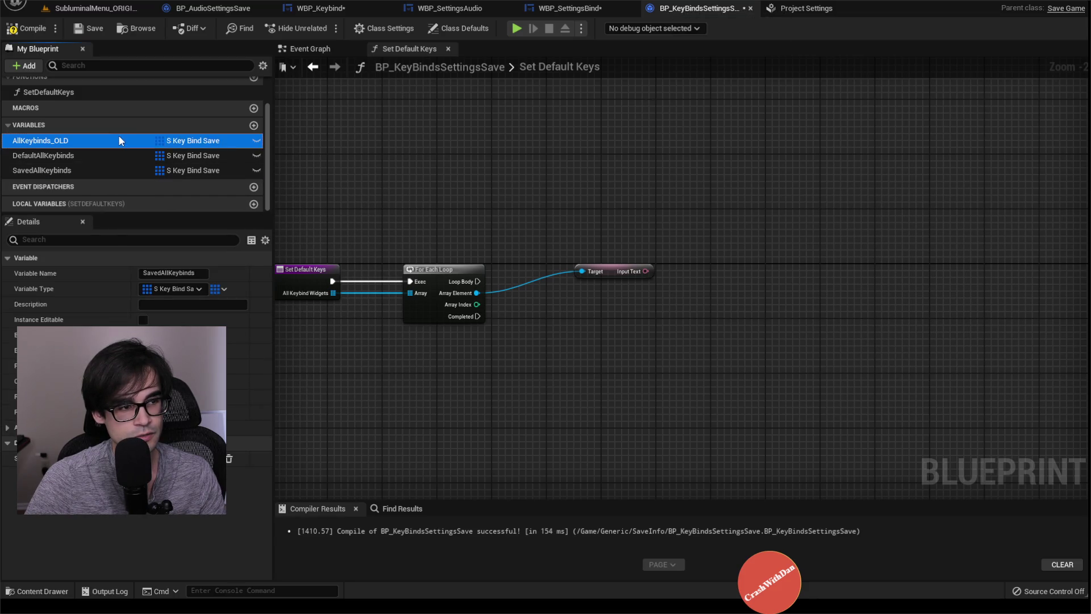
pyautogui.click(14, 459)
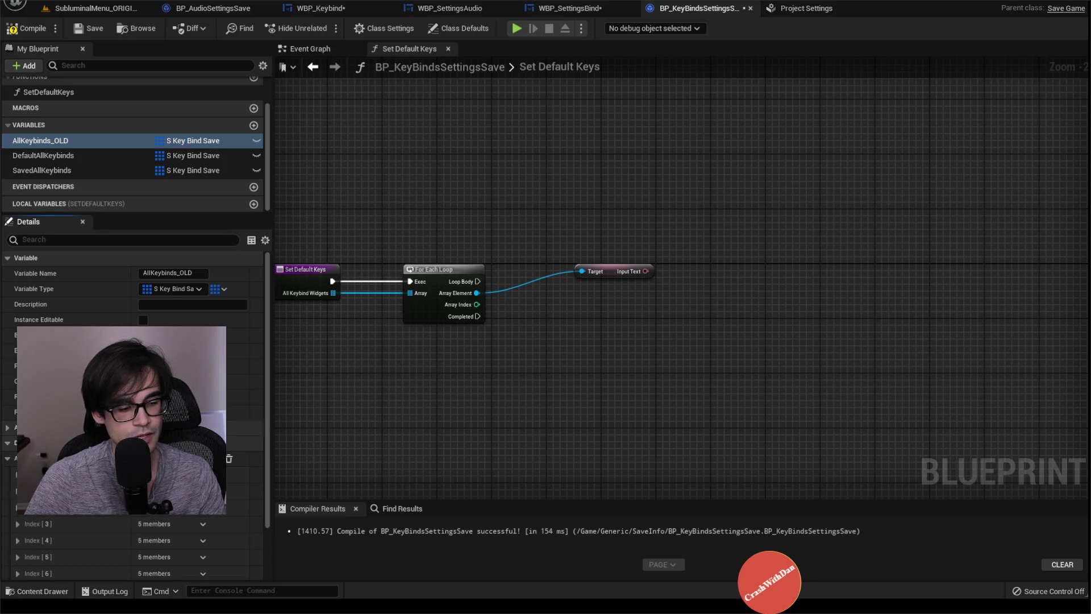
# Move through the settings-bind, save blueprint and project settings tabs back to WBP_Keybind's graph
pyautogui.click(568, 8)
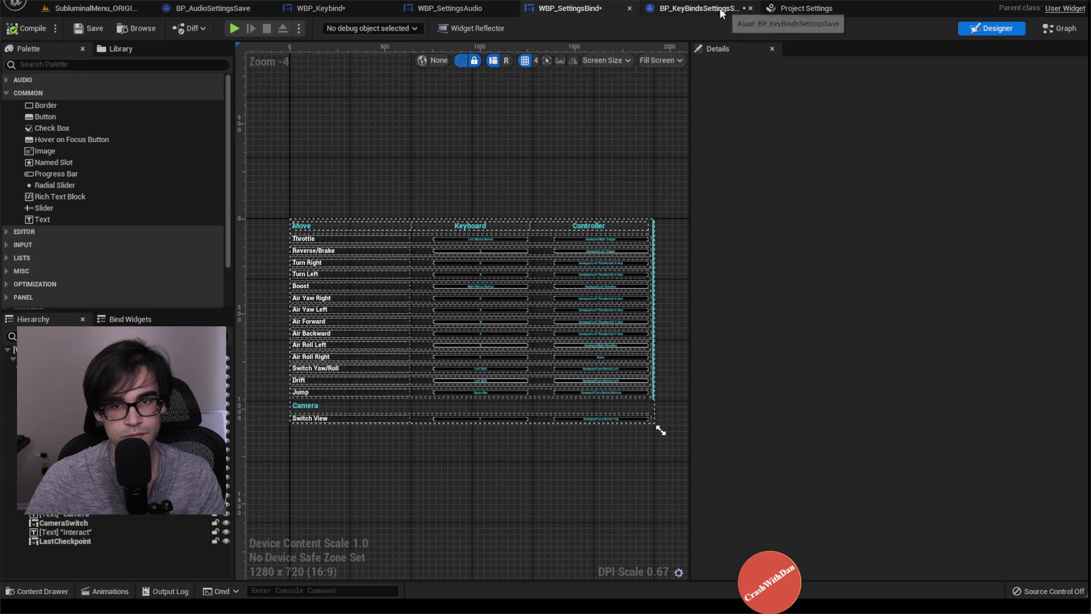
pyautogui.click(699, 8)
pyautogui.click(798, 8)
pyautogui.click(702, 8)
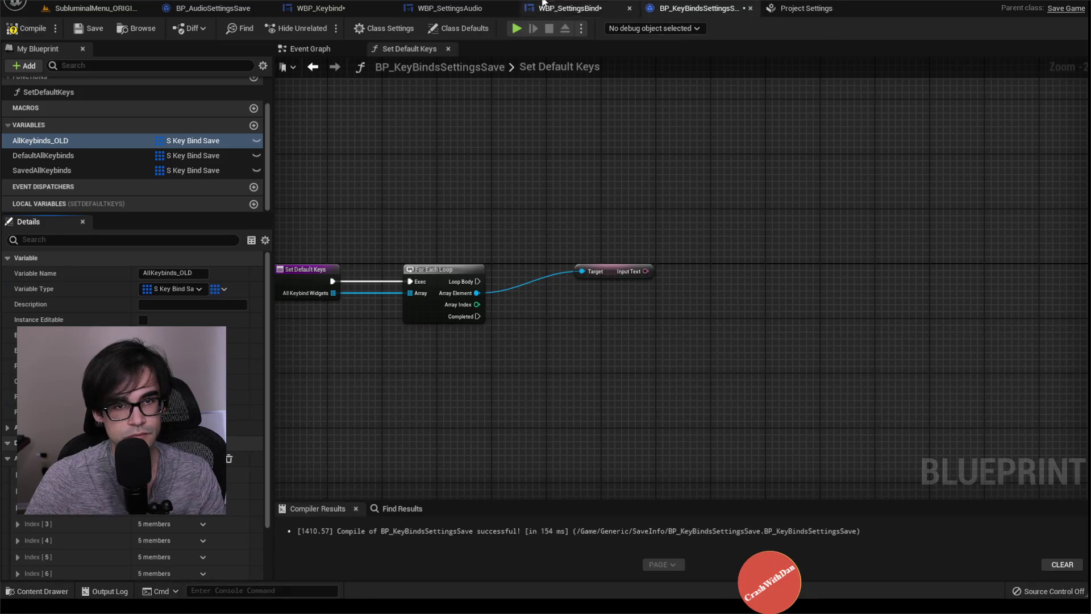
pyautogui.click(570, 10)
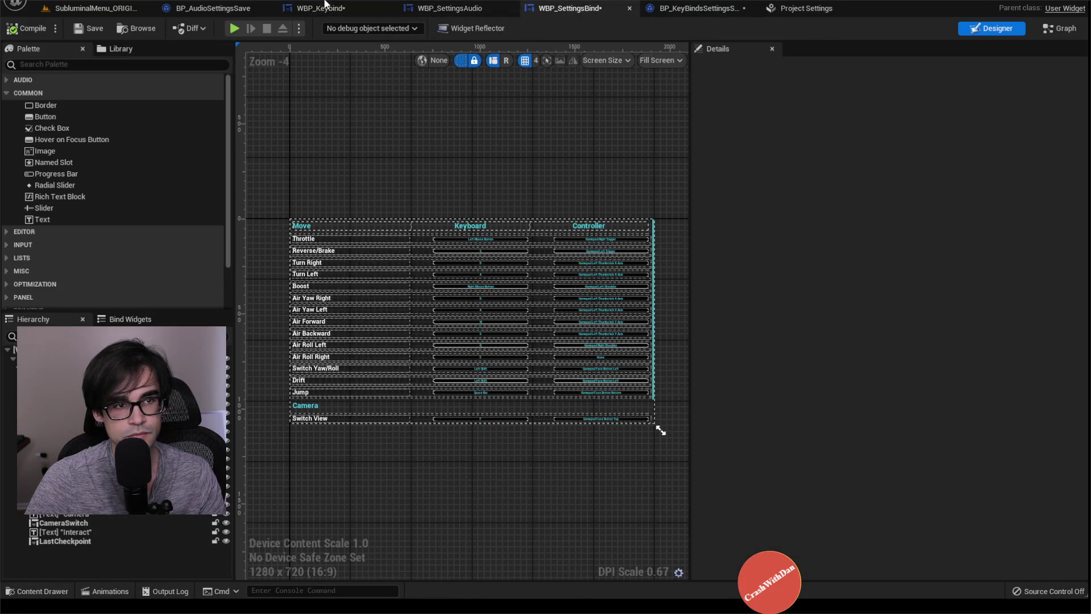
pyautogui.click(318, 8)
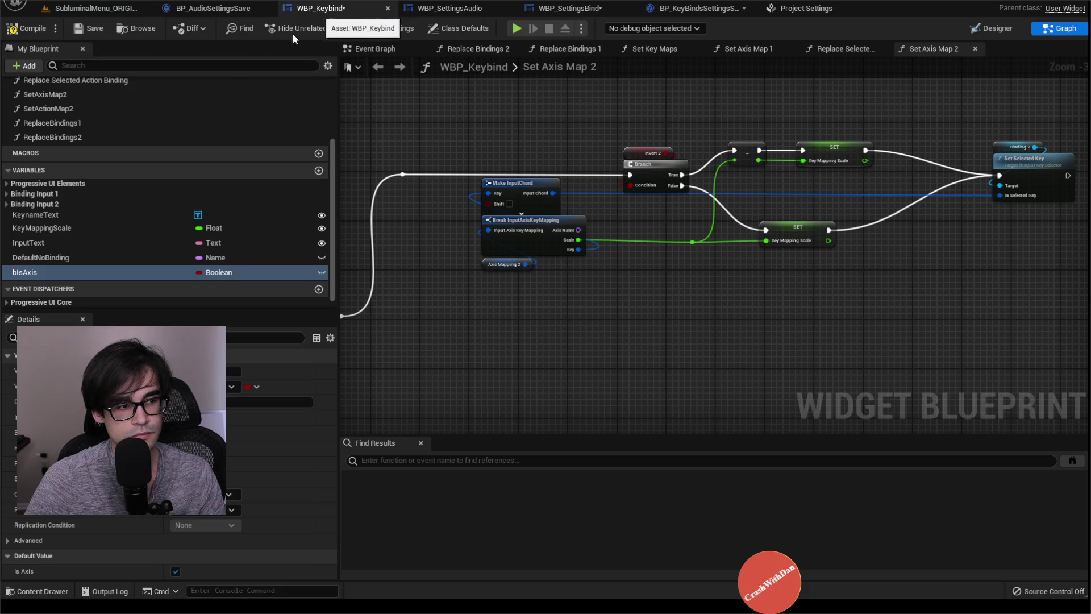
# Rename the bIsAxis Boolean variable to bIsAction
pyautogui.click(27, 273)
pyautogui.press('Delete')
pyautogui.press('Delete')
pyautogui.press('Delete')
pyautogui.write('ction')
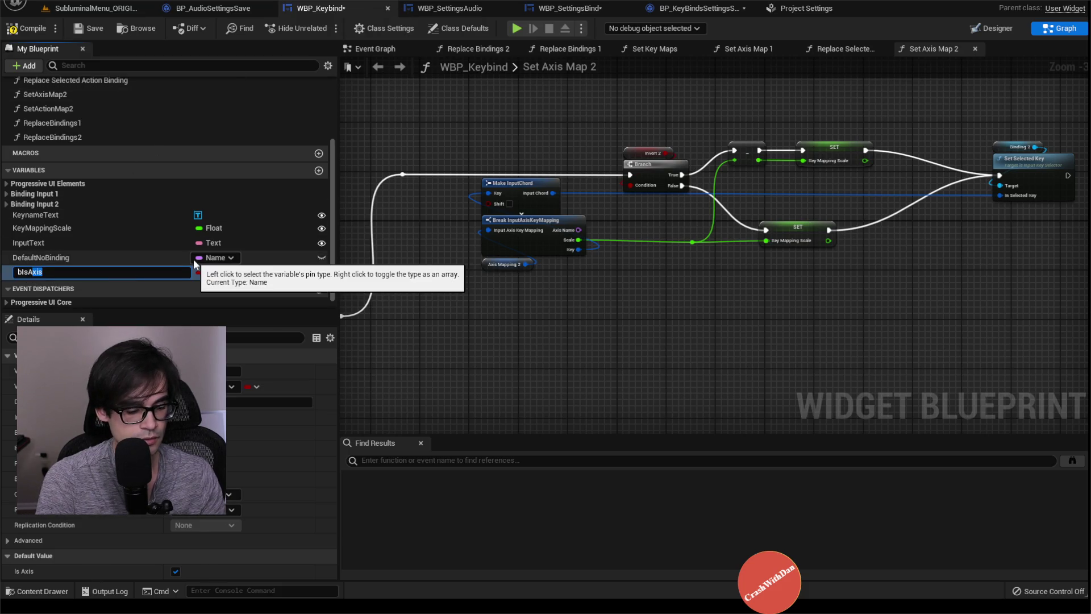
pyautogui.press('Return')
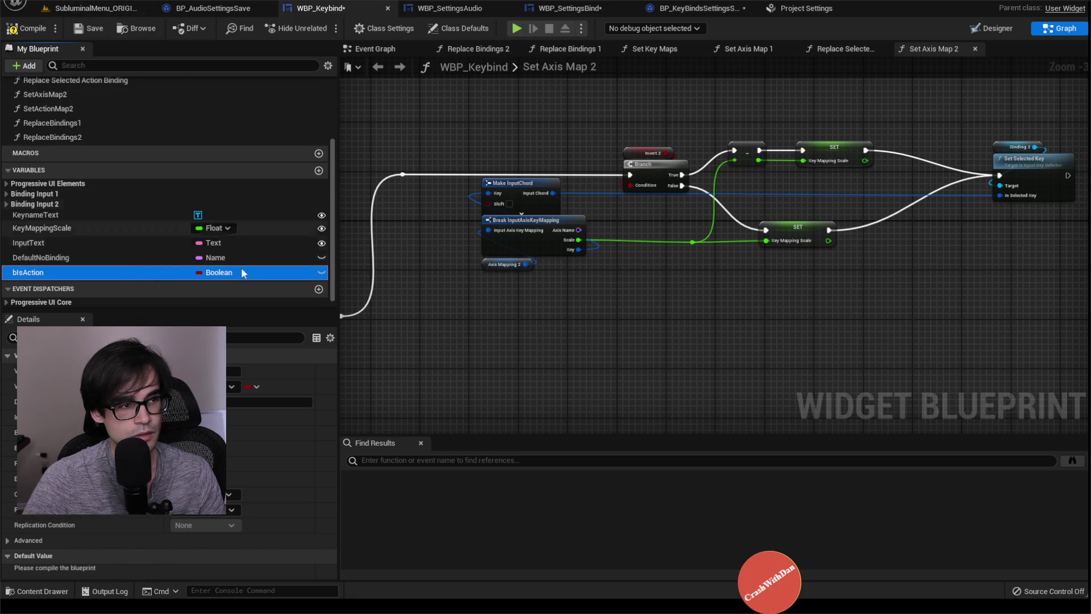
# Make bIsAction instance editable with a false Is Action default, compiling WBP_Keybind before and after
pyautogui.click(322, 274)
pyautogui.click(29, 29)
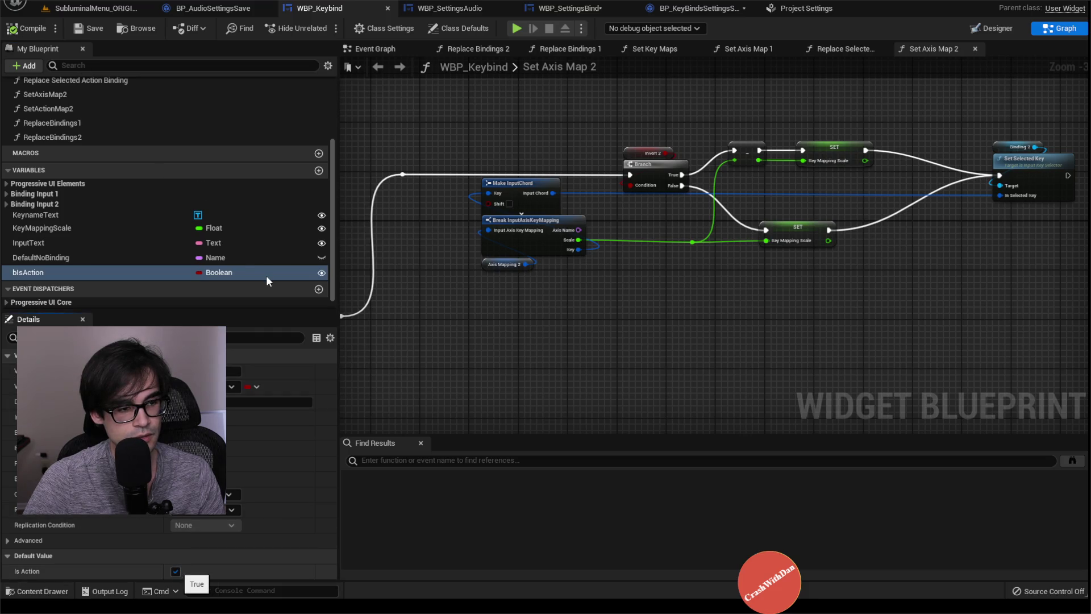
pyautogui.click(175, 571)
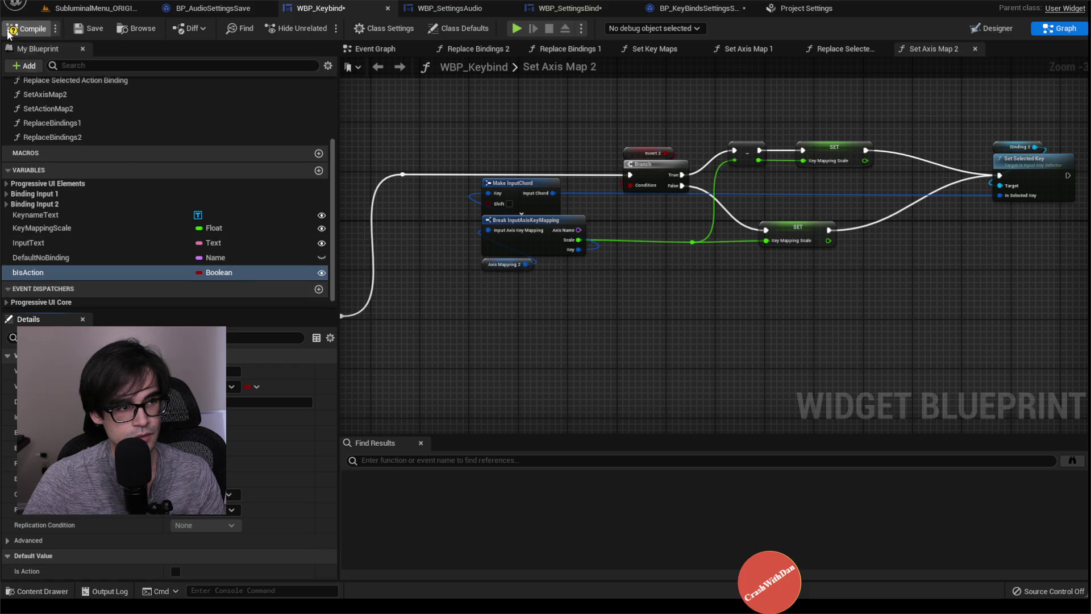
pyautogui.click(26, 29)
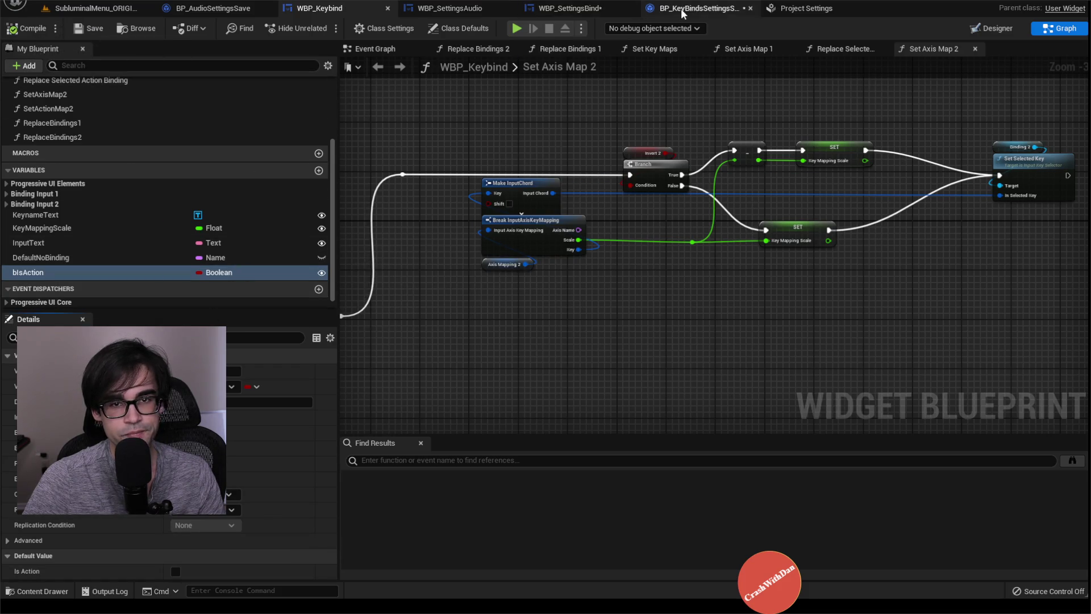
# In the key binds save blueprint, add an Is Action getter fed by the loop's array element
pyautogui.click(696, 8)
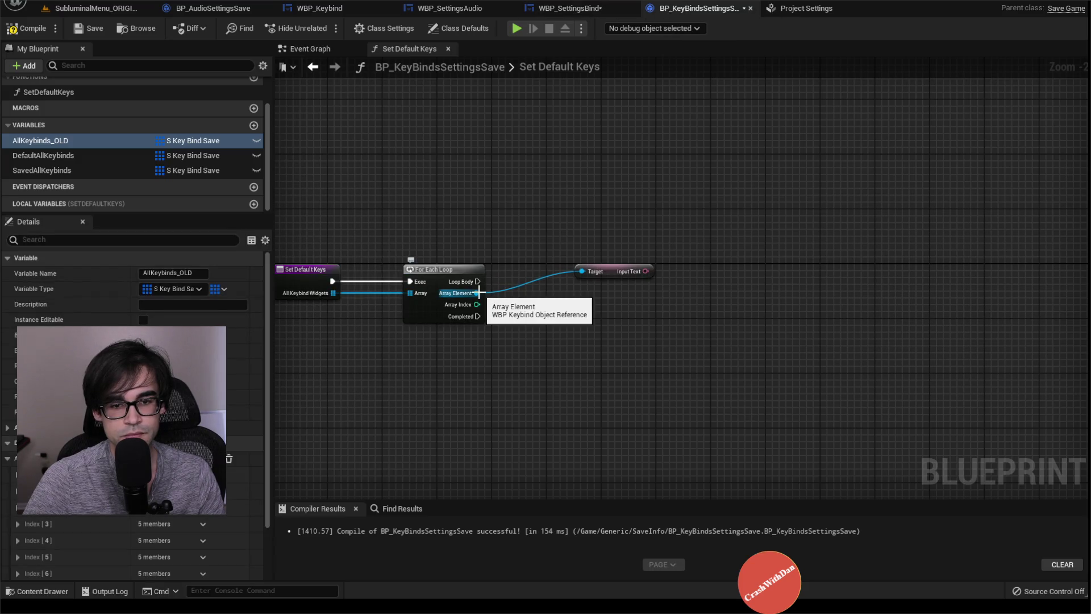
pyautogui.moveTo(479, 293); pyautogui.dragTo(560, 308)
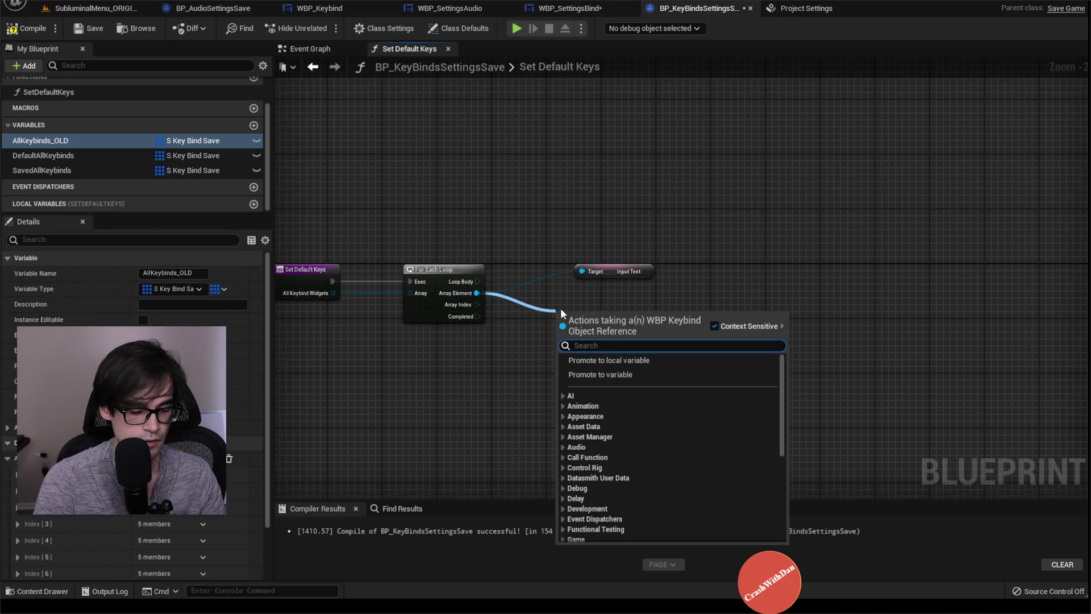
pyautogui.write('get b is')
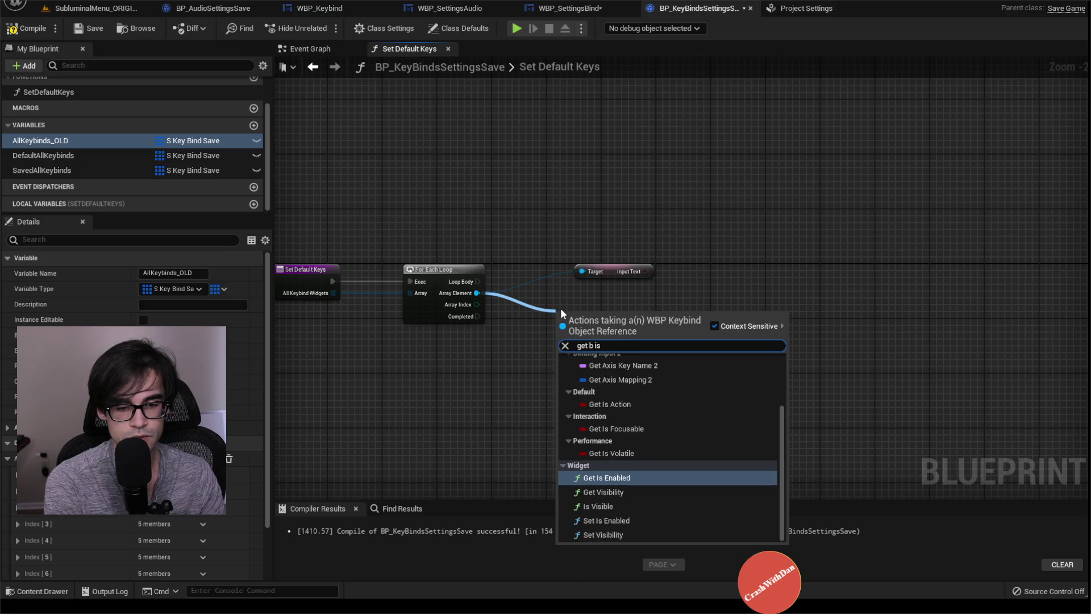
pyautogui.press('Up')
pyautogui.press('Up')
pyautogui.press('Return')
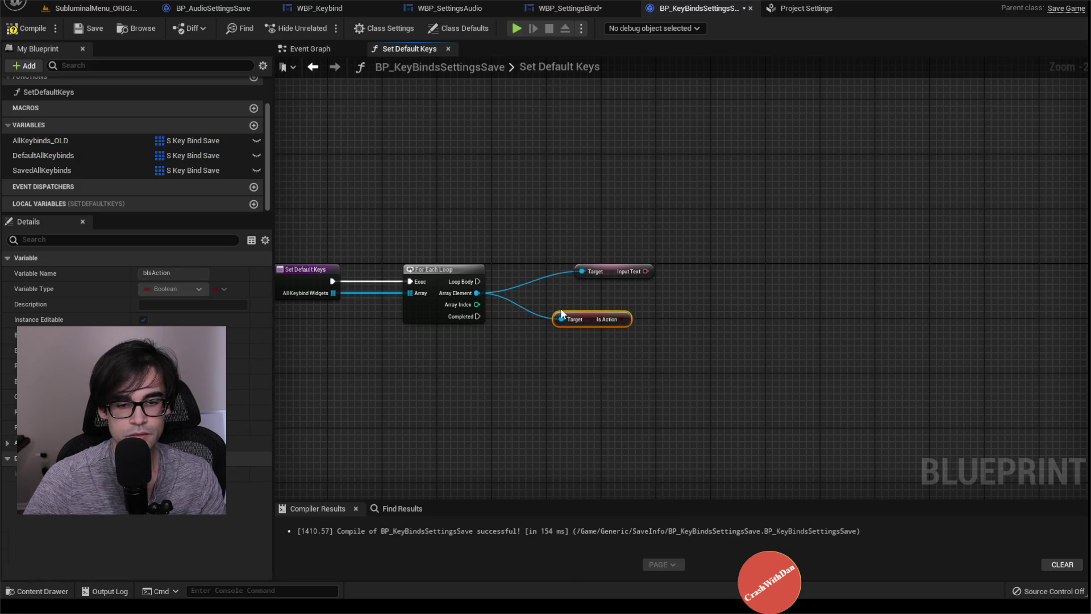
# Rearrange the Input Text and Is Action getters around a reroute, and review AllKeybinds_OLD's defaults
pyautogui.moveTo(615, 271)
pyautogui.mouseDown()
pyautogui.moveTo(568, 298)
pyautogui.moveTo(724, 290)
pyautogui.mouseUp()
pyautogui.moveTo(566, 301)
pyautogui.mouseDown()
pyautogui.moveTo(600, 343)
pyautogui.moveTo(591, 280)
pyautogui.moveTo(554, 307)
pyautogui.mouseUp()
pyautogui.doubleClick(512, 304)
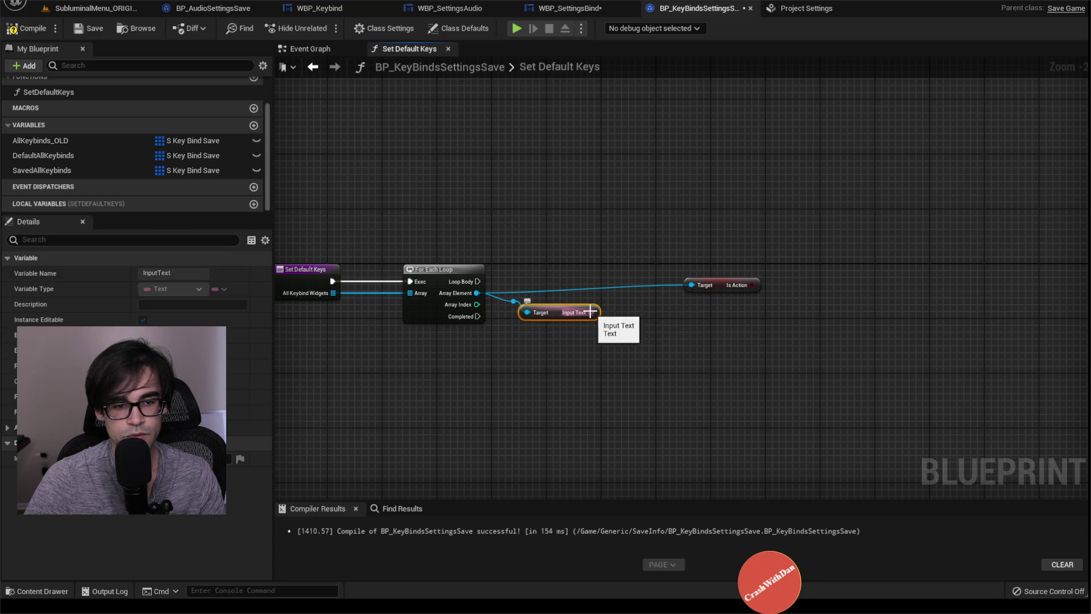
pyautogui.moveTo(653, 268); pyautogui.dragTo(700, 254)
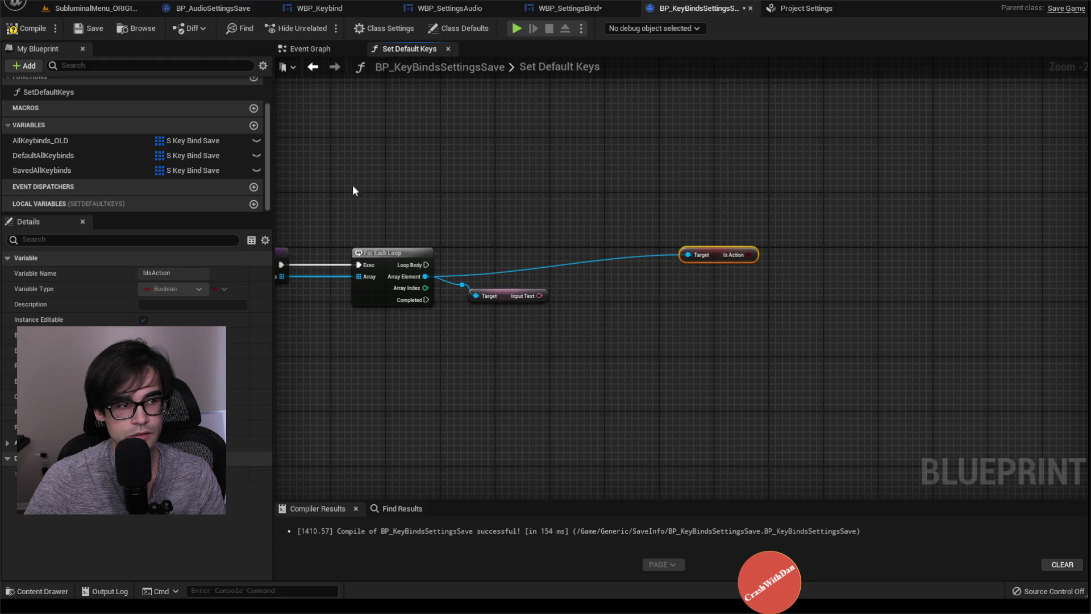
pyautogui.click(67, 144)
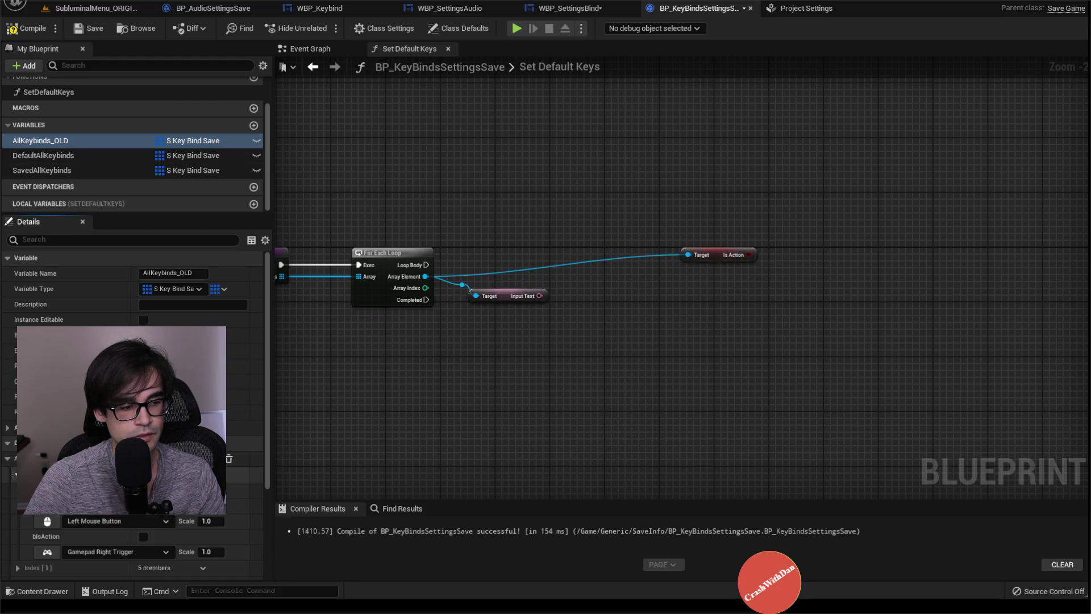
pyautogui.moveTo(538, 295); pyautogui.dragTo(553, 237)
# Promote Input Text to local variable Local_KeyName and set it on every Loop Body pass
pyautogui.click(609, 275)
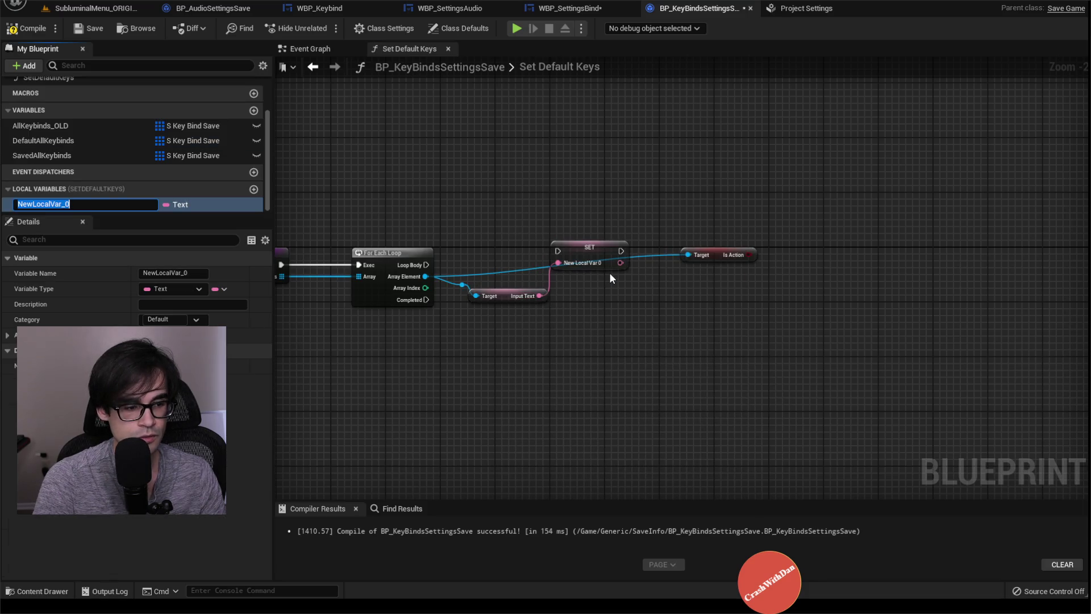
pyautogui.write('Local_K')
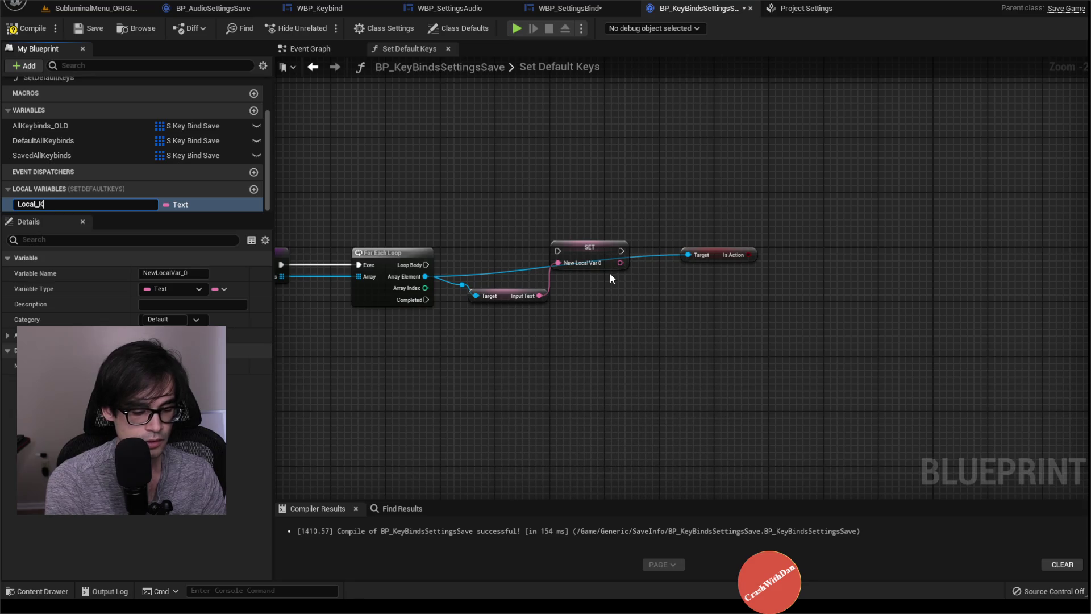
pyautogui.write('eyName')
pyautogui.press('Return')
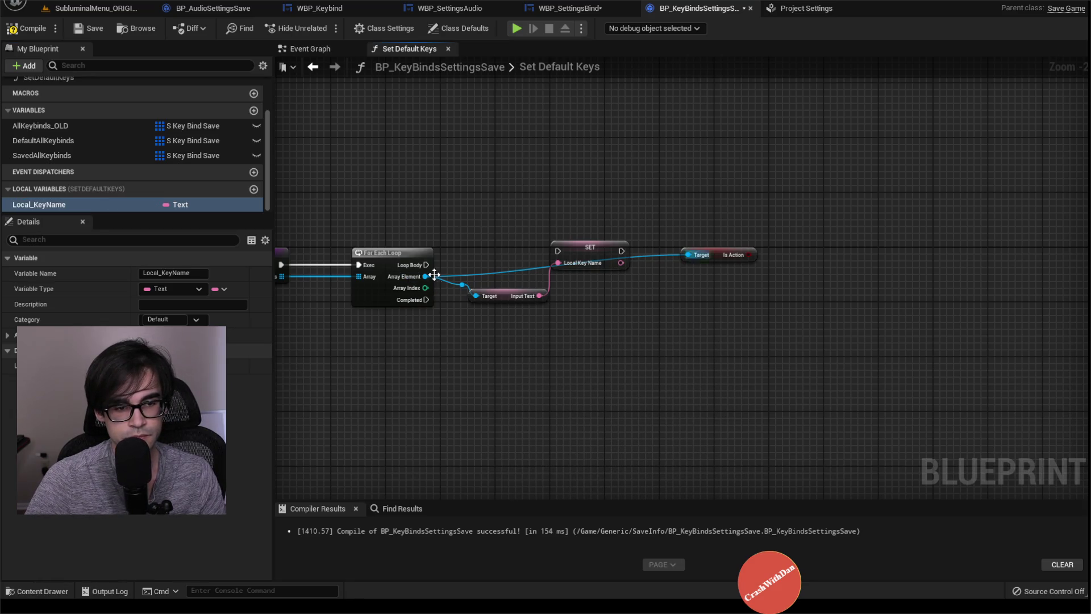
pyautogui.moveTo(425, 265); pyautogui.dragTo(561, 254)
pyautogui.press('Escape')
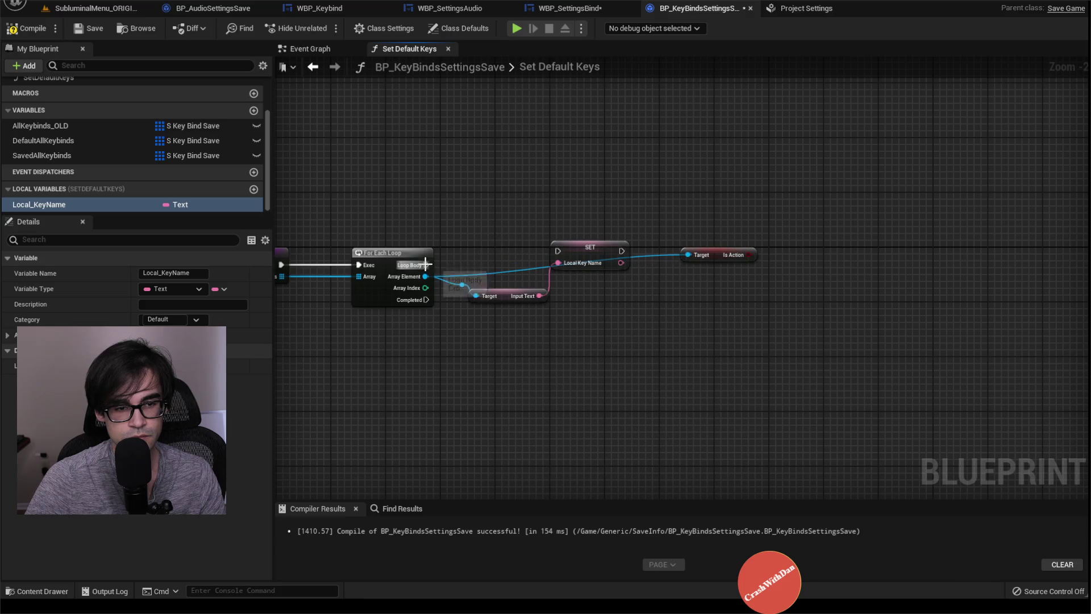
pyautogui.moveTo(426, 265)
pyautogui.mouseDown()
pyautogui.moveTo(568, 251)
pyautogui.moveTo(558, 251)
pyautogui.moveTo(588, 260)
pyautogui.mouseUp()
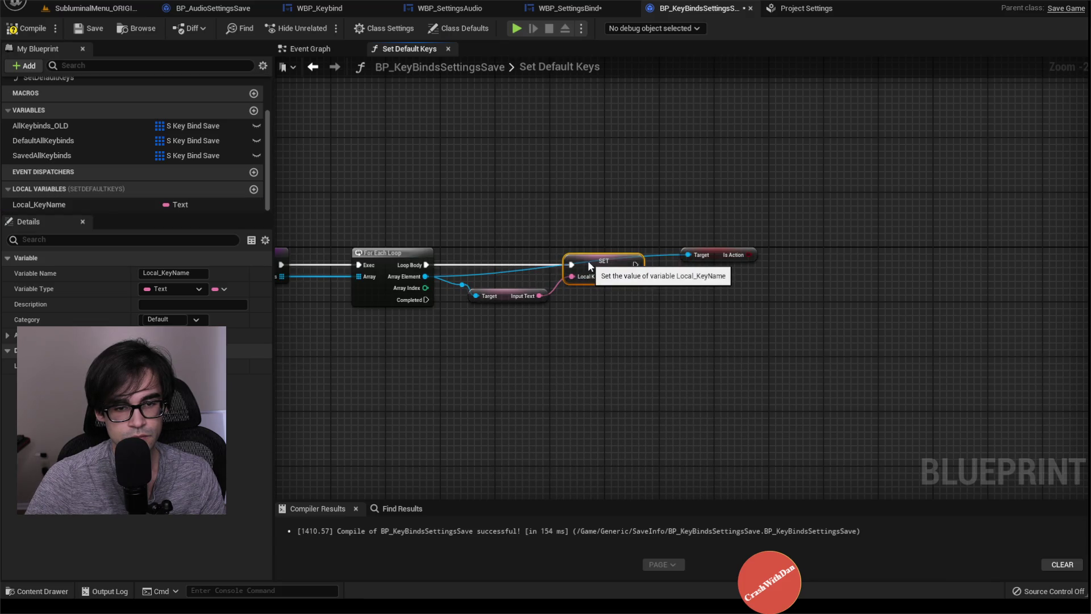
# Route the array element wire through reroute knots below the loop, repositioning the Input Text getter
pyautogui.moveTo(503, 298); pyautogui.dragTo(598, 289)
pyautogui.click(461, 285)
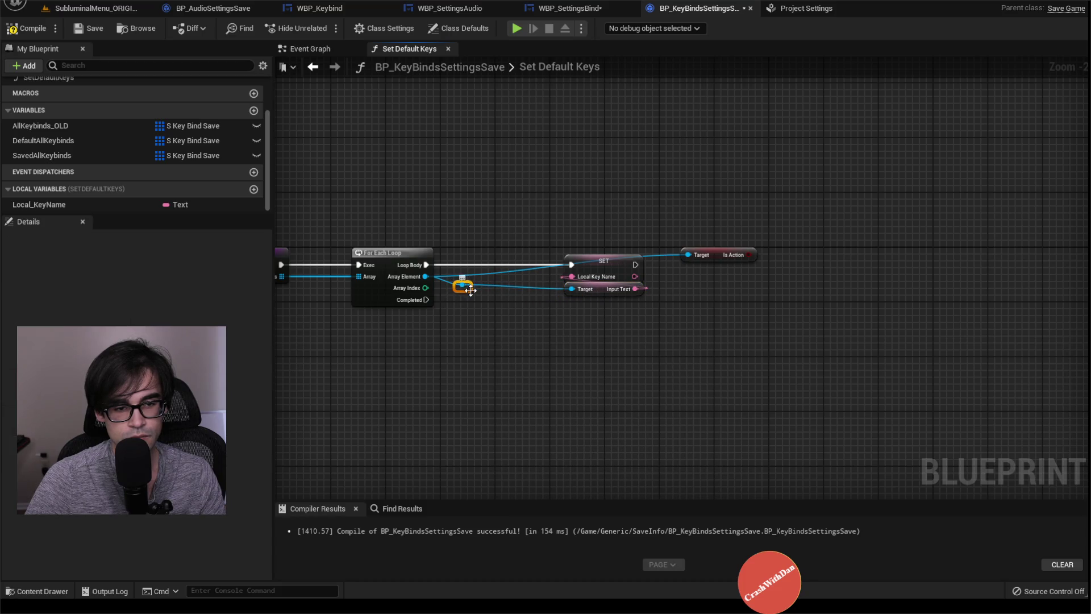
pyautogui.moveTo(470, 315); pyautogui.dragTo(474, 334)
pyautogui.moveTo(599, 287); pyautogui.dragTo(531, 294)
pyautogui.click(486, 322)
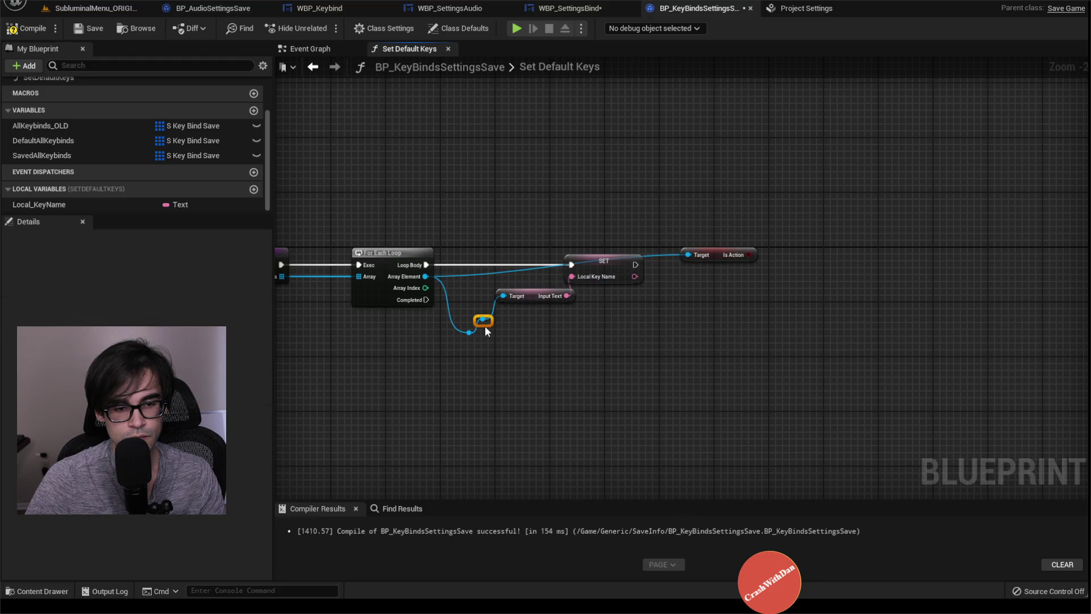
pyautogui.moveTo(636, 341)
pyautogui.mouseDown()
pyautogui.moveTo(660, 341)
pyautogui.moveTo(552, 341)
pyautogui.mouseUp()
pyautogui.doubleClick(468, 332)
pyautogui.moveTo(469, 333); pyautogui.dragTo(507, 295)
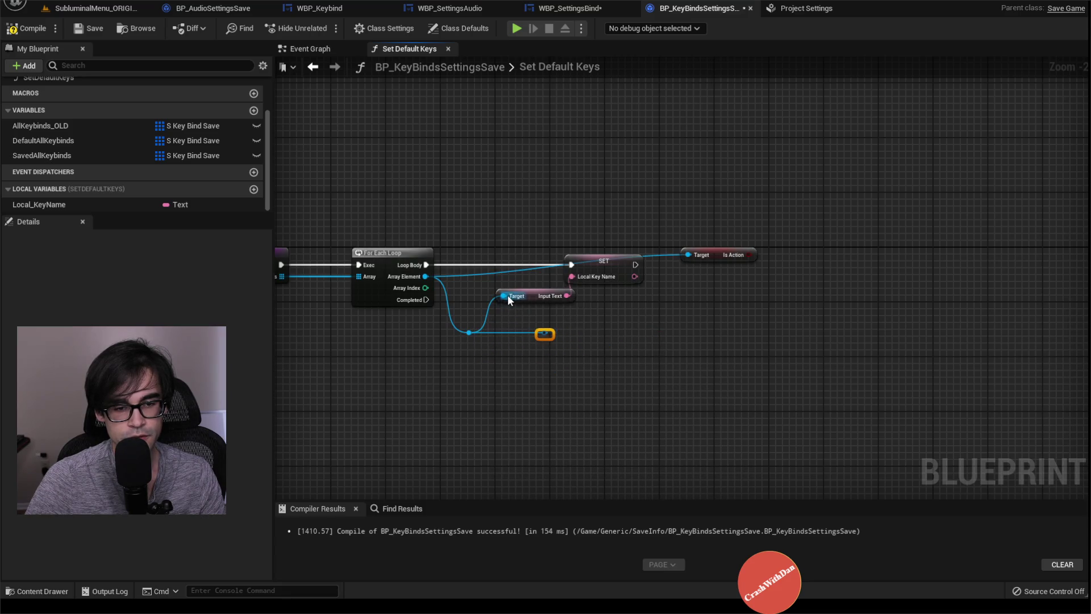
pyautogui.moveTo(544, 333); pyautogui.dragTo(661, 315)
# Add a Branch on the element's Is Action after the Local_KeyName setter, deleting the old getter
pyautogui.write('get')
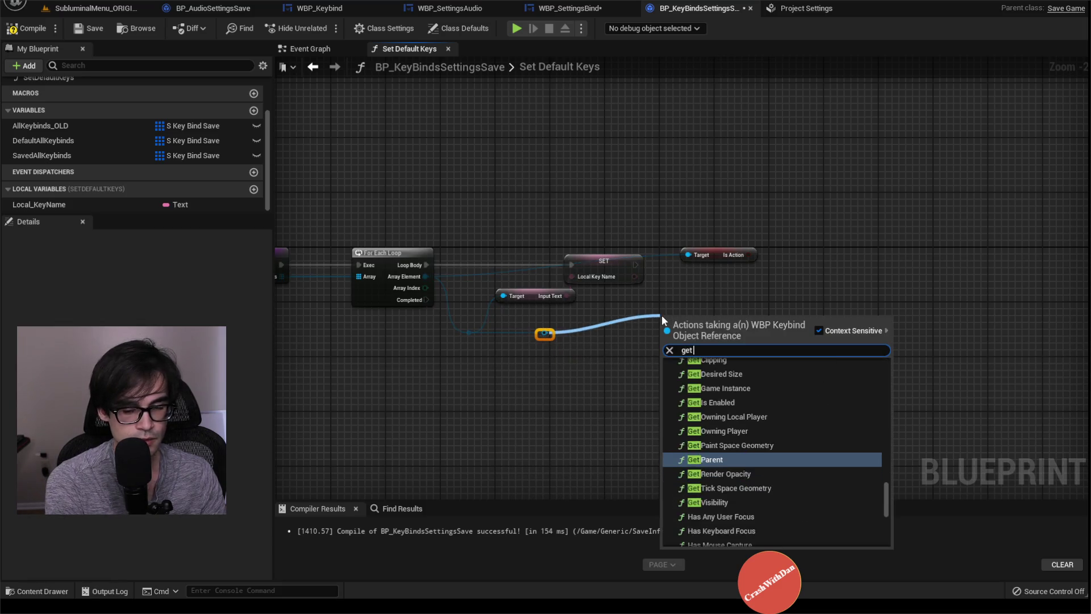
pyautogui.write(' is ac')
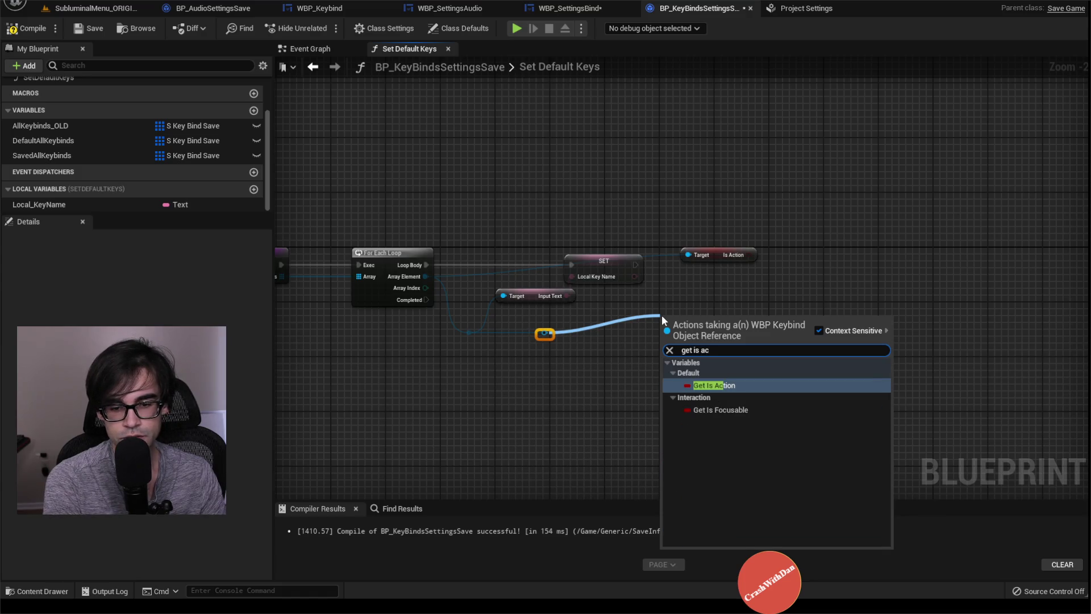
pyautogui.press('Return')
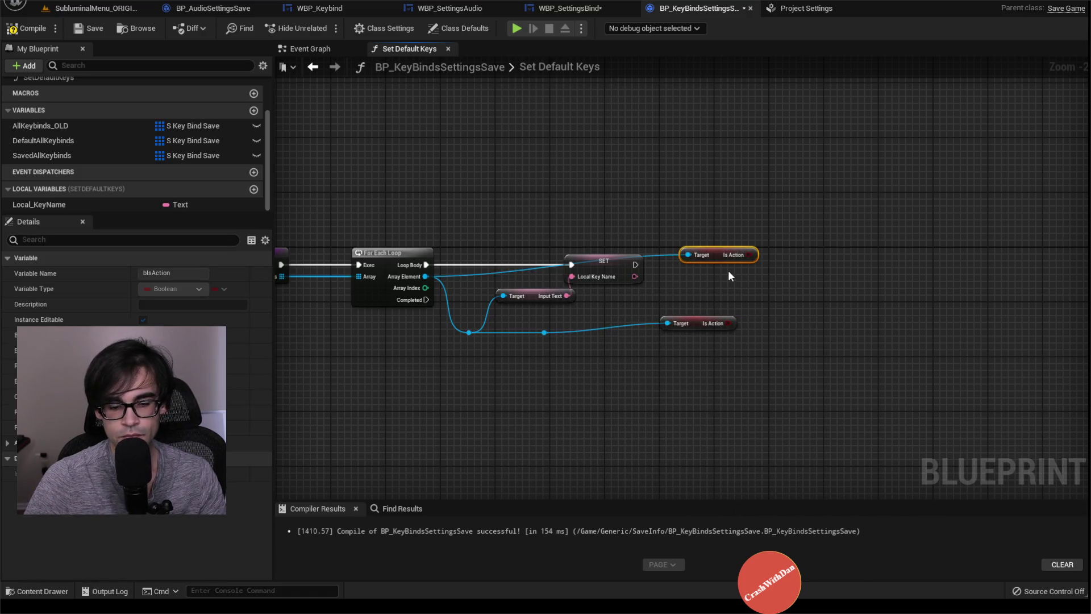
pyautogui.press('Delete')
pyautogui.moveTo(730, 322); pyautogui.dragTo(731, 278)
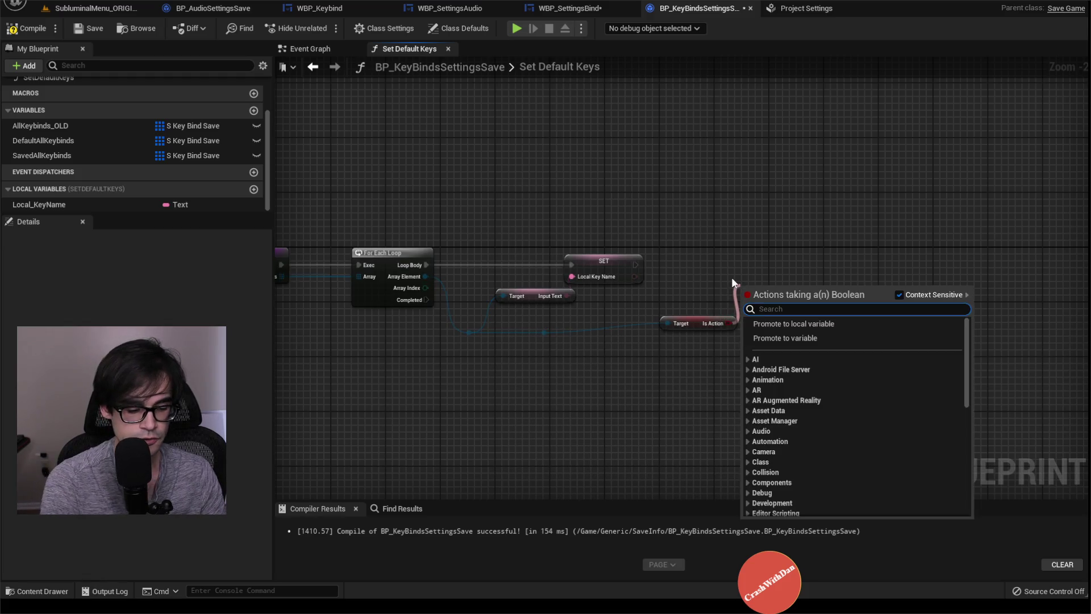
pyautogui.write('branch')
pyautogui.press('Return')
pyautogui.moveTo(635, 264)
pyautogui.mouseDown()
pyautogui.moveTo(759, 302)
pyautogui.moveTo(749, 306)
pyautogui.moveTo(751, 254)
pyautogui.mouseUp()
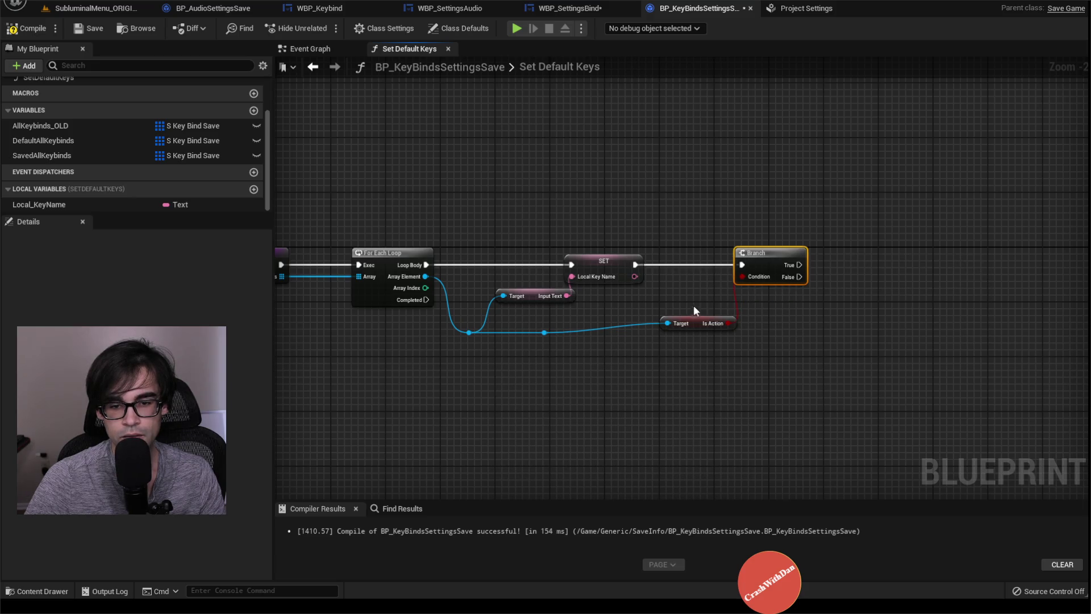
pyautogui.moveTo(702, 321); pyautogui.dragTo(707, 293)
# Add an Action Key Name 1 getter from a new element reroute knot, then check WBP_SettingsBind's Throttle row
pyautogui.doubleClick(539, 332)
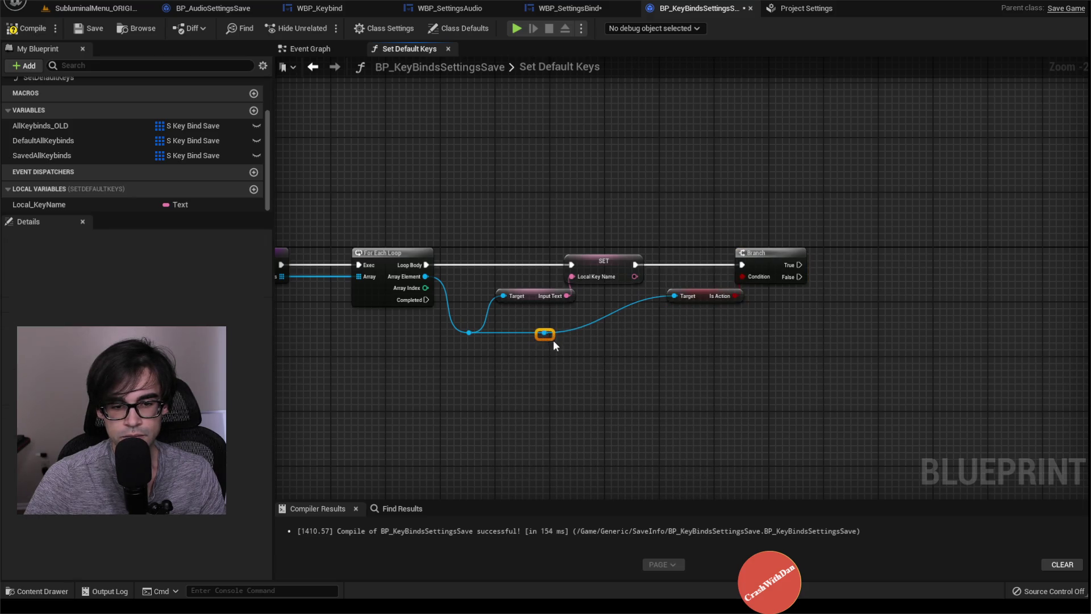
pyautogui.moveTo(545, 335); pyautogui.dragTo(671, 344)
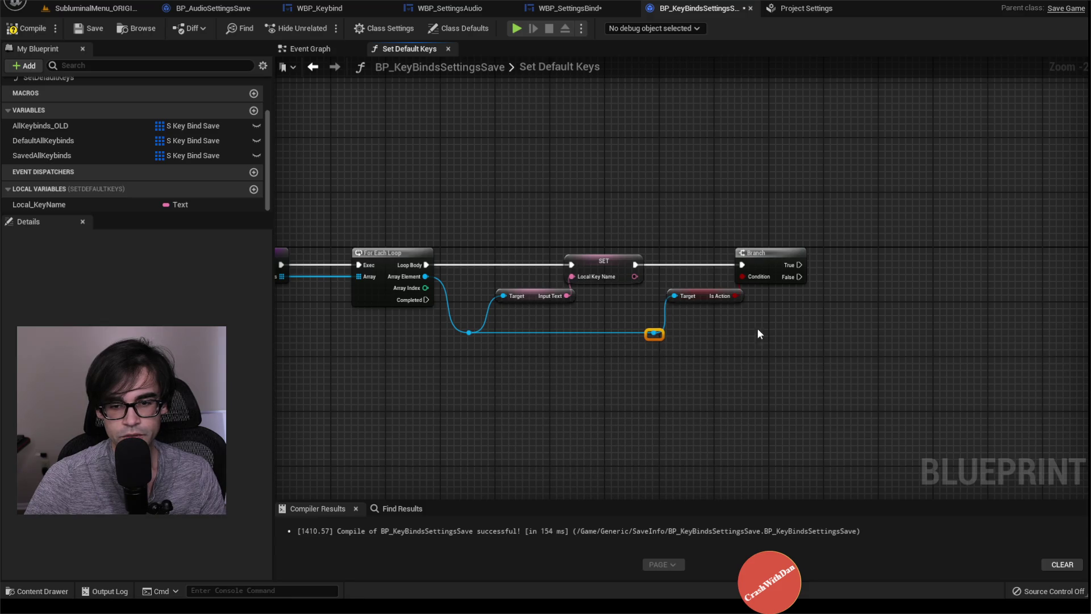
pyautogui.moveTo(759, 334); pyautogui.dragTo(563, 330)
pyautogui.moveTo(475, 329); pyautogui.dragTo(622, 328)
pyautogui.write('g')
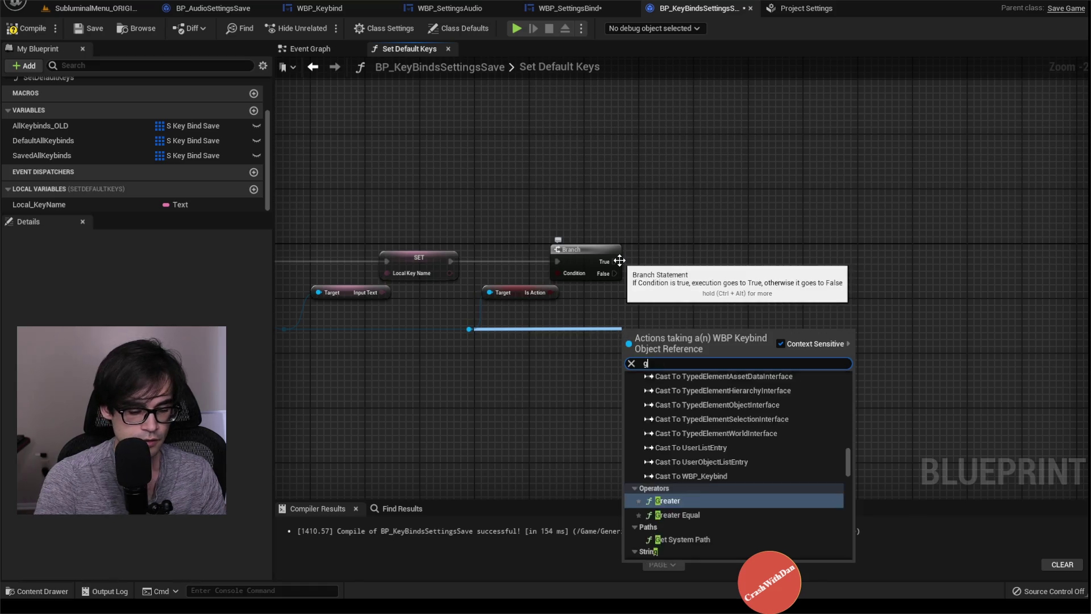
pyautogui.write('et acti')
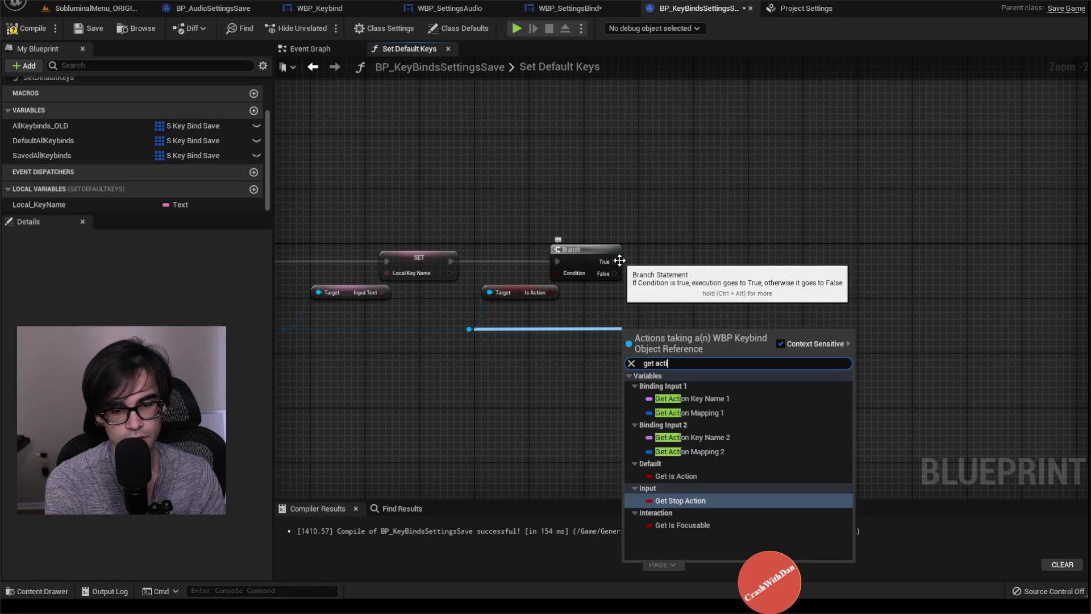
pyautogui.press('Up')
pyautogui.press('Up')
pyautogui.press('Up')
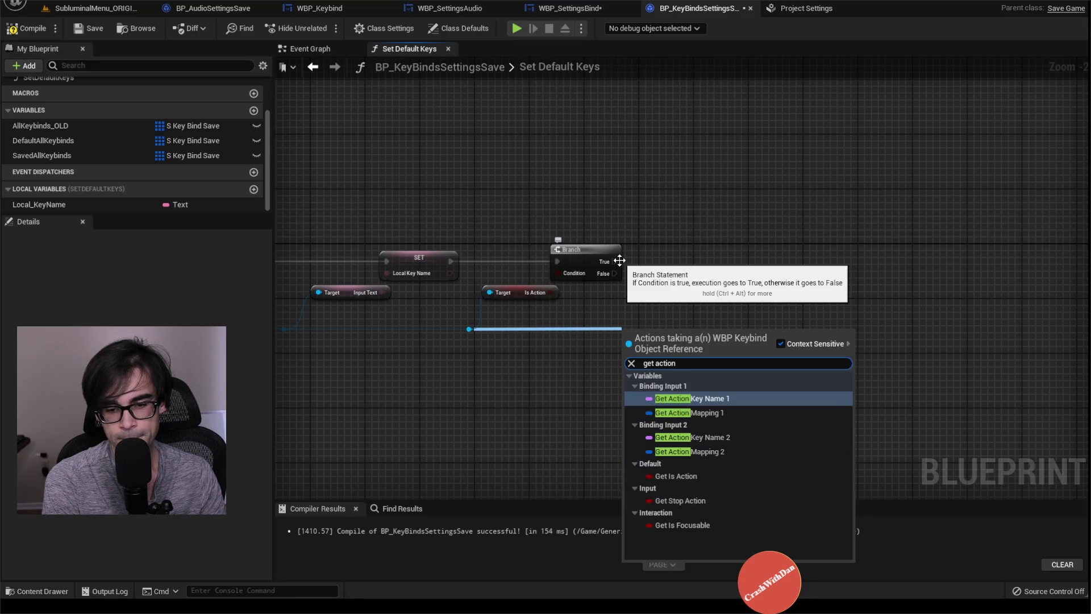
pyautogui.press('Return')
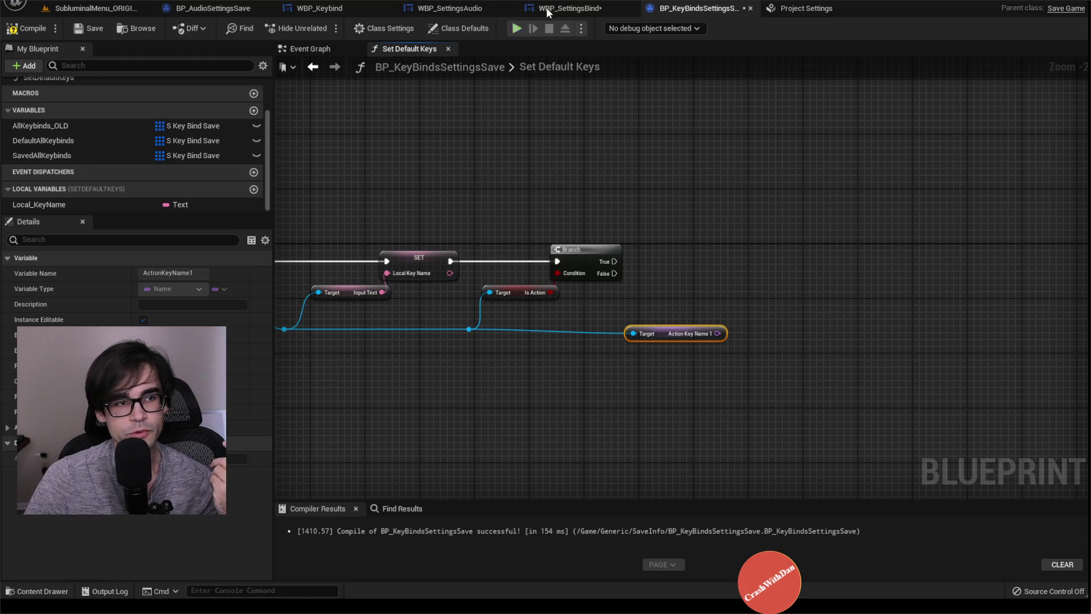
pyautogui.click(549, 8)
pyautogui.click(374, 244)
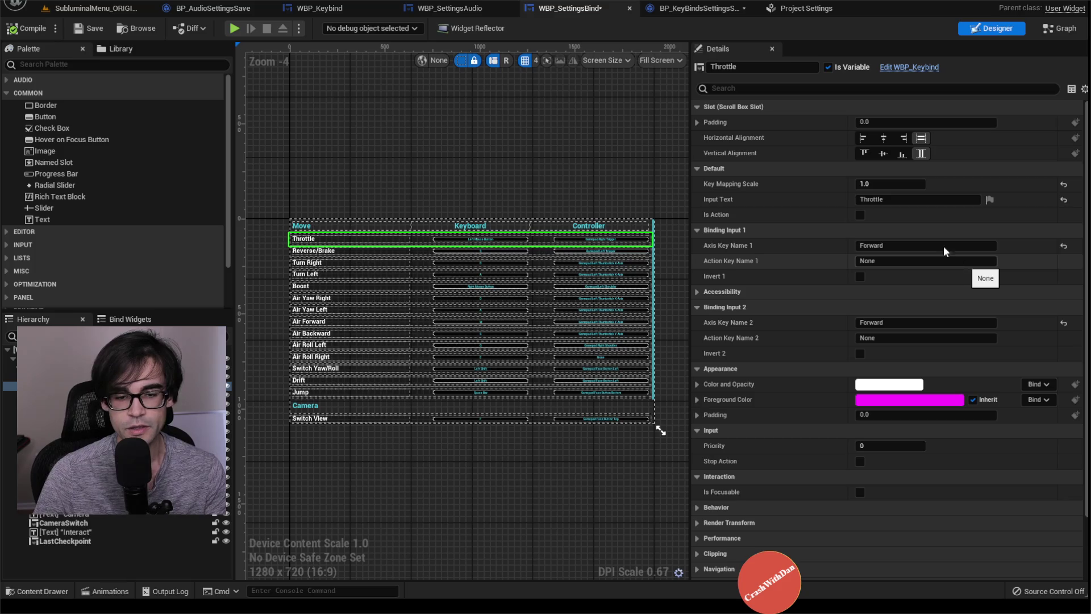
pyautogui.click(342, 418)
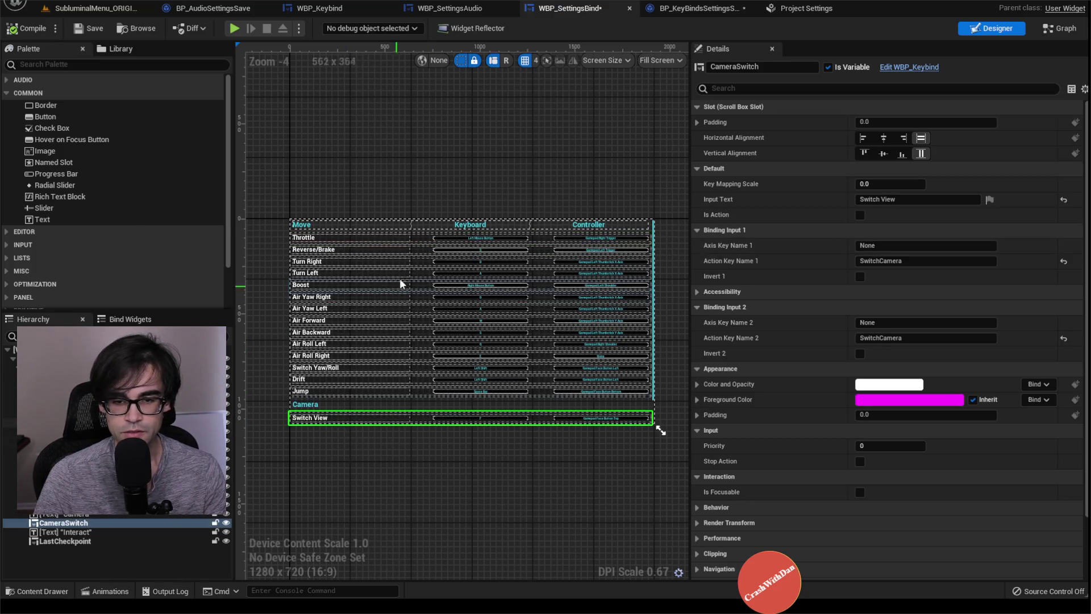
pyautogui.click(401, 236)
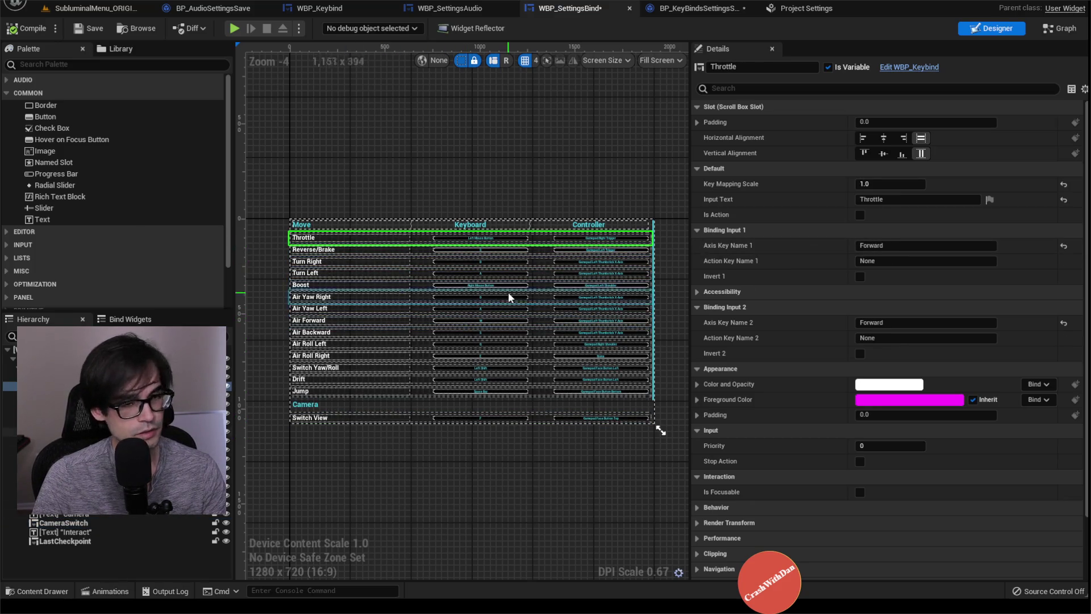
pyautogui.click(696, 8)
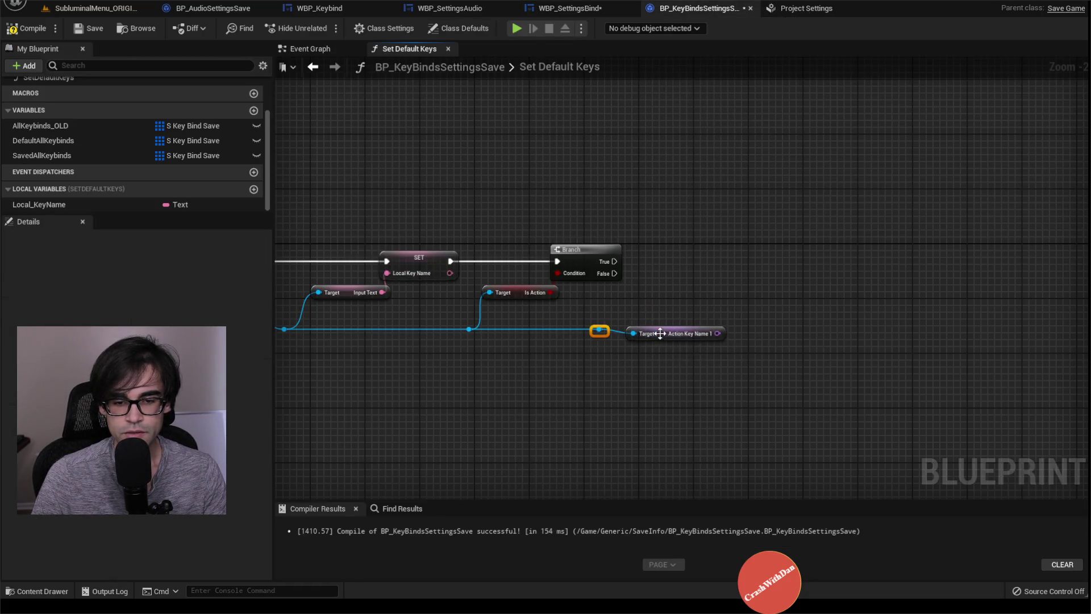
# Add an Axis Key Name 1 getter for the element beside the Action Key Name 1 getter
pyautogui.moveTo(663, 329); pyautogui.dragTo(684, 294)
pyautogui.click(599, 329)
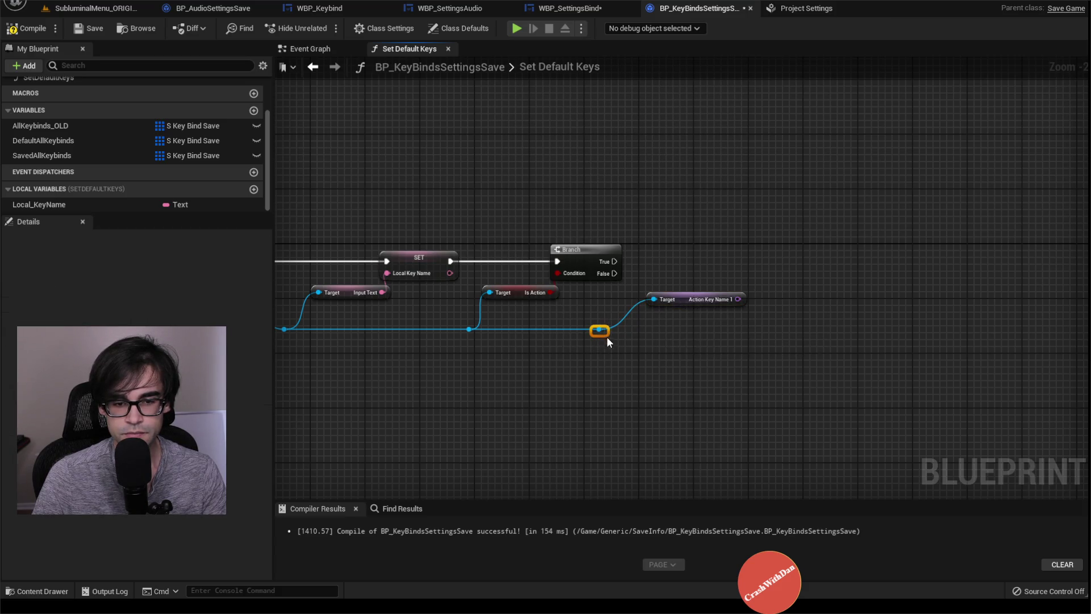
pyautogui.moveTo(616, 313)
pyautogui.mouseDown()
pyautogui.moveTo(555, 322)
pyautogui.moveTo(720, 335)
pyautogui.mouseUp()
pyautogui.write('get a')
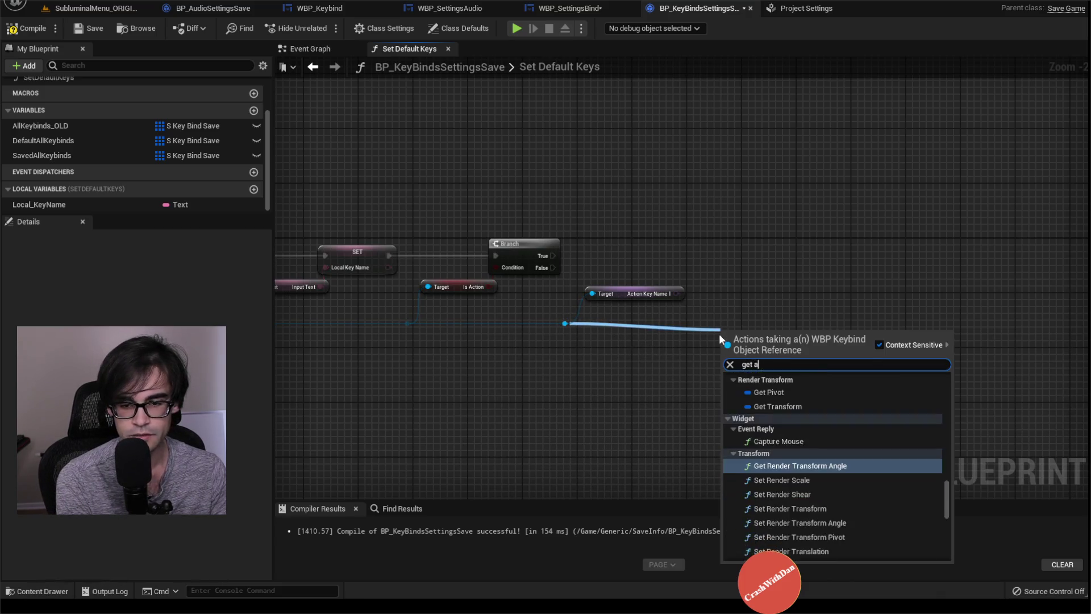
pyautogui.write('xis')
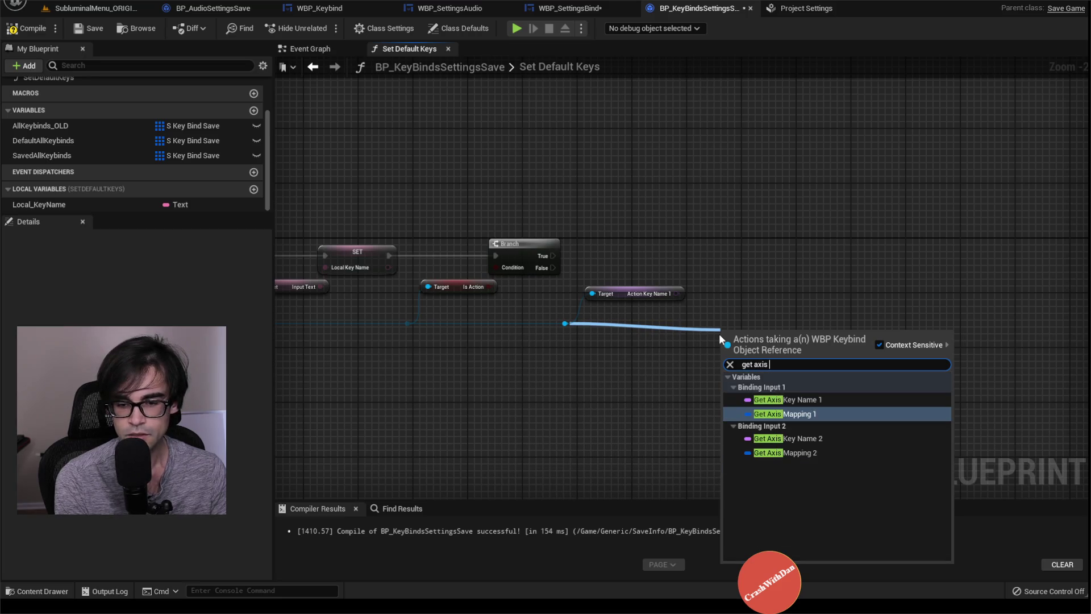
pyautogui.press('Up')
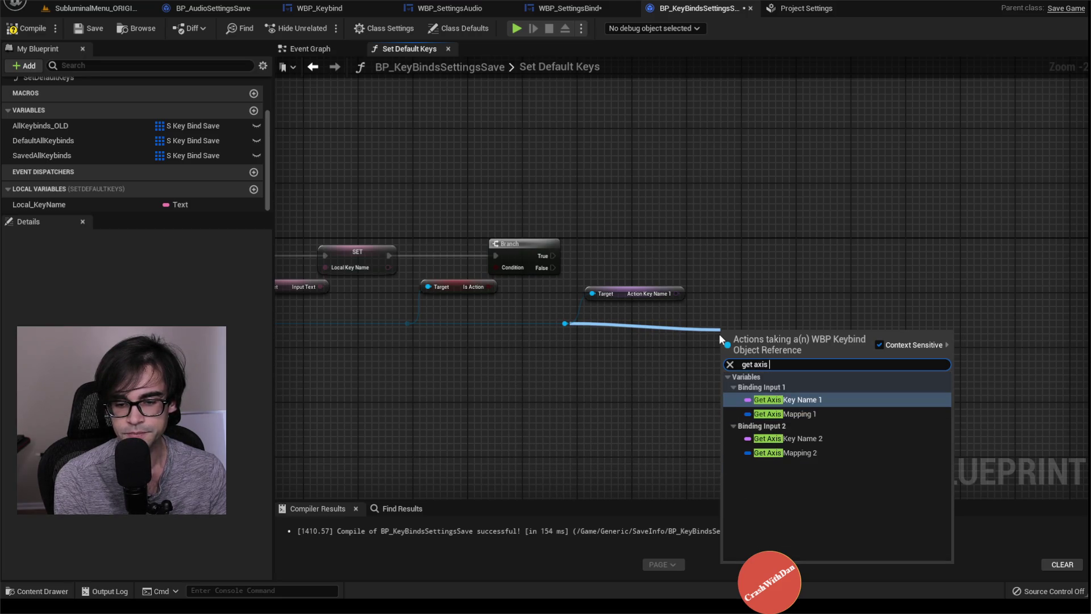
pyautogui.press('Return')
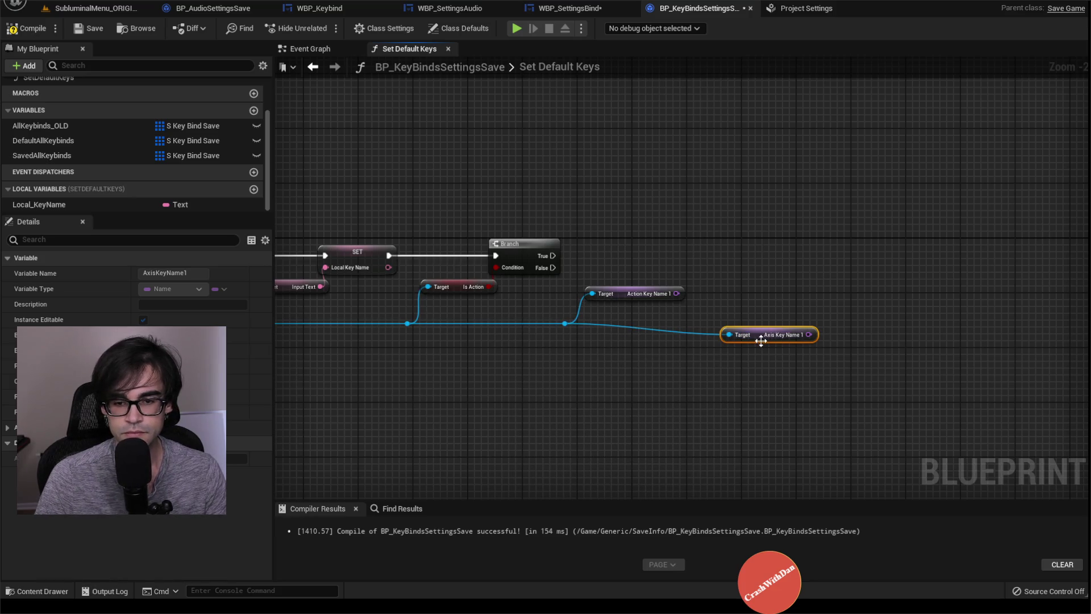
pyautogui.moveTo(761, 340); pyautogui.dragTo(761, 292)
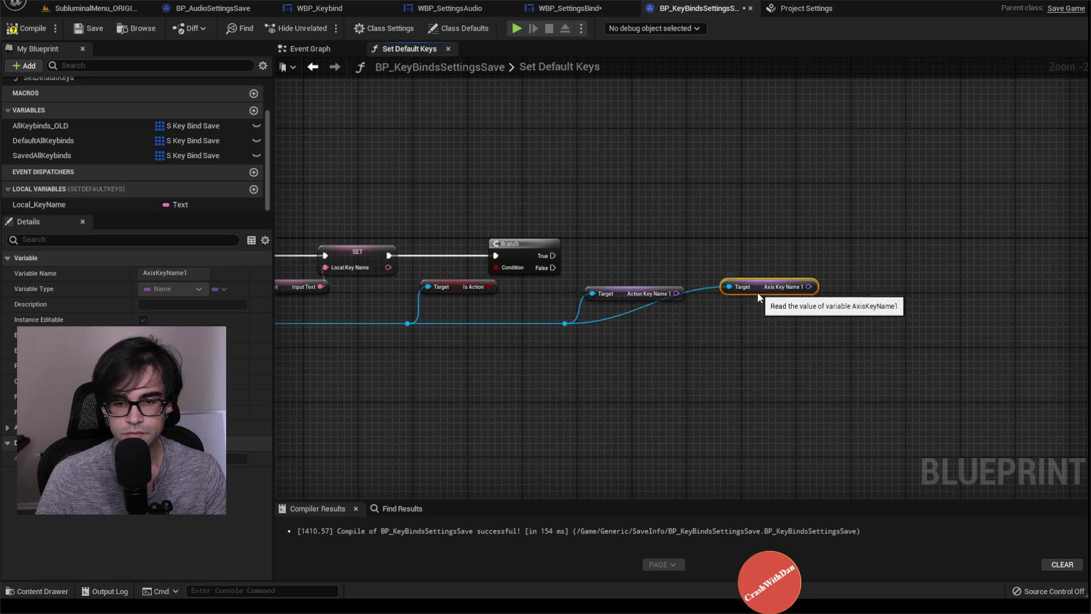
pyautogui.press('q')
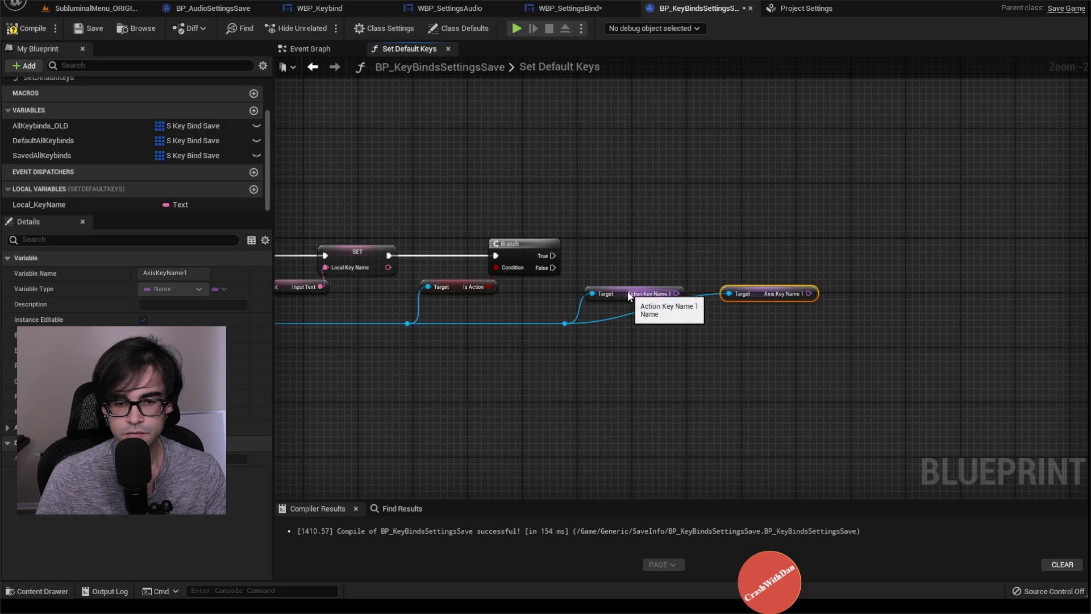
pyautogui.hotkey('ctrl', 'z')
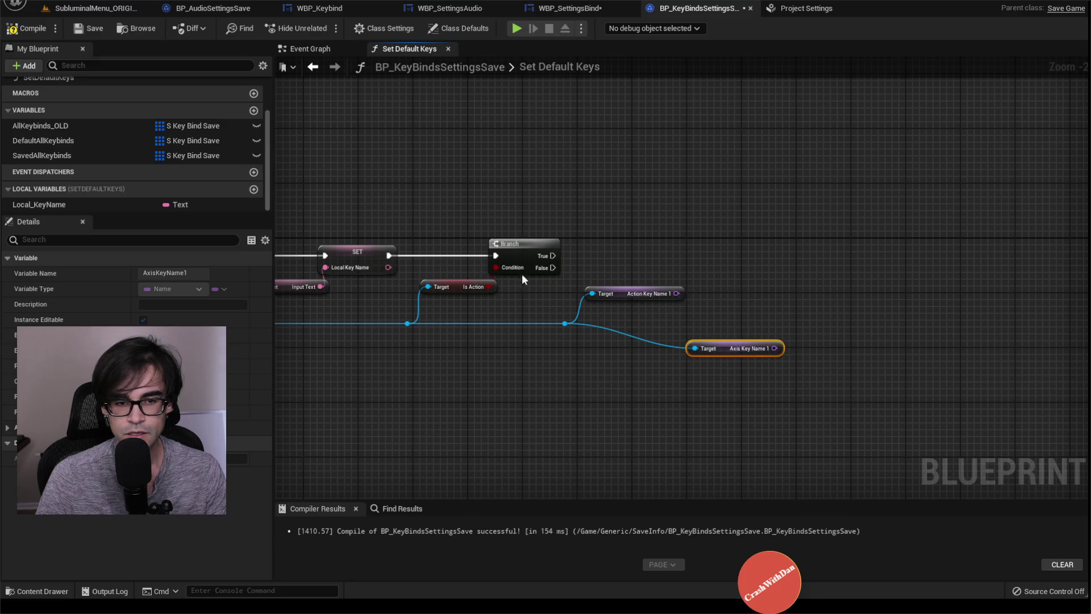
# Promote Action Key Name 1 to a new local Name variable, Local_KeyBind
pyautogui.moveTo(676, 293); pyautogui.dragTo(685, 239)
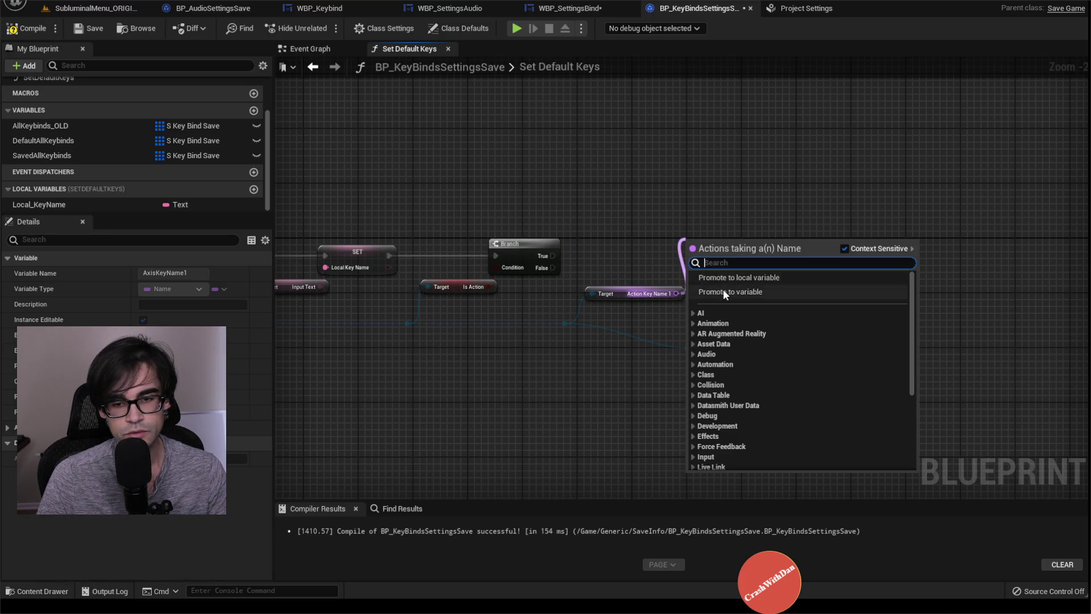
pyautogui.click(52, 126)
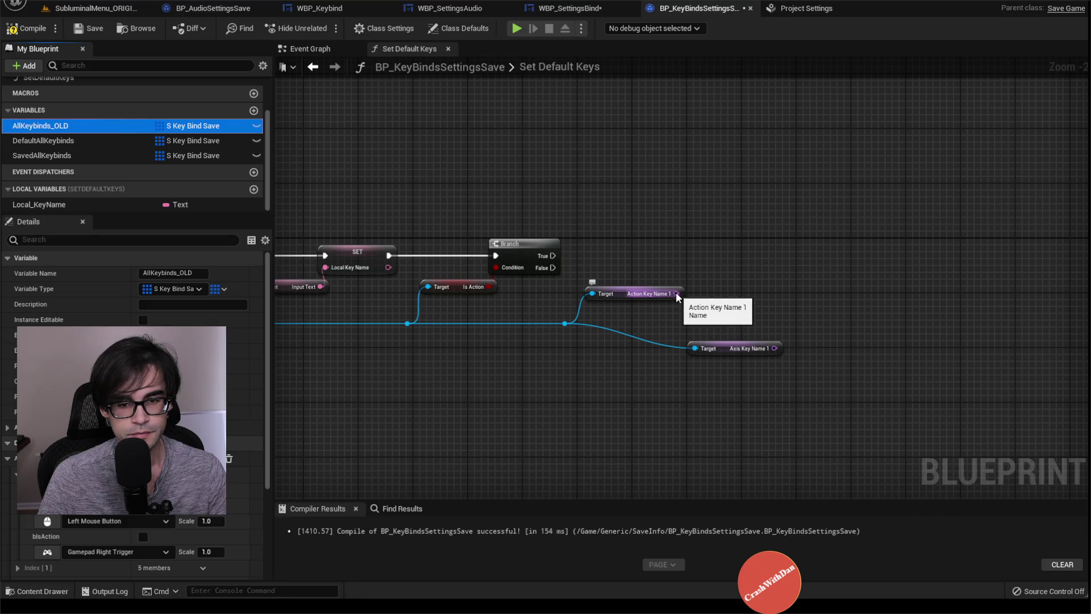
pyautogui.moveTo(676, 293); pyautogui.dragTo(687, 236)
pyautogui.click(752, 274)
pyautogui.write('Local_KeyB')
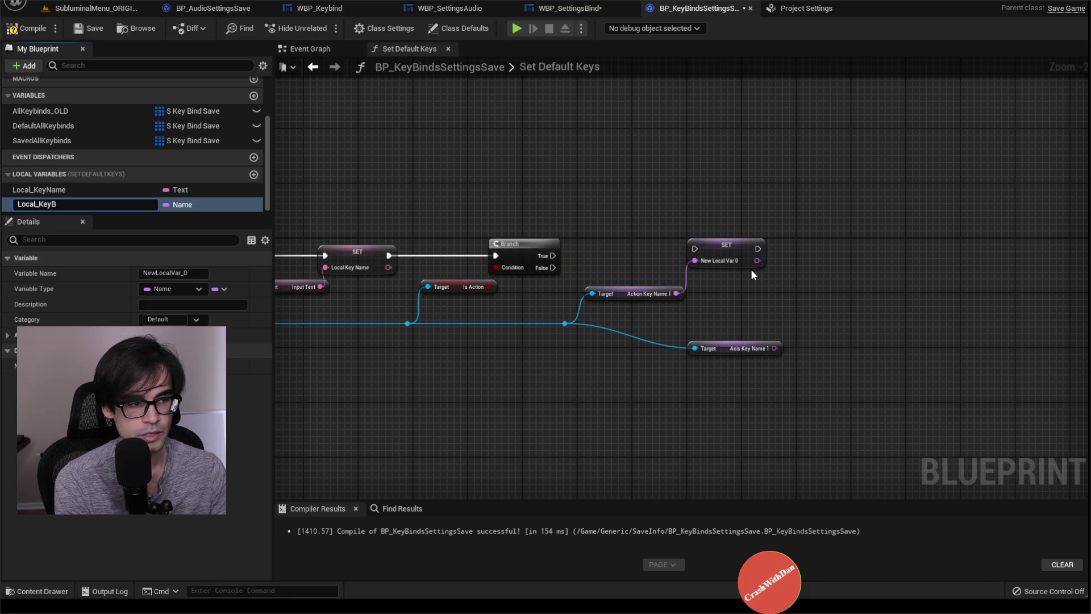
pyautogui.write('ind')
pyautogui.press('Return')
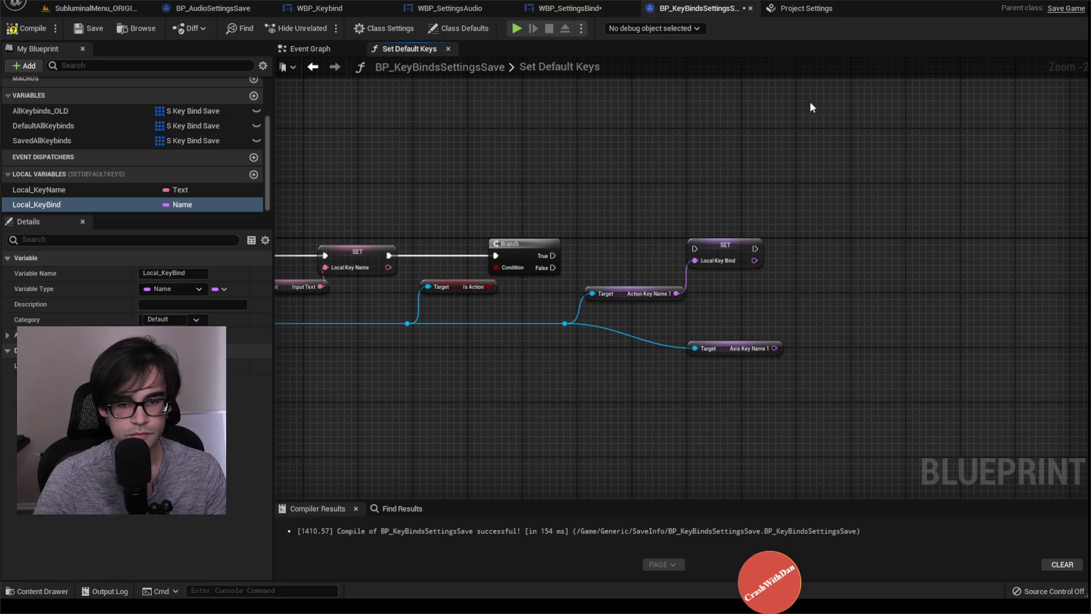
# Run the Local_KeyBind setter from Branch True and place Axis Key Name 1 beside it
pyautogui.moveTo(553, 256)
pyautogui.mouseDown()
pyautogui.moveTo(651, 246)
pyautogui.moveTo(711, 257)
pyautogui.mouseUp()
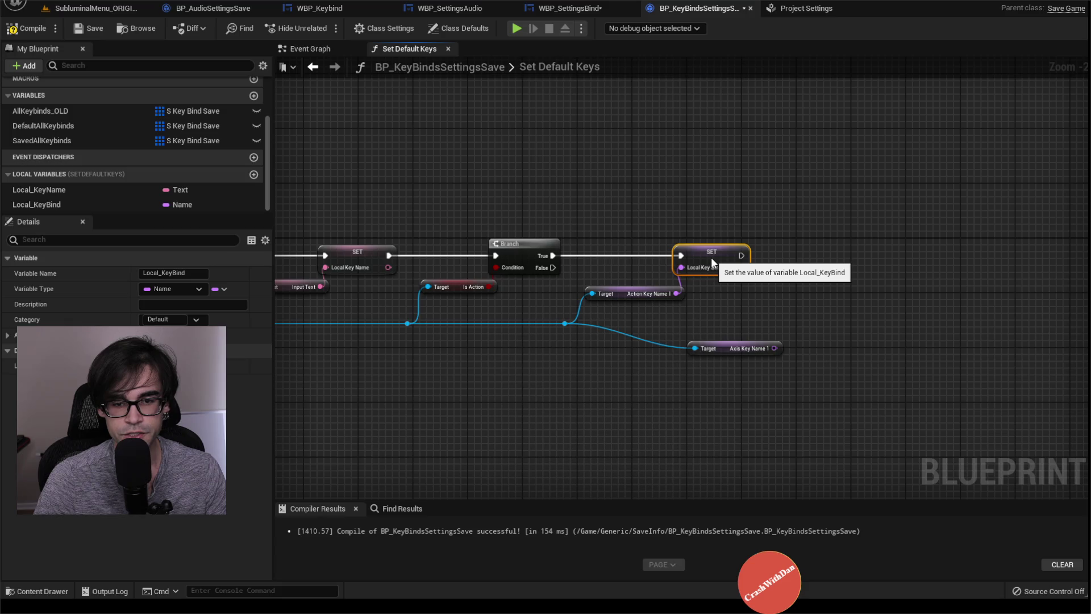
pyautogui.moveTo(676, 293)
pyautogui.mouseDown()
pyautogui.moveTo(625, 267)
pyautogui.moveTo(711, 283)
pyautogui.moveTo(642, 205)
pyautogui.mouseUp()
pyautogui.press('Escape')
pyautogui.keyDown('ctrl'); pyautogui.click(711, 253); pyautogui.keyUp('ctrl')
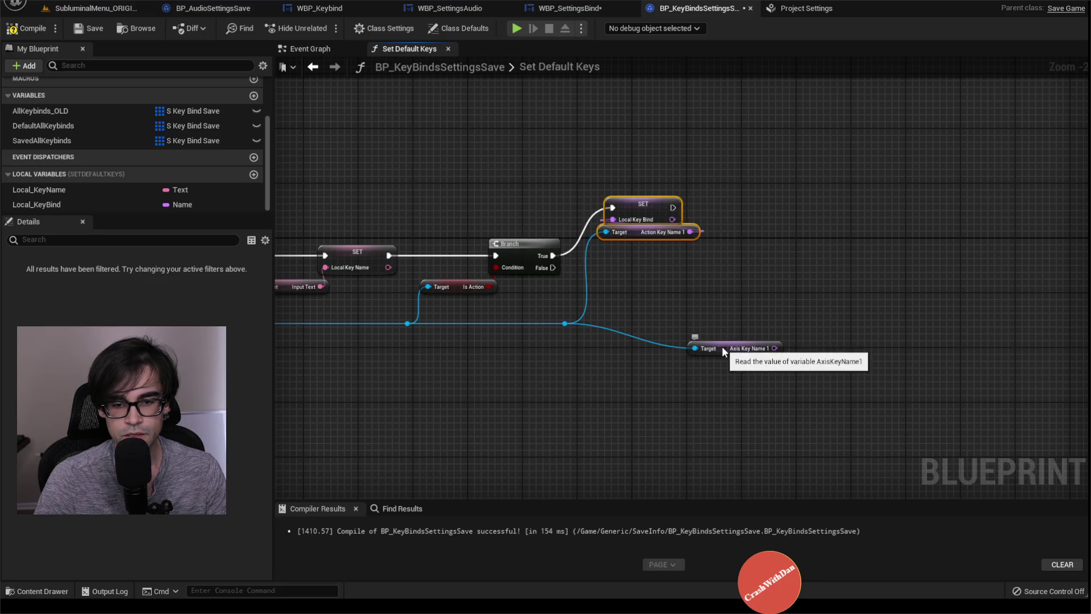
pyautogui.moveTo(722, 346)
pyautogui.mouseDown()
pyautogui.moveTo(633, 308)
pyautogui.moveTo(637, 288)
pyautogui.moveTo(635, 301)
pyautogui.moveTo(686, 278)
pyautogui.mouseUp()
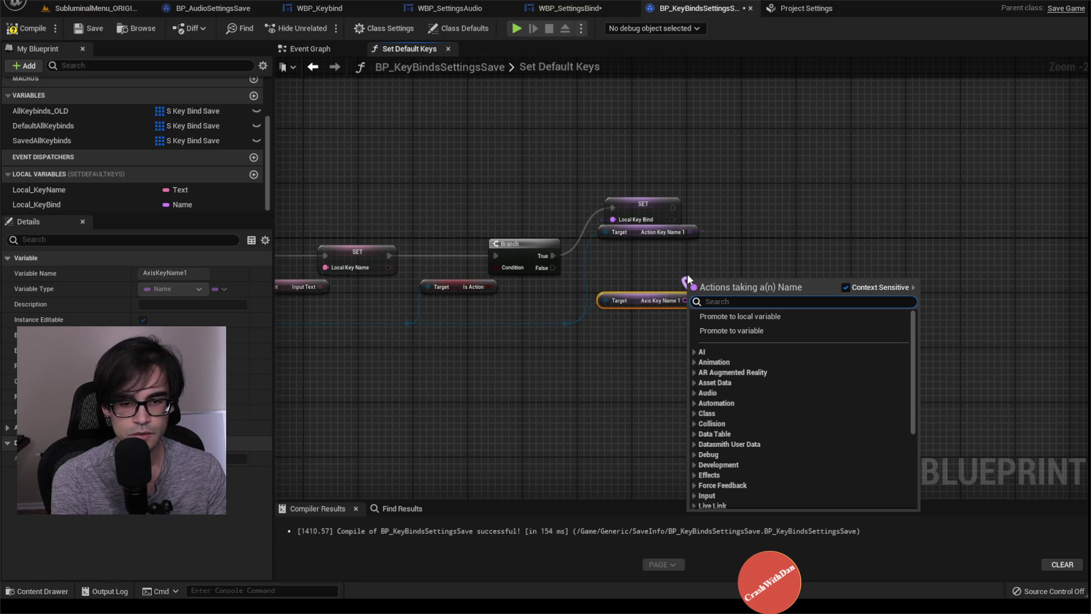
# Add a second Local_KeyBind setter fed by Axis Key Name 1 on Branch False, and align both setters
pyautogui.write('set ')
pyautogui.write('loc')
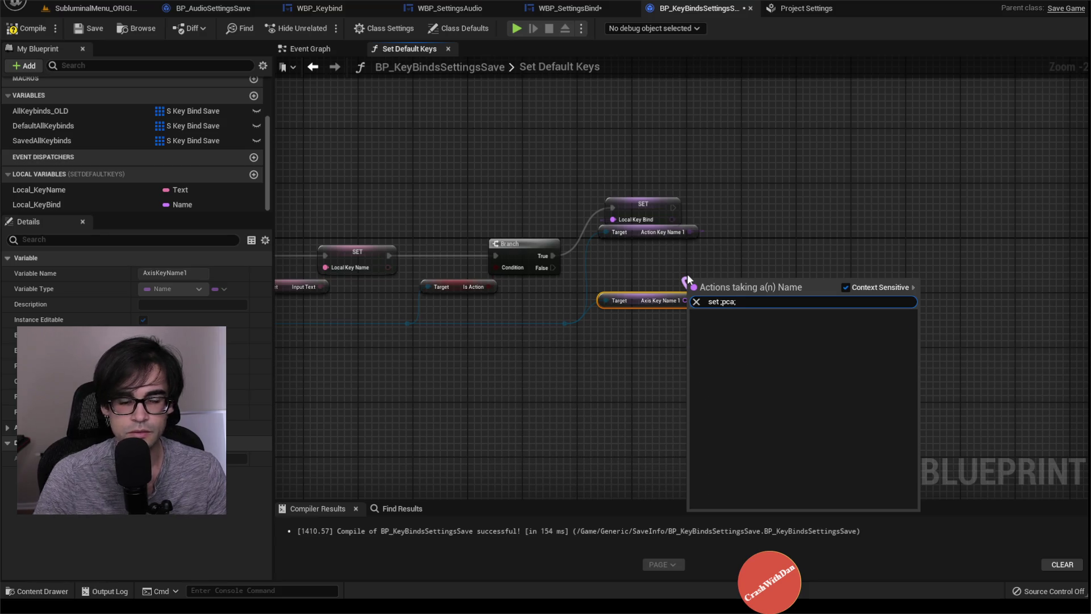
pyautogui.click(662, 263)
pyautogui.moveTo(35, 204)
pyautogui.mouseDown()
pyautogui.moveTo(71, 217)
pyautogui.moveTo(649, 264)
pyautogui.mouseUp()
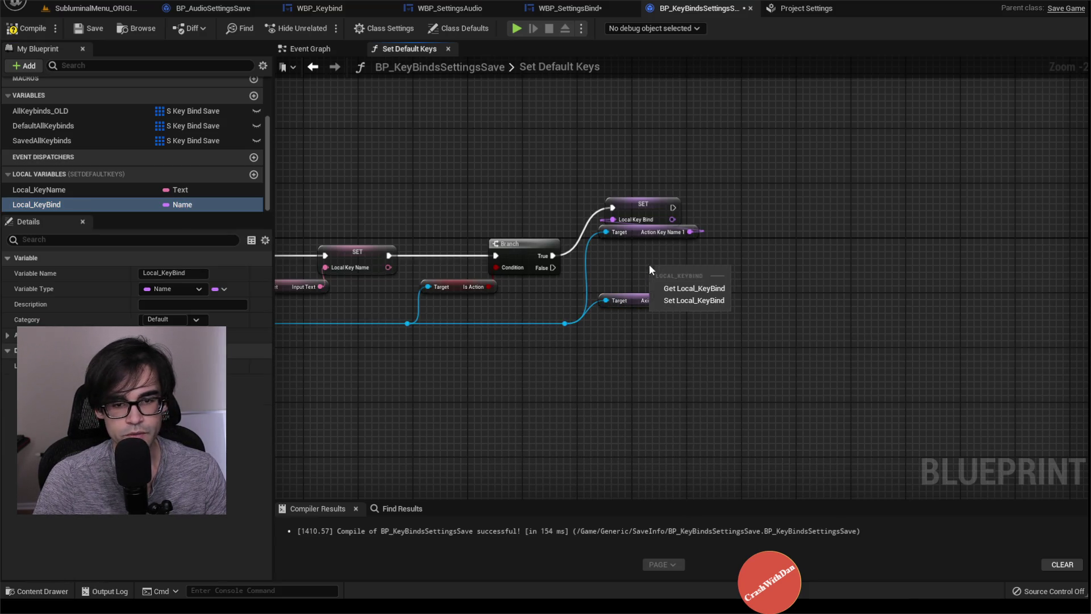
pyautogui.click(701, 303)
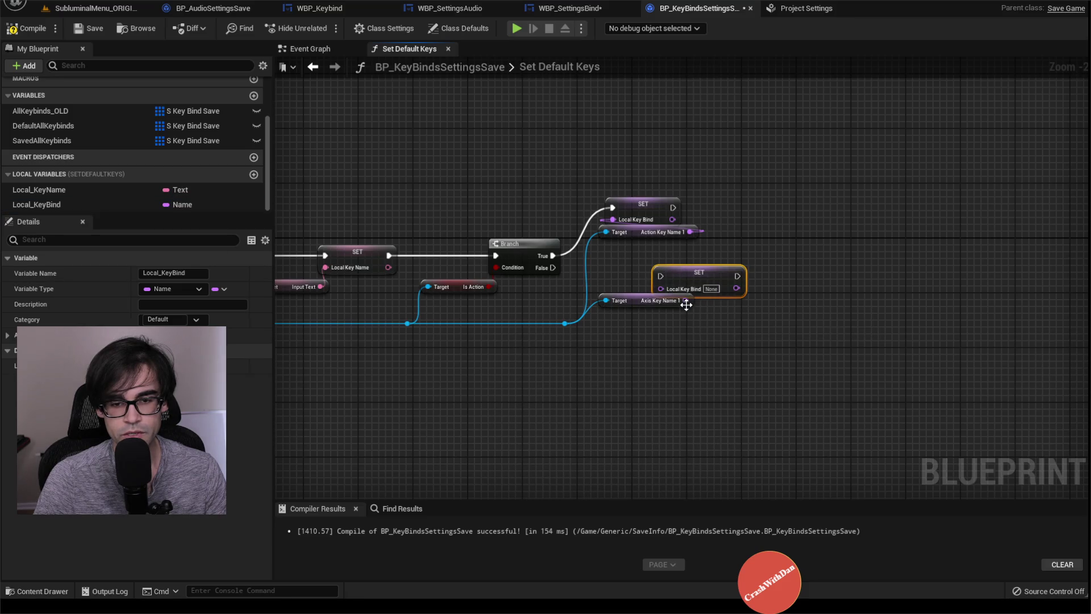
pyautogui.moveTo(684, 300); pyautogui.dragTo(621, 271)
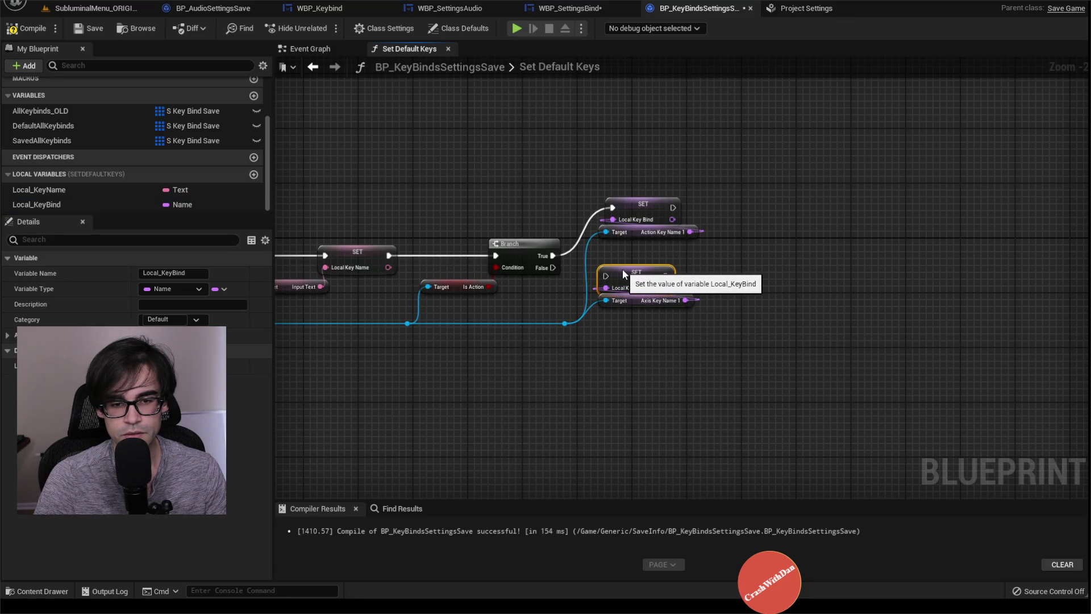
pyautogui.moveTo(552, 268)
pyautogui.mouseDown()
pyautogui.moveTo(619, 281)
pyautogui.moveTo(605, 279)
pyautogui.mouseUp()
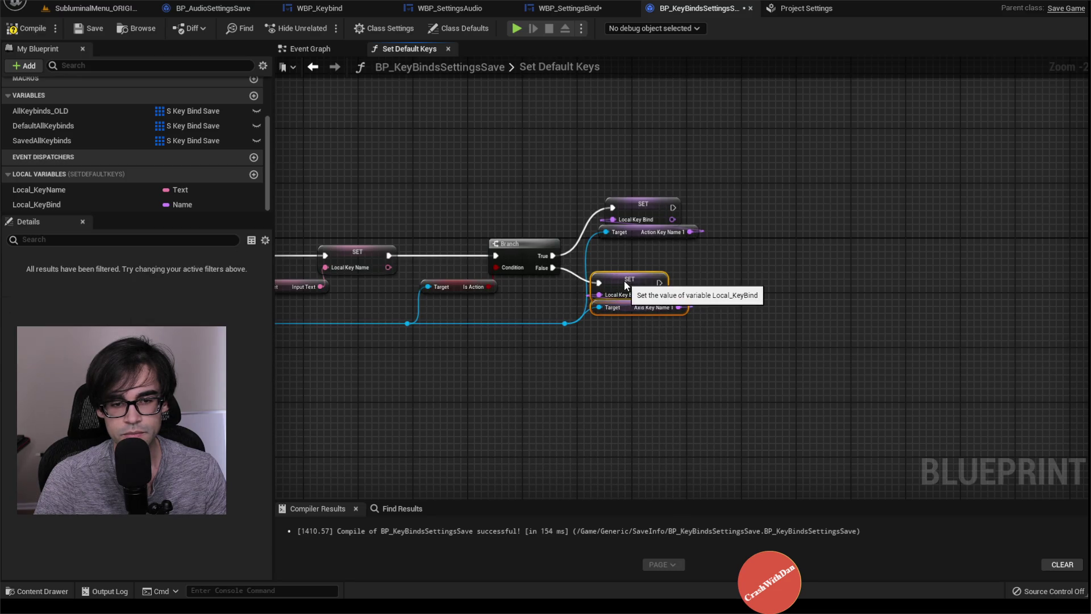
pyautogui.moveTo(648, 205); pyautogui.dragTo(632, 263)
pyautogui.click(612, 172)
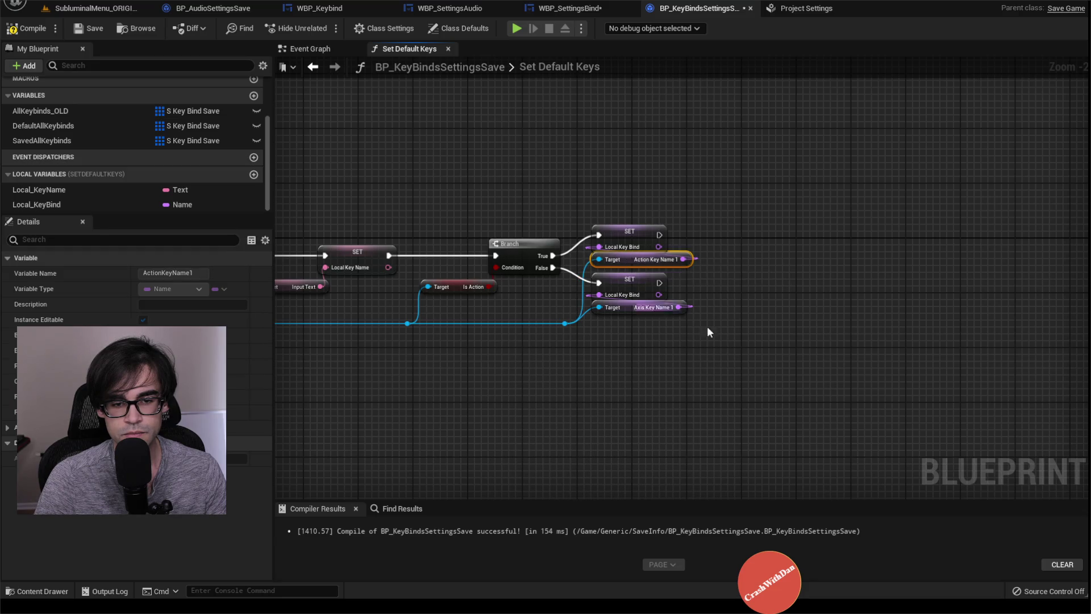
pyautogui.click(636, 325)
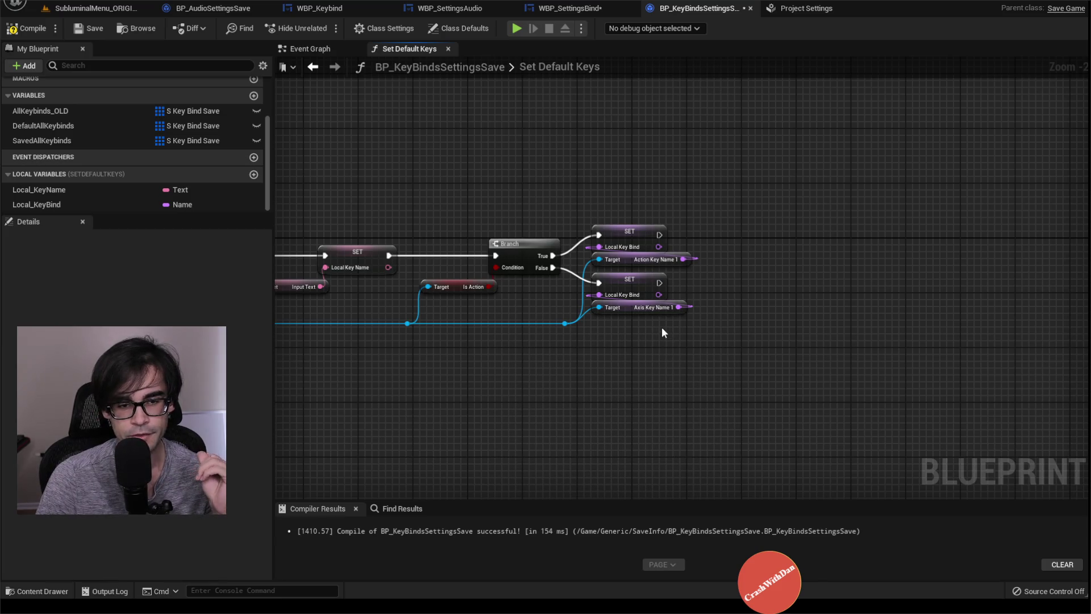
pyautogui.click(62, 111)
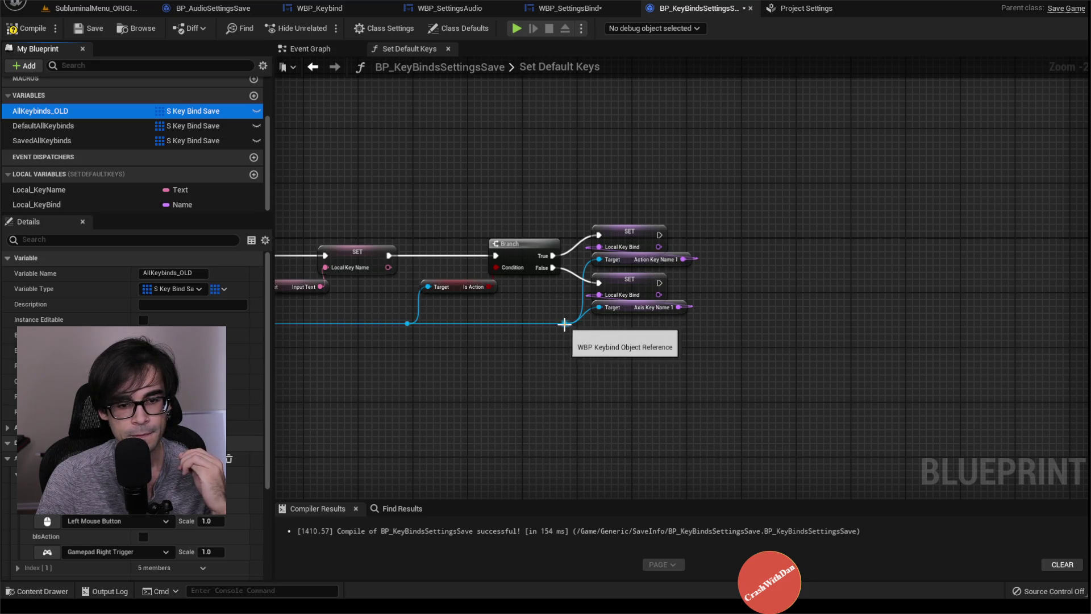
# Add an Axis Mapping 1 getter from the keybind reference and promote it to Local_KeyboardMapping
pyautogui.moveTo(565, 324); pyautogui.dragTo(864, 340)
pyautogui.write('get axis')
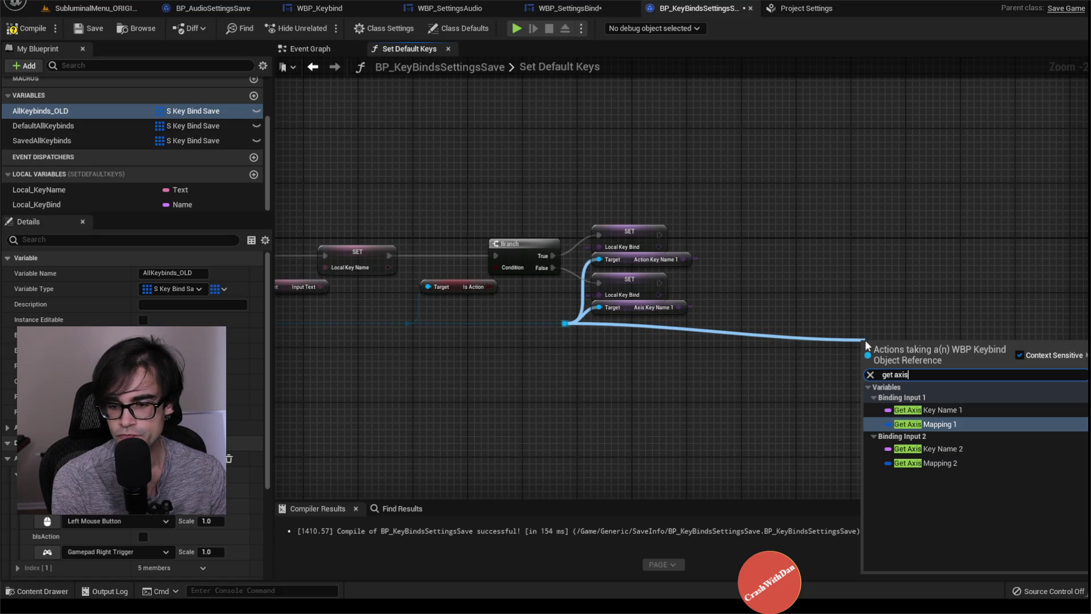
pyautogui.press('Return')
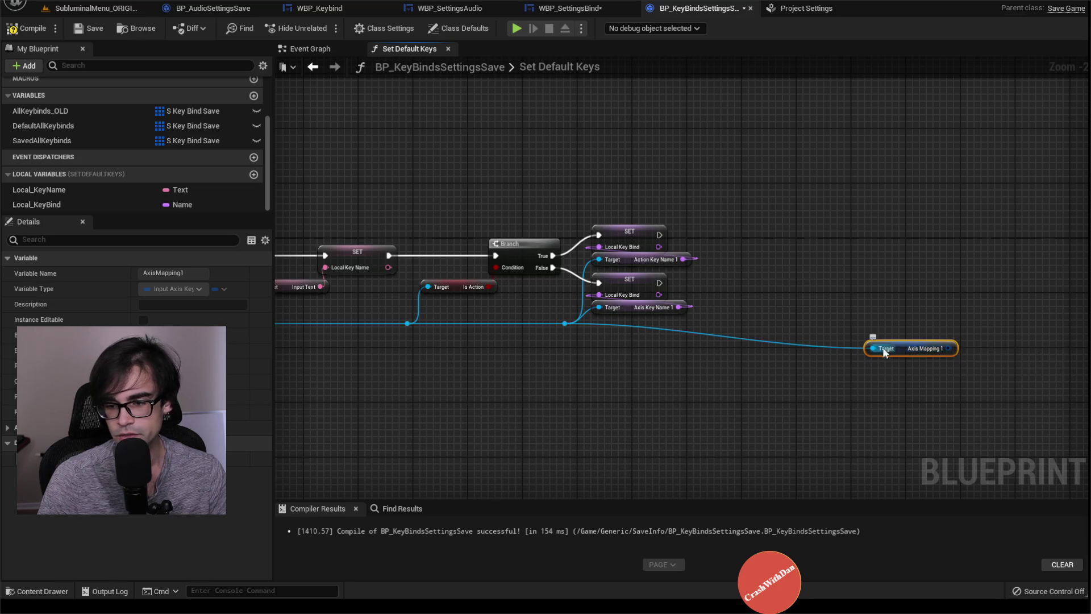
pyautogui.moveTo(900, 346)
pyautogui.mouseDown()
pyautogui.moveTo(765, 326)
pyautogui.moveTo(765, 305)
pyautogui.moveTo(813, 285)
pyautogui.moveTo(819, 271)
pyautogui.mouseUp()
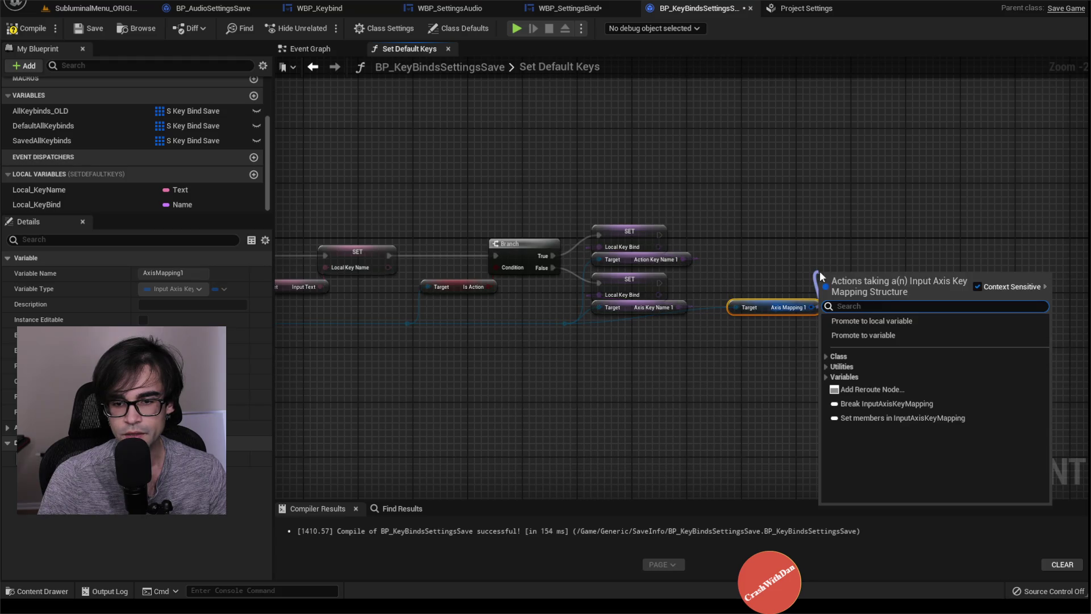
pyautogui.click(895, 320)
pyautogui.write('Local_K')
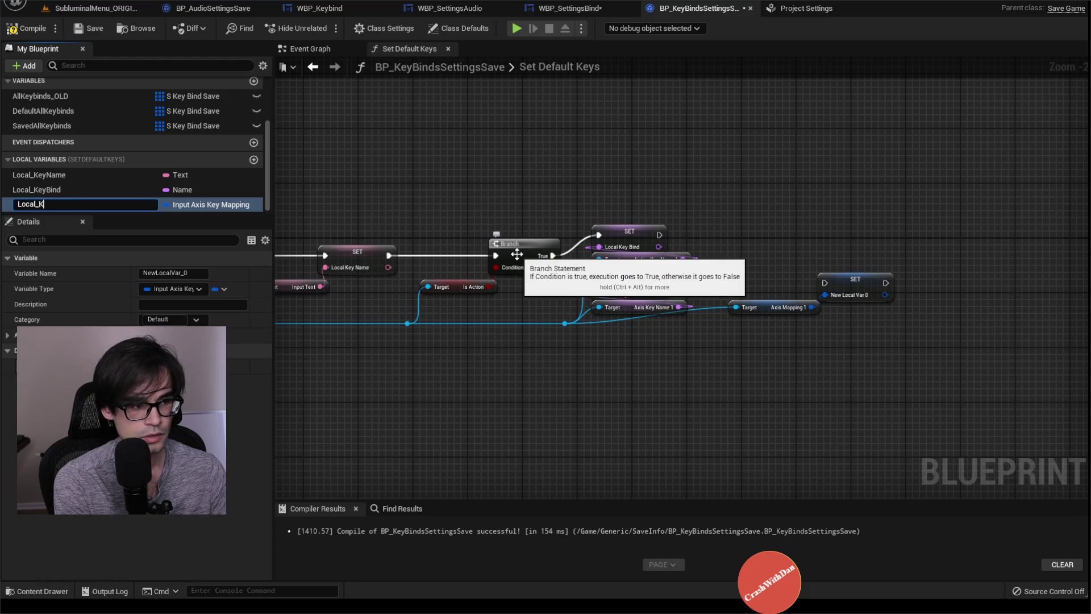
pyautogui.write('eyboardMapping')
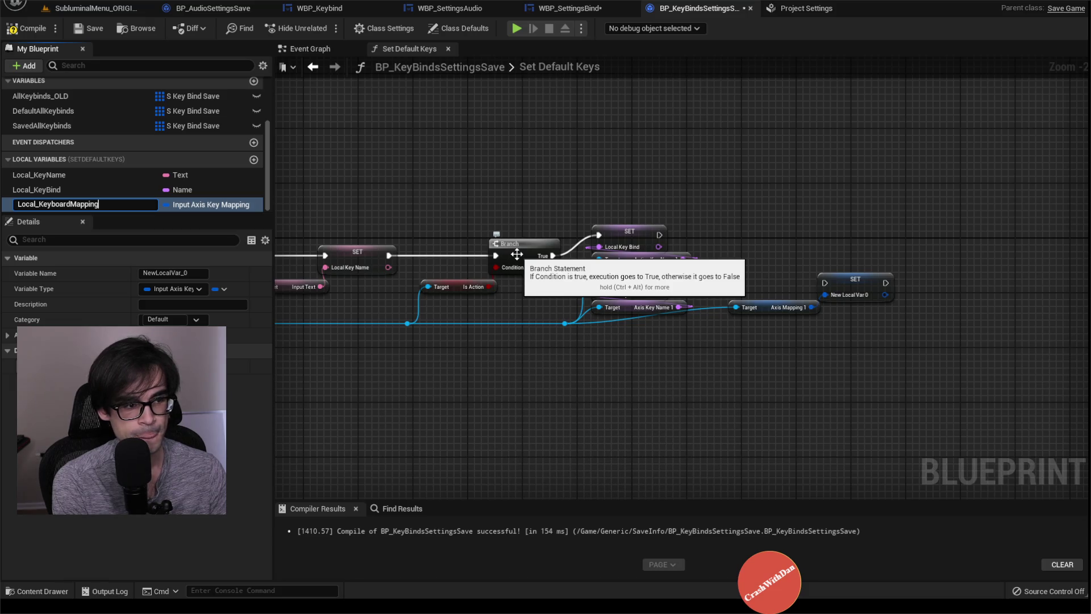
pyautogui.press('Return')
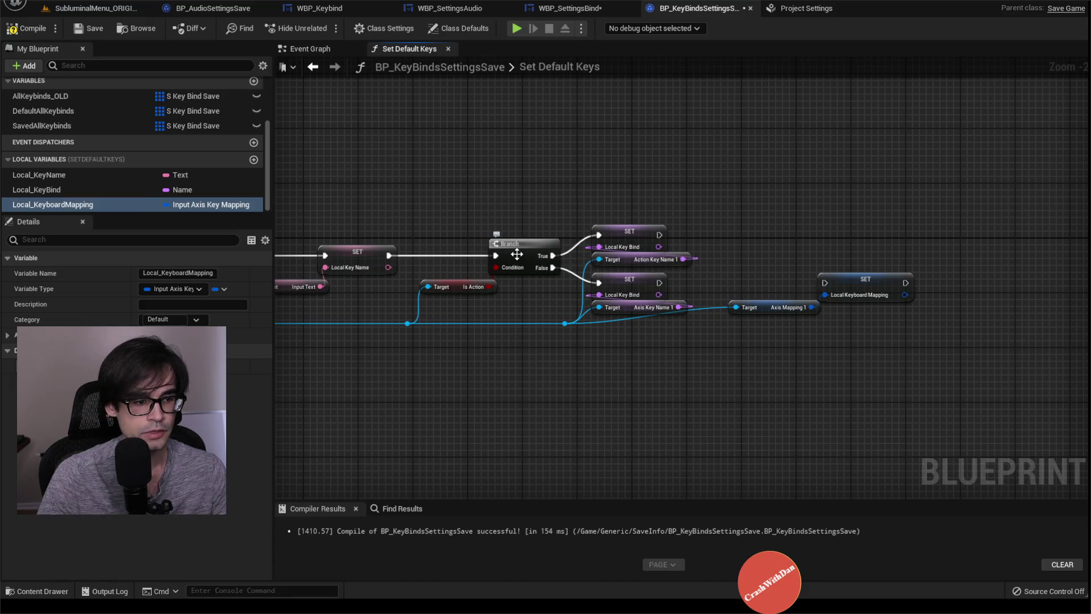
# Review DefaultAllKeybinds and AllKeybinds_OLD entries, then open the S_KeyBindSave structure
pyautogui.click(90, 108)
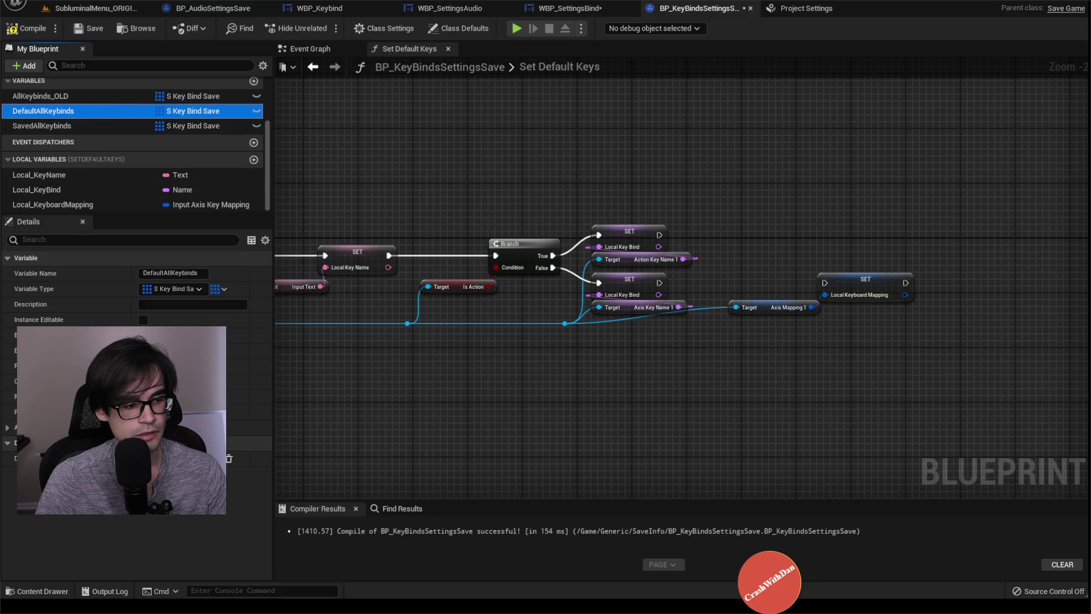
pyautogui.click(76, 98)
pyautogui.click(17, 475)
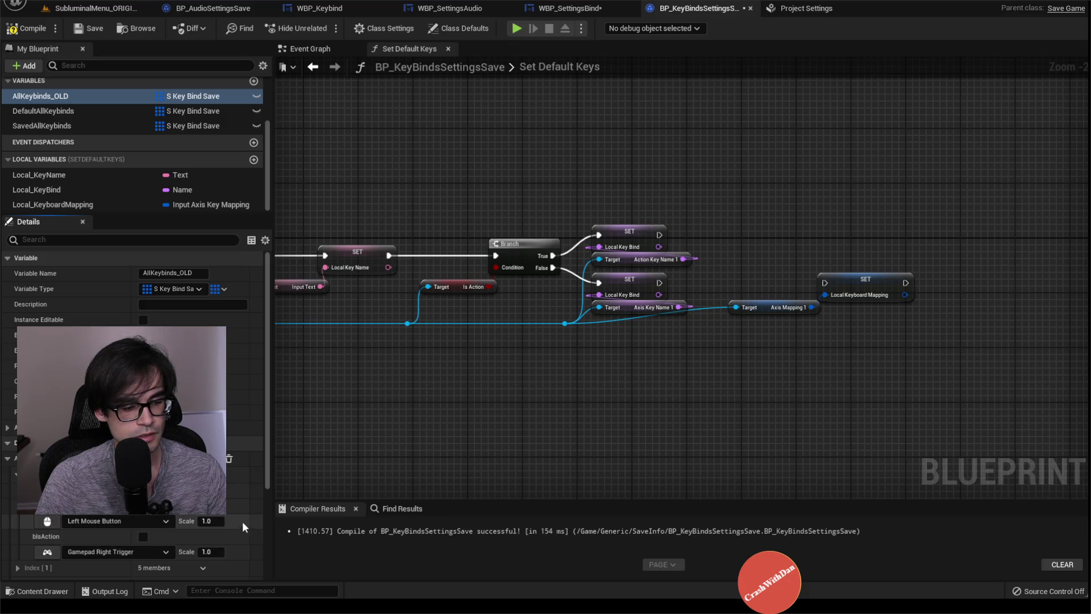
pyautogui.click(91, 8)
pyautogui.doubleClick(319, 493)
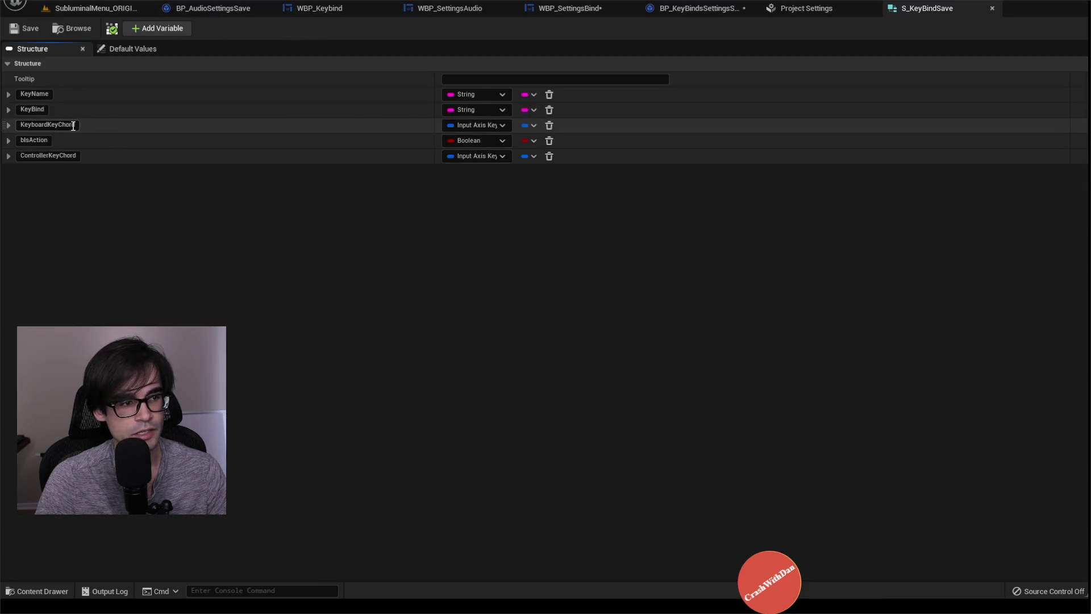
# Rename the KeyboardKeyChord member to KeyboardKeyMap, comparing against the BP_KeyBindsSettingsSave graph
pyautogui.doubleClick(77, 125)
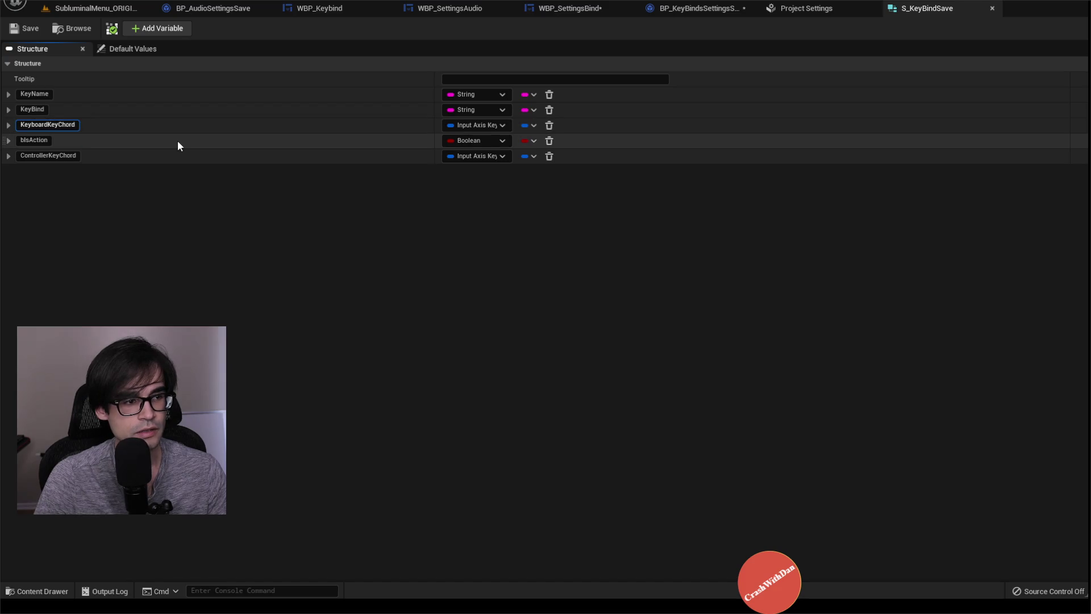
pyautogui.press('BackSpace')
pyautogui.press('BackSpace')
pyautogui.press('BackSpace')
pyautogui.press('BackSpace')
pyautogui.write('Map')
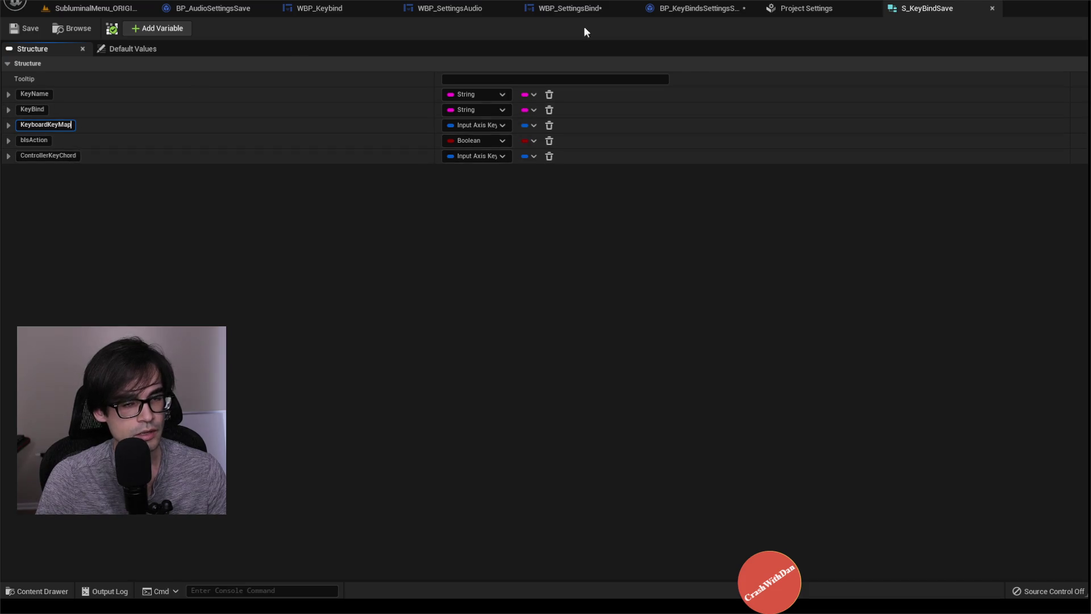
pyautogui.click(324, 275)
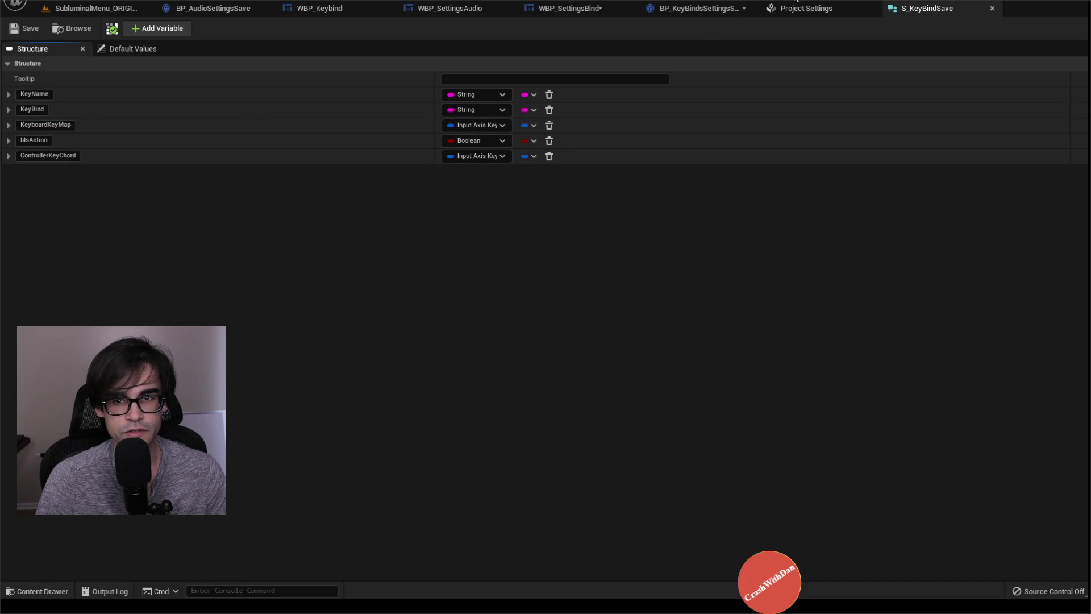
pyautogui.click(714, 11)
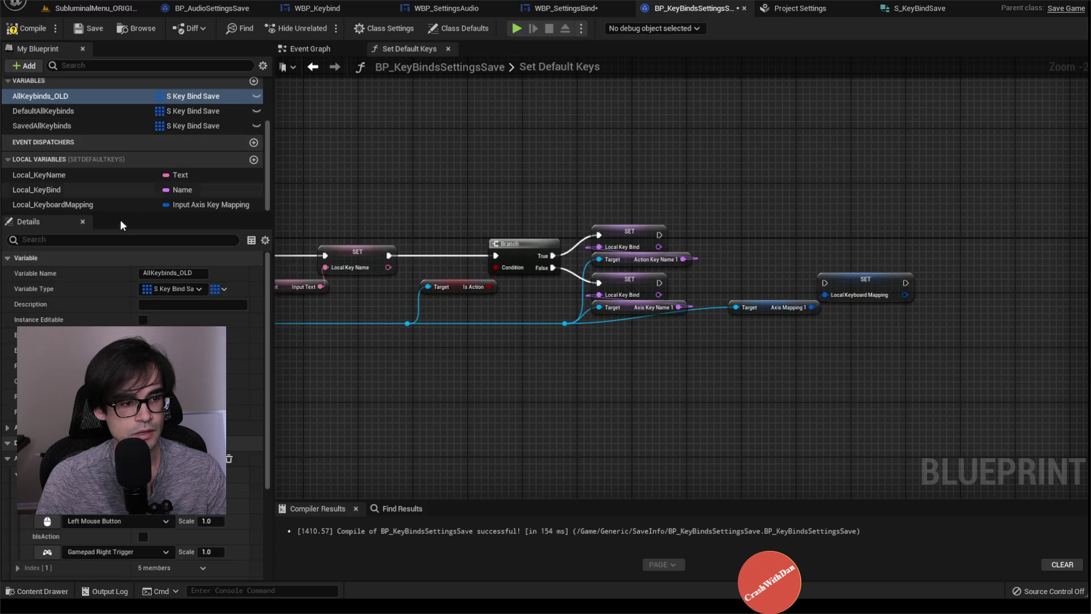
pyautogui.click(958, 5)
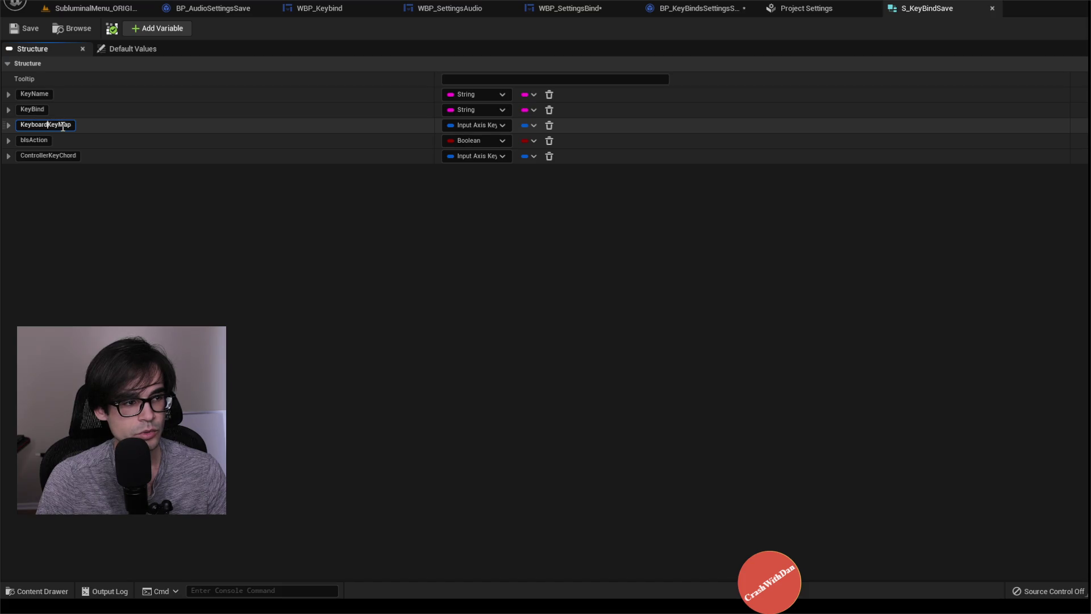
pyautogui.click(123, 11)
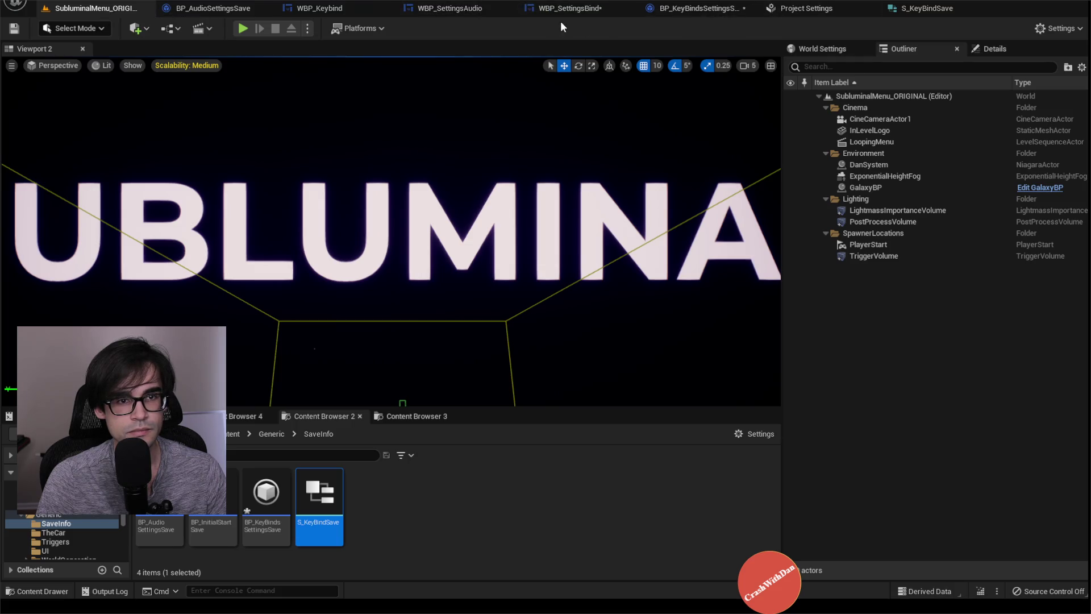
pyautogui.click(922, 9)
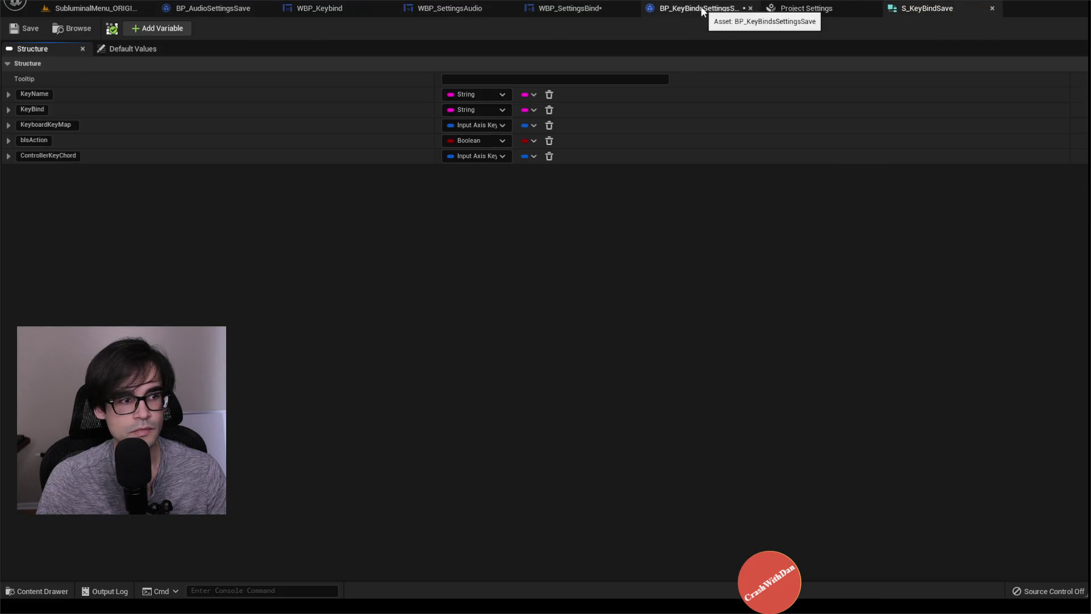
pyautogui.click(703, 9)
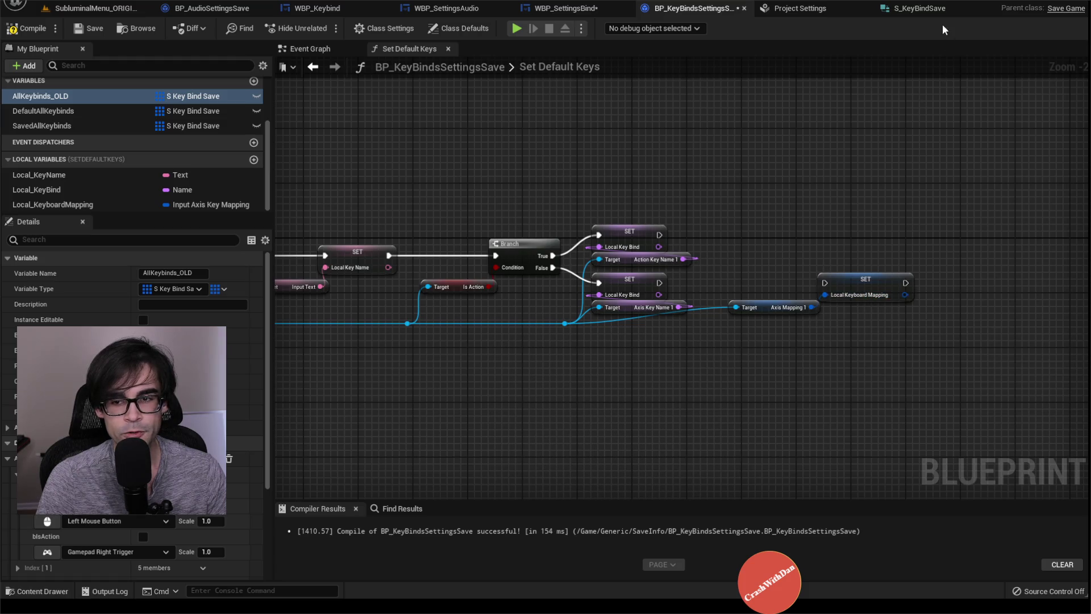
pyautogui.click(935, 8)
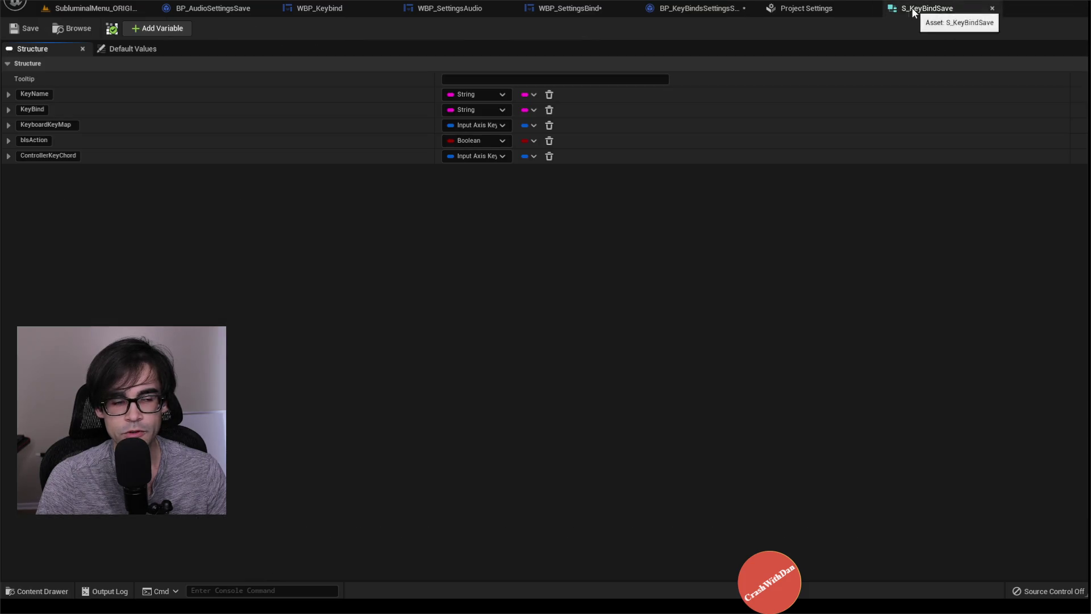
# Rename the members to KeyboardMapping and ControllerMapping and save S_KeyBindSave
pyautogui.click(73, 125)
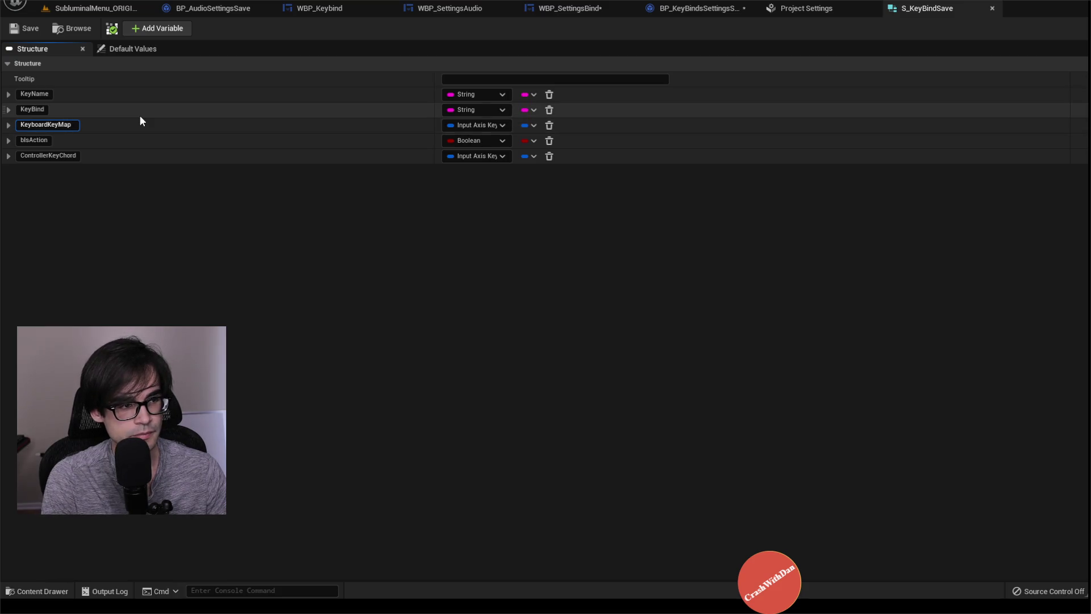
pyautogui.press('BackSpace')
pyautogui.press('BackSpace')
pyautogui.press('BackSpace')
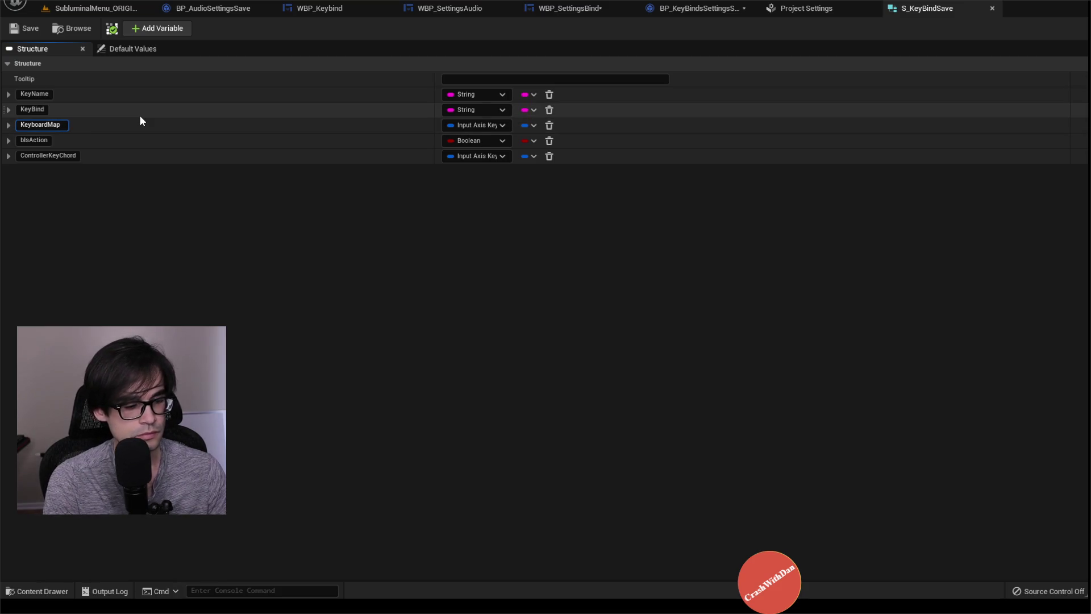
pyautogui.write('ping')
pyautogui.press('Return')
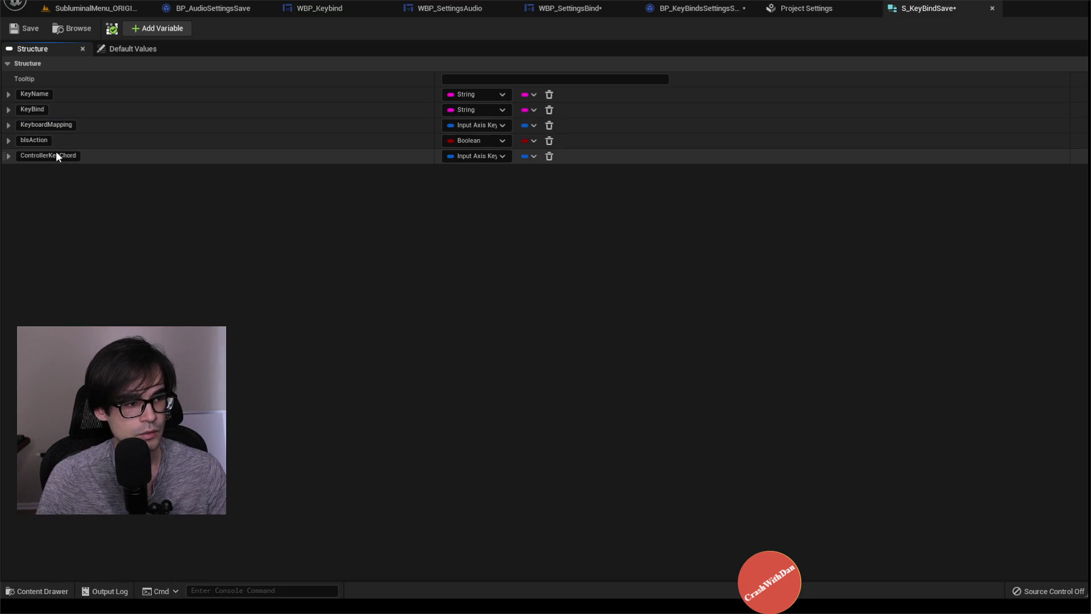
pyautogui.click(50, 156)
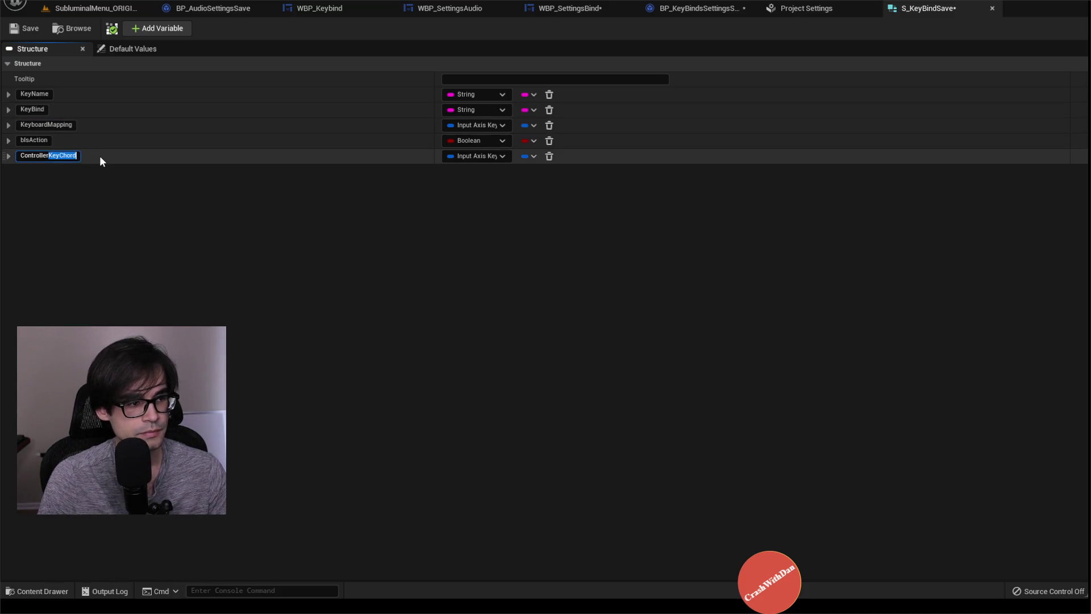
pyautogui.write('Mapping')
pyautogui.press('Return')
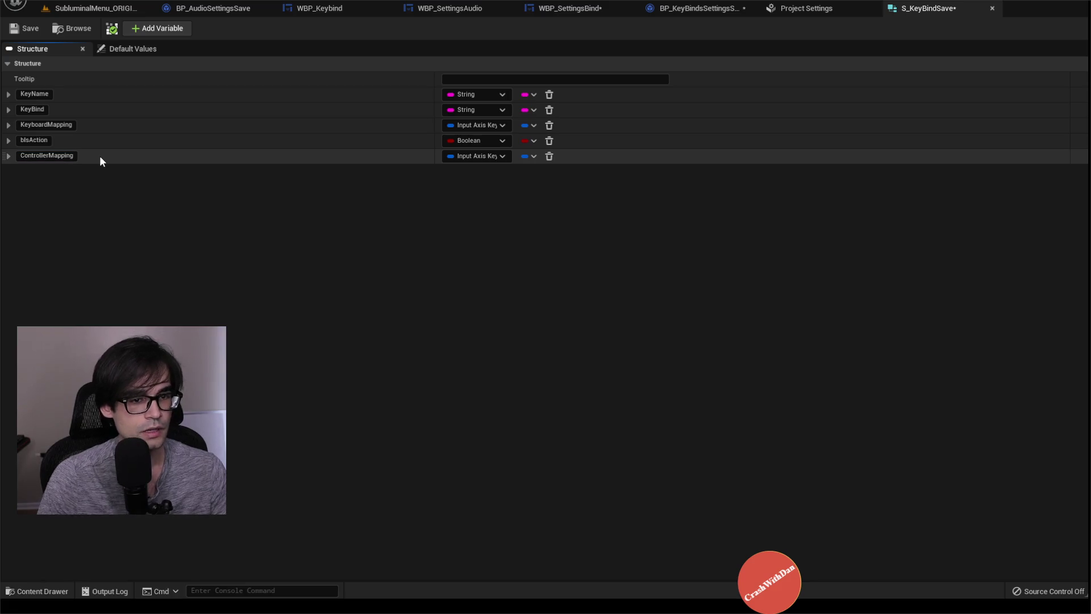
pyautogui.click(23, 28)
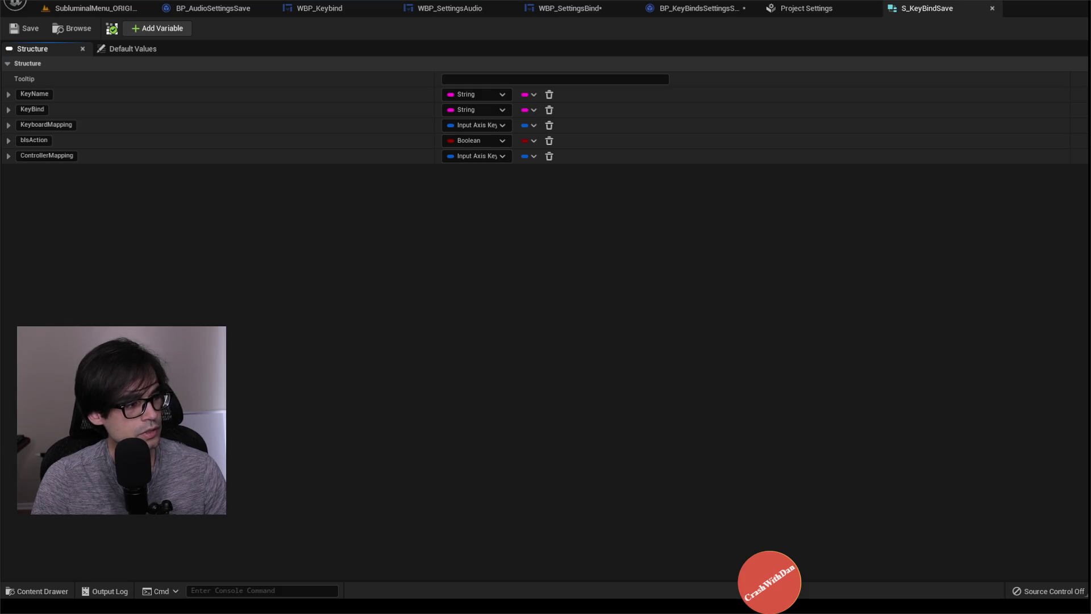
pyautogui.click(790, 9)
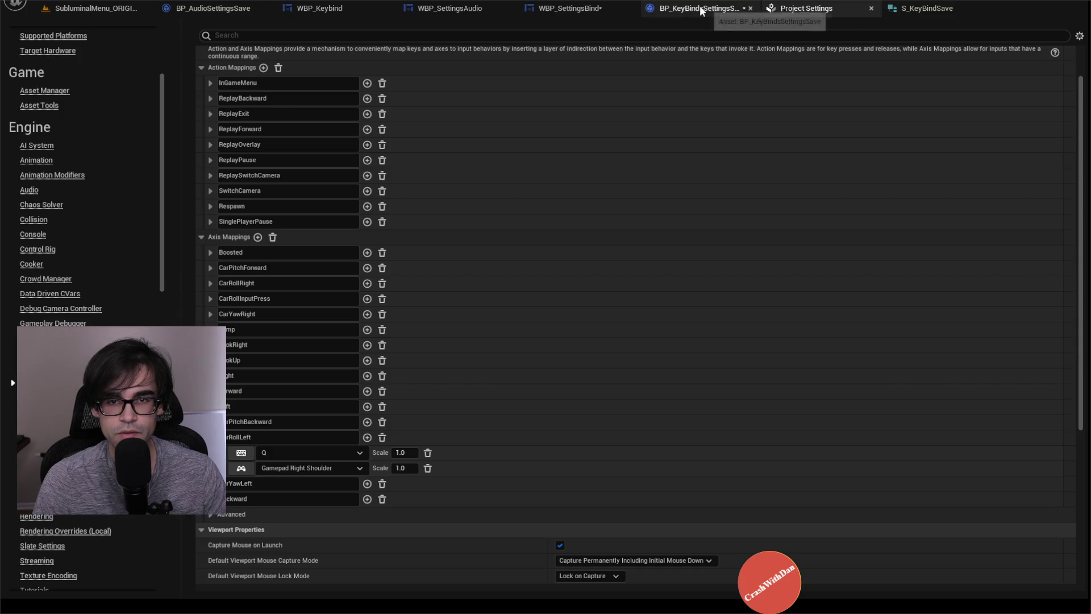
# Join both Local Key Bind setters through one reroute into the Local Keyboard Mapping setter
pyautogui.click(696, 8)
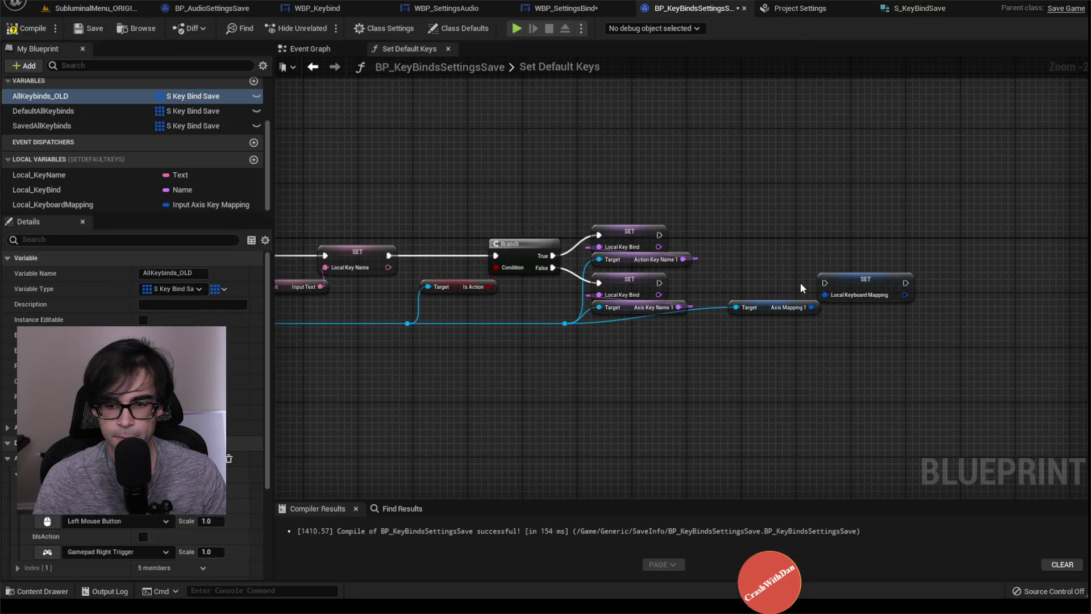
pyautogui.moveTo(763, 306)
pyautogui.mouseDown()
pyautogui.moveTo(765, 333)
pyautogui.moveTo(796, 335)
pyautogui.moveTo(827, 315)
pyautogui.moveTo(764, 306)
pyautogui.mouseUp()
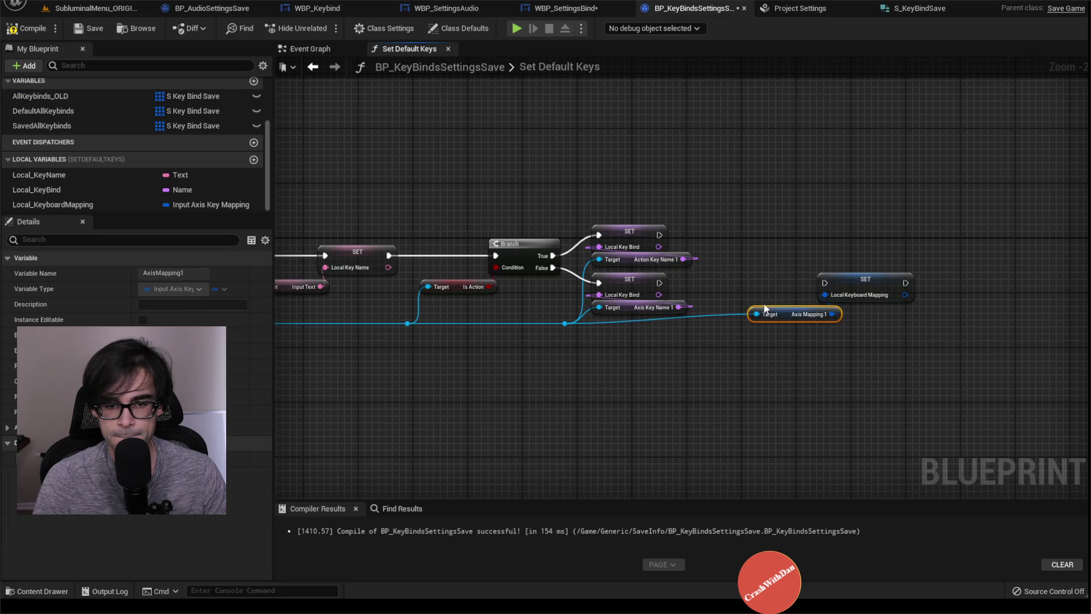
pyautogui.moveTo(660, 234)
pyautogui.mouseDown()
pyautogui.moveTo(799, 254)
pyautogui.moveTo(824, 282)
pyautogui.mouseUp()
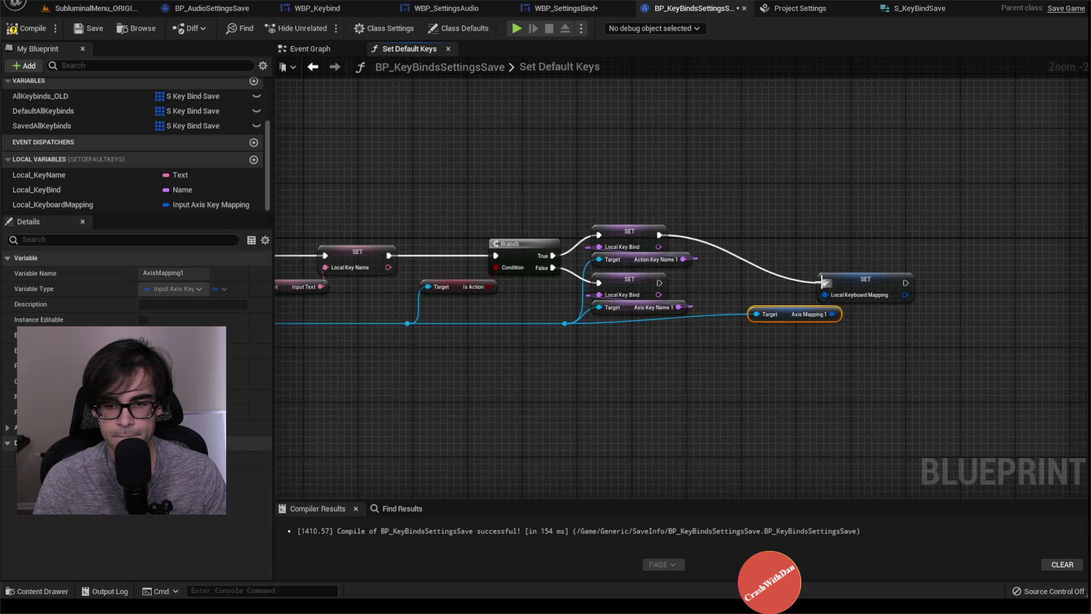
pyautogui.doubleClick(756, 261)
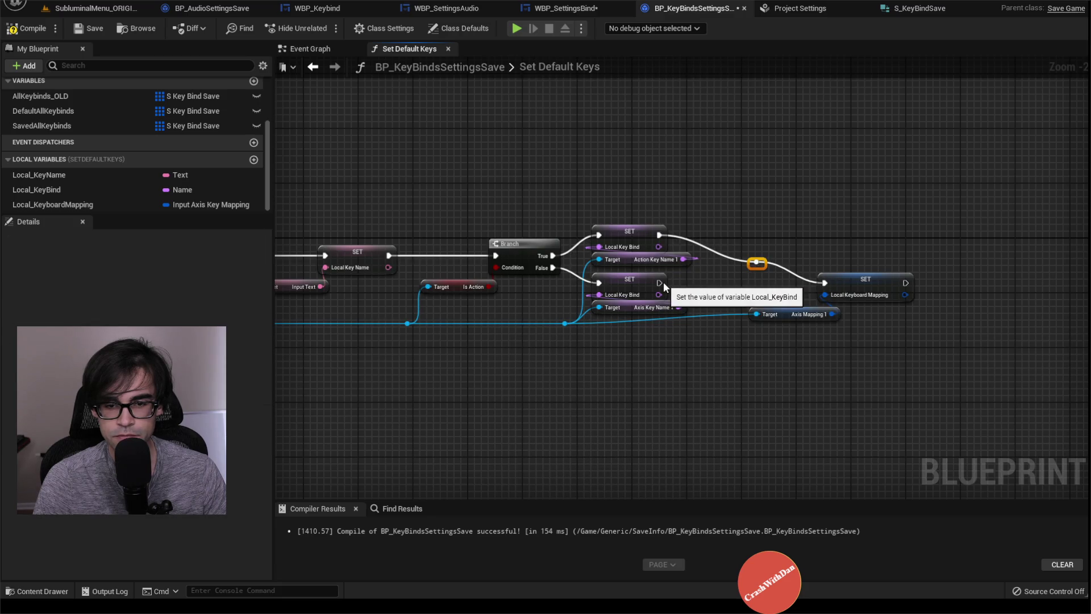
pyautogui.click(660, 282)
pyautogui.moveTo(660, 282)
pyautogui.mouseDown()
pyautogui.moveTo(757, 261)
pyautogui.moveTo(500, 253)
pyautogui.moveTo(510, 256)
pyautogui.mouseUp()
pyautogui.click(761, 263)
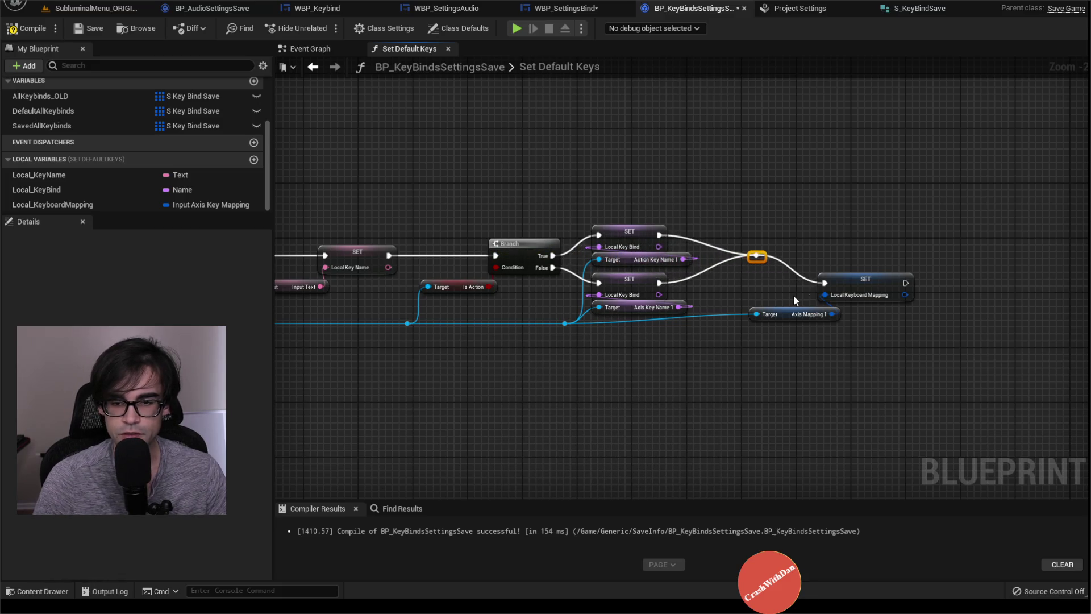
# Align the Local Keyboard Mapping setter and Axis Mapping 1 getter, straightening wires with a reroute
pyautogui.moveTo(871, 297); pyautogui.dragTo(868, 271)
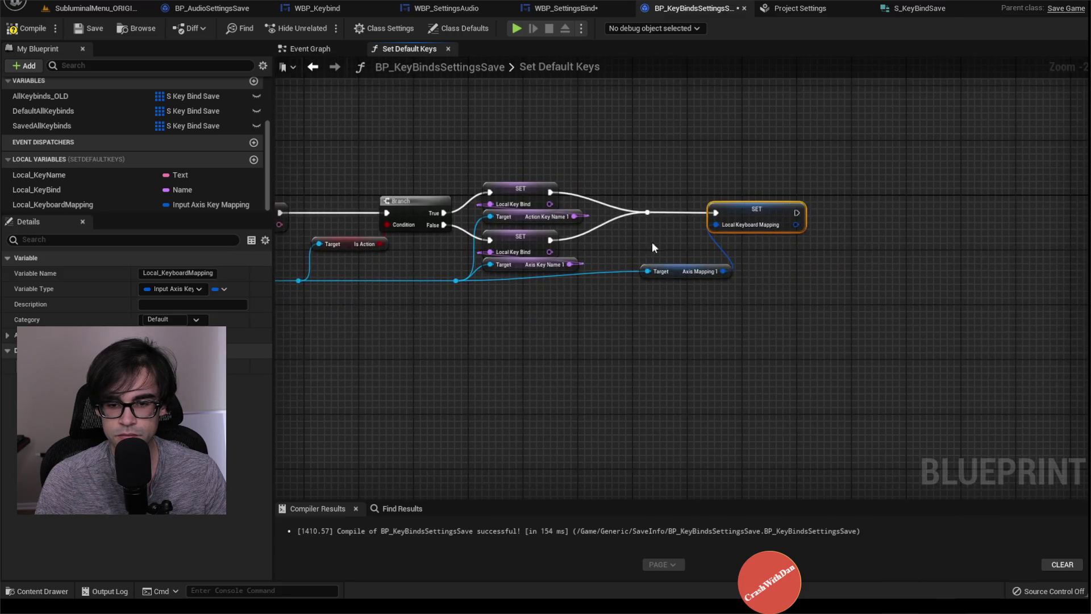
pyautogui.moveTo(672, 271); pyautogui.dragTo(662, 244)
pyautogui.doubleClick(599, 247)
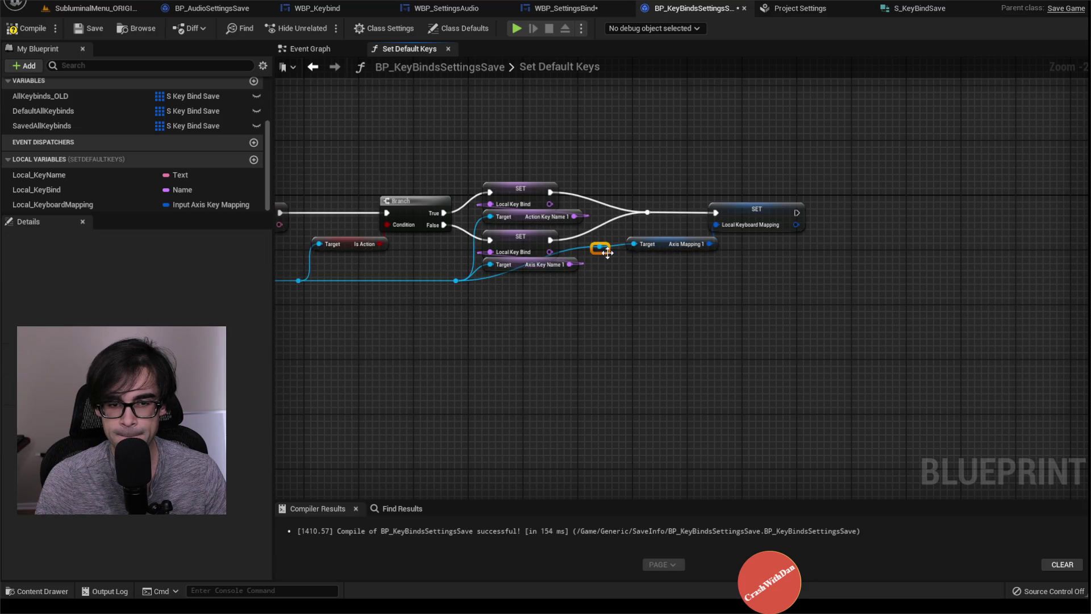
pyautogui.moveTo(612, 293); pyautogui.dragTo(612, 287)
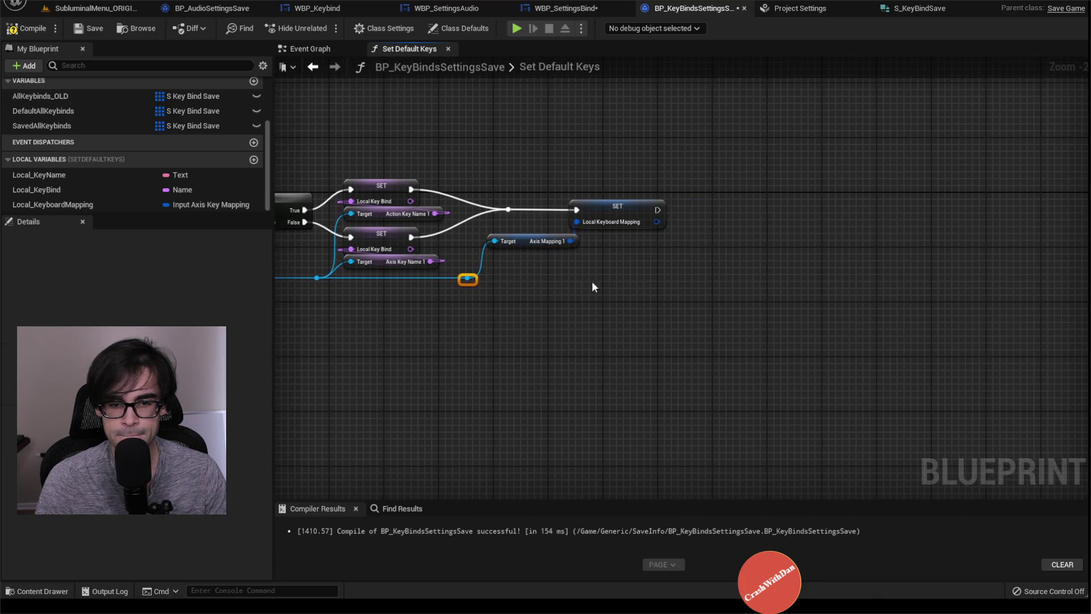
pyautogui.moveTo(469, 280); pyautogui.dragTo(715, 269)
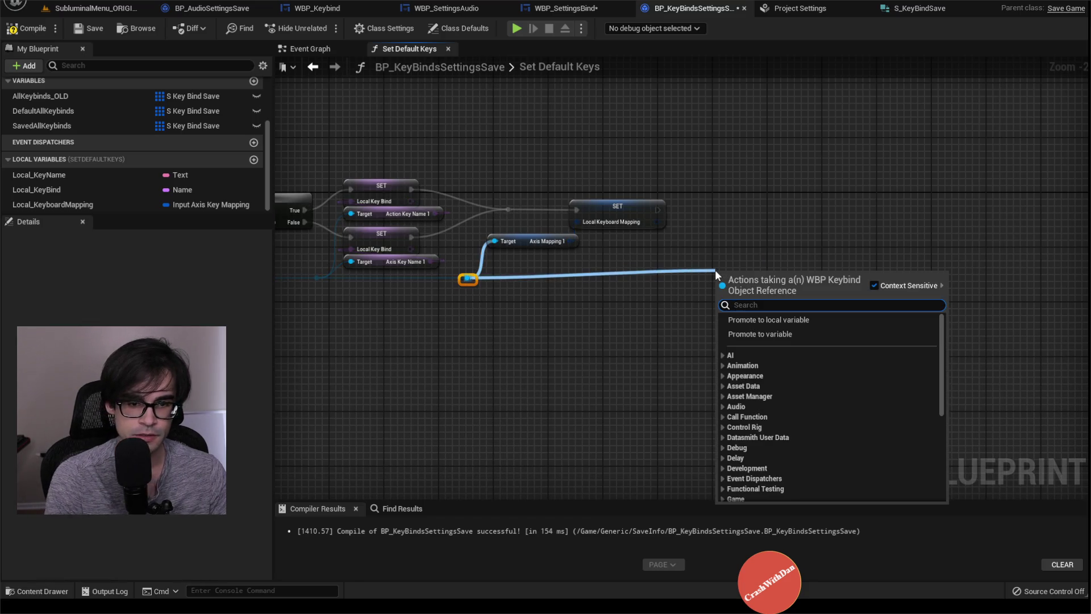
# Add an Axis Mapping 2 getter from the keybind reroute
pyautogui.write('axi')
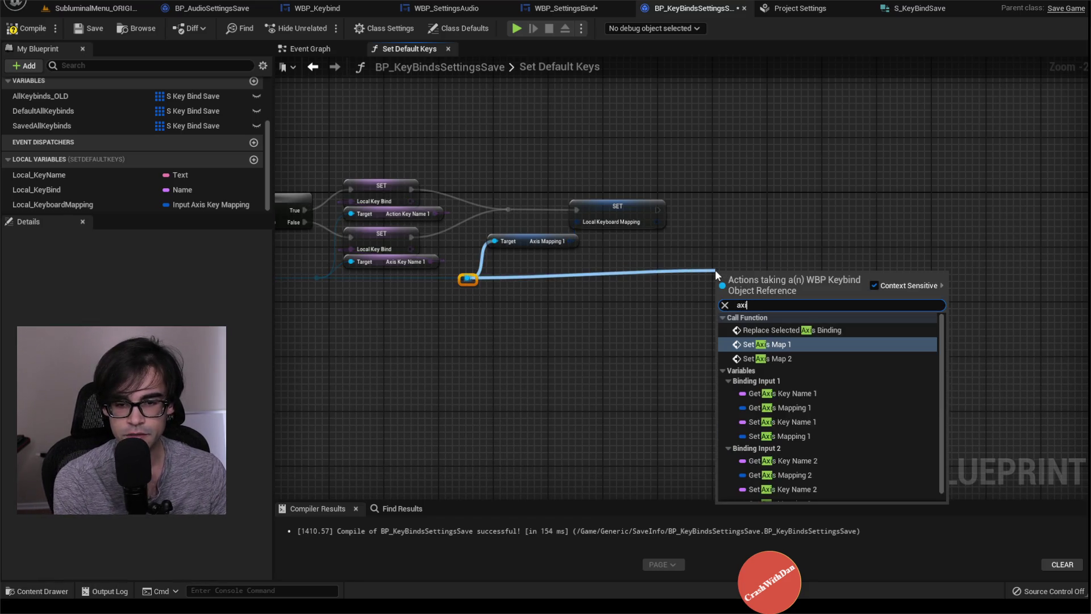
pyautogui.press('BackSpace')
pyautogui.write('get axis ')
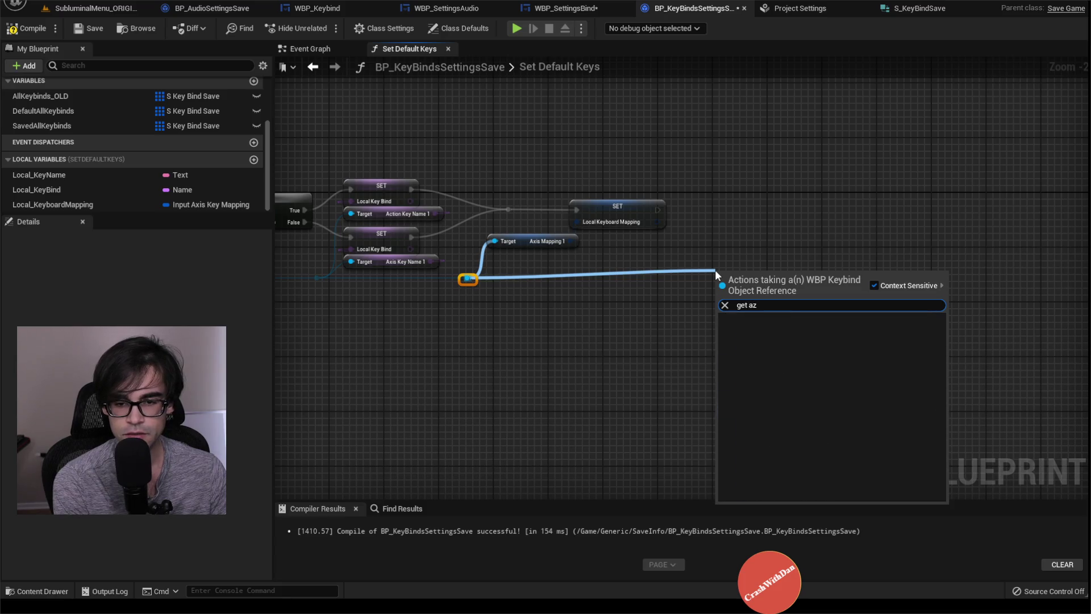
pyautogui.write('2')
pyautogui.press('Down')
pyautogui.press('Return')
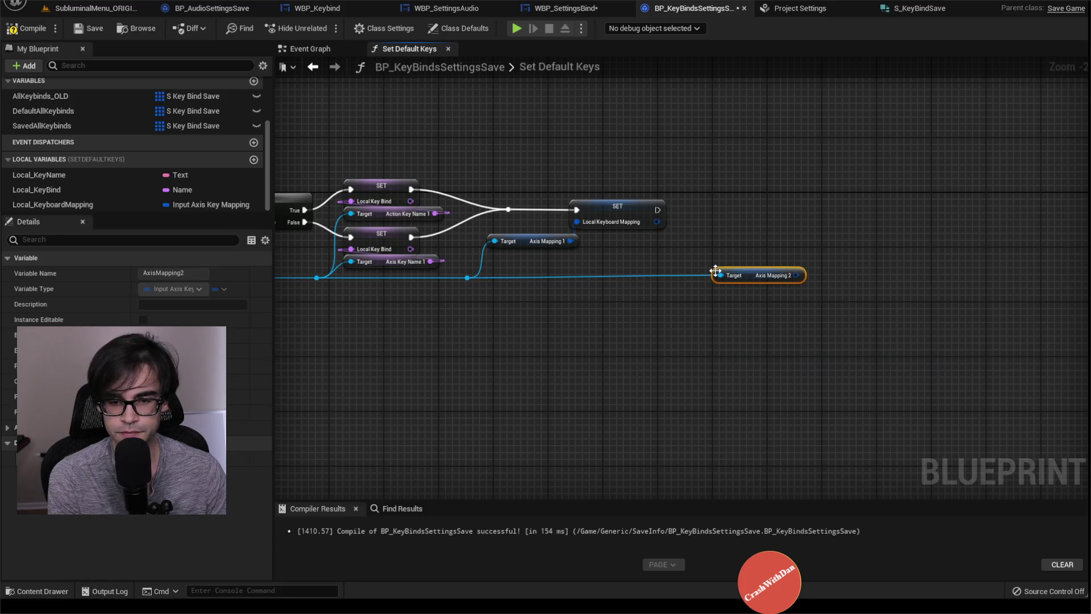
# Promote Axis Mapping 2 to Local_ControllerMapping, chained after the keyboard mapping SET, with a tidying reroute
pyautogui.moveTo(735, 279)
pyautogui.mouseDown()
pyautogui.moveTo(685, 307)
pyautogui.moveTo(769, 237)
pyautogui.mouseUp()
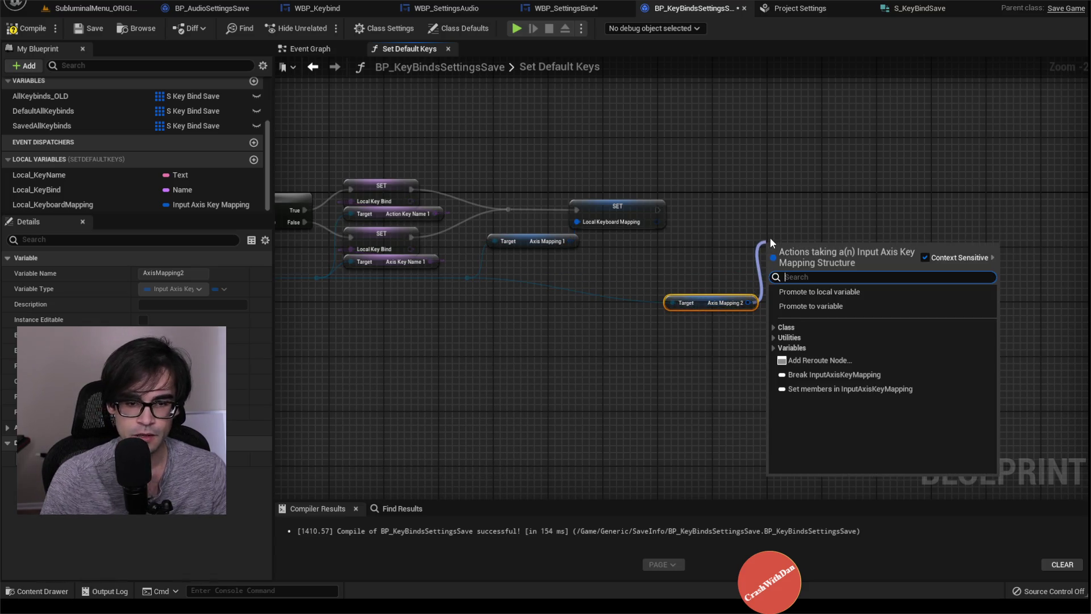
pyautogui.click(826, 291)
pyautogui.write('Local_ControllerM')
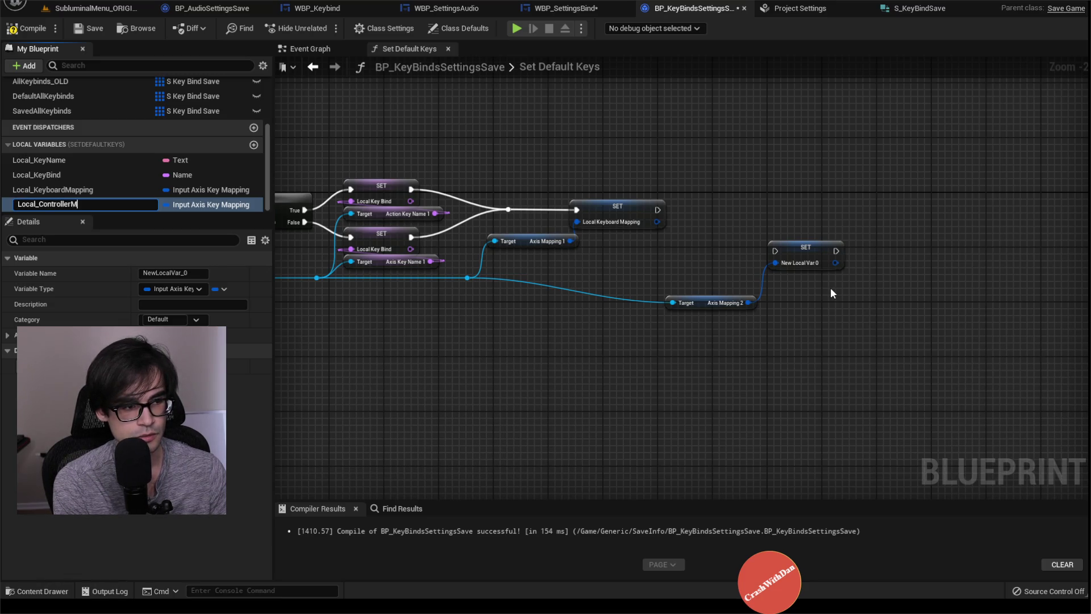
pyautogui.write('apping')
pyautogui.press('Return')
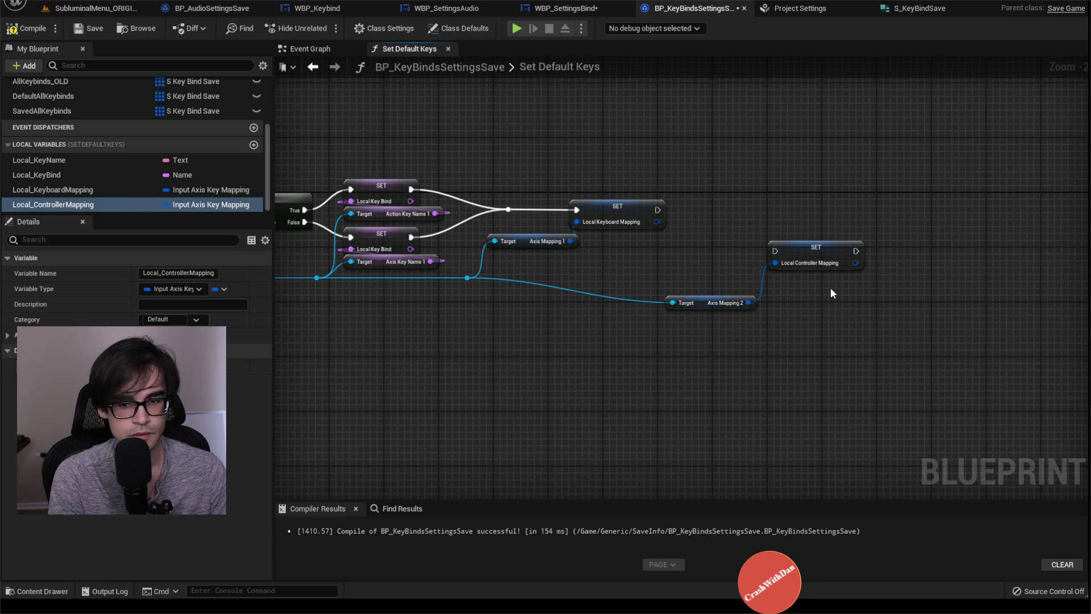
pyautogui.moveTo(659, 210); pyautogui.dragTo(775, 251)
pyautogui.moveTo(805, 241); pyautogui.dragTo(786, 200)
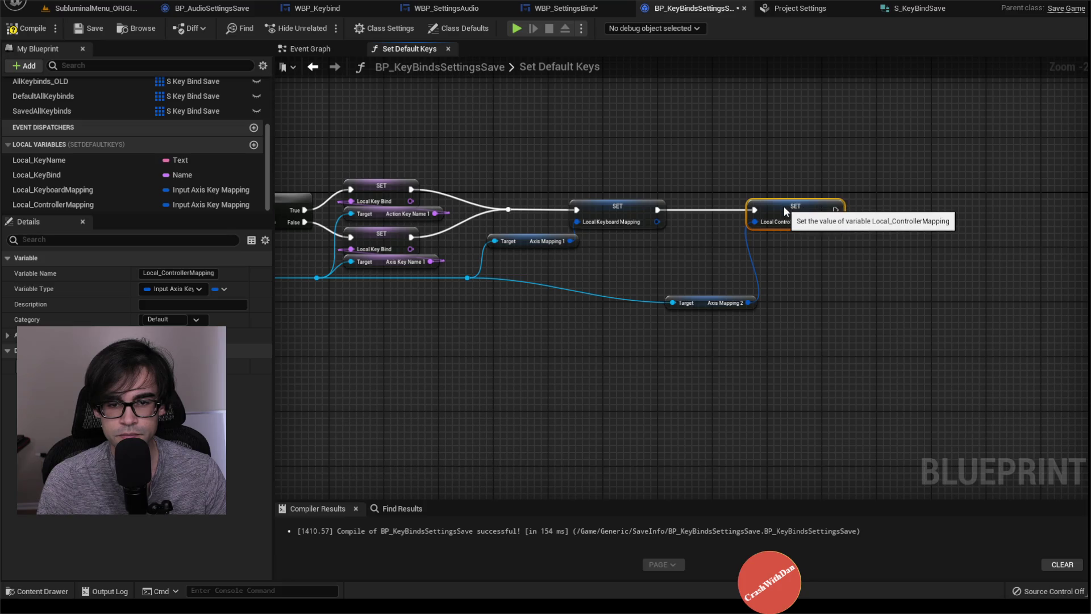
pyautogui.moveTo(703, 300); pyautogui.dragTo(694, 239)
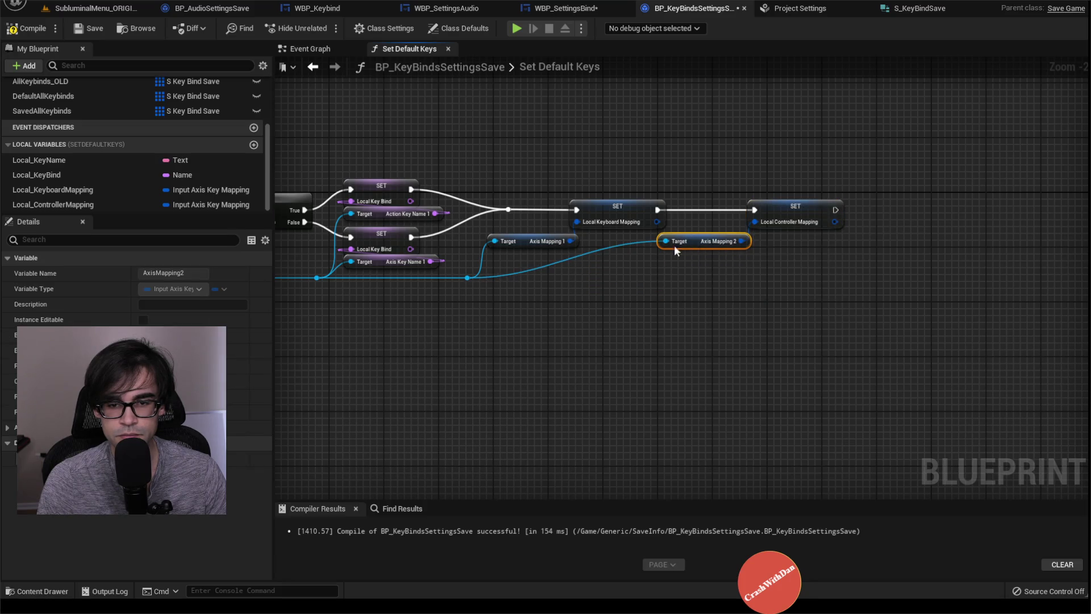
pyautogui.doubleClick(605, 252)
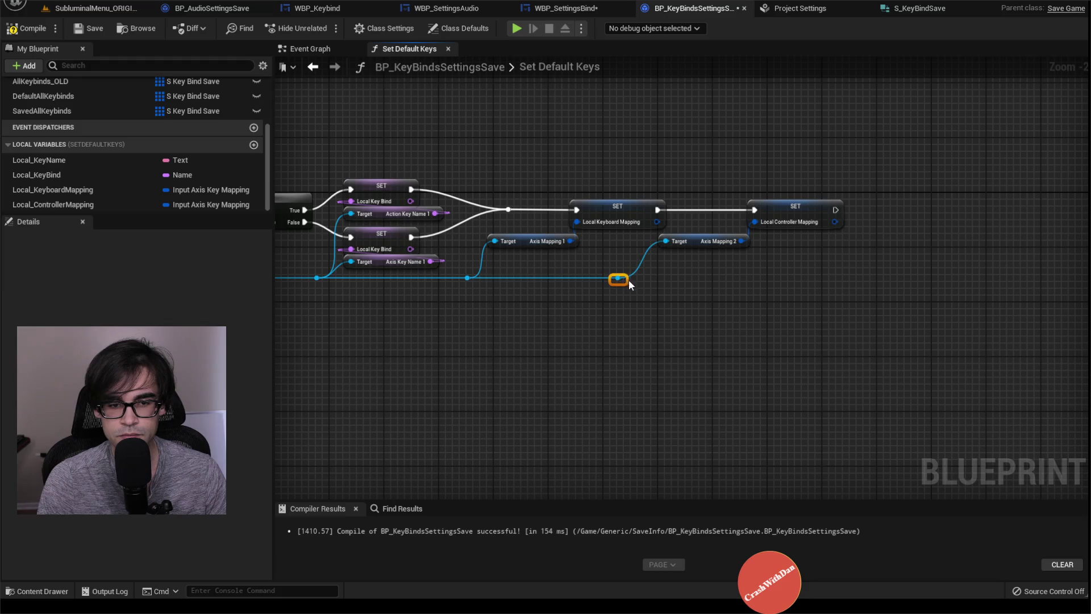
pyautogui.click(90, 189)
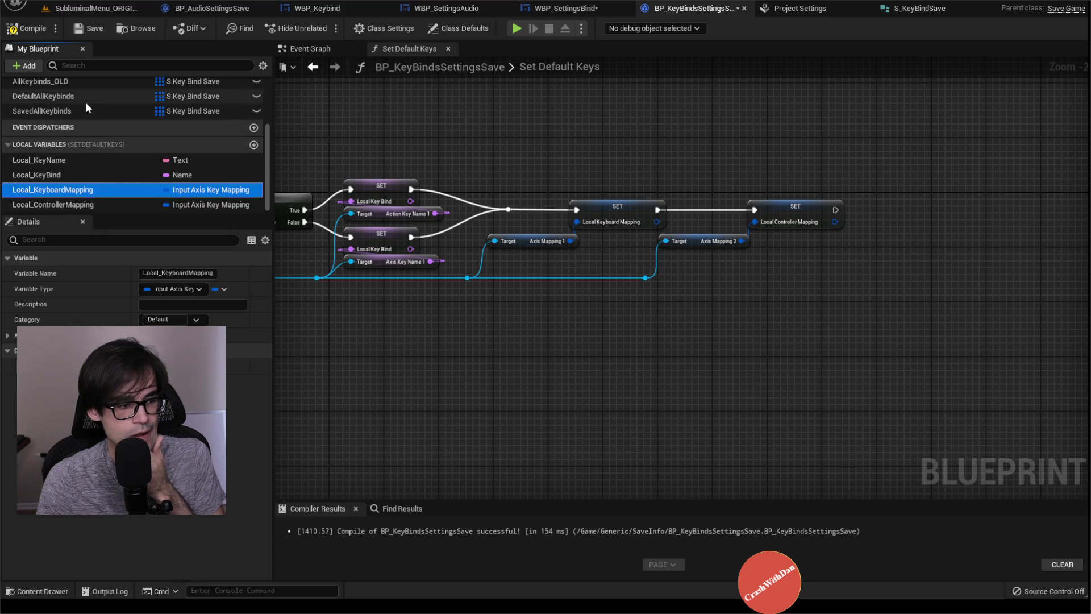
# Move Set Default Keys, For Each Loop, SET Local Key Name and its getters left, clear of the Branch
pyautogui.click(89, 83)
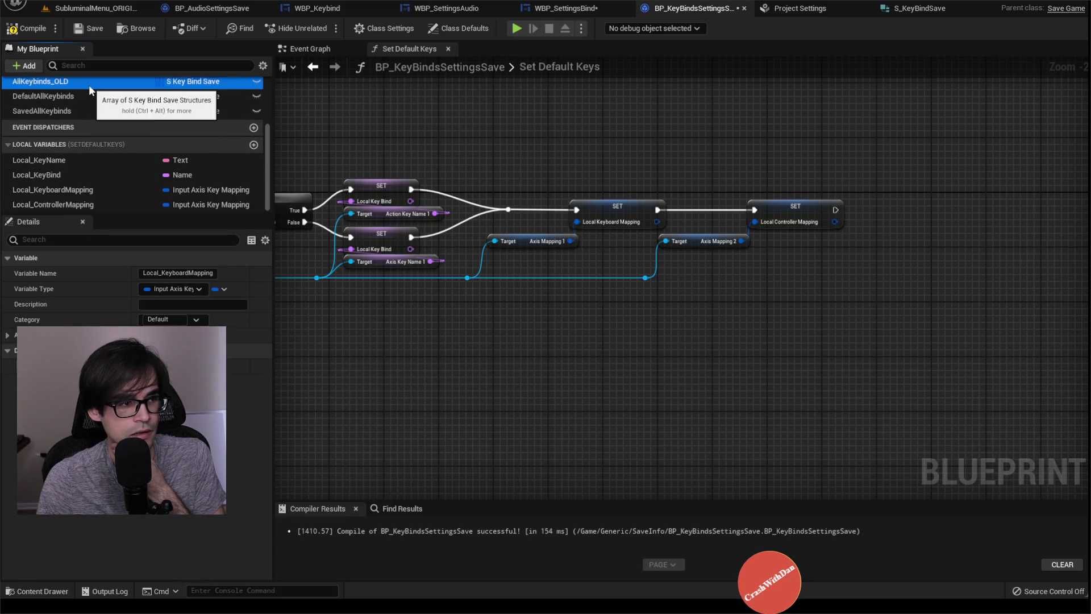
pyautogui.scroll(-2, 170, 409)
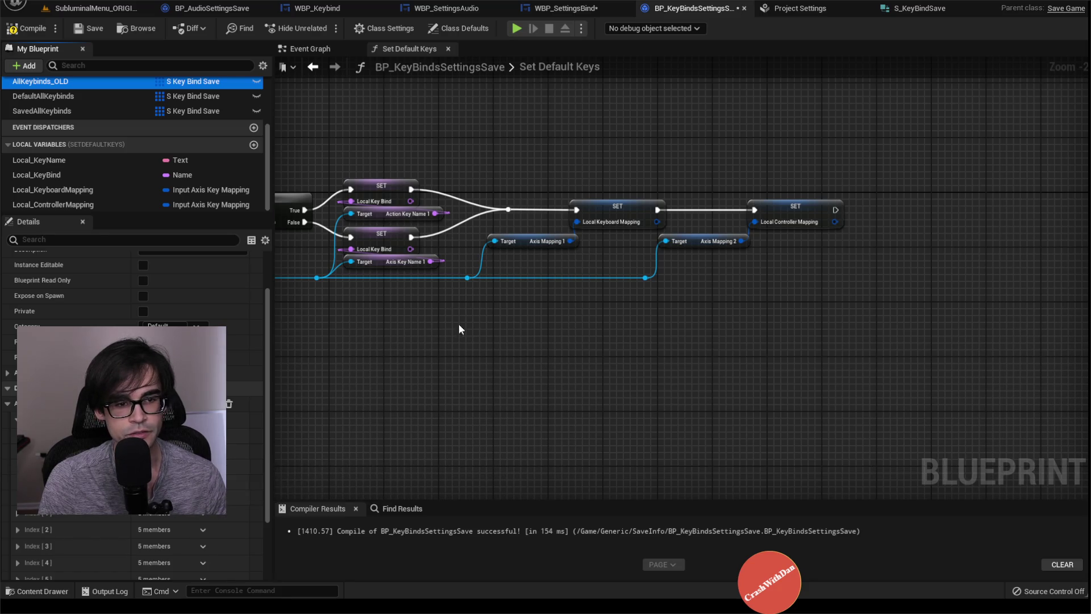
pyautogui.moveTo(459, 324); pyautogui.dragTo(793, 323)
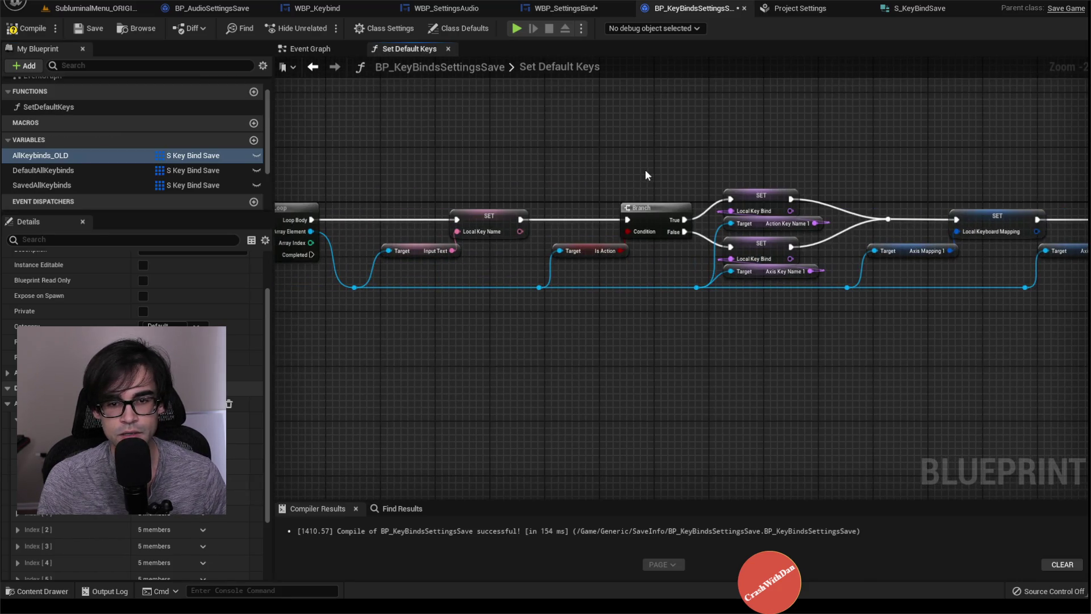
pyautogui.moveTo(645, 169)
pyautogui.mouseDown()
pyautogui.moveTo(547, 172)
pyautogui.moveTo(692, 174)
pyautogui.mouseUp()
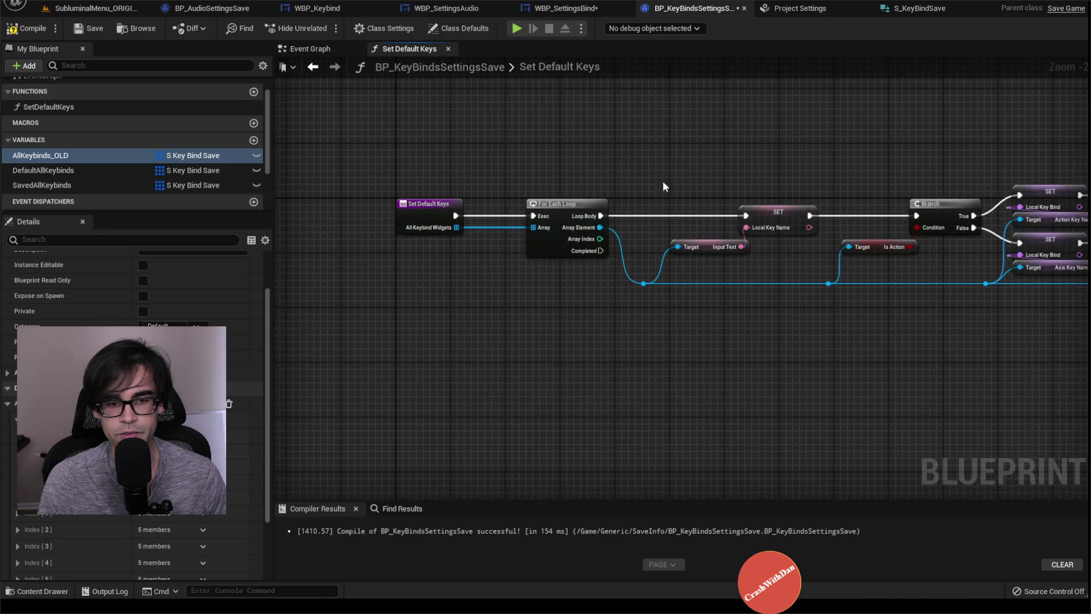
pyautogui.moveTo(376, 158)
pyautogui.mouseDown()
pyautogui.moveTo(593, 239)
pyautogui.moveTo(906, 299)
pyautogui.moveTo(886, 303)
pyautogui.mouseUp()
pyautogui.moveTo(780, 212); pyautogui.dragTo(630, 212)
pyautogui.click(639, 186)
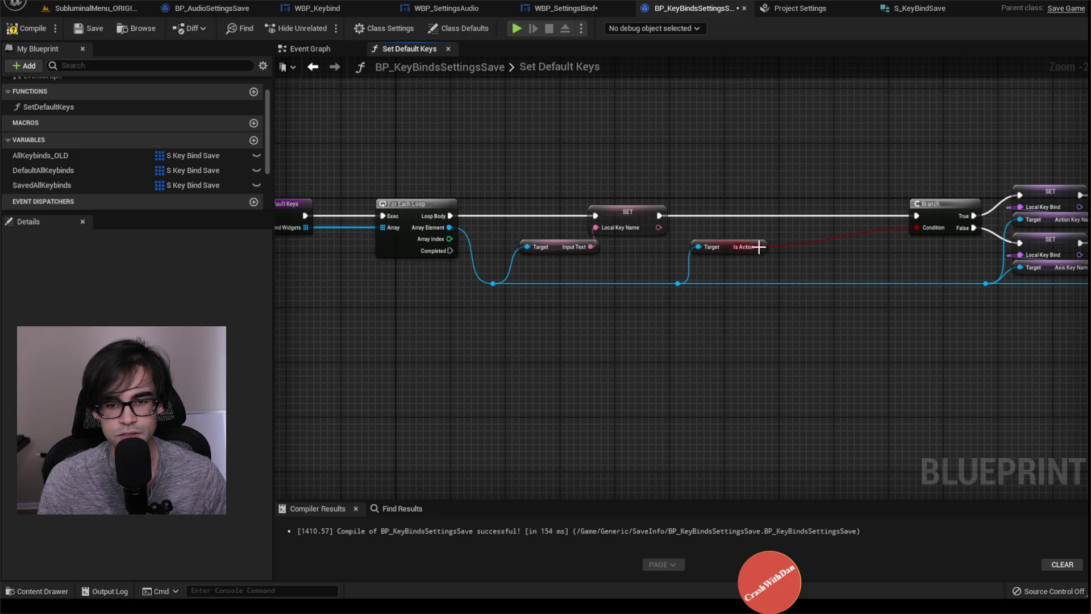
# Promote Is Action to local Boolean Local_bIsAction and chain its SET between the key-name SET and Branch
pyautogui.moveTo(759, 247); pyautogui.dragTo(778, 230)
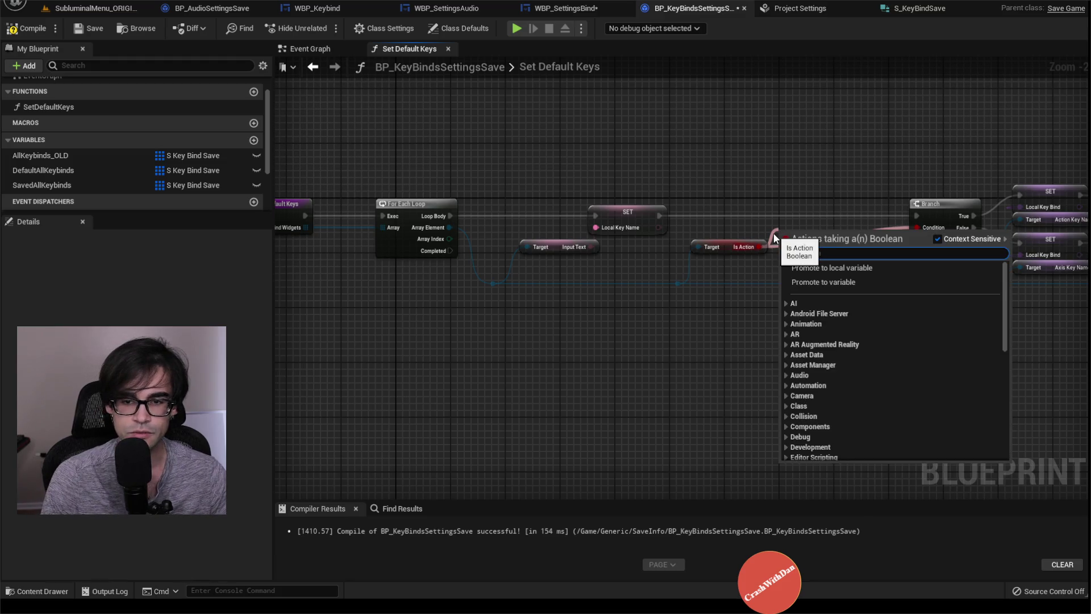
pyautogui.click(836, 266)
pyautogui.write('Local_bIsAction')
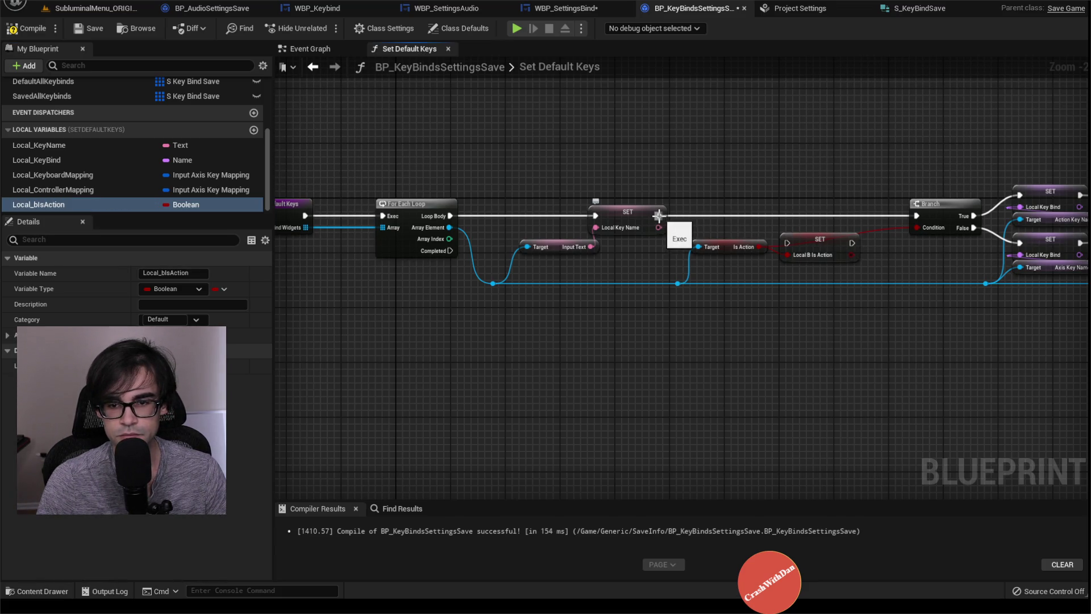
pyautogui.moveTo(793, 243); pyautogui.dragTo(889, 226)
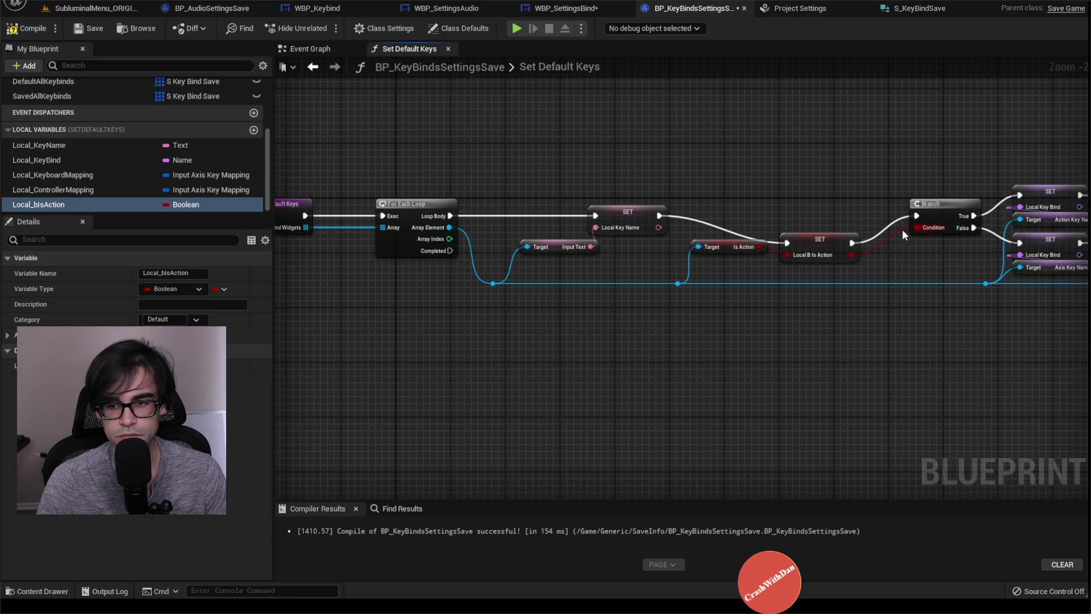
pyautogui.moveTo(823, 237); pyautogui.dragTo(826, 216)
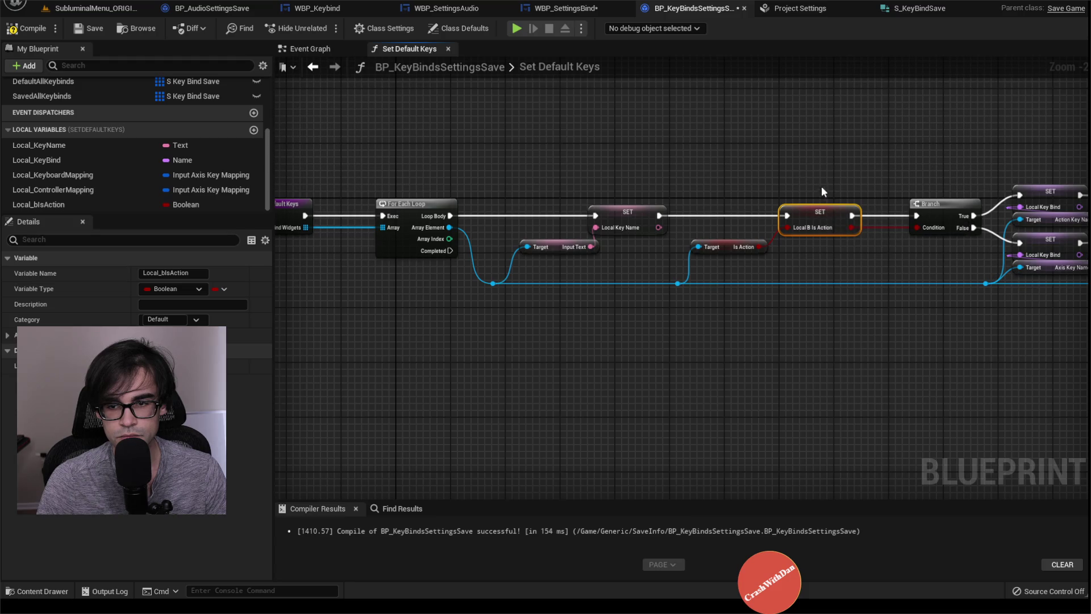
pyautogui.click(724, 170)
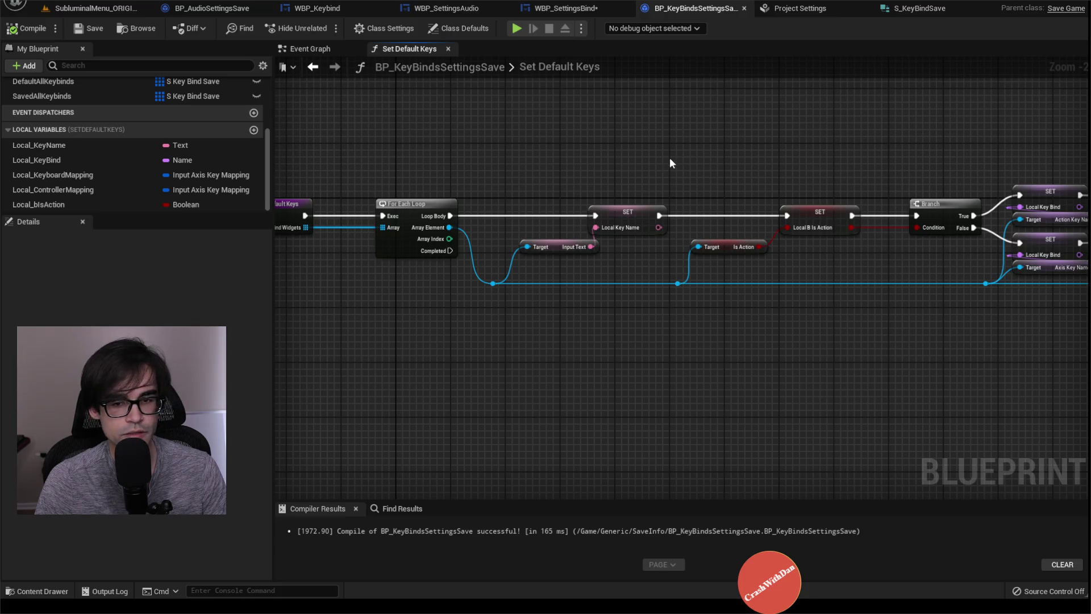
pyautogui.moveTo(644, 222)
pyautogui.mouseDown()
pyautogui.moveTo(524, 206)
pyautogui.moveTo(527, 238)
pyautogui.mouseUp()
# Zoom and pan along the graph, from the loop and Branch start to the keyboard and controller mapping SET nodes
pyautogui.scroll(-2, 524, 205)
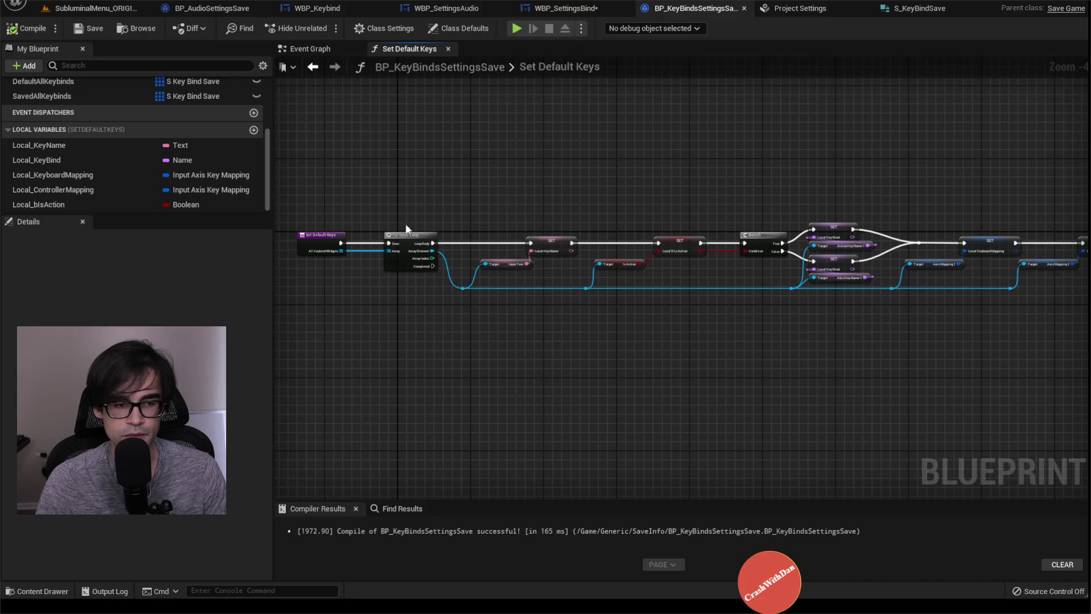
pyautogui.scroll(2, 338, 244)
pyautogui.scroll(-2, 509, 239)
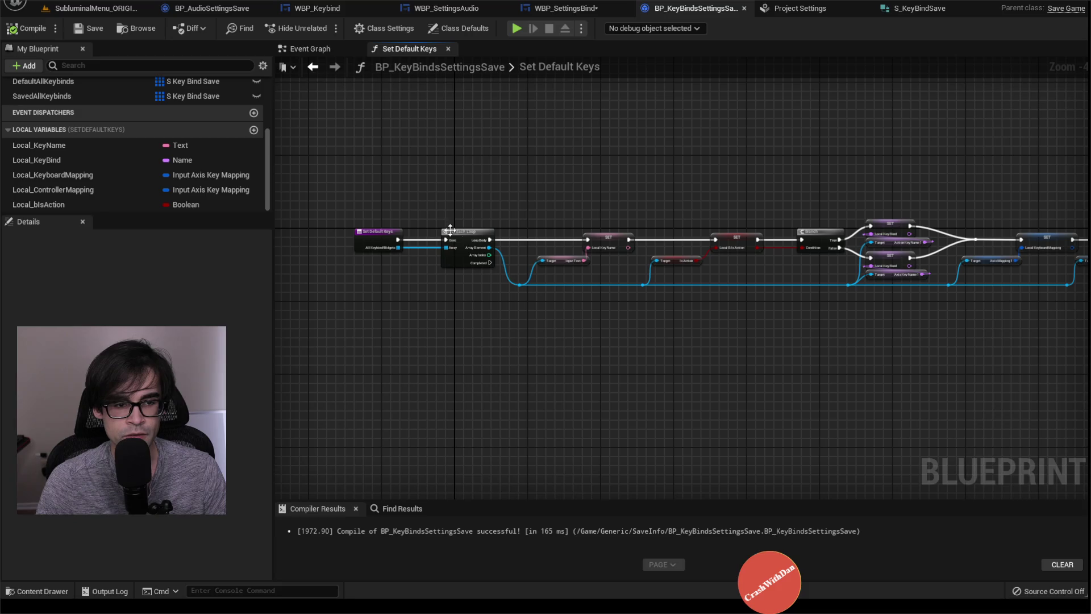
pyautogui.scroll(3, 535, 247)
pyautogui.moveTo(647, 199)
pyautogui.mouseDown()
pyautogui.moveTo(377, 199)
pyautogui.moveTo(397, 222)
pyautogui.mouseUp()
pyautogui.moveTo(738, 227); pyautogui.dragTo(543, 229)
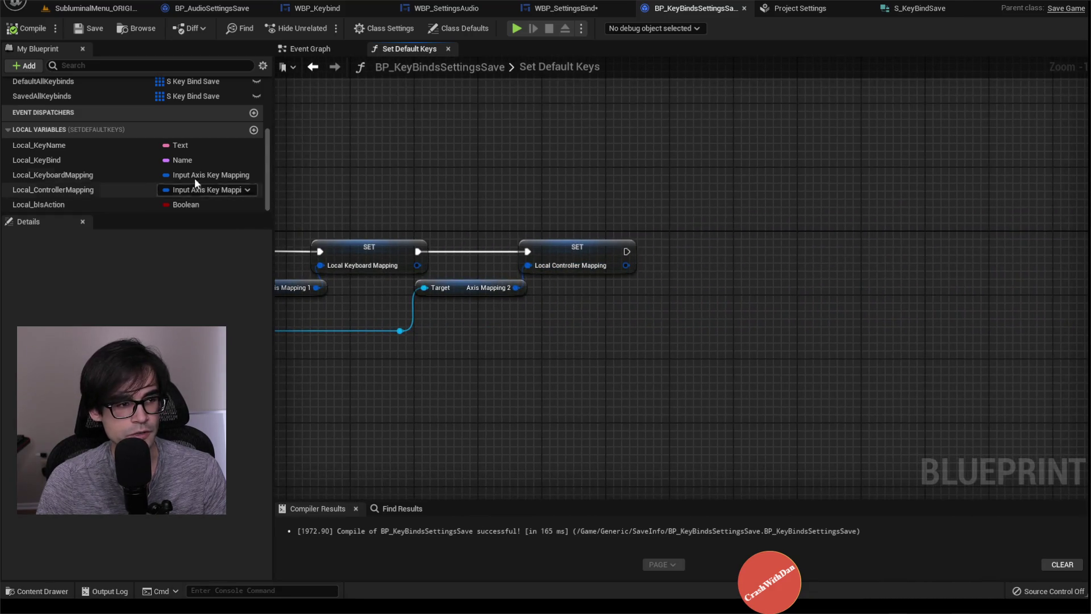
pyautogui.moveTo(319, 187); pyautogui.dragTo(736, 189)
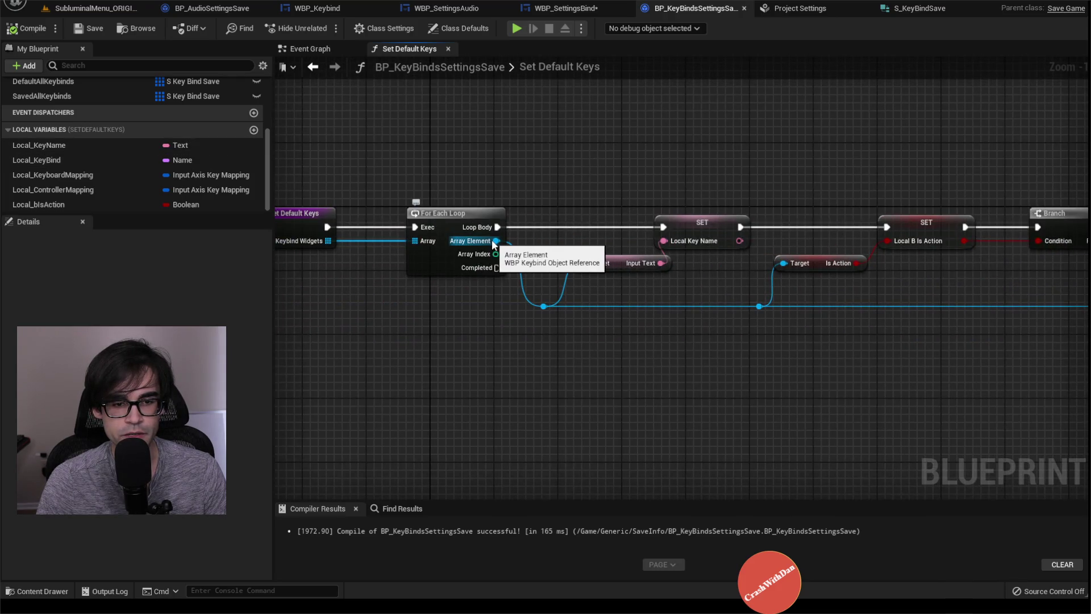
pyautogui.moveTo(731, 214); pyautogui.dragTo(463, 216)
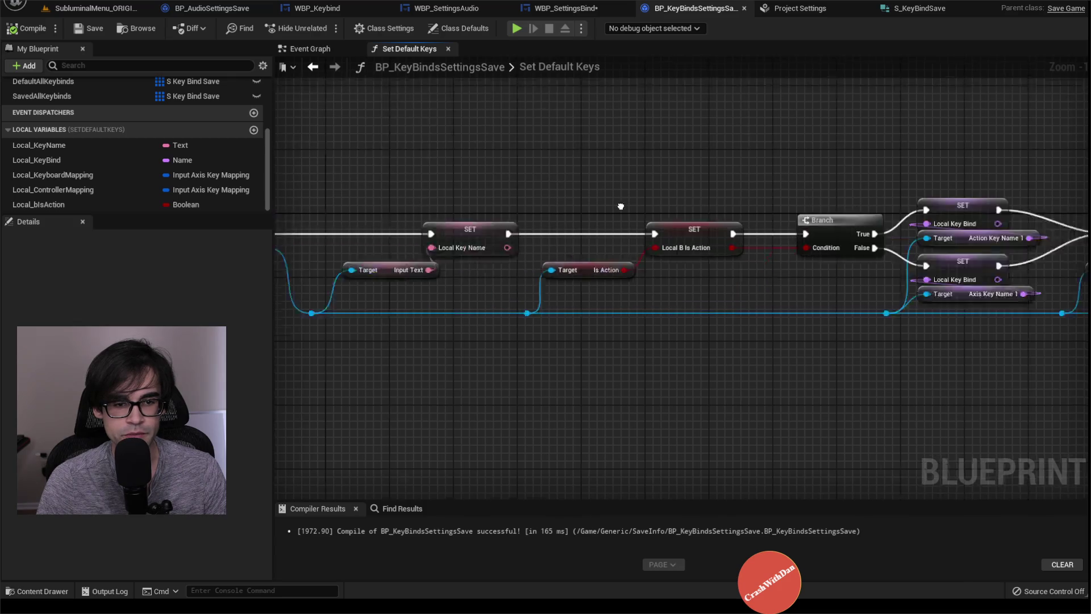
pyautogui.scroll(-3, 382, 222)
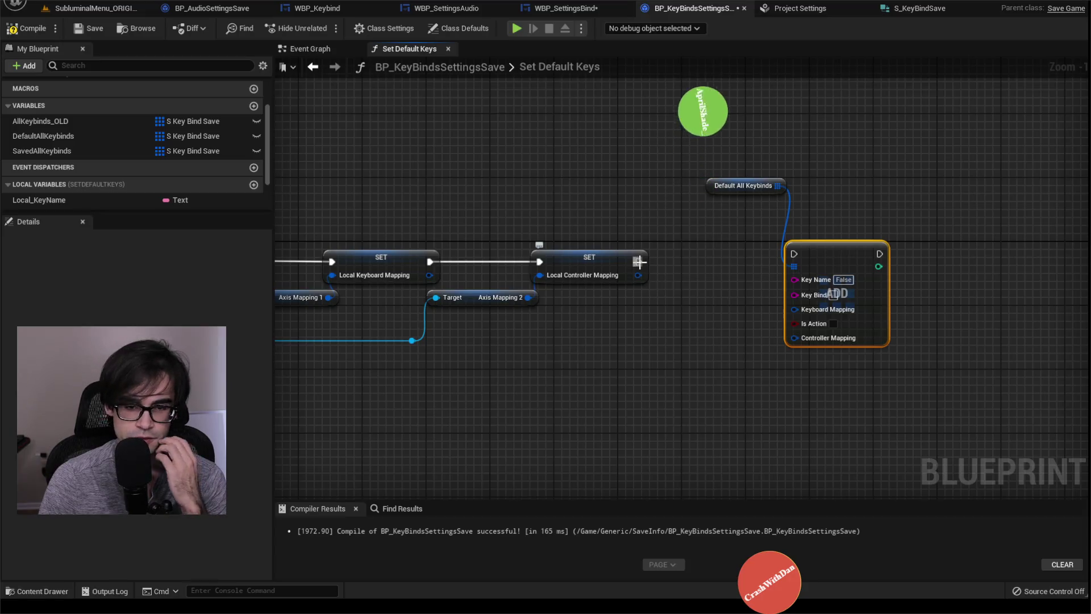
# Connect SET Local Controller Mapping's exec to the Default All Keybinds Add, with the array getter placed above it
pyautogui.moveTo(792, 263); pyautogui.dragTo(792, 254)
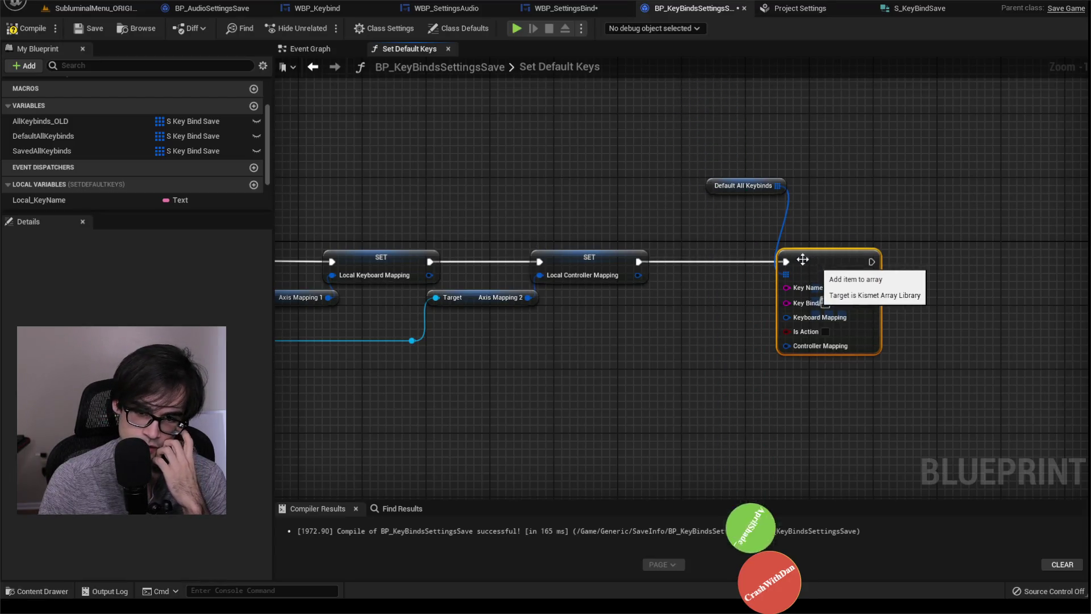
pyautogui.moveTo(715, 188)
pyautogui.mouseDown()
pyautogui.moveTo(745, 193)
pyautogui.moveTo(784, 241)
pyautogui.mouseUp()
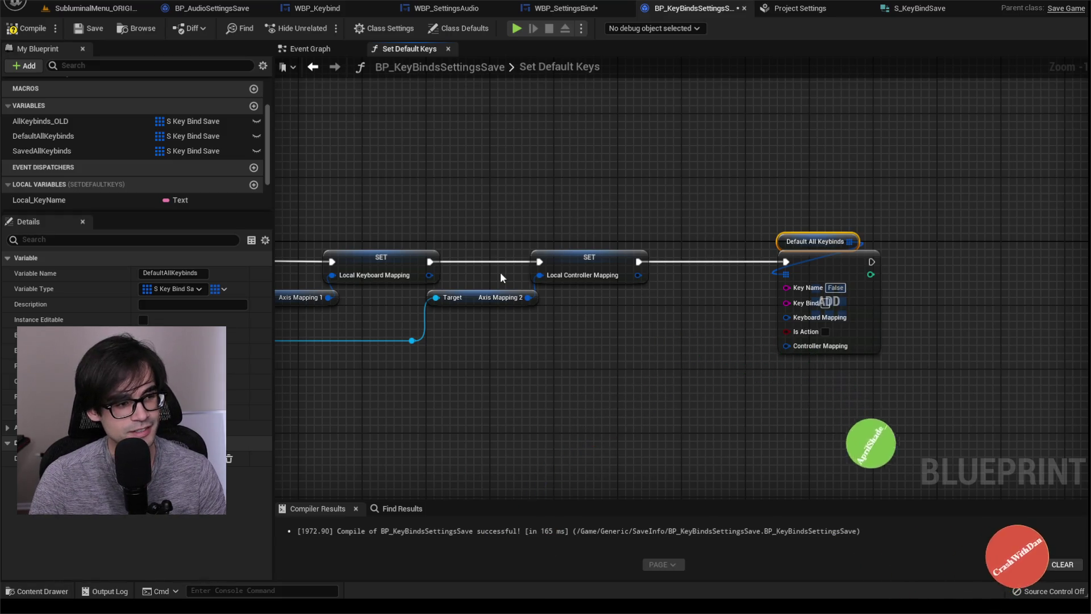
pyautogui.scroll(-2, 194, 170)
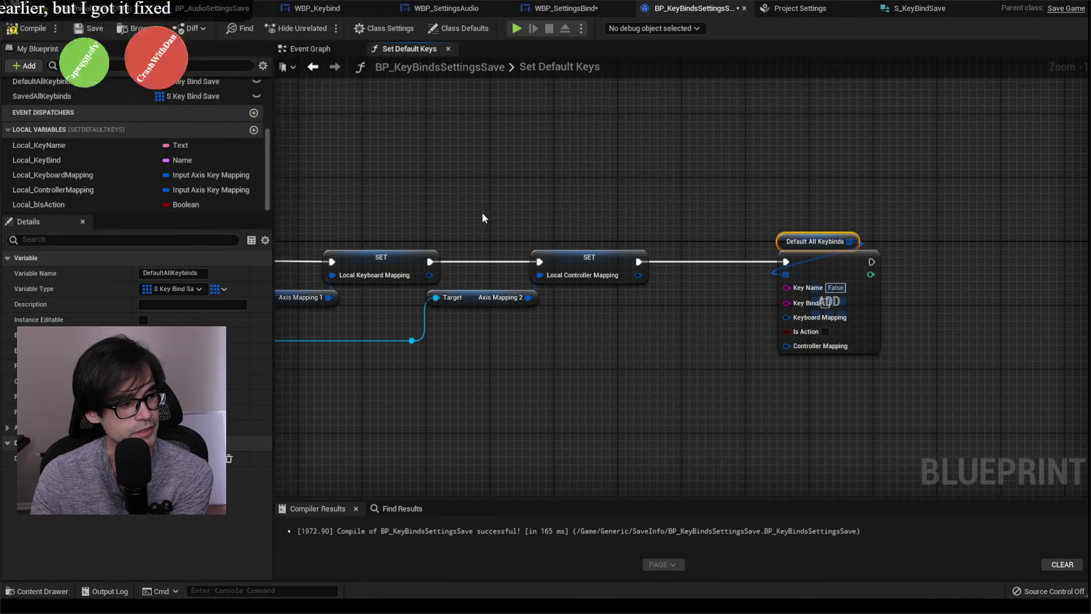
pyautogui.moveTo(754, 182)
pyautogui.mouseDown()
pyautogui.moveTo(909, 359)
pyautogui.moveTo(913, 384)
pyautogui.moveTo(937, 373)
pyautogui.moveTo(752, 212)
pyautogui.moveTo(744, 175)
pyautogui.mouseUp()
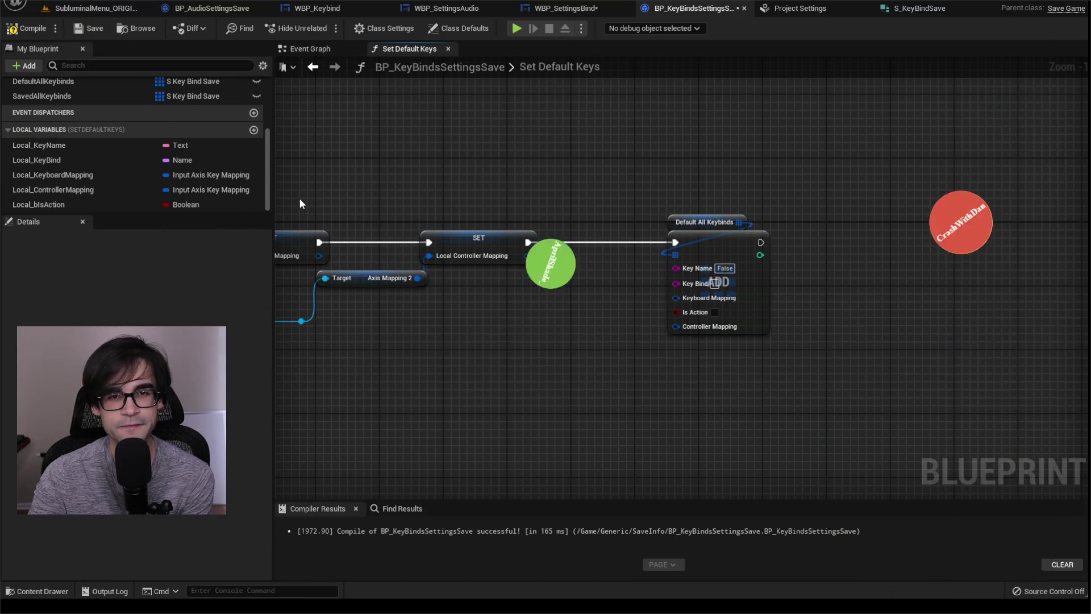
pyautogui.moveTo(632, 175); pyautogui.dragTo(826, 349)
pyautogui.moveTo(826, 349); pyautogui.dragTo(635, 159)
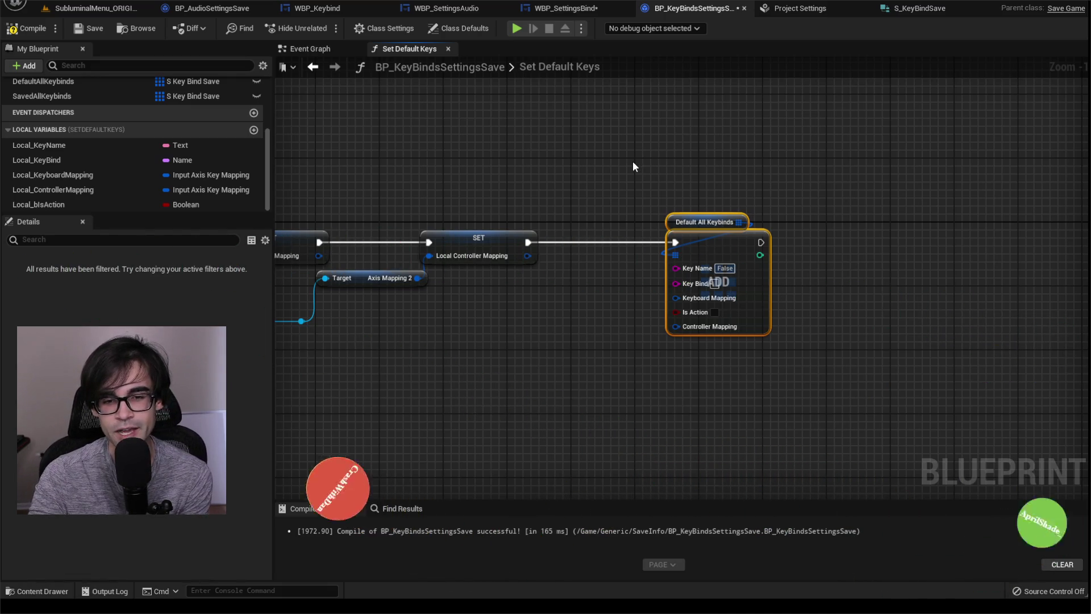
pyautogui.moveTo(635, 158)
pyautogui.mouseDown()
pyautogui.moveTo(830, 353)
pyautogui.moveTo(830, 321)
pyautogui.mouseUp()
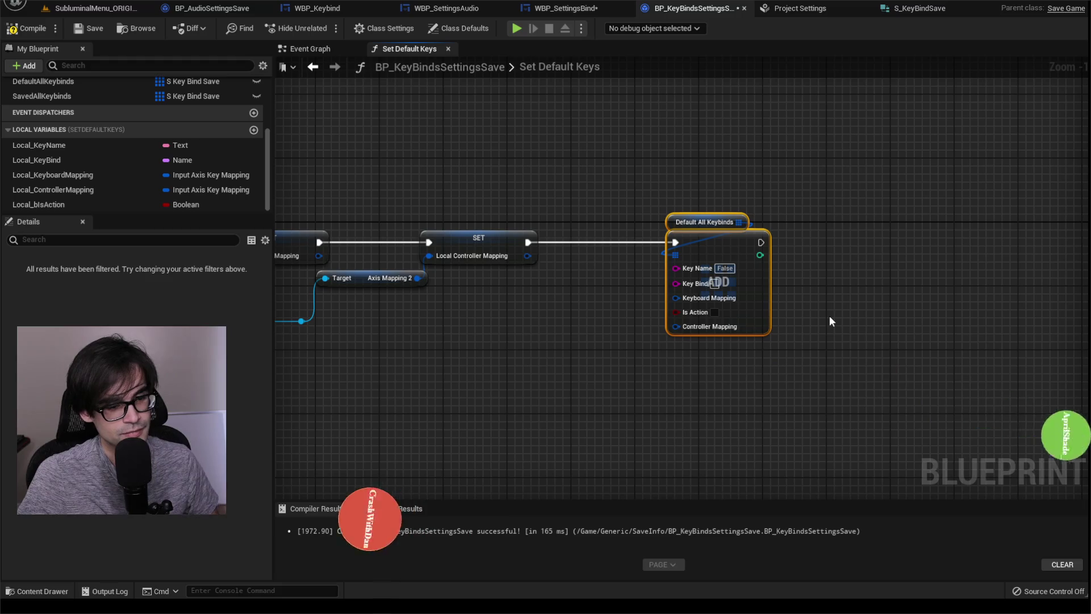
pyautogui.moveTo(652, 172); pyautogui.dragTo(827, 350)
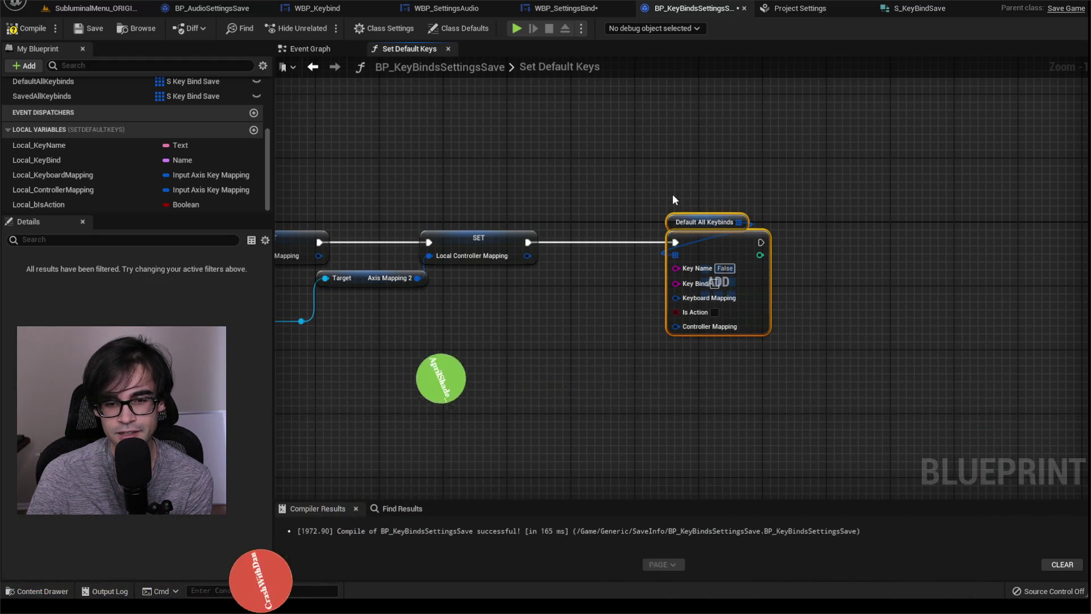
pyautogui.click(630, 182)
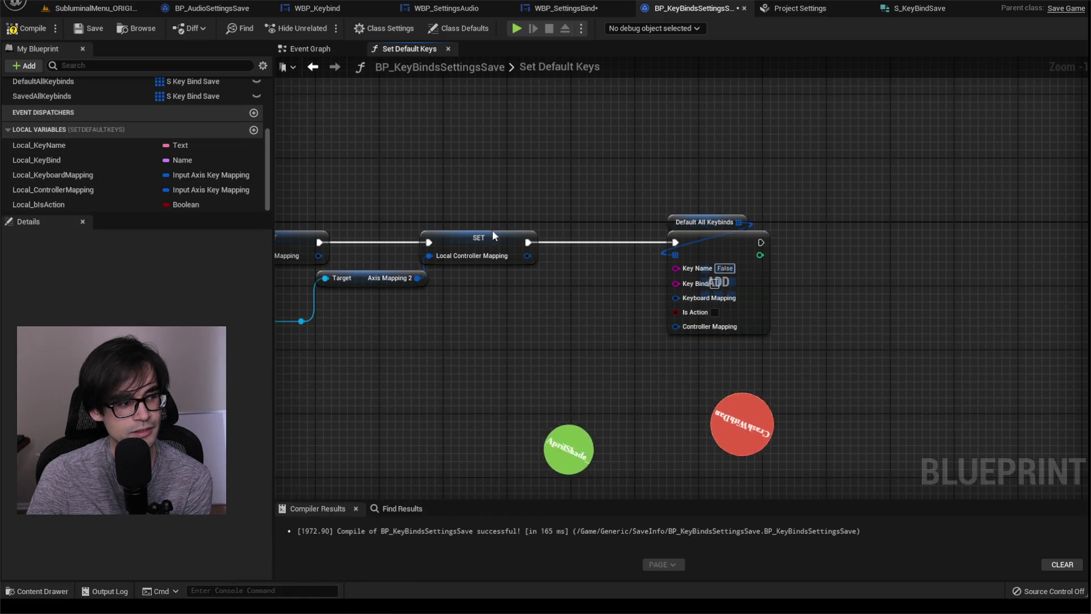
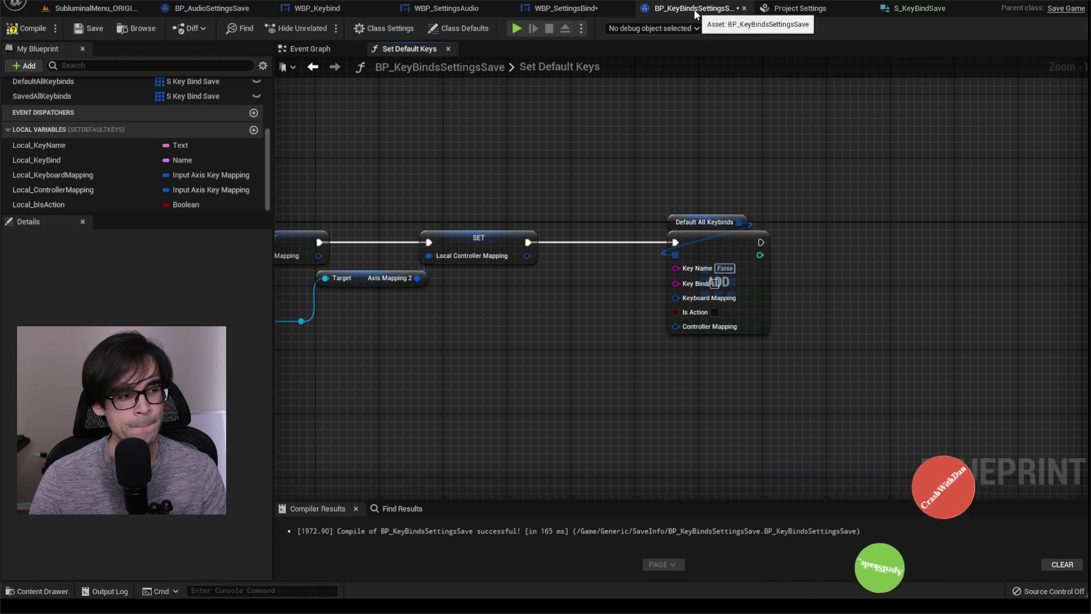
# Try plugging Local_KeyName into Default All Keybinds' Key Name input, which expects a String
pyautogui.moveTo(619, 193)
pyautogui.mouseDown()
pyautogui.moveTo(803, 337)
pyautogui.moveTo(805, 355)
pyautogui.mouseUp()
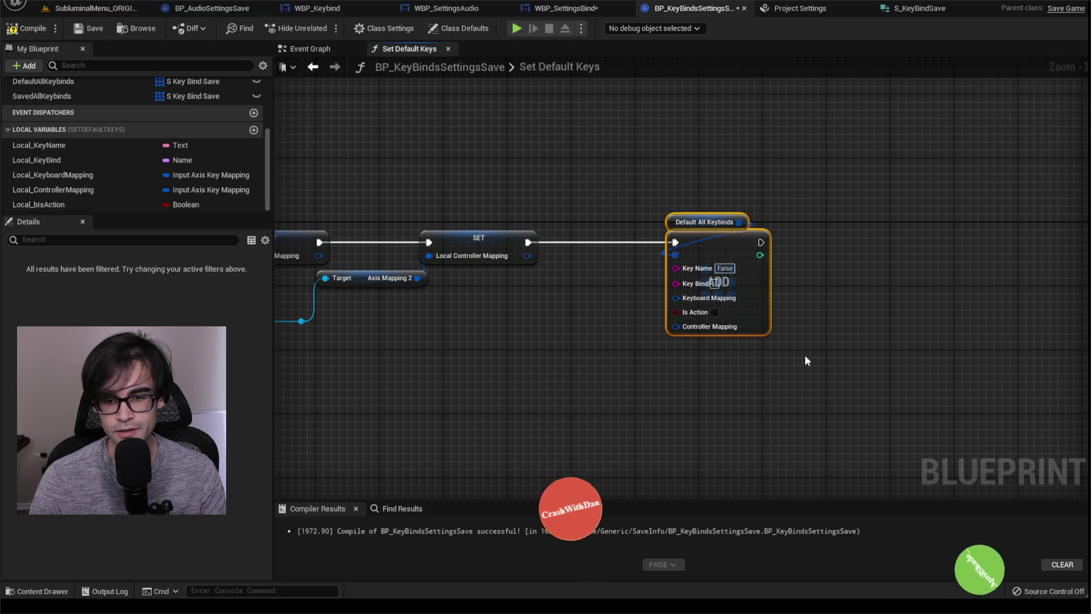
pyautogui.press('Left')
pyautogui.press('Right')
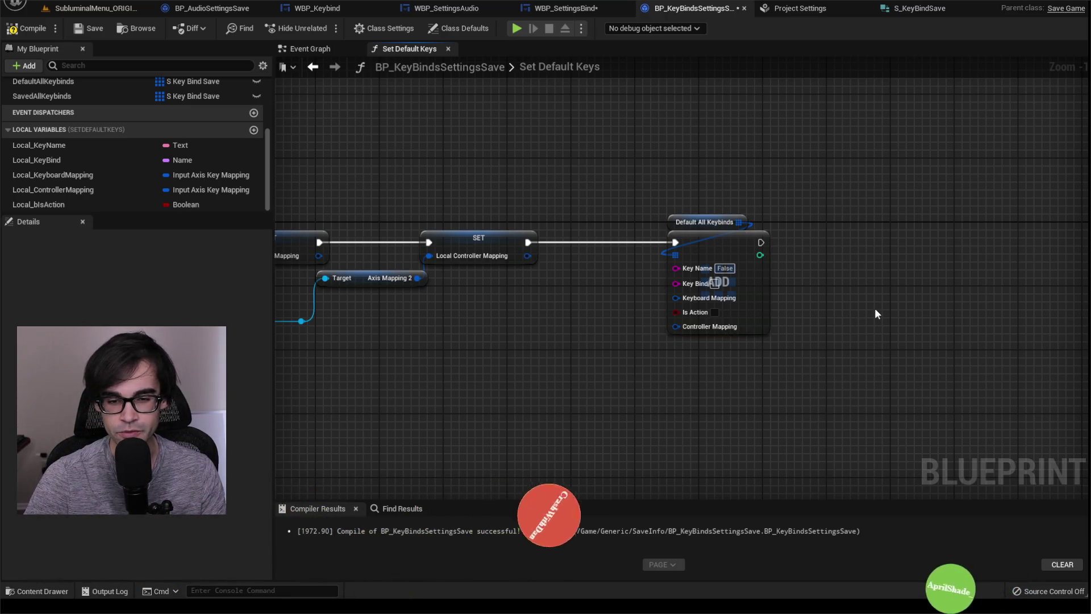
pyautogui.moveTo(40, 145)
pyautogui.mouseDown()
pyautogui.moveTo(613, 295)
pyautogui.moveTo(697, 270)
pyautogui.mouseUp()
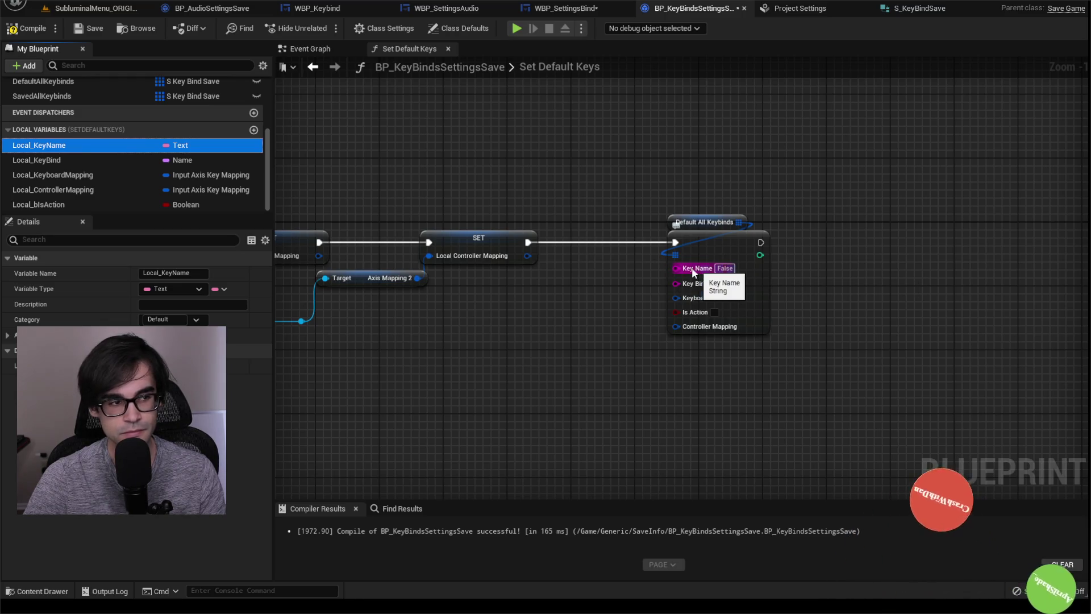
# Look over the surrounding SET nodes, then bring up the S_KeyBindSave structure
pyautogui.moveTo(568, 164); pyautogui.dragTo(746, 168)
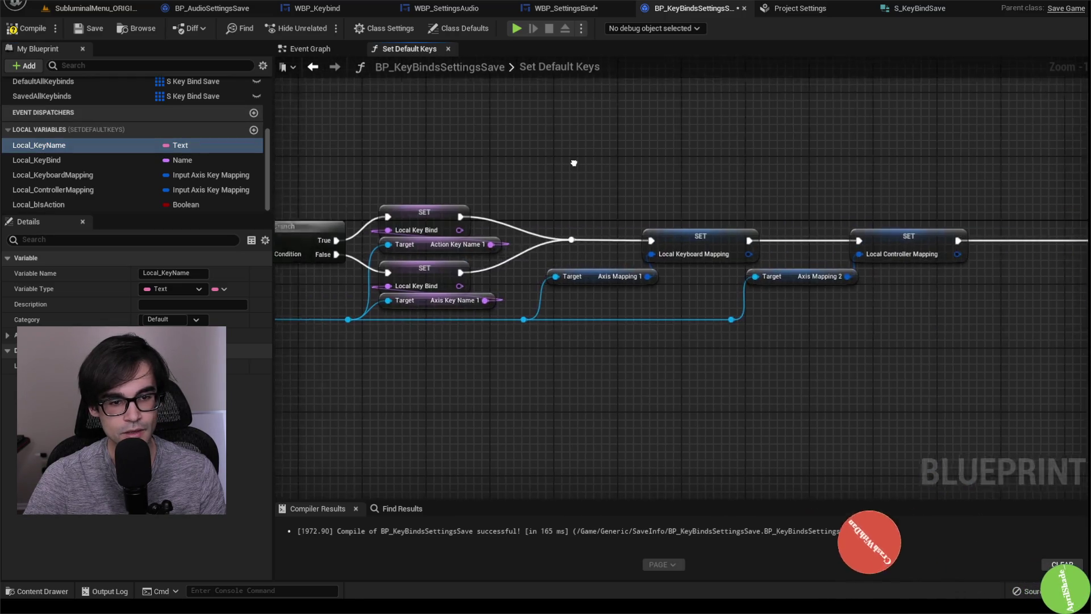
pyautogui.moveTo(868, 269); pyautogui.dragTo(745, 265)
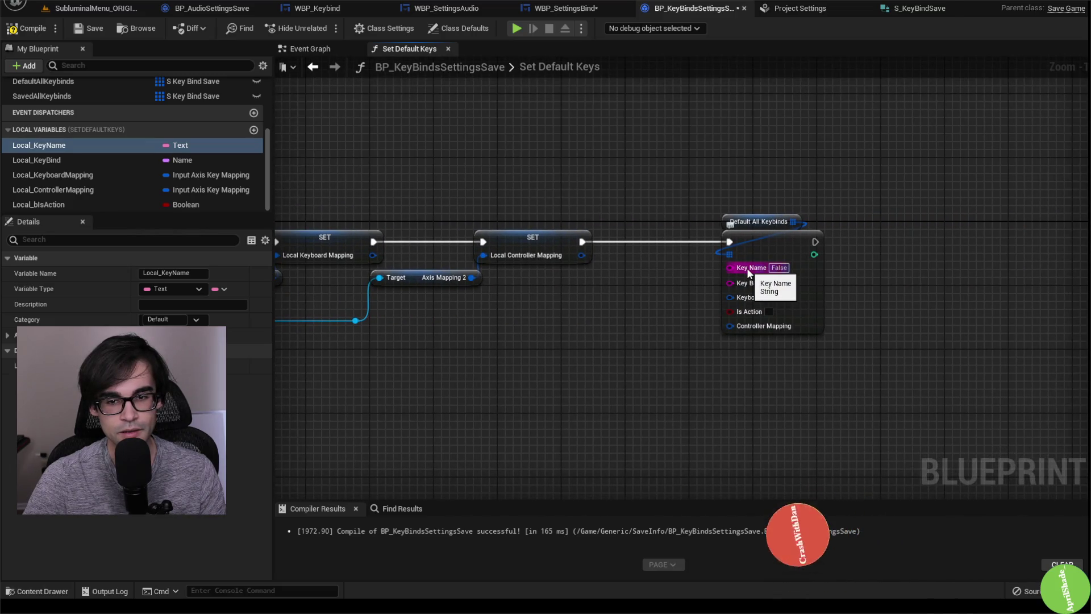
pyautogui.moveTo(409, 169)
pyautogui.mouseDown()
pyautogui.moveTo(966, 162)
pyautogui.moveTo(423, 170)
pyautogui.mouseUp()
pyautogui.moveTo(779, 187); pyautogui.dragTo(659, 185)
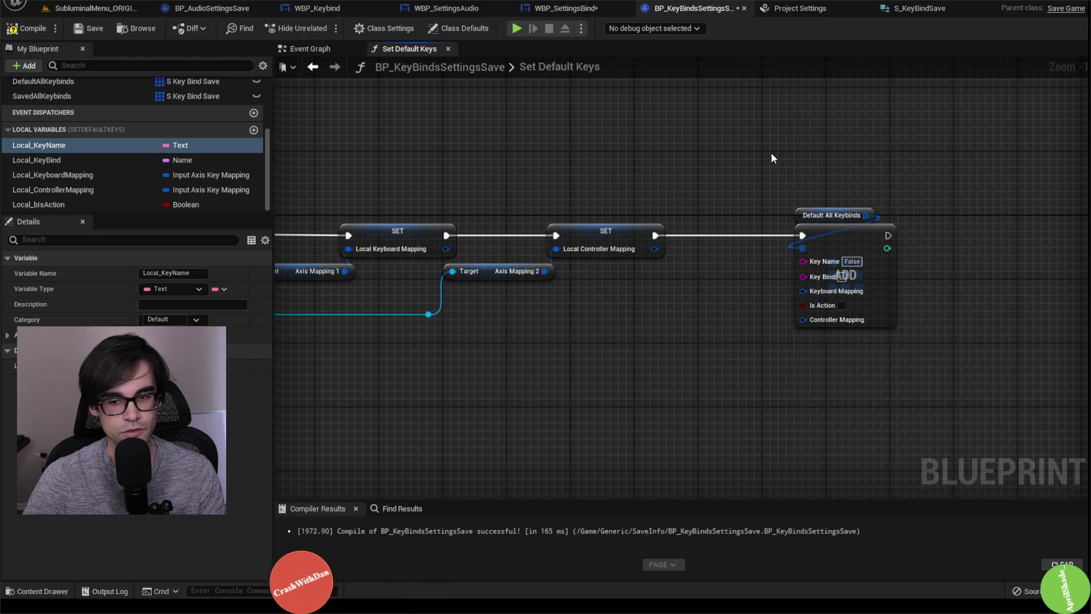
pyautogui.click(905, 12)
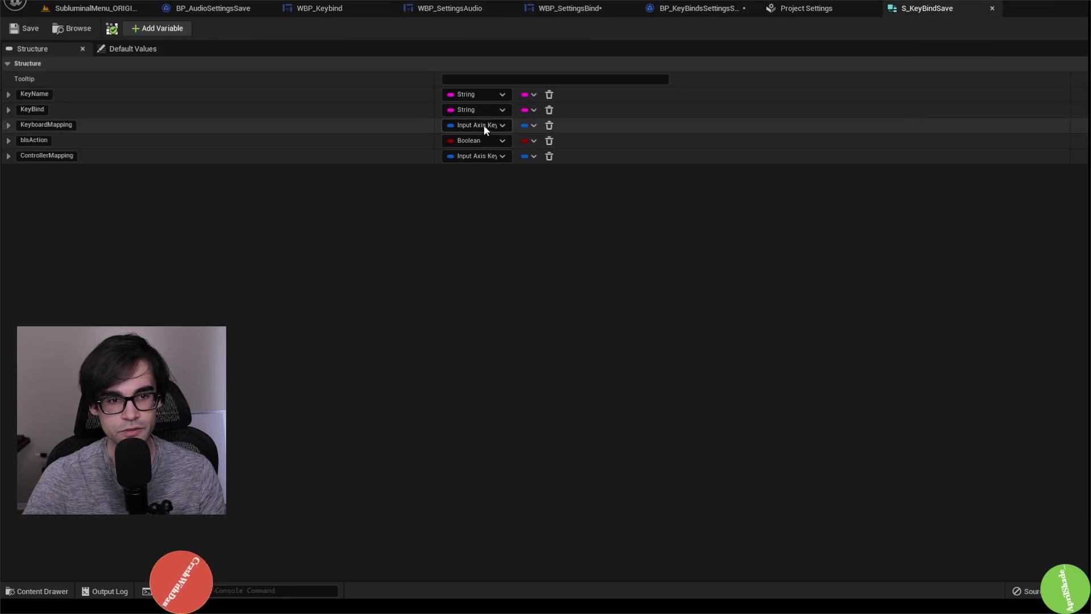
# Change S_KeyBindSave's KeyName to Text and KeyBind to Name, then return to BP_KeyBindsSettingsSave
pyautogui.click(495, 92)
pyautogui.write('text')
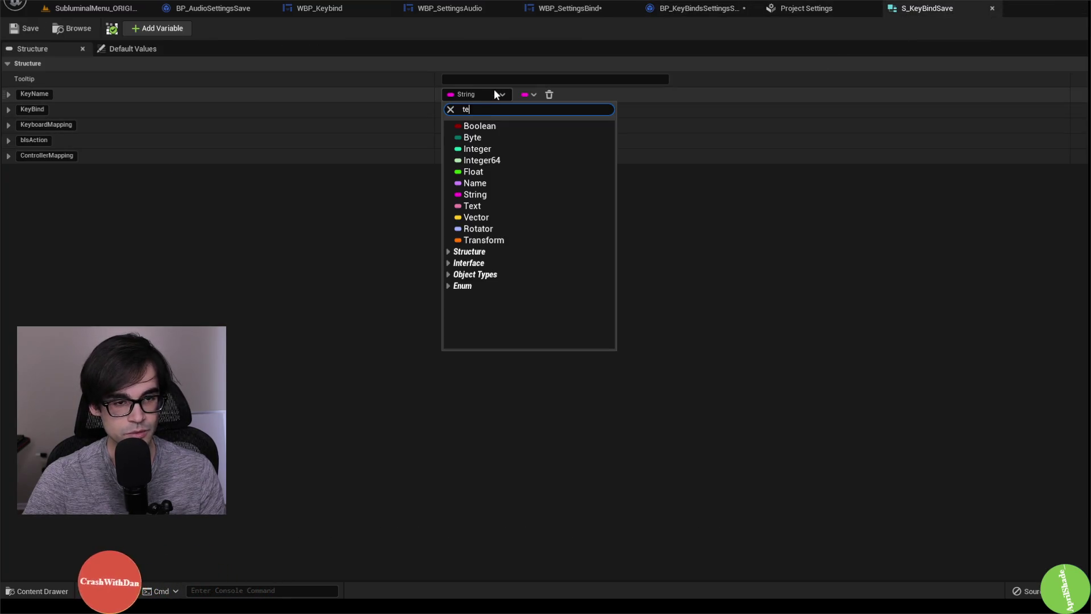
pyautogui.click(502, 128)
pyautogui.click(496, 106)
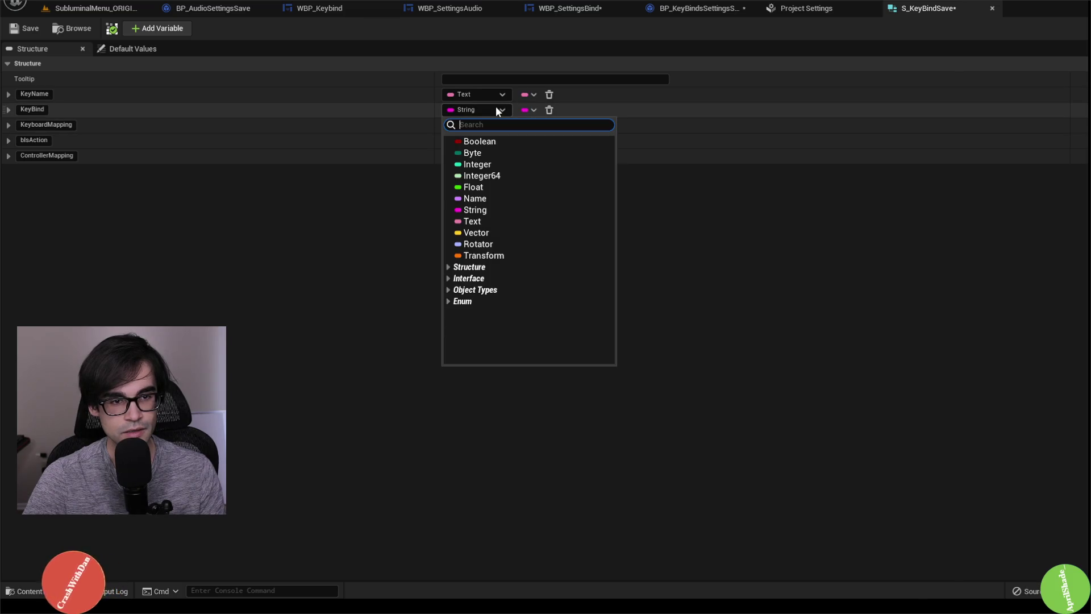
pyautogui.write('name')
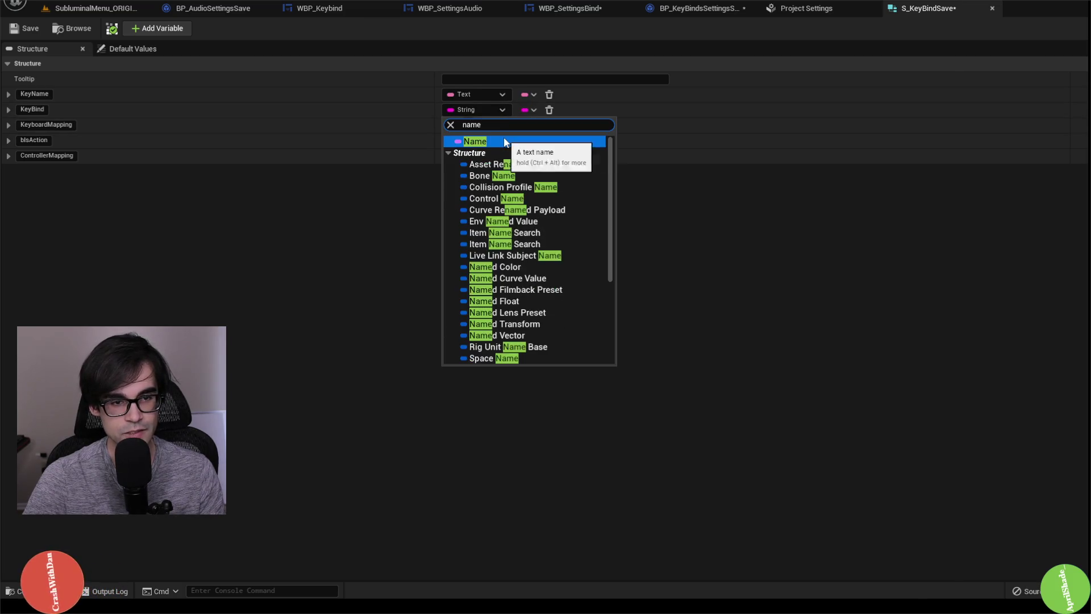
pyautogui.click(504, 139)
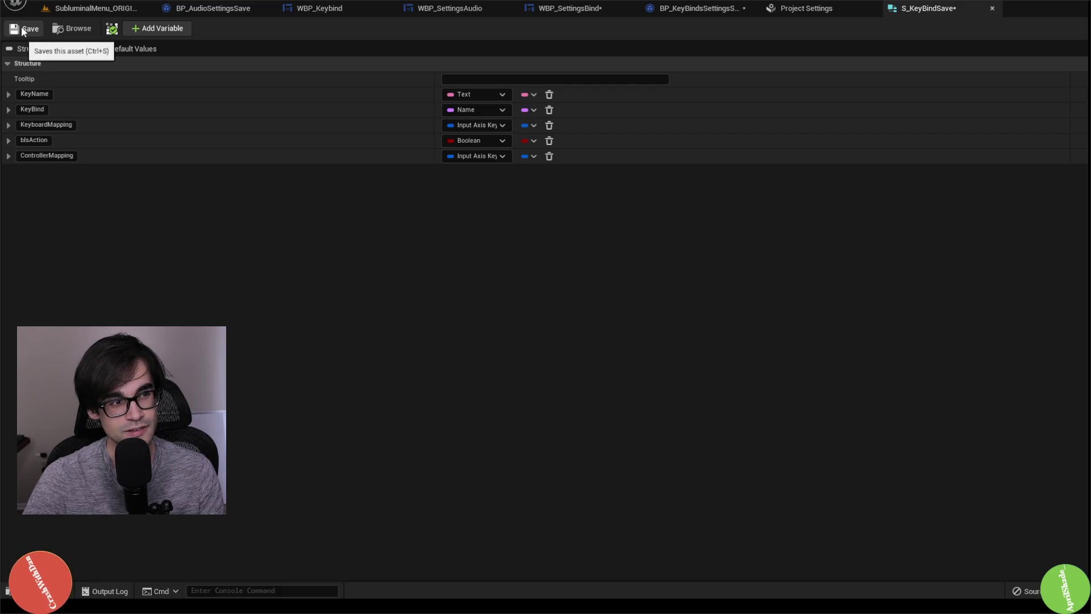
pyautogui.click(698, 15)
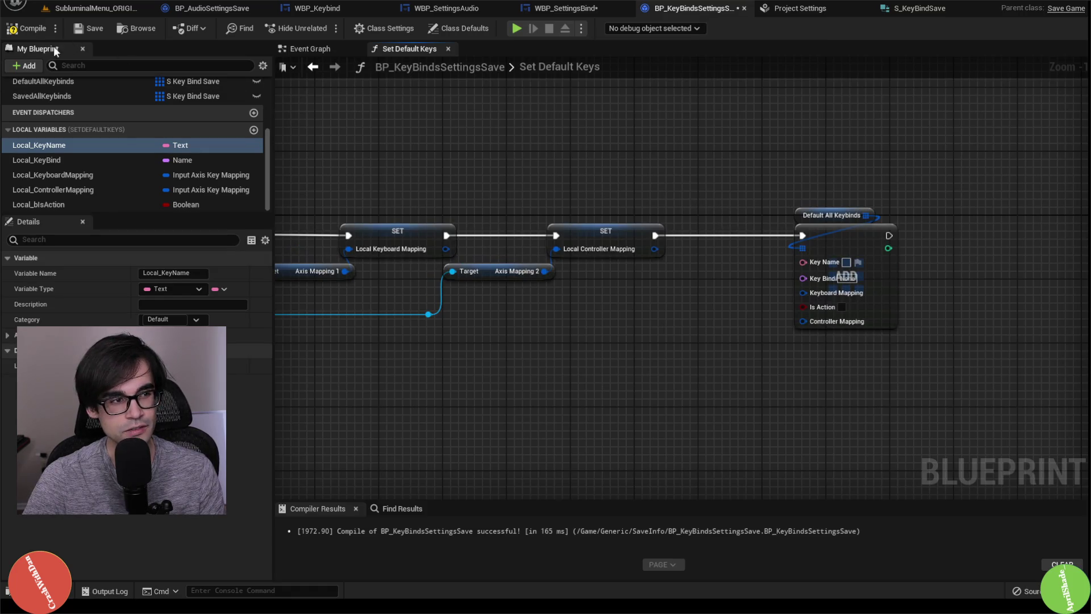
# Save BP_KeyBindsSettingsSave and check the Default All Keybinds node's refreshed Key Name and Key Bind pins
pyautogui.click(79, 31)
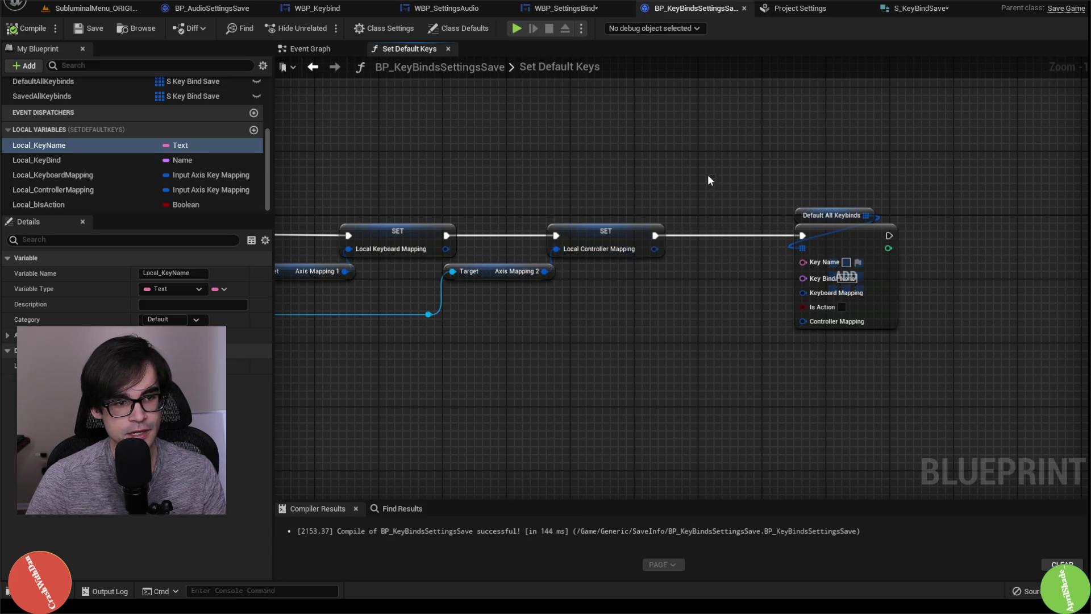
pyautogui.moveTo(707, 176)
pyautogui.mouseDown()
pyautogui.moveTo(445, 165)
pyautogui.moveTo(489, 163)
pyautogui.mouseUp()
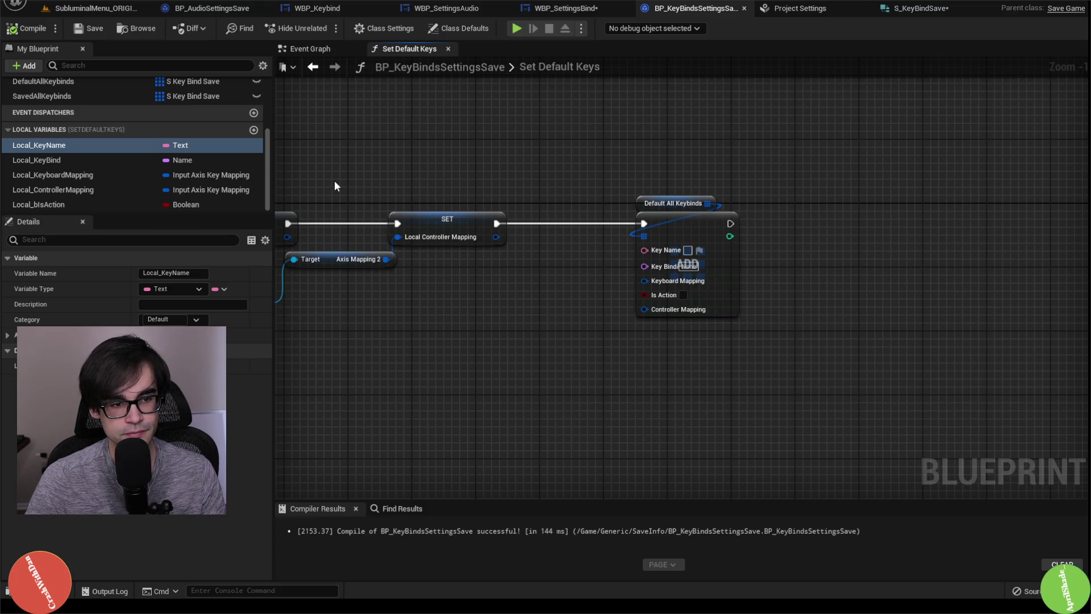
pyautogui.moveTo(334, 179); pyautogui.dragTo(513, 271)
pyautogui.click(556, 311)
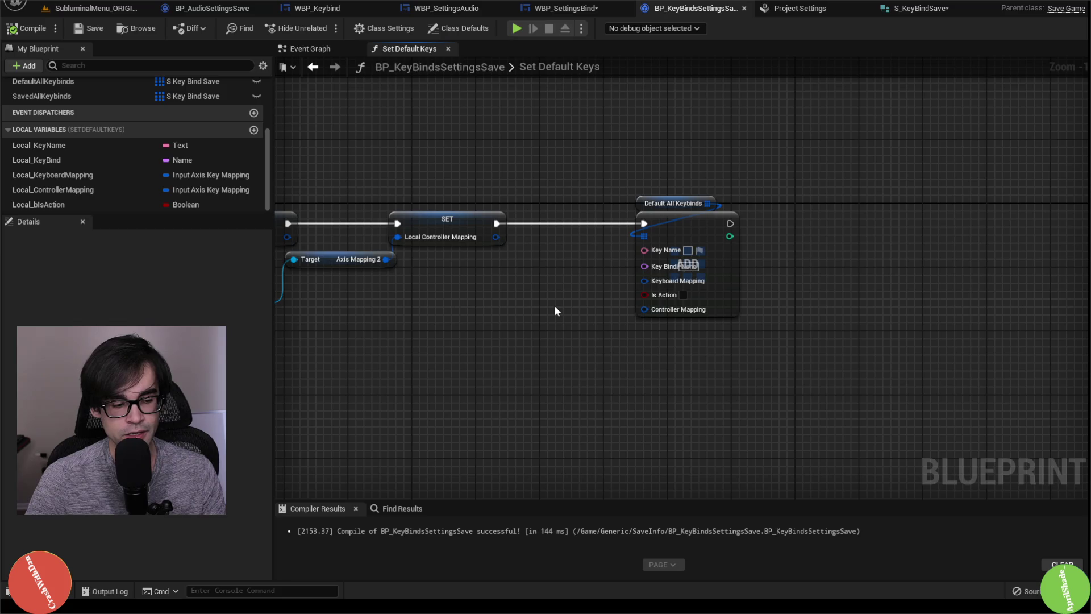
pyautogui.moveTo(579, 161)
pyautogui.mouseDown()
pyautogui.moveTo(849, 400)
pyautogui.moveTo(788, 331)
pyautogui.mouseUp()
pyautogui.click(788, 330)
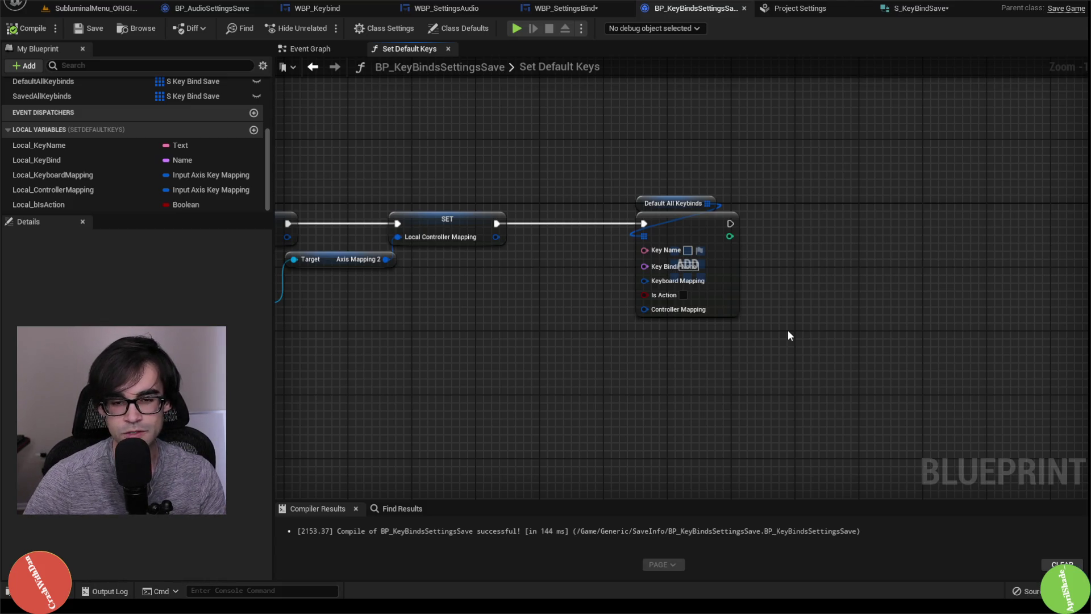
pyautogui.moveTo(615, 194); pyautogui.dragTo(772, 346)
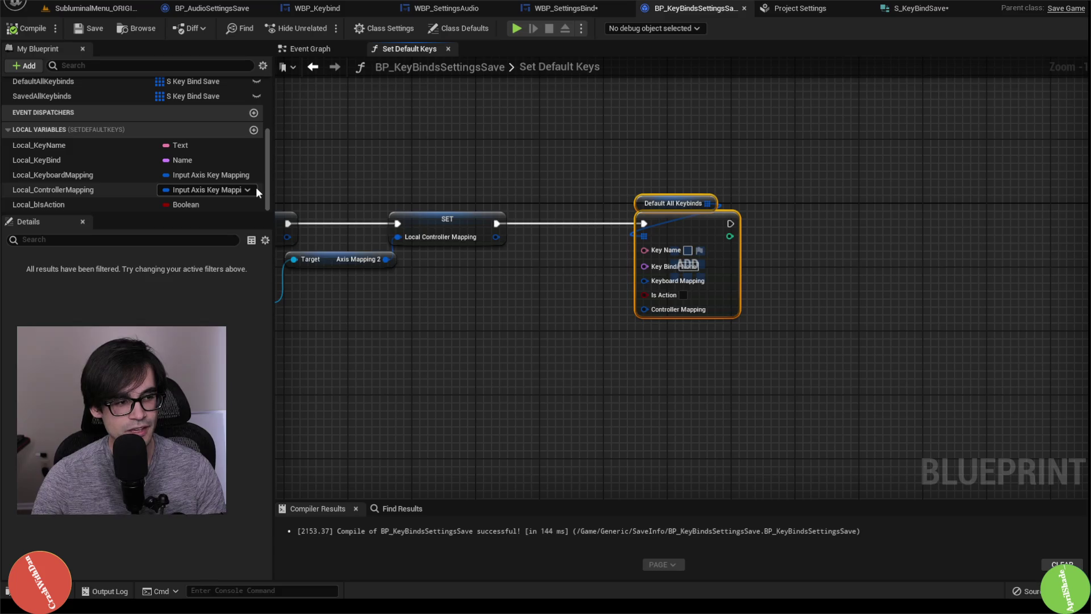
# Connect Local_KeyName and Local_KeyBind getters to the Key Name and Key Bind inputs
pyautogui.moveTo(62, 146); pyautogui.dragTo(650, 248)
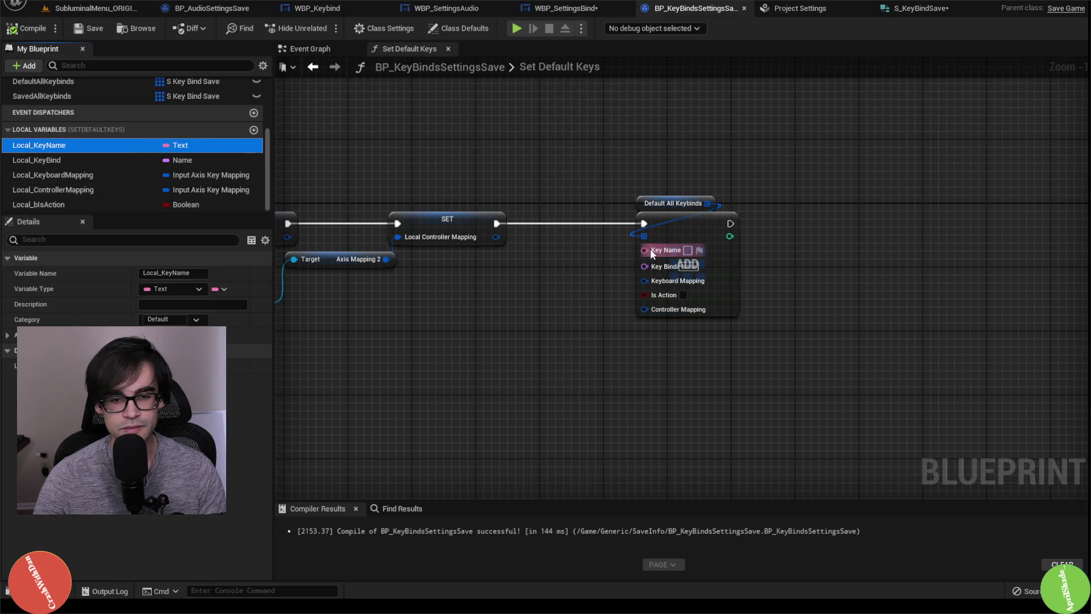
pyautogui.moveTo(85, 146)
pyautogui.mouseDown()
pyautogui.moveTo(452, 294)
pyautogui.moveTo(650, 255)
pyautogui.mouseUp()
pyautogui.click(500, 317)
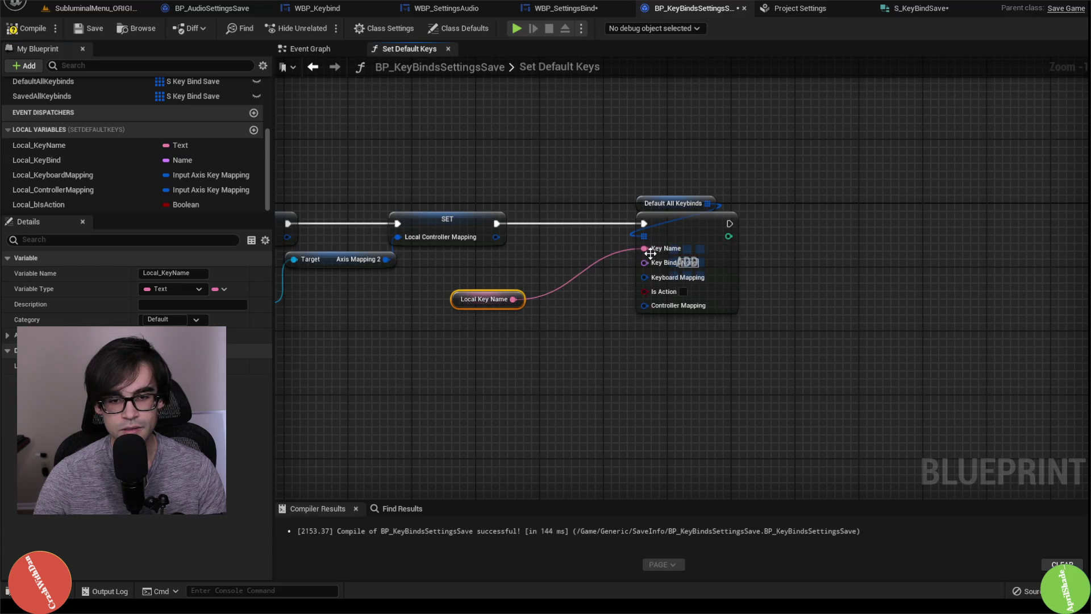
pyautogui.moveTo(462, 301); pyautogui.dragTo(558, 253)
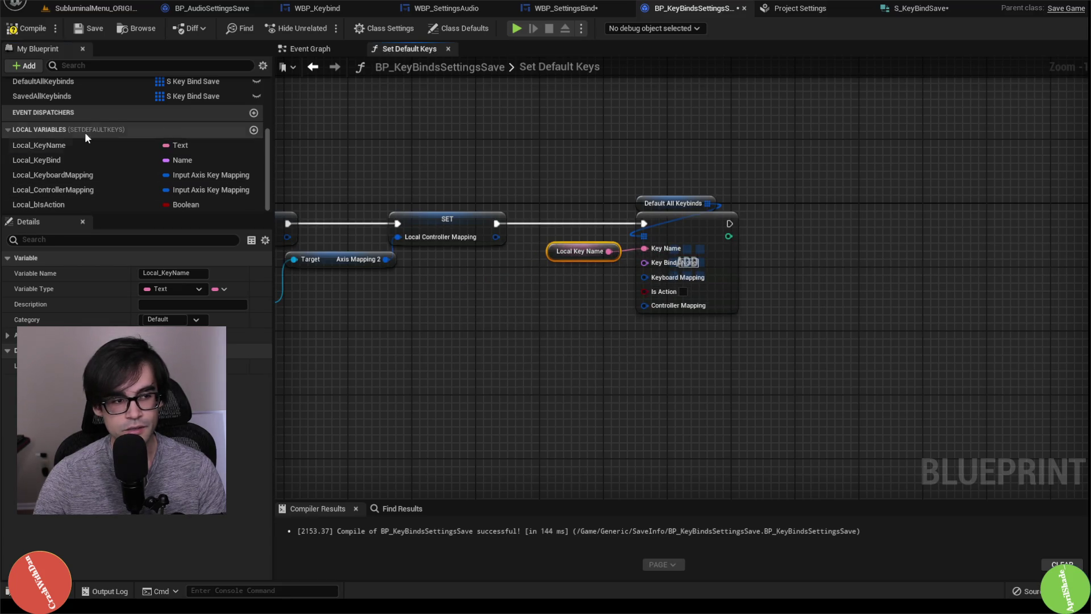
pyautogui.moveTo(45, 159)
pyautogui.mouseDown()
pyautogui.moveTo(539, 280)
pyautogui.moveTo(644, 262)
pyautogui.mouseUp()
pyautogui.click(568, 307)
pyautogui.moveTo(543, 287); pyautogui.dragTo(548, 271)
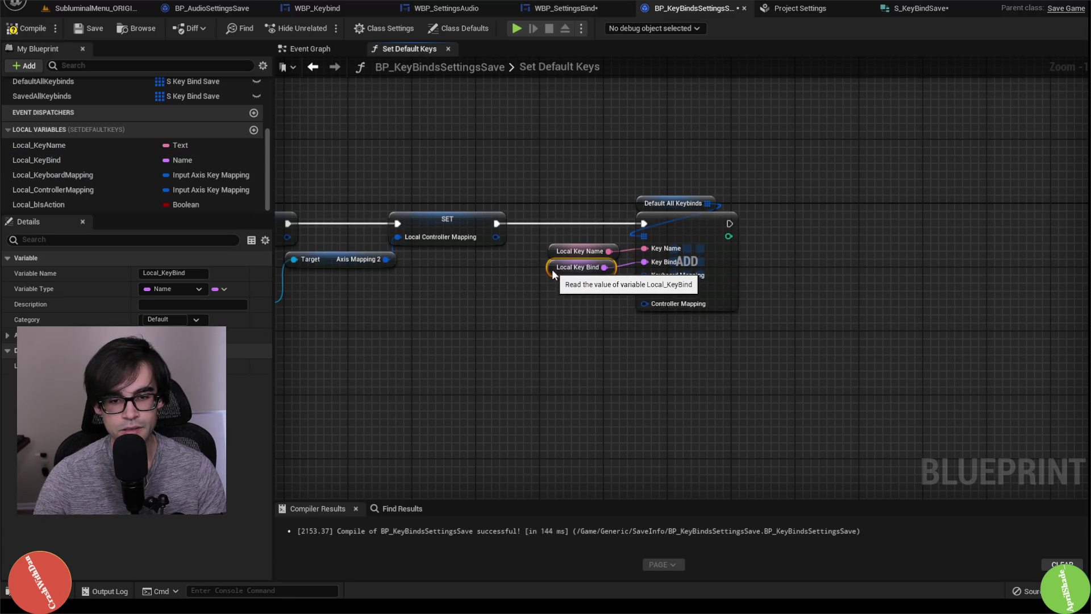
# Wire Local_KeyboardMapping and Local_bIsAction getters into the Keyboard Mapping and Is Action inputs
pyautogui.moveTo(63, 174)
pyautogui.mouseDown()
pyautogui.moveTo(534, 297)
pyautogui.moveTo(547, 287)
pyautogui.moveTo(525, 284)
pyautogui.mouseUp()
pyautogui.click(579, 301)
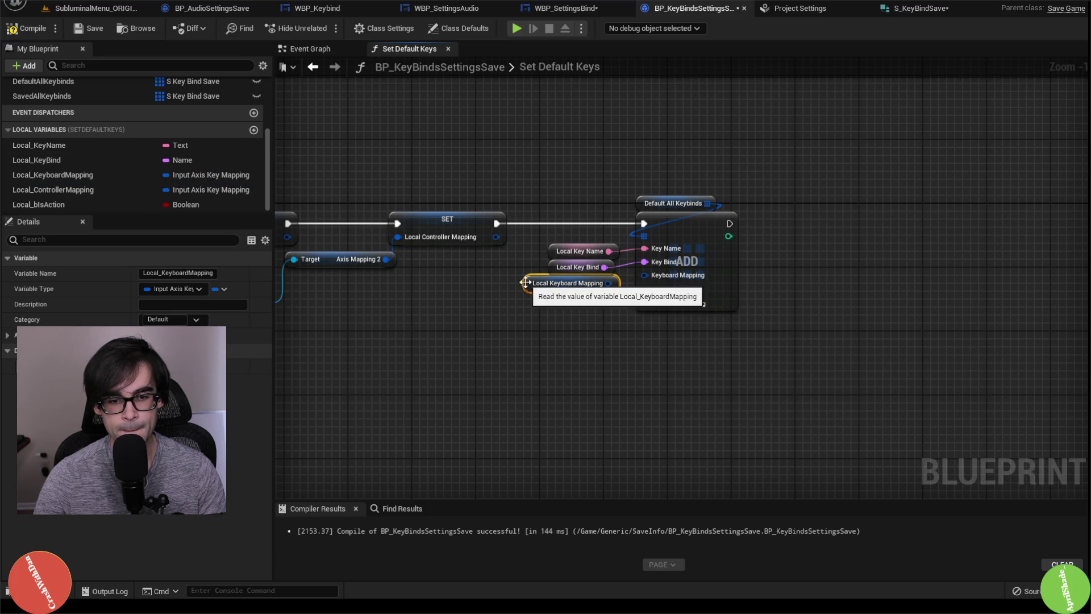
pyautogui.moveTo(608, 283); pyautogui.dragTo(644, 275)
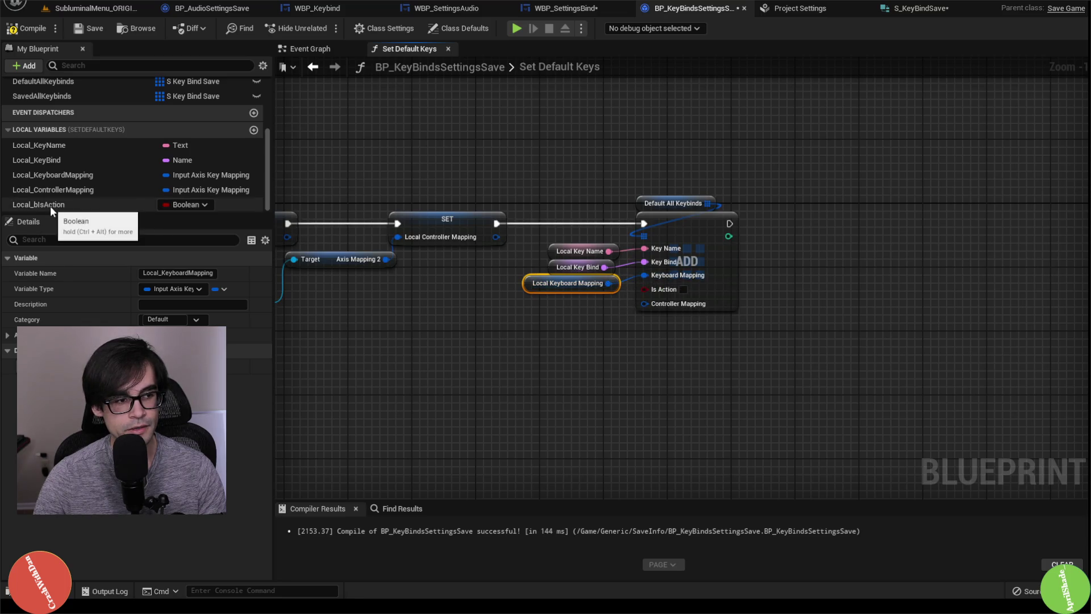
pyautogui.moveTo(39, 205); pyautogui.dragTo(544, 312)
pyautogui.click(603, 331)
pyautogui.moveTo(610, 323); pyautogui.dragTo(645, 289)
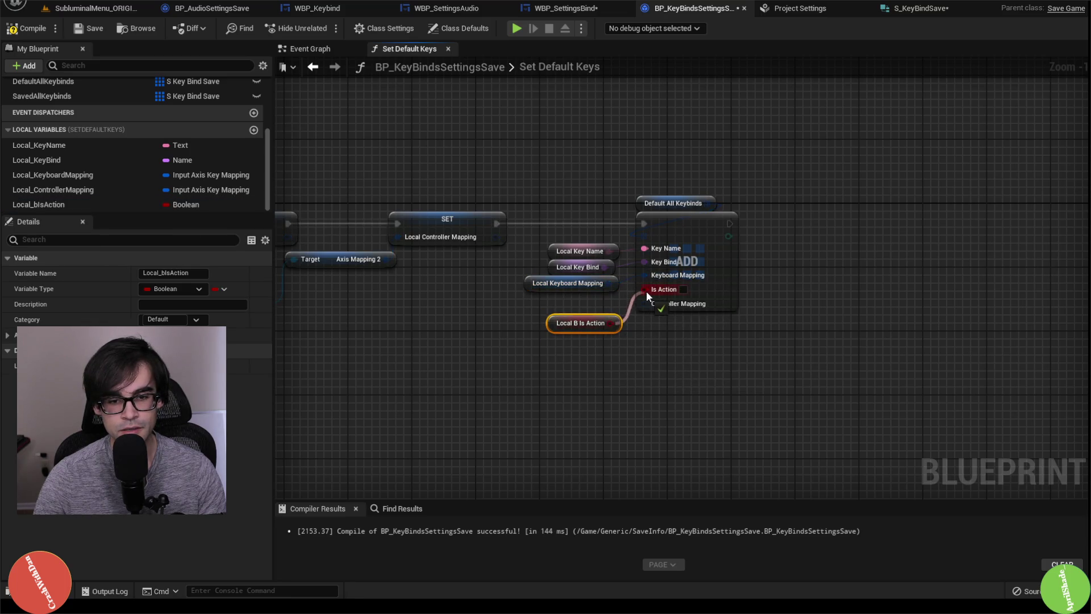
pyautogui.moveTo(554, 329)
pyautogui.mouseDown()
pyautogui.moveTo(546, 297)
pyautogui.moveTo(544, 309)
pyautogui.mouseUp()
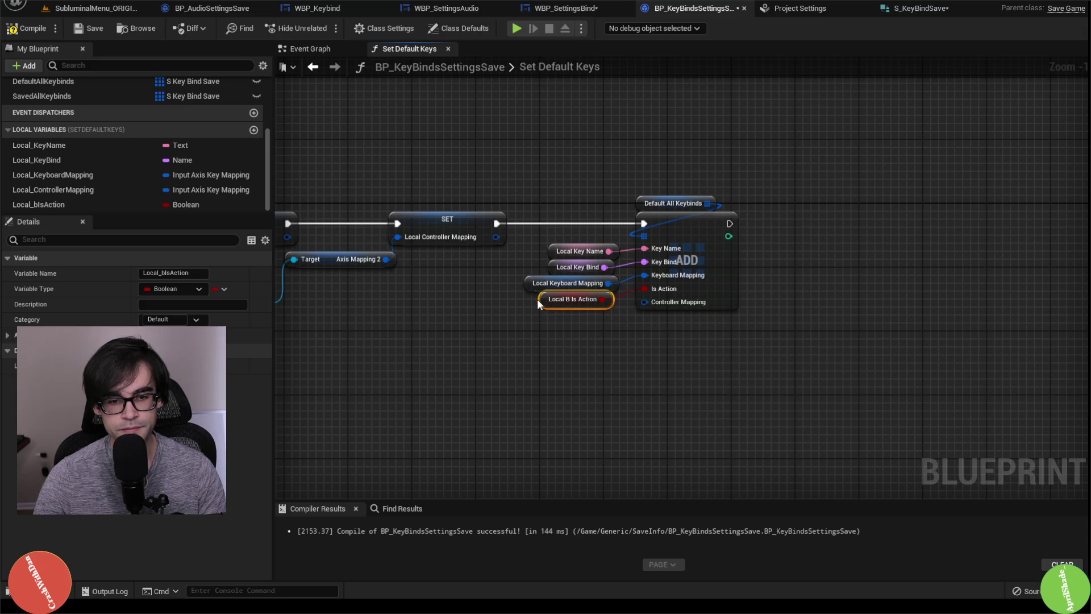
# Feed Local_ControllerMapping into the Controller Mapping input, then compile and save the blueprint
pyautogui.moveTo(43, 192); pyautogui.dragTo(459, 319)
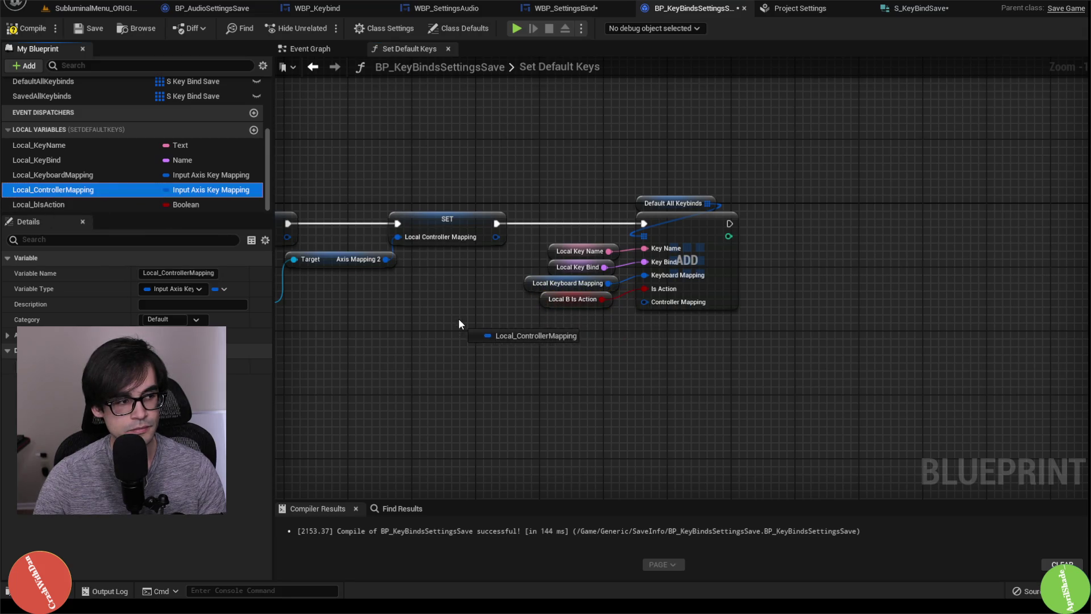
pyautogui.click(493, 338)
pyautogui.moveTo(545, 330)
pyautogui.mouseDown()
pyautogui.moveTo(645, 302)
pyautogui.moveTo(555, 323)
pyautogui.moveTo(508, 312)
pyautogui.mouseUp()
pyautogui.click(516, 319)
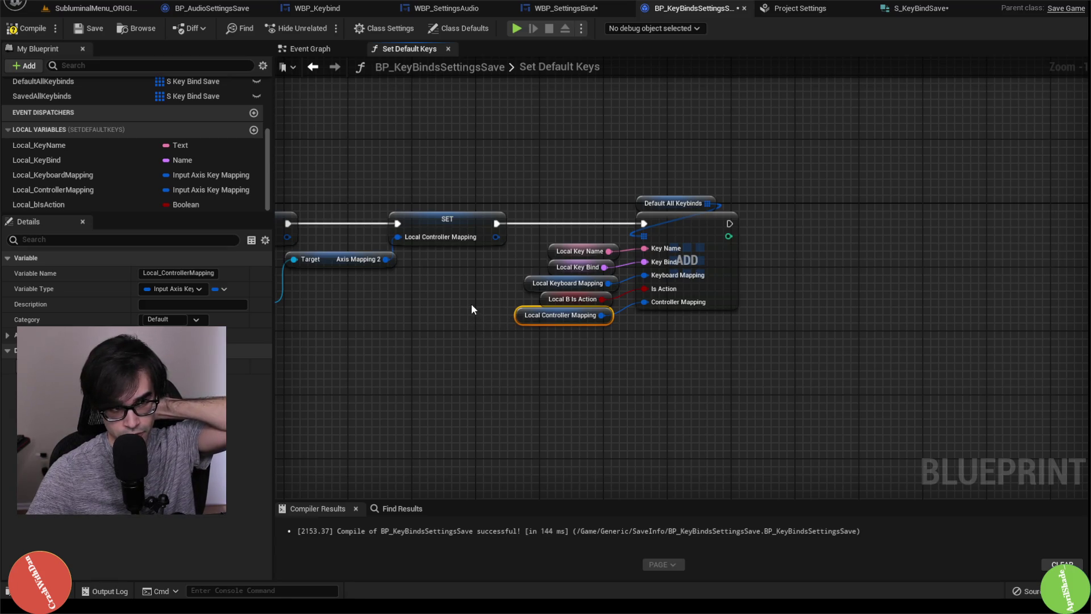
pyautogui.click(22, 29)
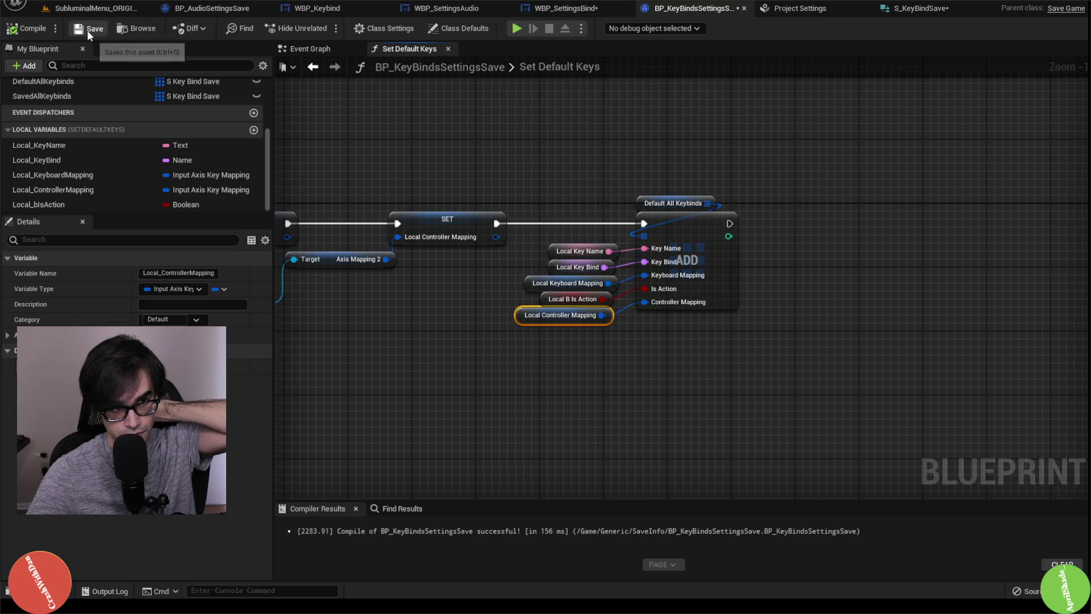
pyautogui.click(87, 29)
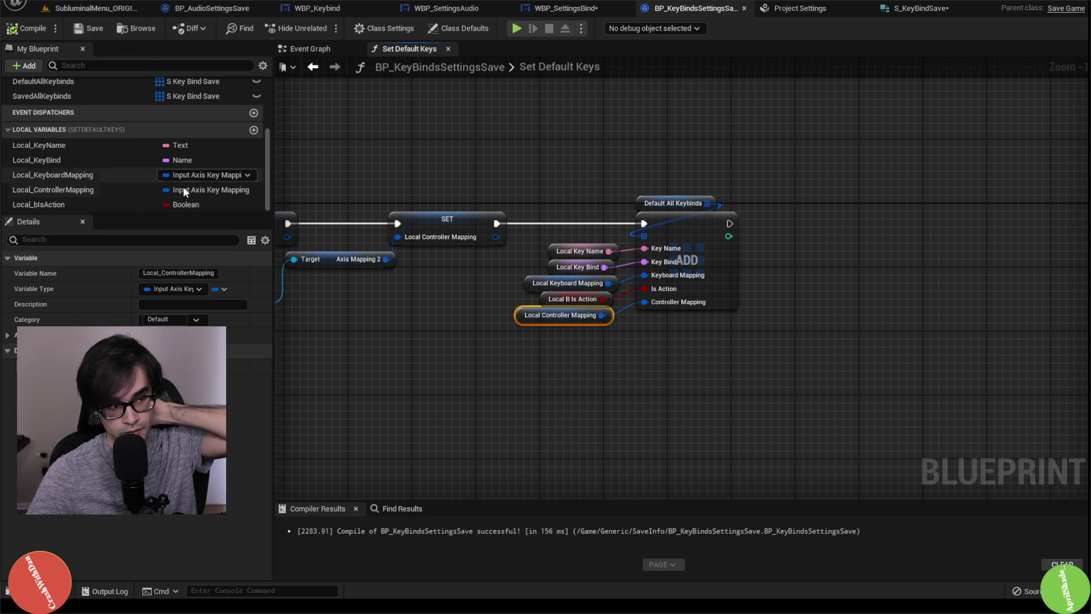
pyautogui.scroll(4, 128, 196)
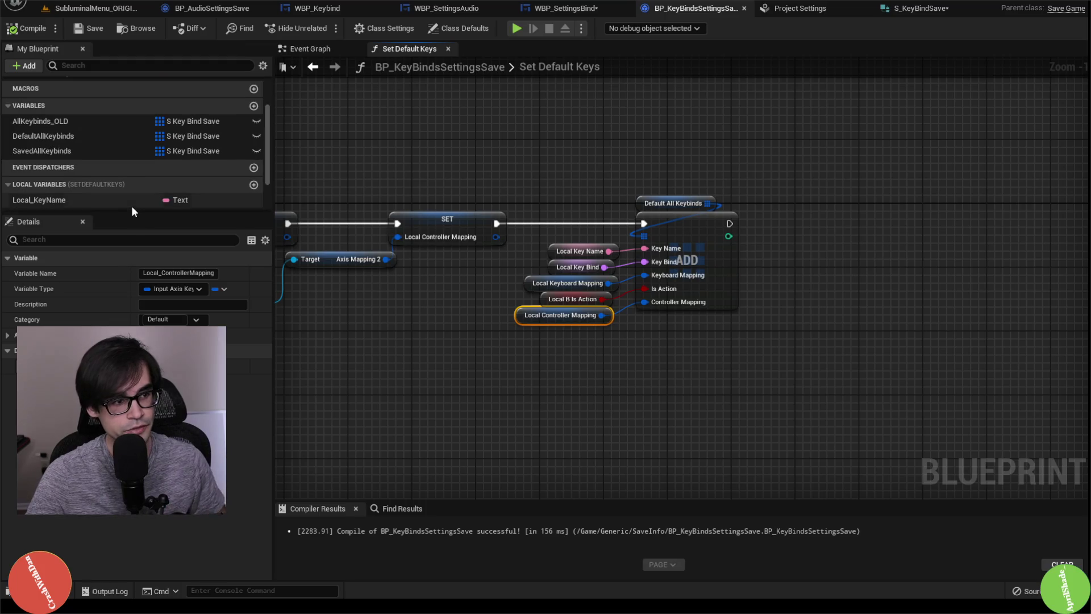
# Place a Saved All Keybinds getter with an array Add node
pyautogui.moveTo(60, 148); pyautogui.dragTo(813, 180)
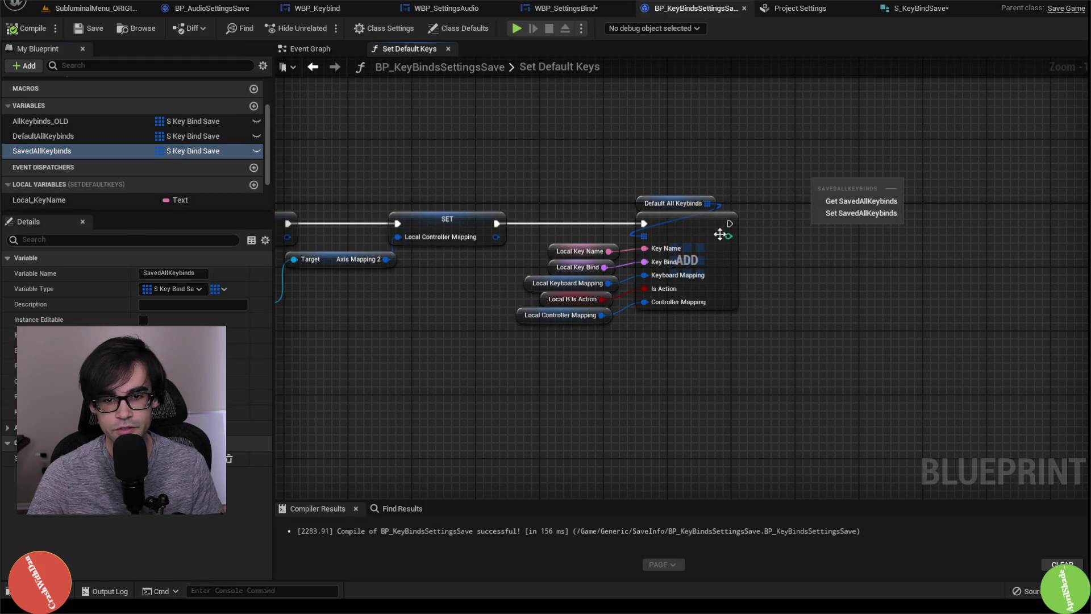
pyautogui.click(845, 206)
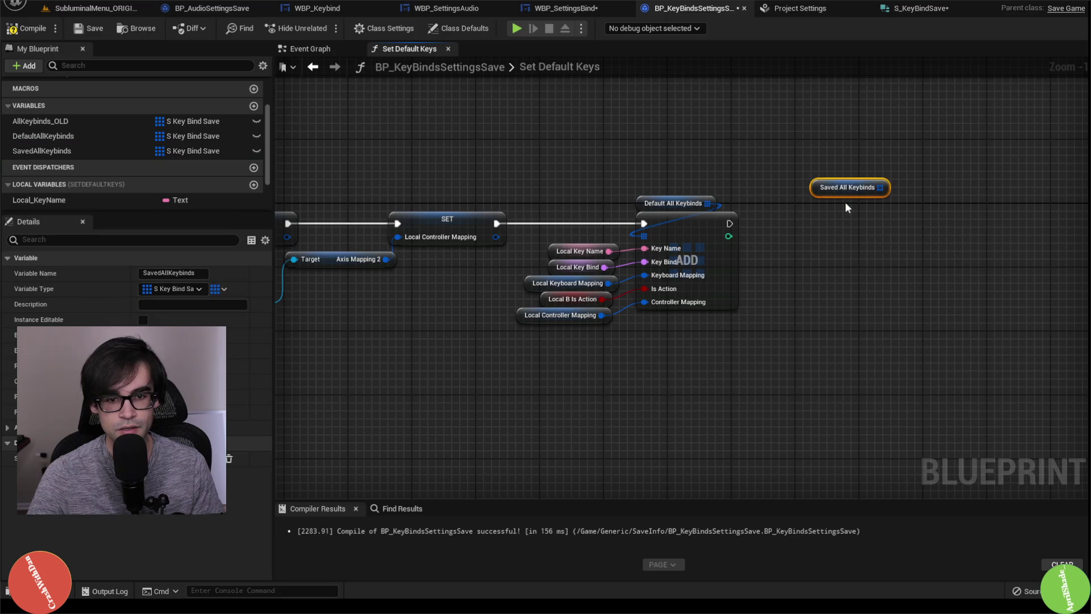
pyautogui.moveTo(881, 188); pyautogui.dragTo(858, 226)
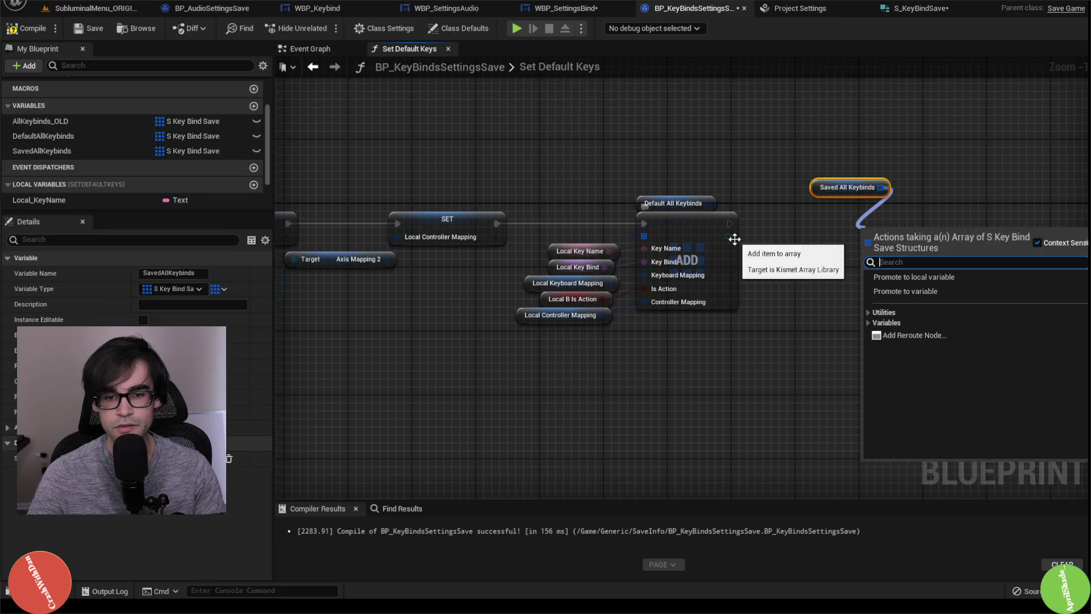
pyautogui.write('ad')
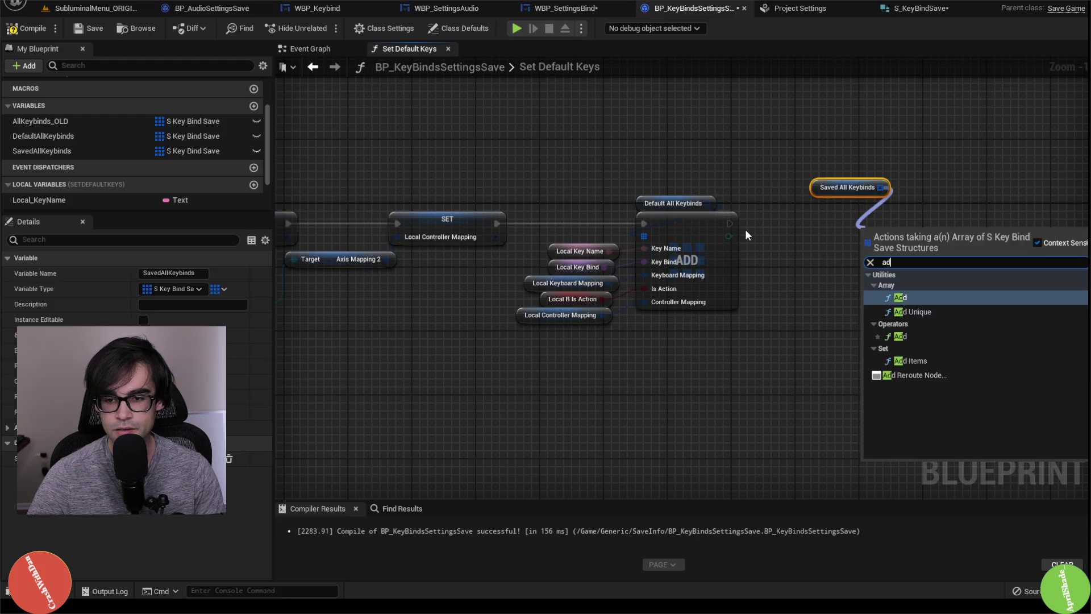
pyautogui.press('Return')
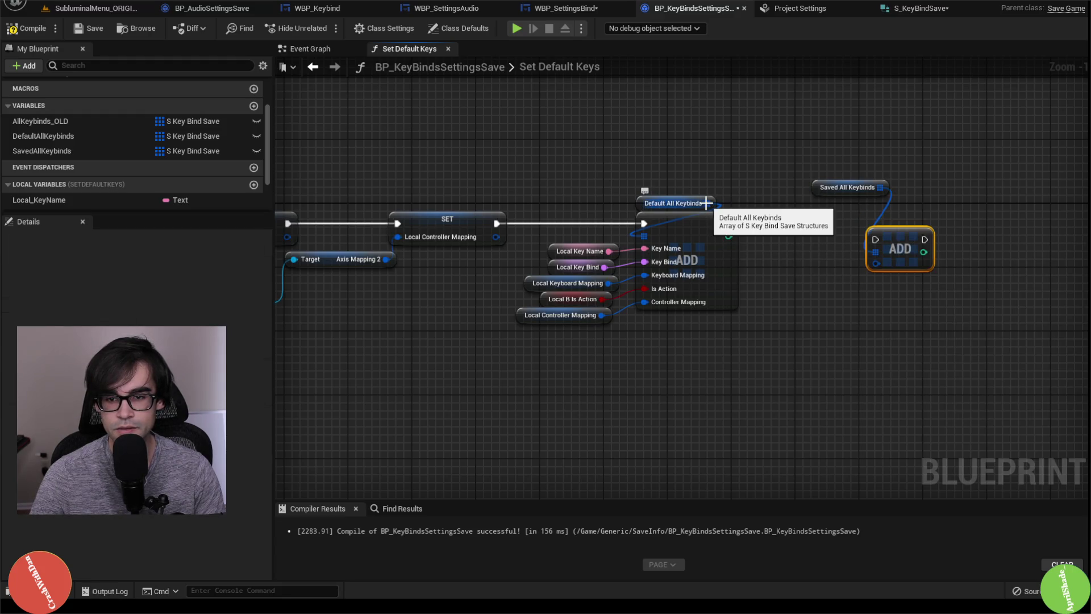
# Get a copy from Default All Keybinds at the first Add's index into the second Add, chaining execution
pyautogui.moveTo(707, 202)
pyautogui.mouseDown()
pyautogui.moveTo(741, 207)
pyautogui.moveTo(759, 234)
pyautogui.mouseUp()
pyautogui.write('get')
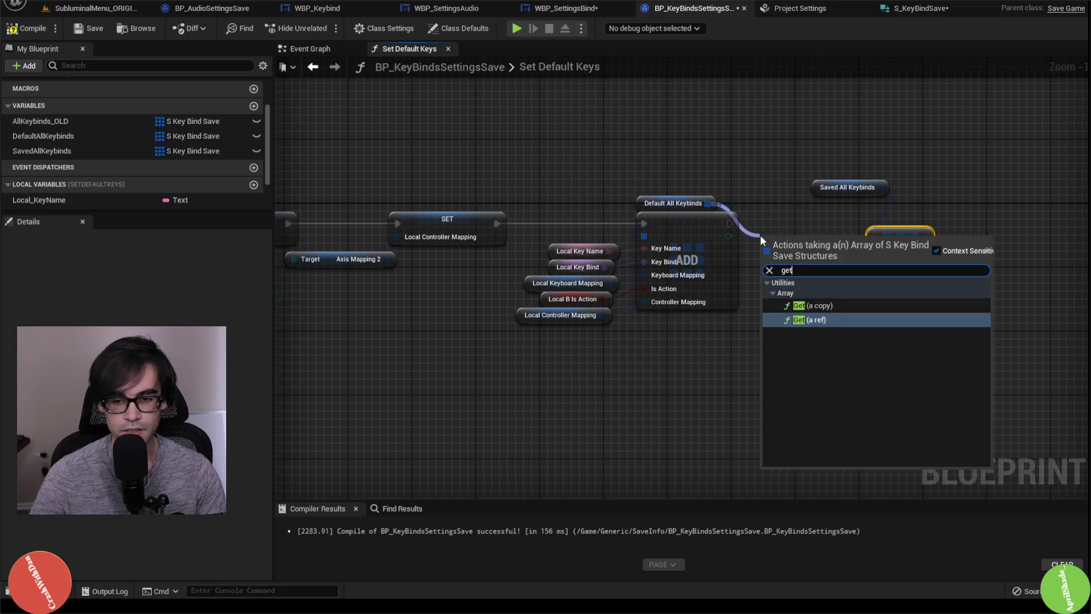
pyautogui.press('Up')
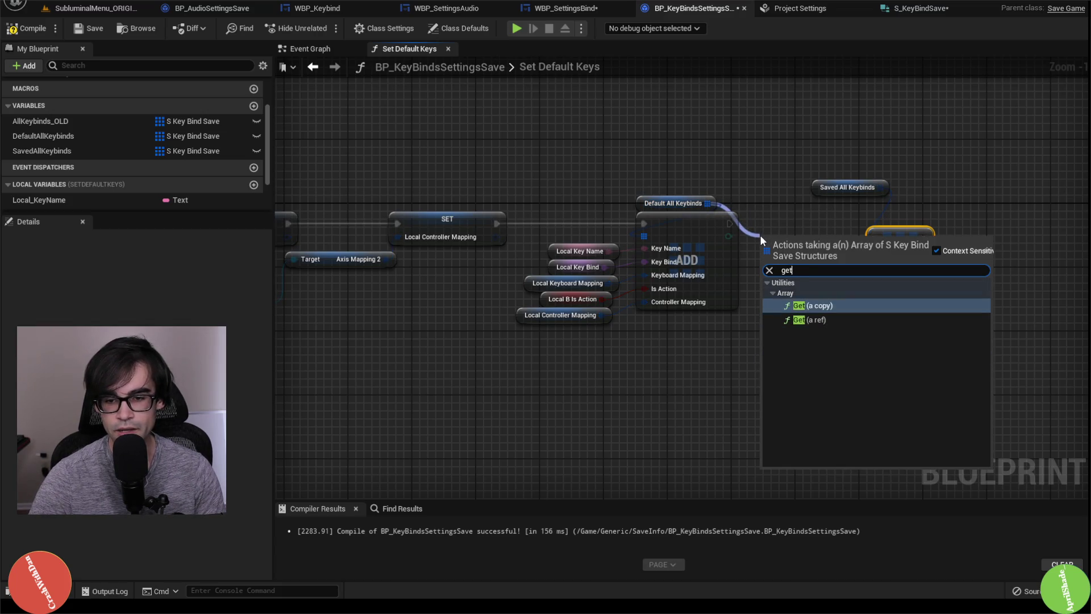
pyautogui.press('Return')
pyautogui.moveTo(844, 254); pyautogui.dragTo(876, 263)
pyautogui.moveTo(814, 237)
pyautogui.mouseDown()
pyautogui.moveTo(793, 271)
pyautogui.moveTo(807, 285)
pyautogui.mouseUp()
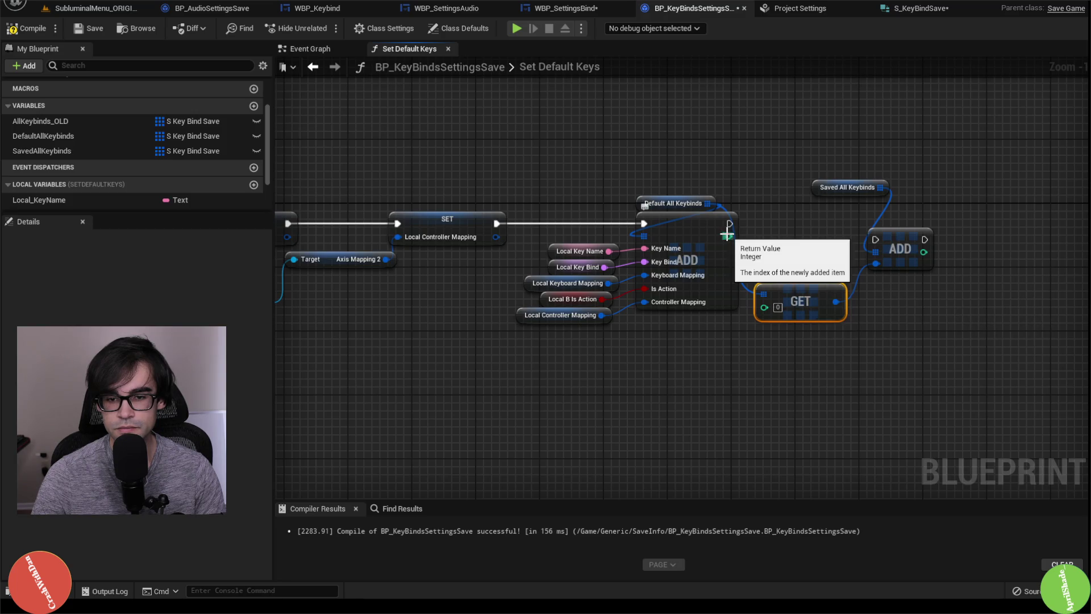
pyautogui.moveTo(727, 234)
pyautogui.mouseDown()
pyautogui.moveTo(760, 309)
pyautogui.moveTo(772, 256)
pyautogui.mouseUp()
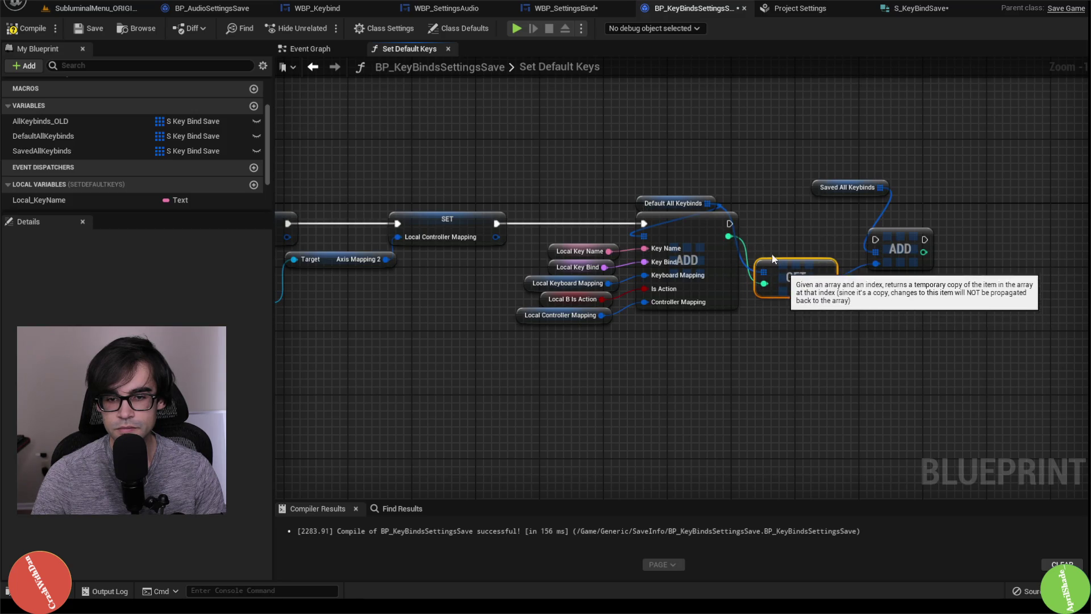
pyautogui.moveTo(729, 223); pyautogui.dragTo(875, 239)
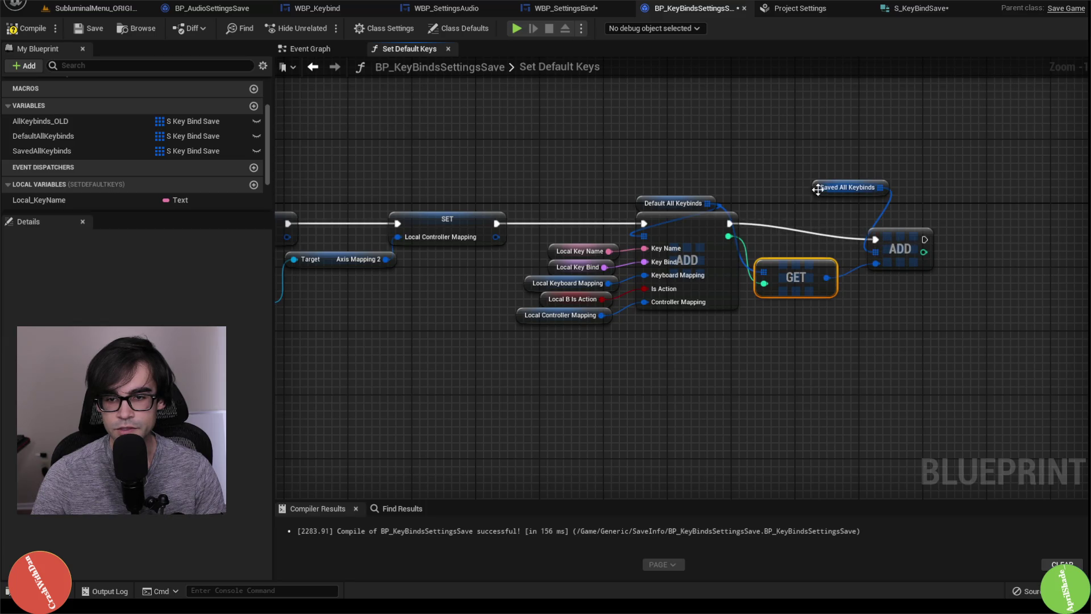
# Line up the Saved All Keybinds getter, second Add and GET node along the execution chain
pyautogui.moveTo(818, 189); pyautogui.dragTo(851, 196)
pyautogui.keyDown('ctrl'); pyautogui.click(908, 224); pyautogui.keyUp('ctrl')
pyautogui.press('q')
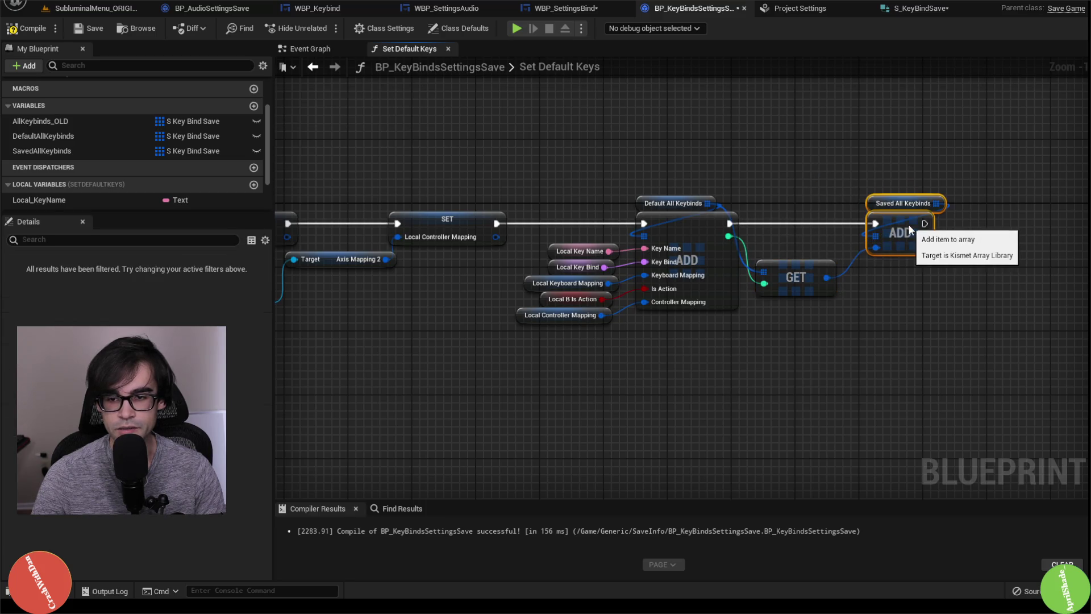
pyautogui.moveTo(908, 224); pyautogui.dragTo(924, 224)
pyautogui.moveTo(795, 266); pyautogui.dragTo(808, 242)
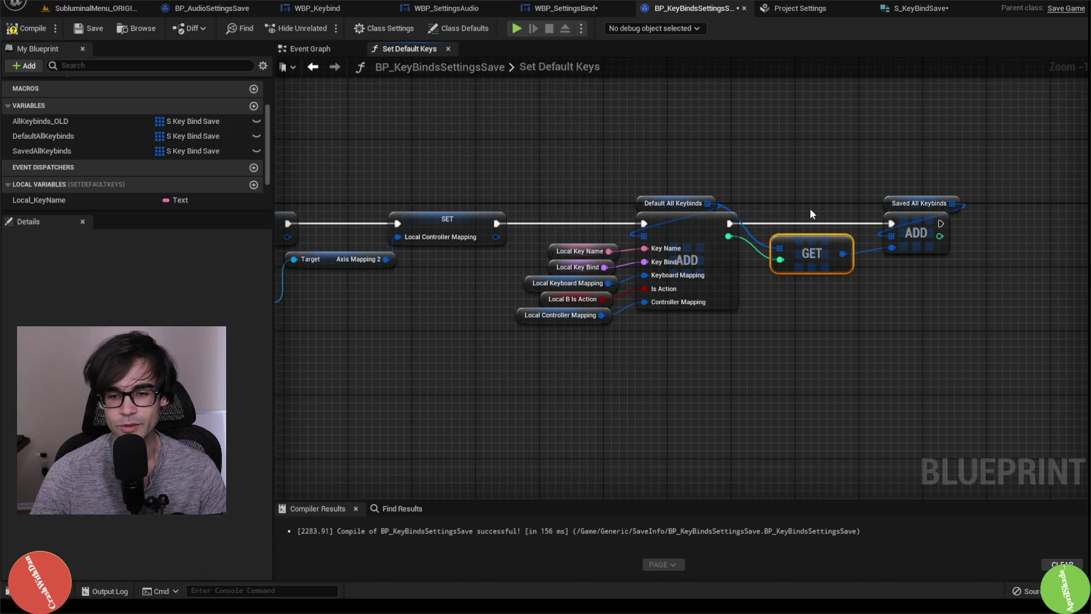
# Nudge the GET node into line between the two Add nodes and save BP_KeyBindsSettingsSave
pyautogui.click(783, 171)
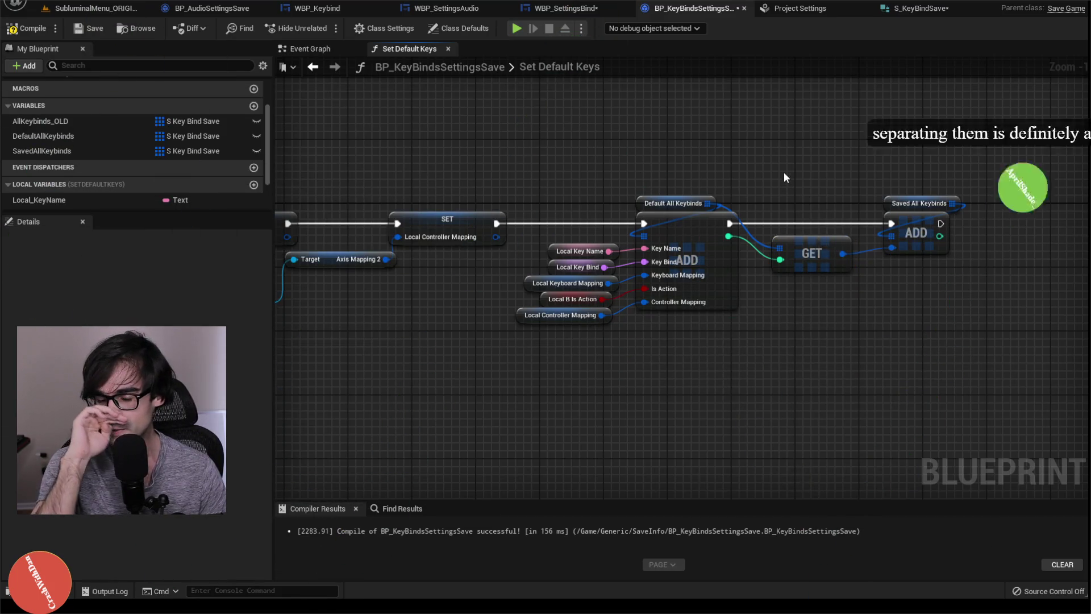
pyautogui.moveTo(832, 249); pyautogui.dragTo(823, 248)
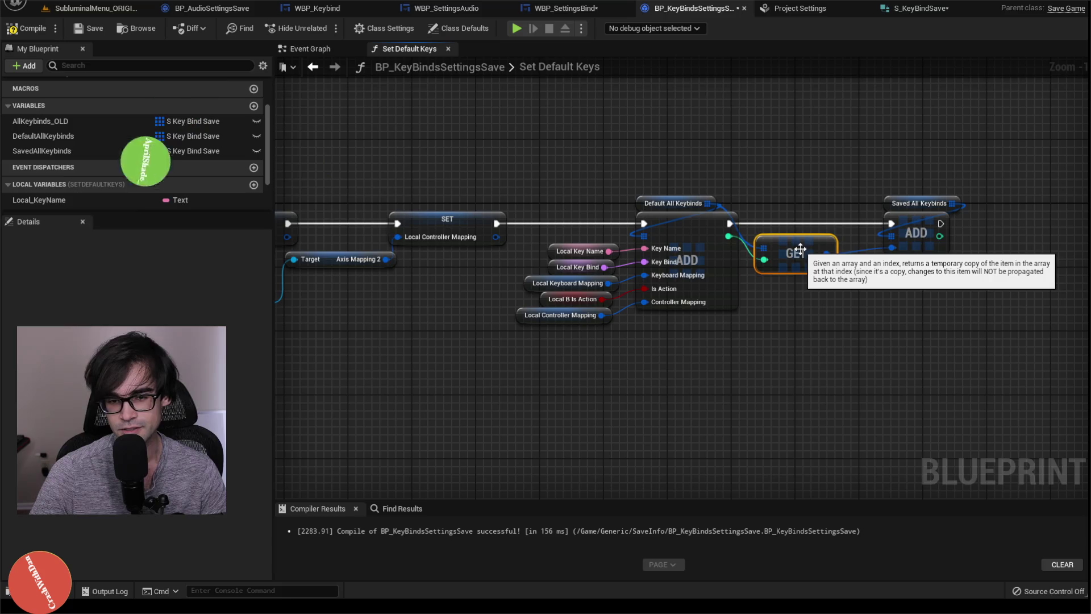
pyautogui.moveTo(800, 249); pyautogui.dragTo(811, 244)
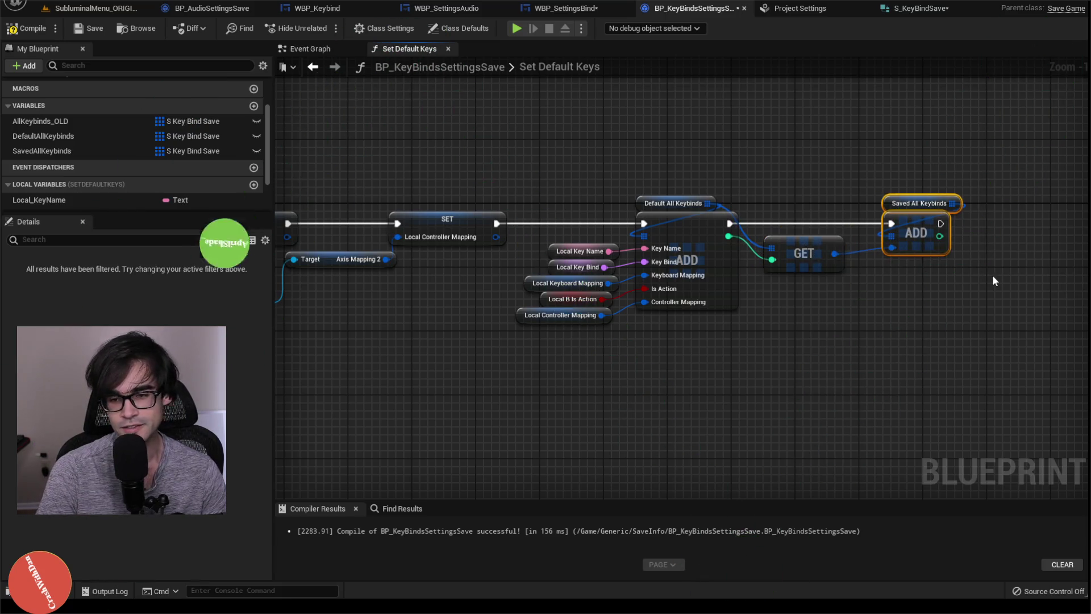
pyautogui.click(897, 293)
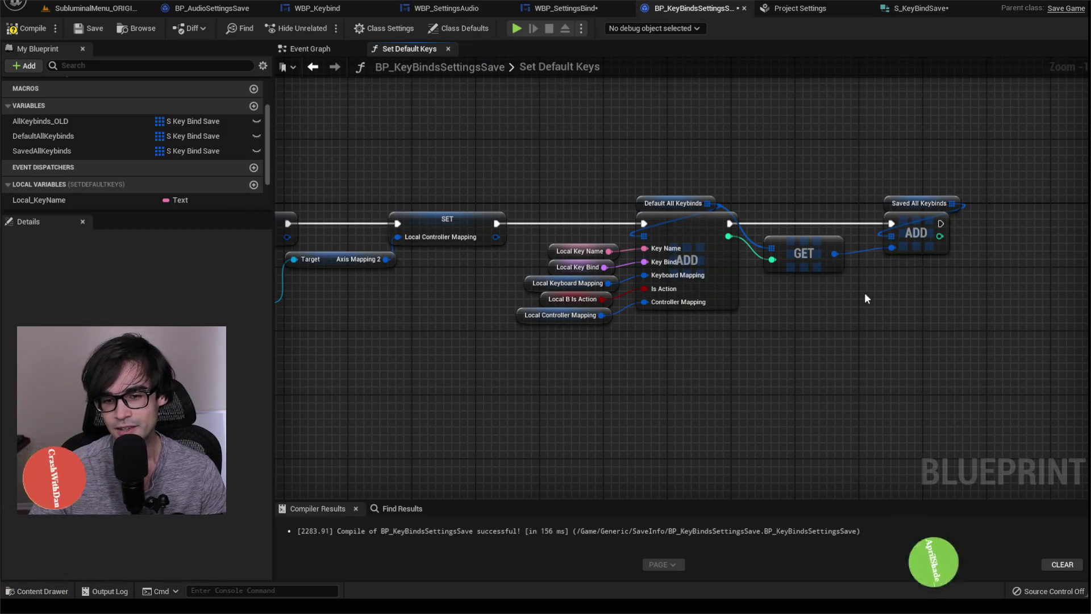
pyautogui.click(78, 35)
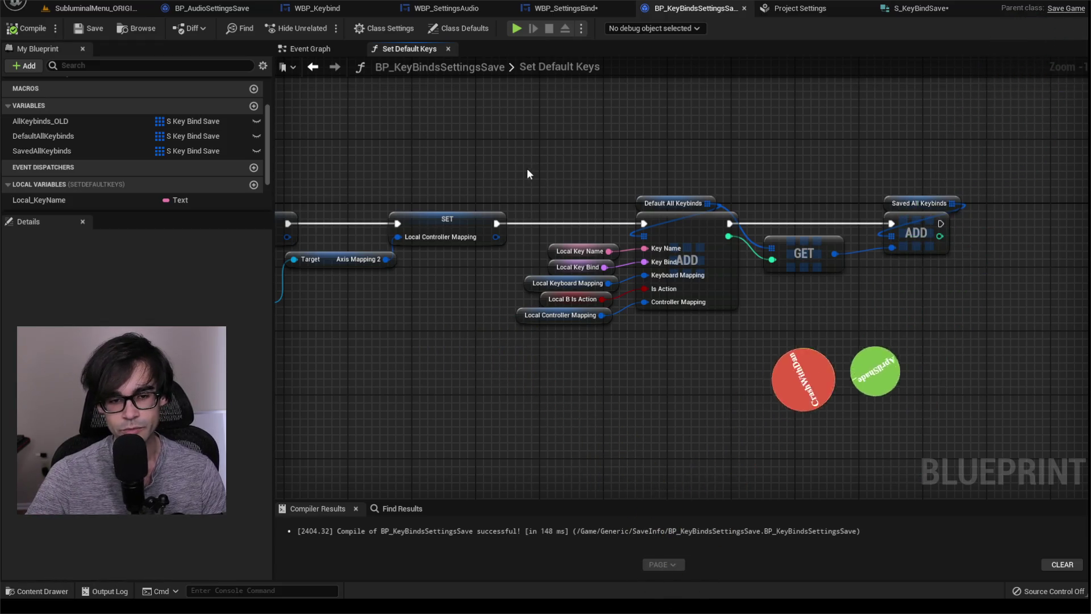
# Review the Add chain and earlier SET nodes, then compile the blueprint
pyautogui.moveTo(508, 176)
pyautogui.mouseDown()
pyautogui.moveTo(750, 309)
pyautogui.moveTo(1000, 400)
pyautogui.mouseUp()
pyautogui.click(786, 314)
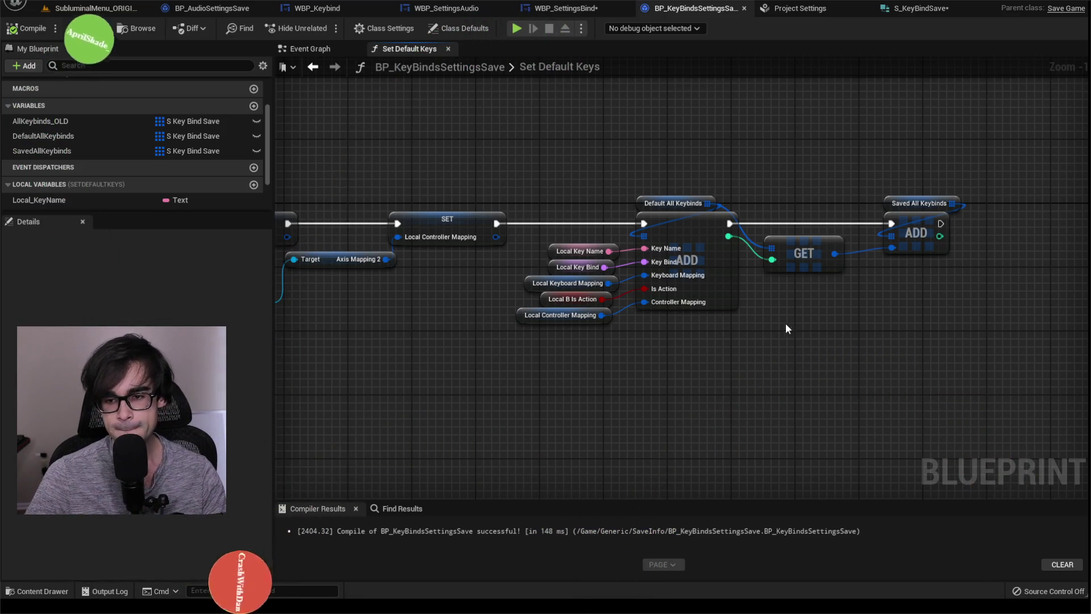
pyautogui.scroll(-2, 785, 323)
pyautogui.moveTo(682, 168); pyautogui.dragTo(820, 170)
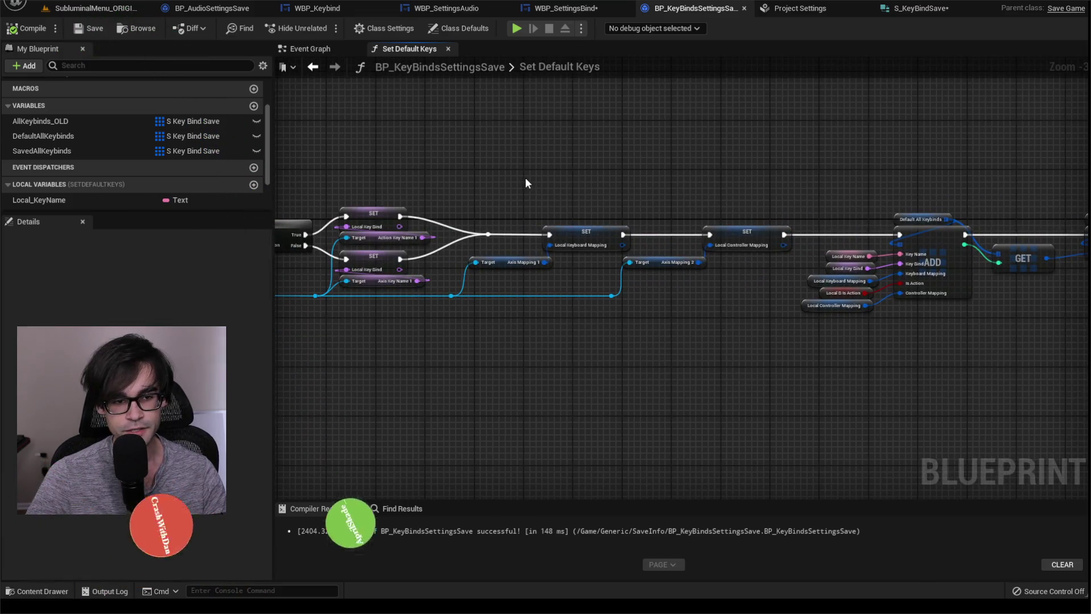
pyautogui.click(12, 32)
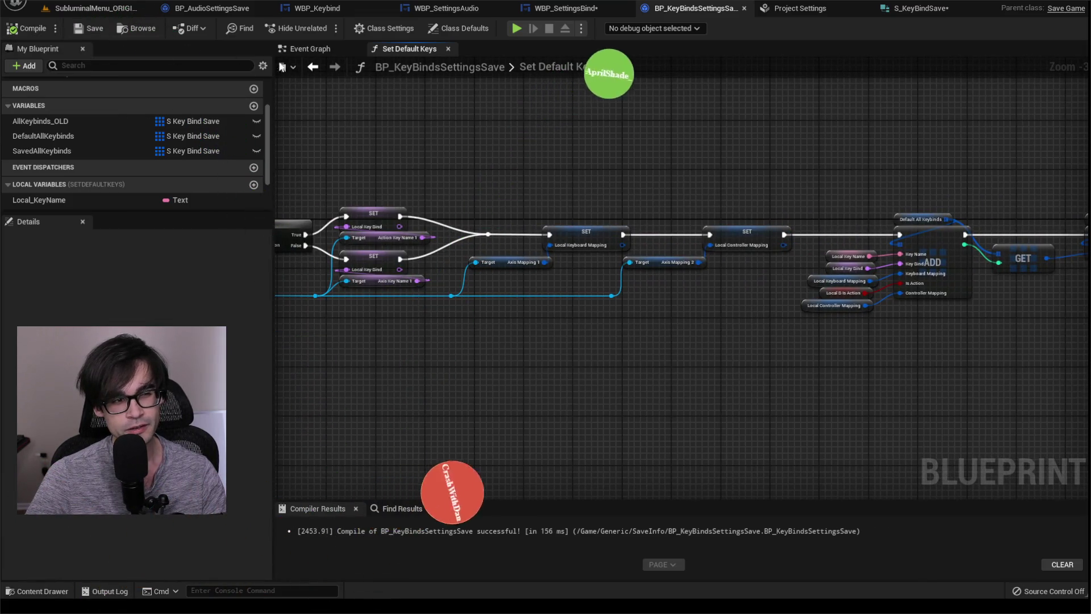
# Inspect the DefaultAllKeybinds and SavedAllKeybinds variables and recompile the blueprint
pyautogui.moveTo(534, 124); pyautogui.dragTo(432, 234)
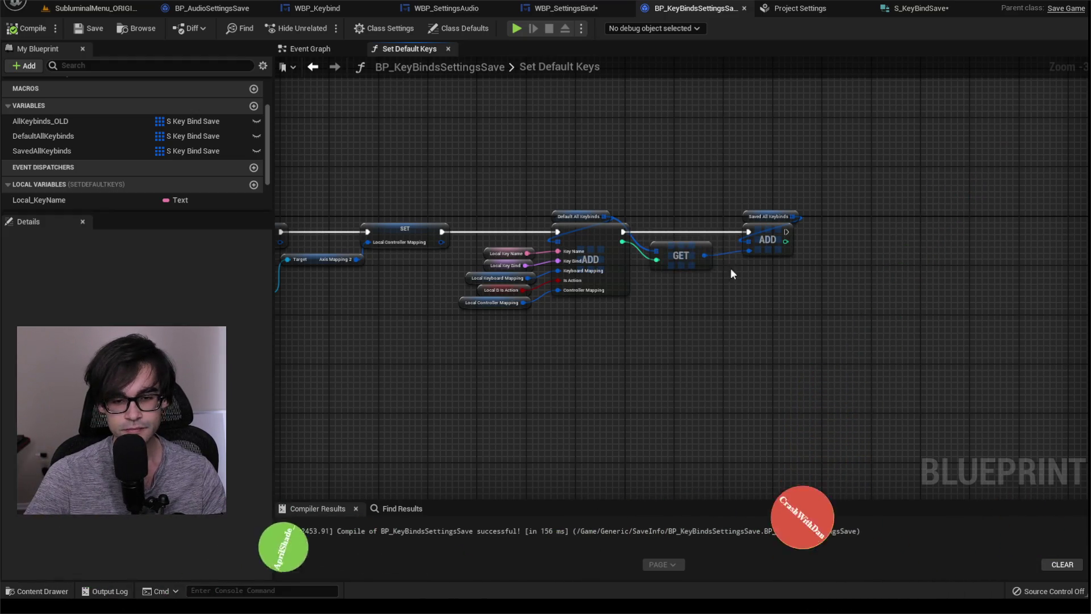
pyautogui.scroll(3, 716, 283)
pyautogui.scroll(-4, 682, 256)
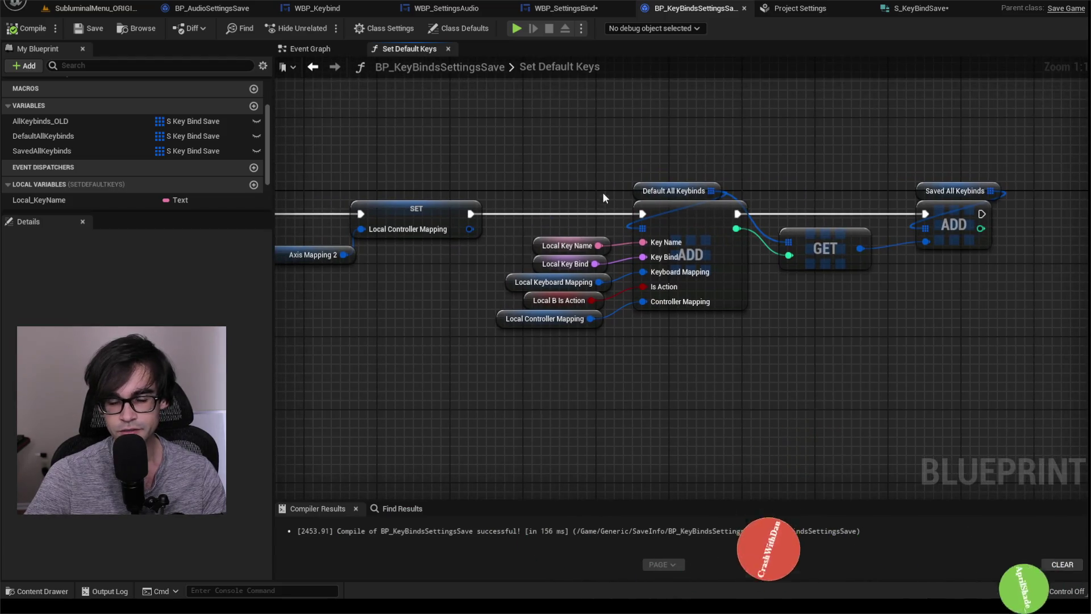
pyautogui.scroll(2, 488, 225)
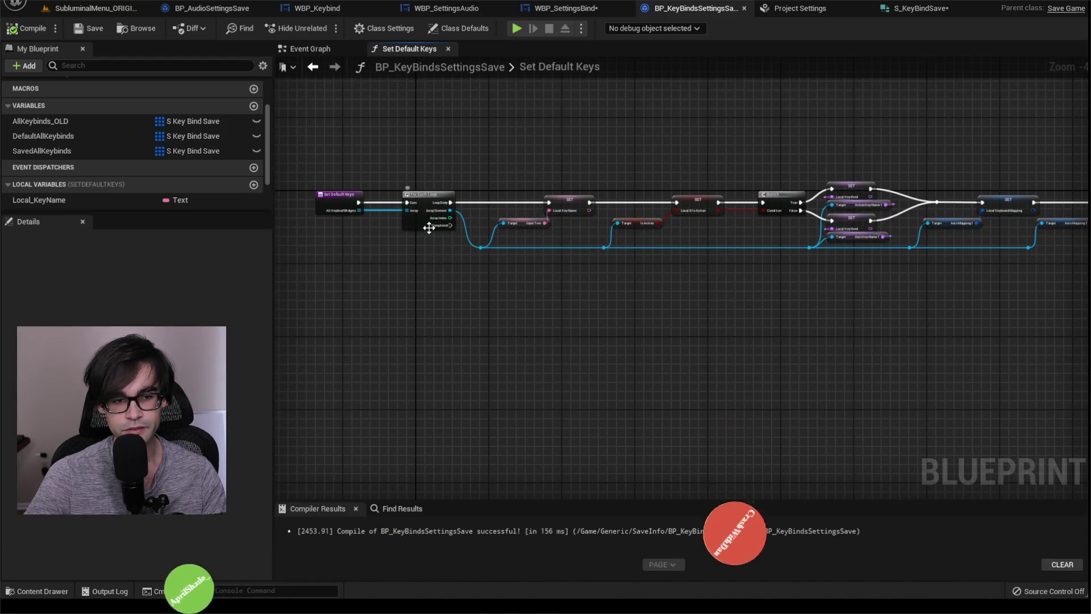
pyautogui.moveTo(660, 165); pyautogui.dragTo(237, 144)
pyautogui.click(86, 139)
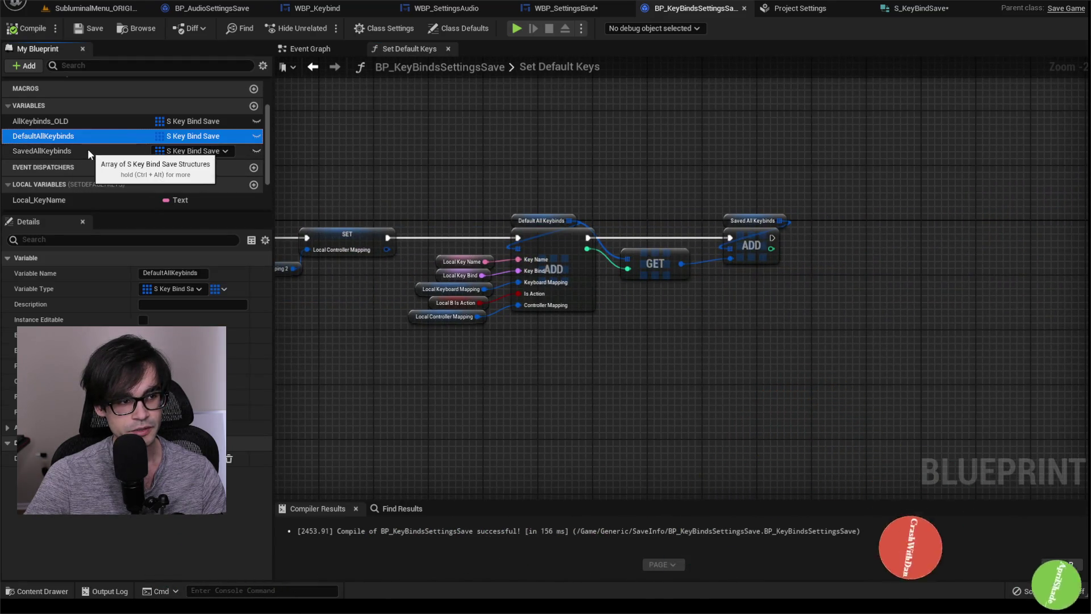
pyautogui.click(88, 150)
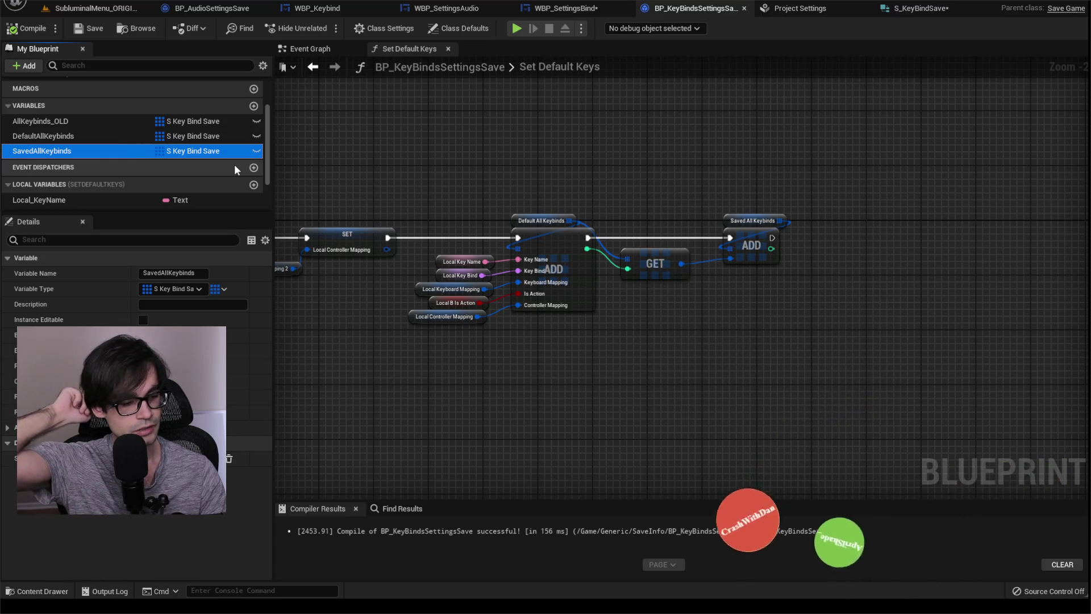
pyautogui.click(91, 28)
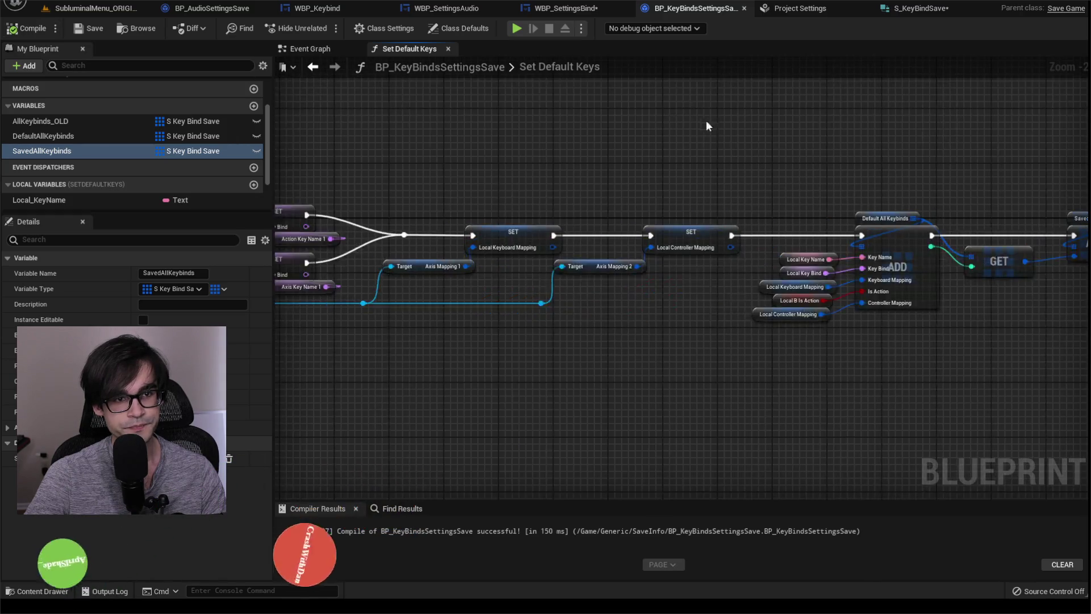
pyautogui.scroll(-2, 705, 120)
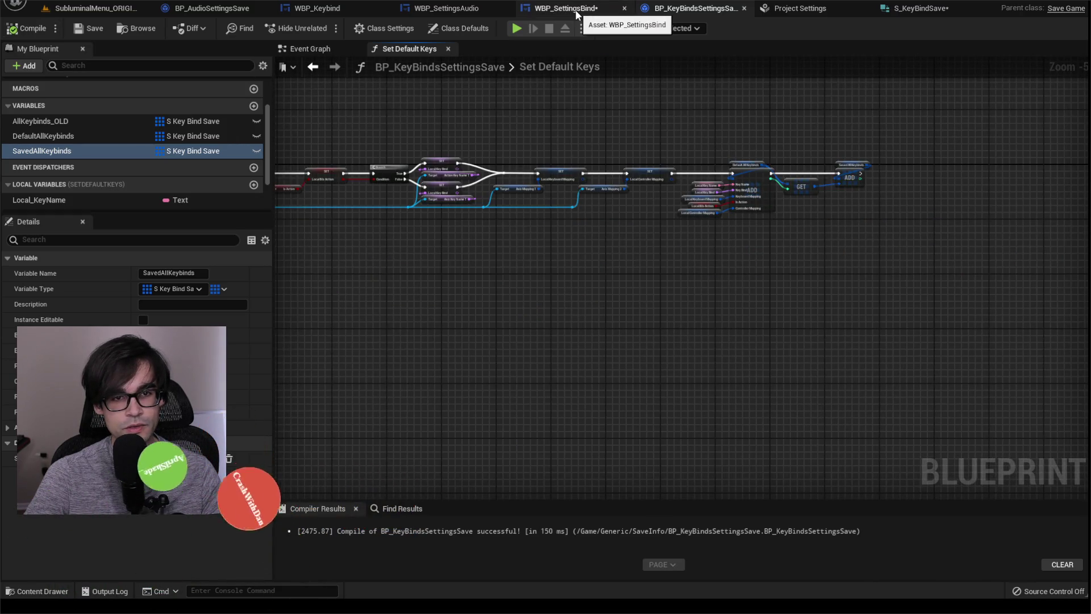
pyautogui.click(576, 10)
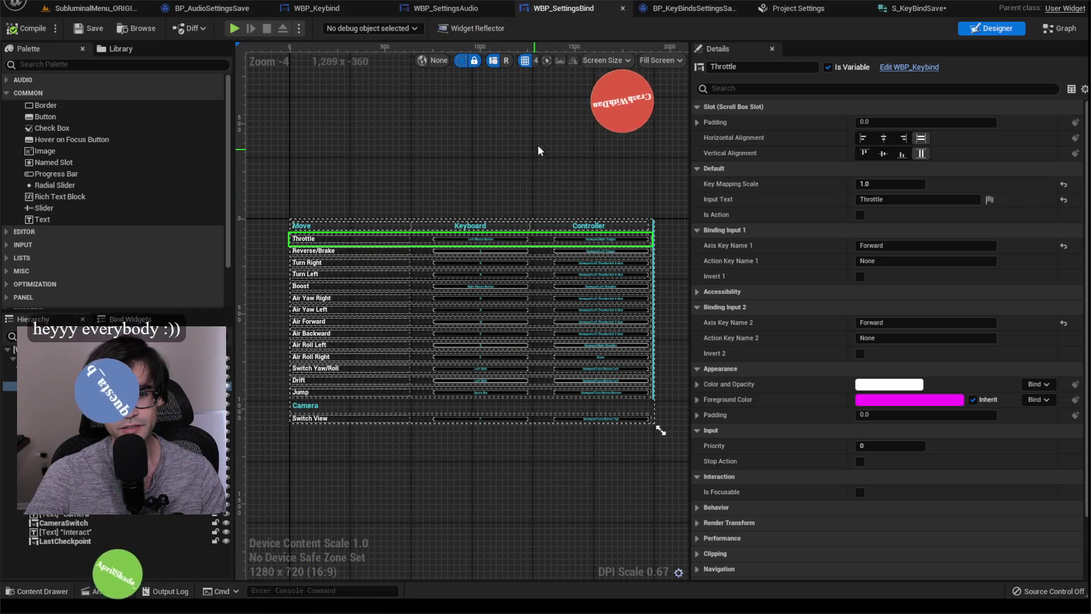
pyautogui.click(449, 8)
pyautogui.click(550, 8)
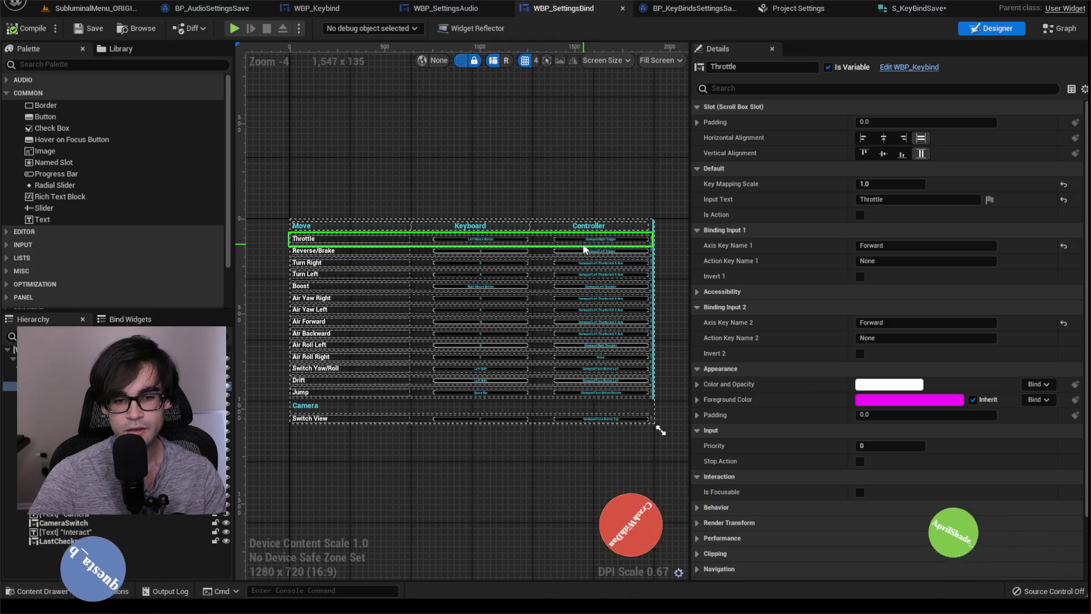
pyautogui.scroll(2, 547, 253)
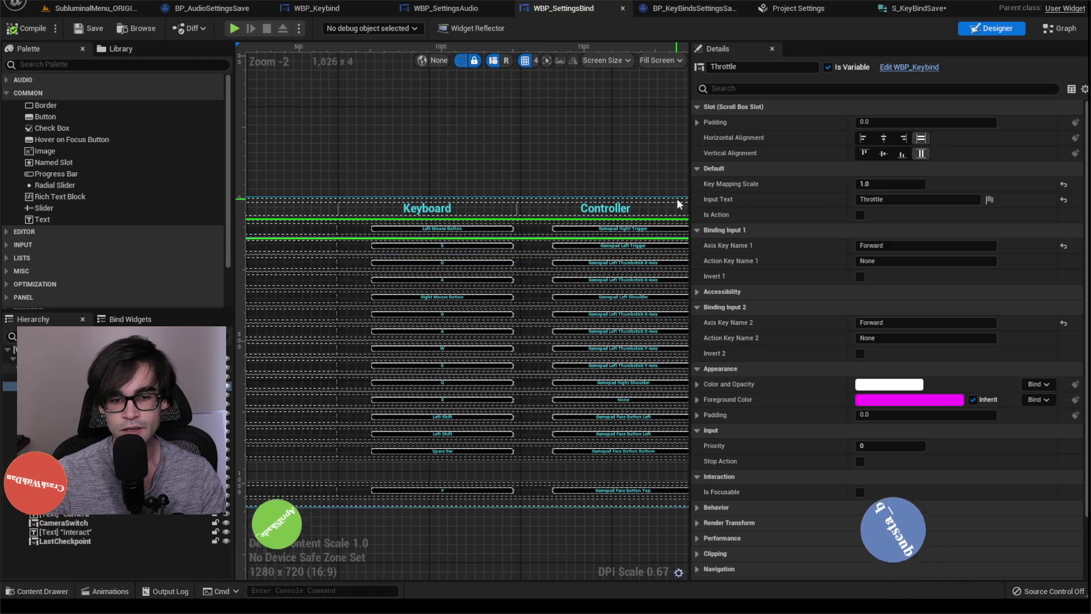
# In WBP_SettingsBind's event graph, rearrange the Apply Keys node and the save-game creation nodes
pyautogui.click(1065, 37)
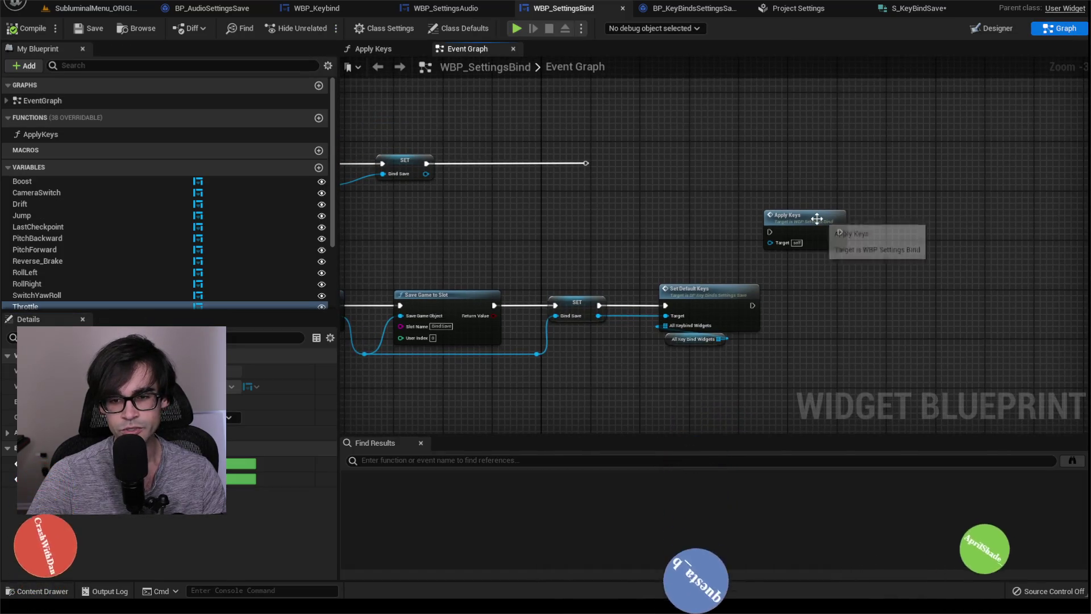
pyautogui.moveTo(794, 209)
pyautogui.mouseDown()
pyautogui.moveTo(755, 205)
pyautogui.moveTo(707, 160)
pyautogui.mouseUp()
pyautogui.moveTo(479, 248); pyautogui.dragTo(880, 180)
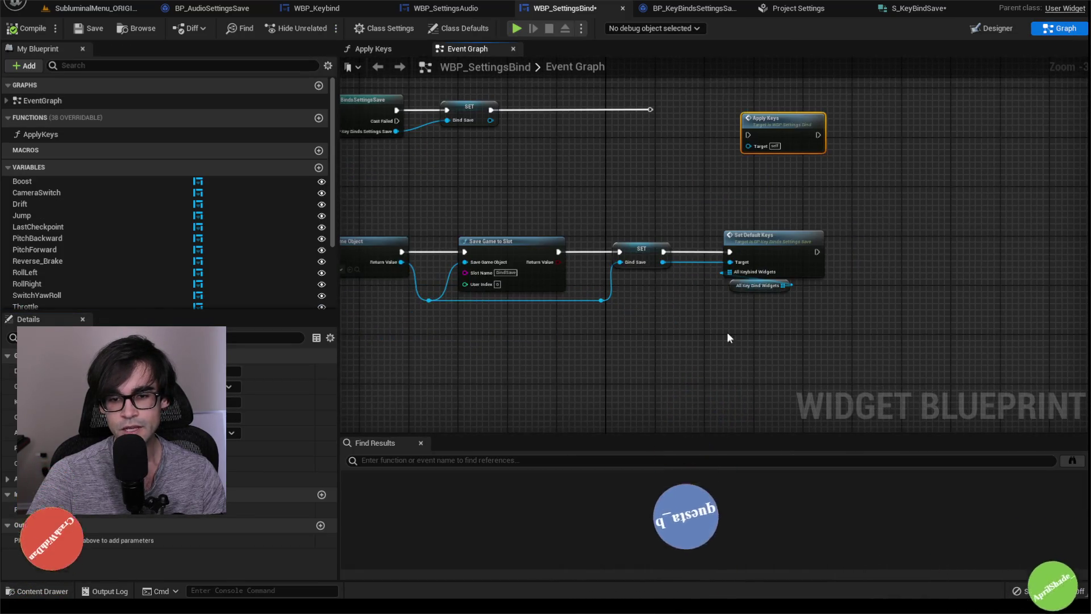
pyautogui.moveTo(751, 206)
pyautogui.mouseDown()
pyautogui.moveTo(555, 188)
pyautogui.moveTo(859, 285)
pyautogui.moveTo(851, 296)
pyautogui.mouseUp()
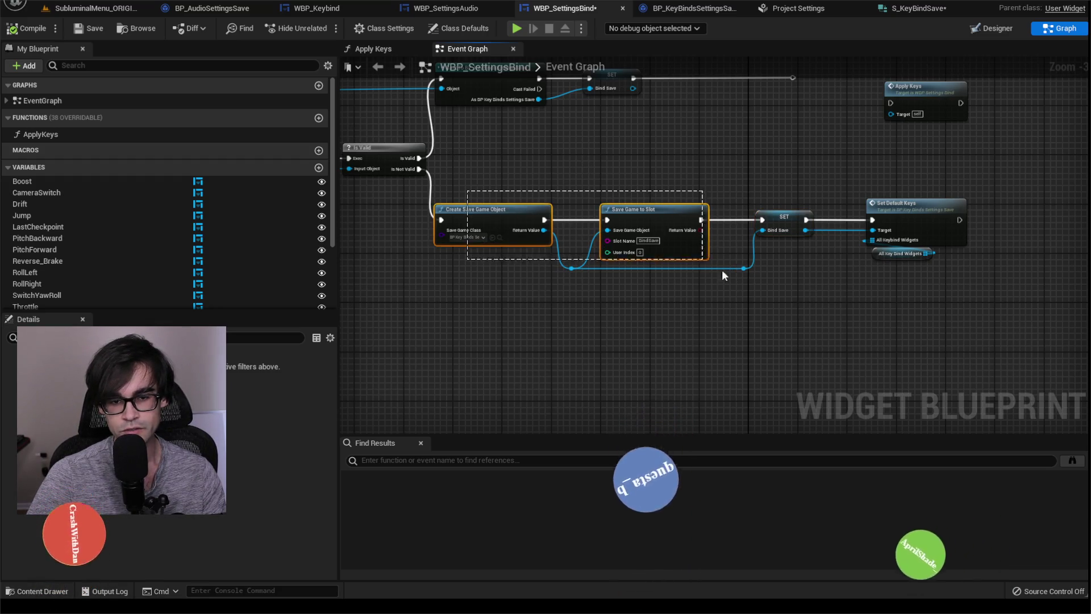
pyautogui.moveTo(722, 275)
pyautogui.mouseDown()
pyautogui.moveTo(654, 246)
pyautogui.moveTo(662, 165)
pyautogui.moveTo(762, 190)
pyautogui.mouseUp()
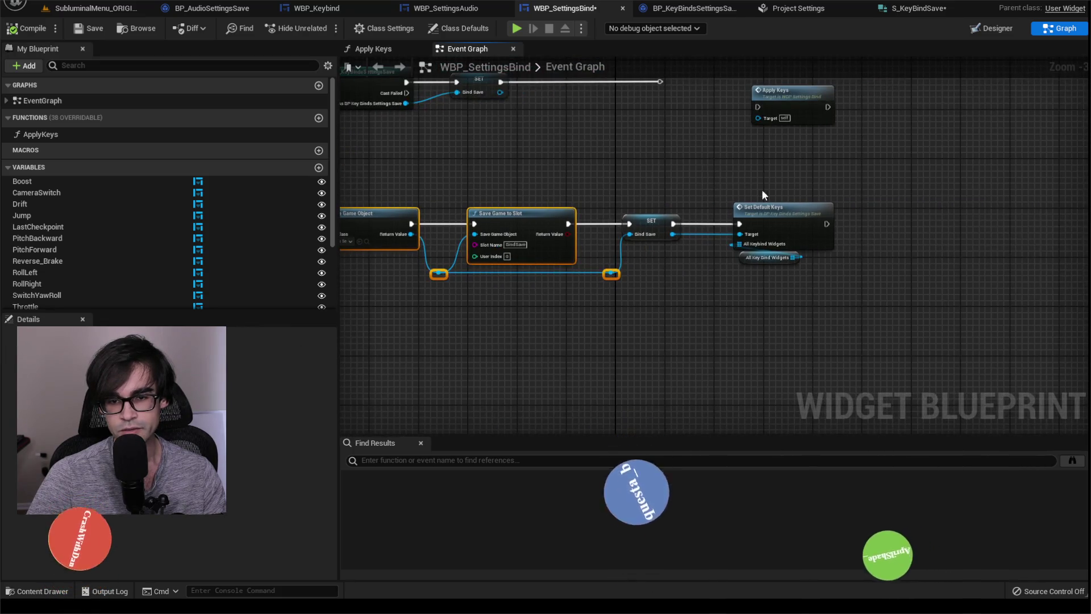
pyautogui.moveTo(733, 155)
pyautogui.mouseDown()
pyautogui.moveTo(762, 234)
pyautogui.moveTo(807, 234)
pyautogui.moveTo(540, 187)
pyautogui.mouseUp()
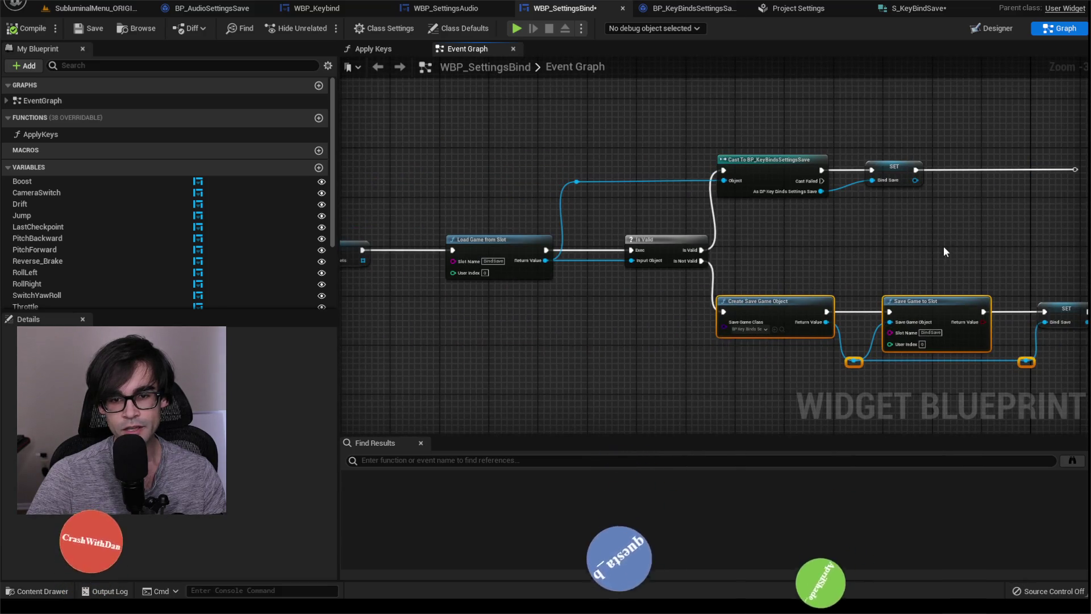
pyautogui.moveTo(861, 240); pyautogui.dragTo(773, 240)
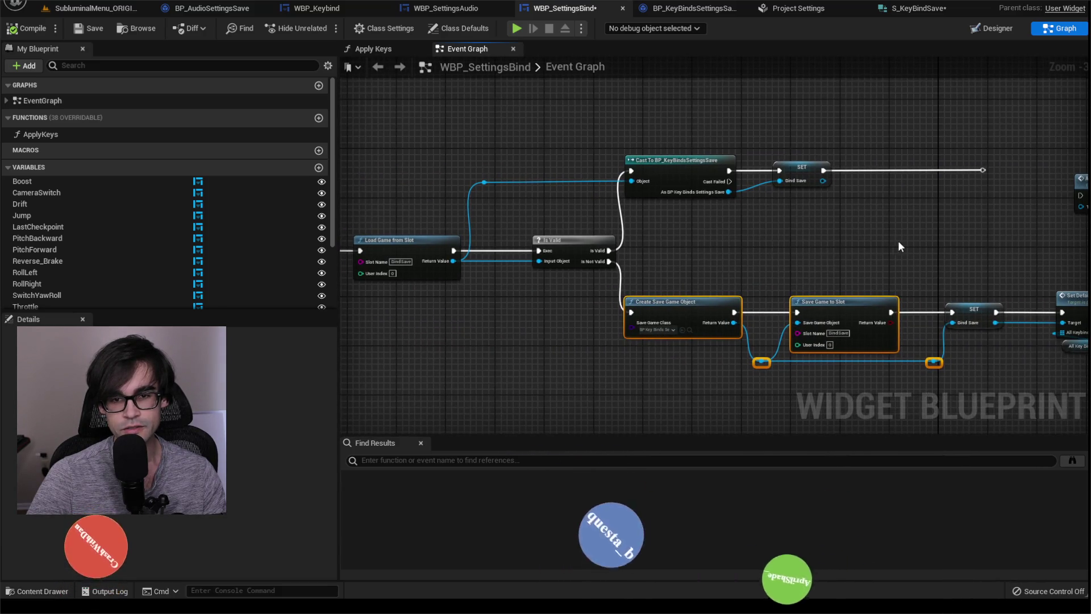
pyautogui.moveTo(899, 244); pyautogui.dragTo(765, 235)
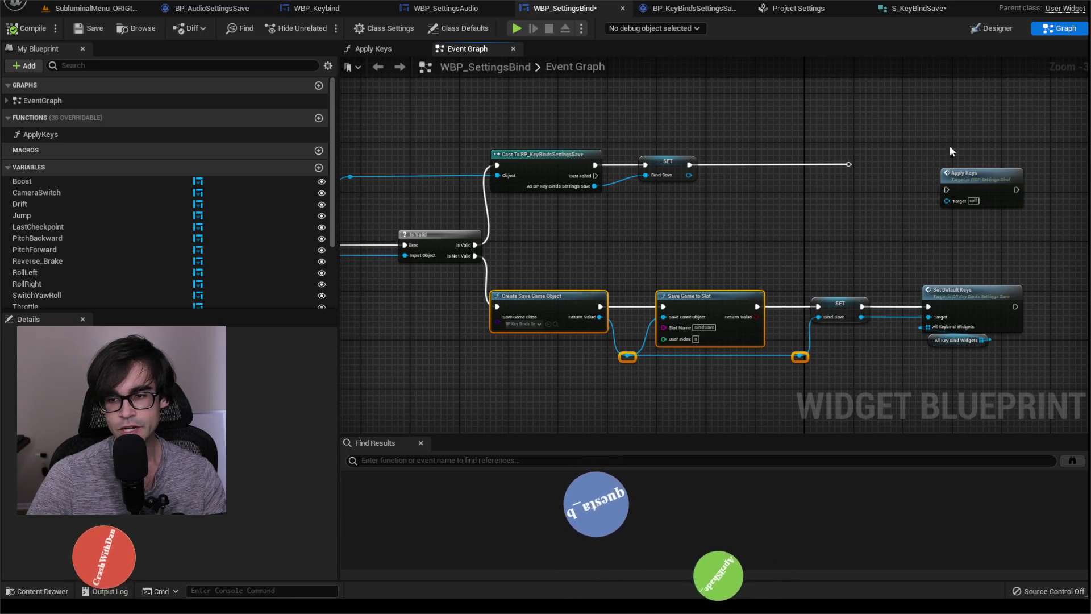
pyautogui.moveTo(648, 251)
pyautogui.mouseDown()
pyautogui.moveTo(875, 196)
pyautogui.moveTo(653, 214)
pyautogui.mouseUp()
pyautogui.moveTo(827, 183); pyautogui.dragTo(835, 231)
pyautogui.scroll(-3, 838, 196)
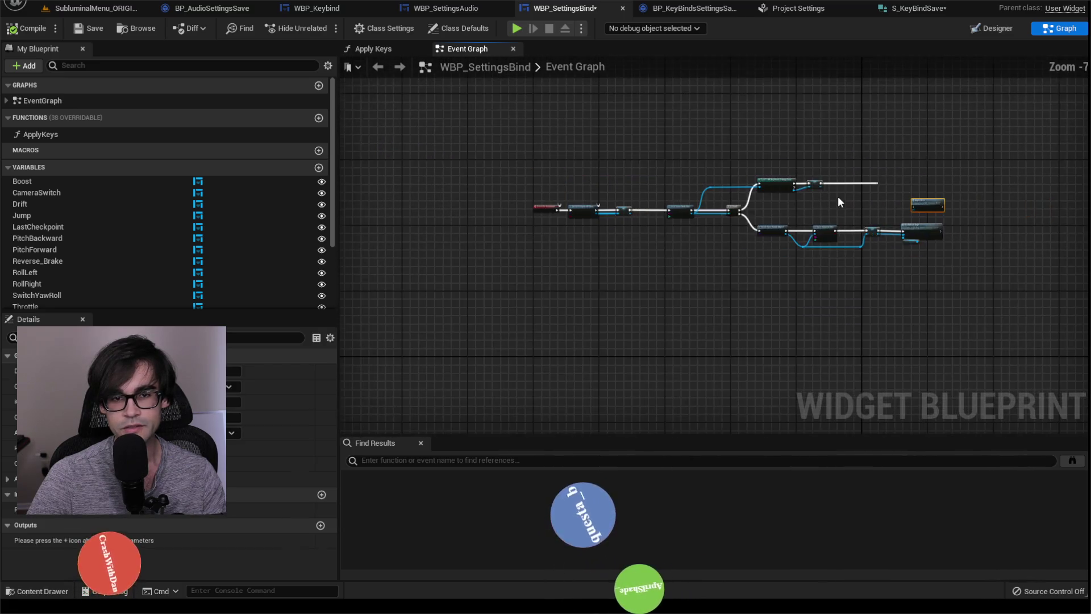
pyautogui.scroll(1, 834, 202)
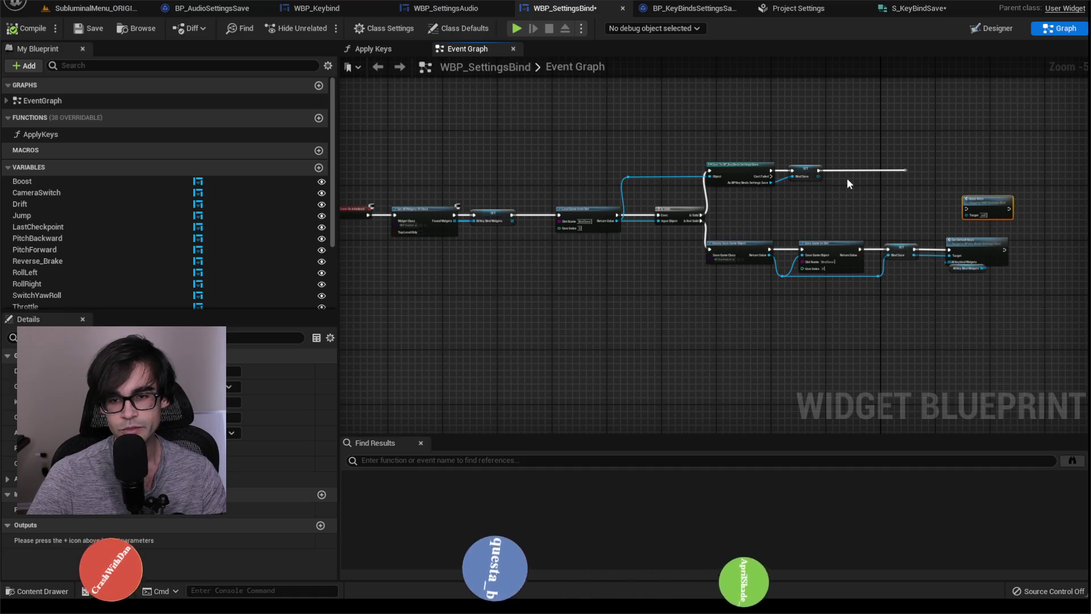
# Delete the reroute after the upper SET node, then compile and save WBP_SettingsBind
pyautogui.moveTo(920, 190); pyautogui.dragTo(920, 190)
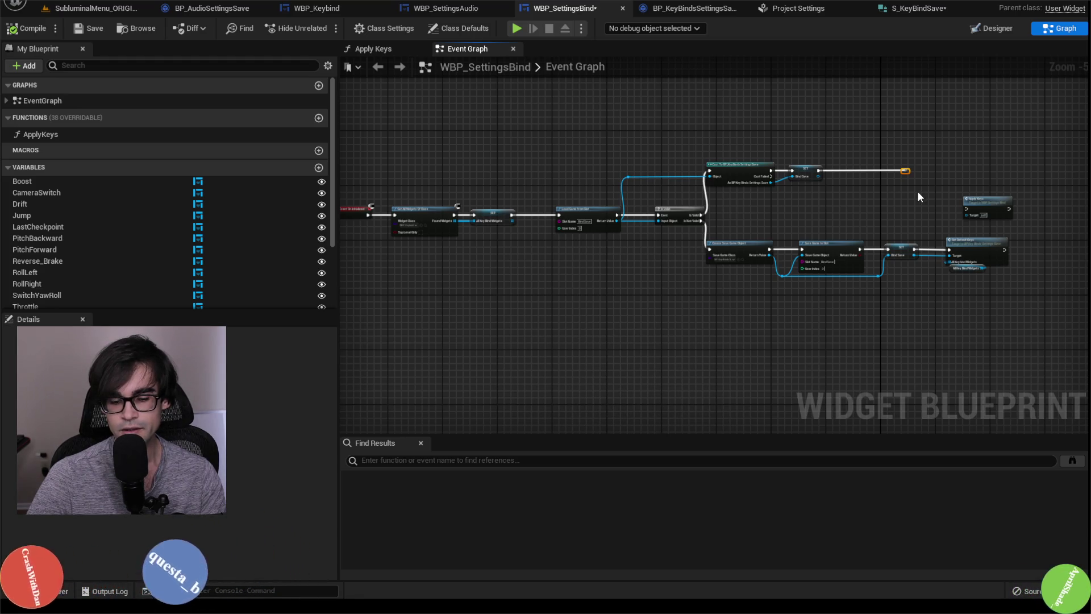
pyautogui.press('Delete')
pyautogui.scroll(2, 880, 159)
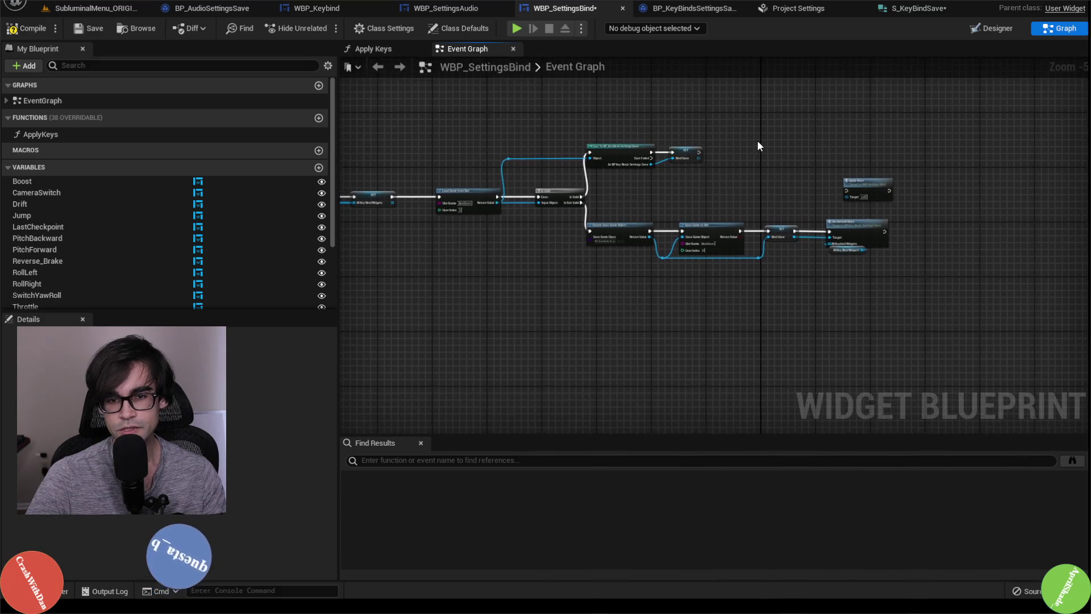
pyautogui.click(36, 27)
pyautogui.click(93, 28)
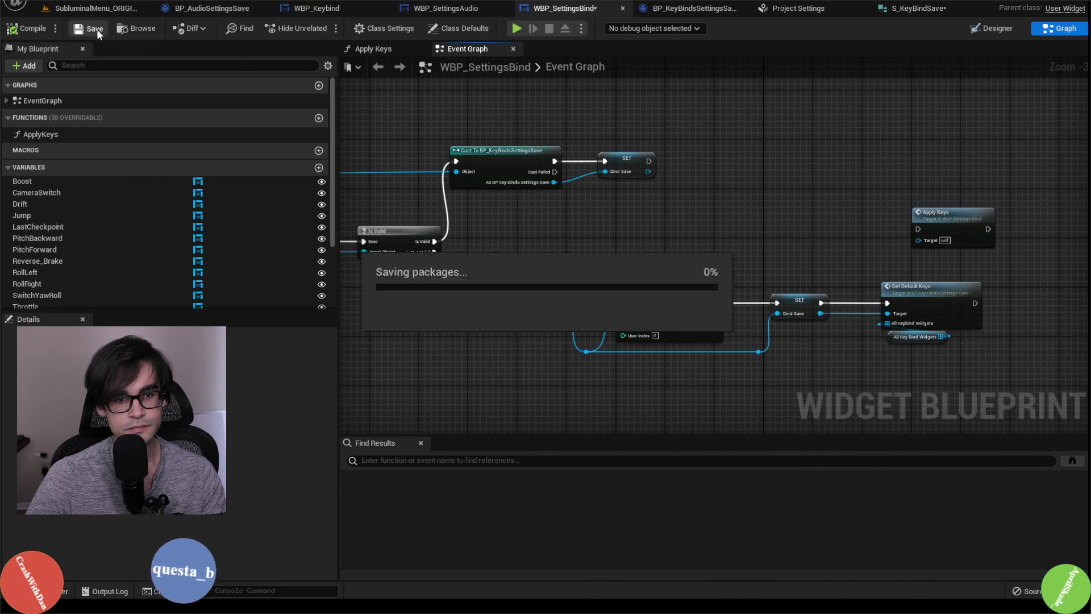
pyautogui.moveTo(931, 213); pyautogui.dragTo(732, 184)
pyautogui.scroll(-3, 597, 195)
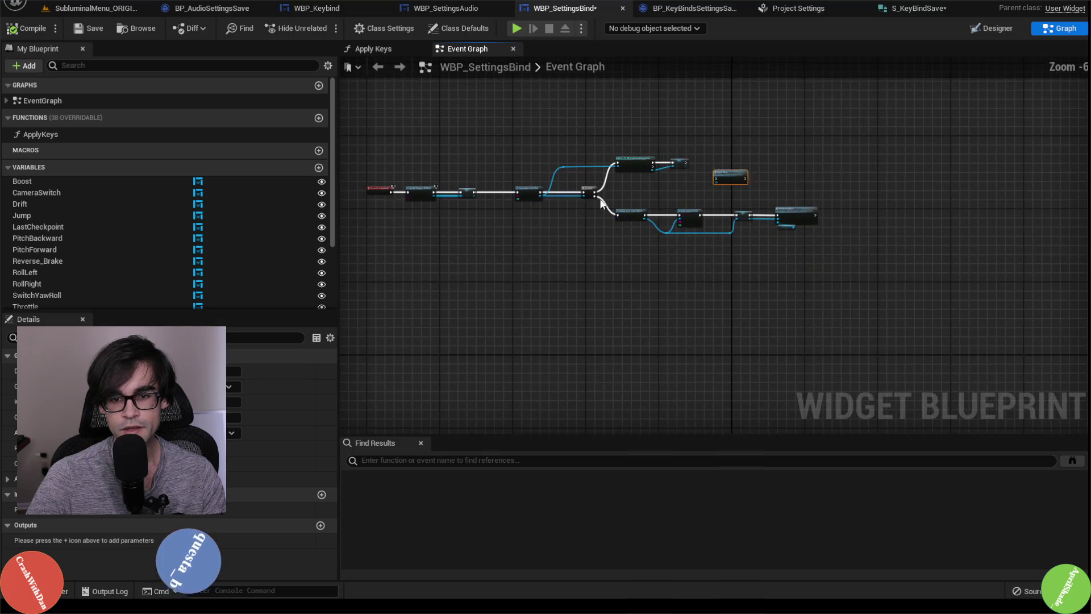
pyautogui.scroll(4, 534, 179)
pyautogui.scroll(-3, 690, 165)
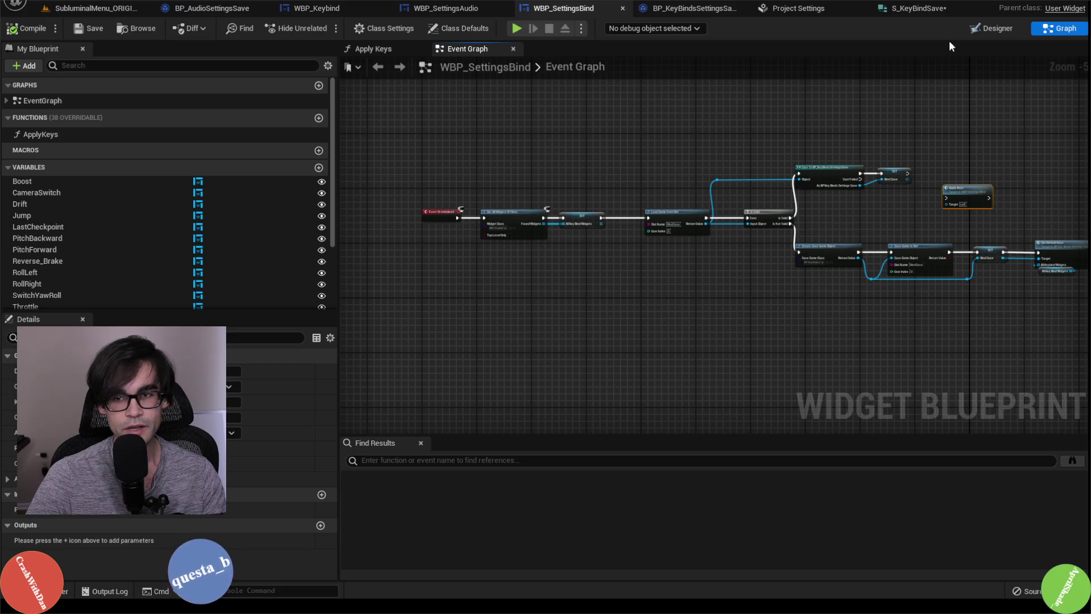
pyautogui.click(991, 28)
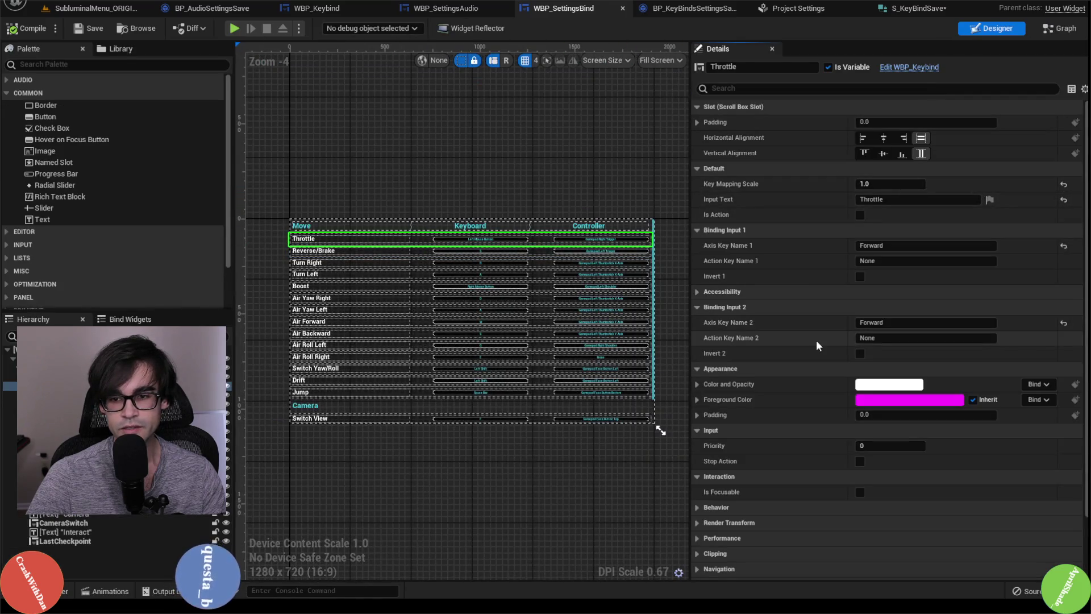
pyautogui.scroll(-2, 816, 340)
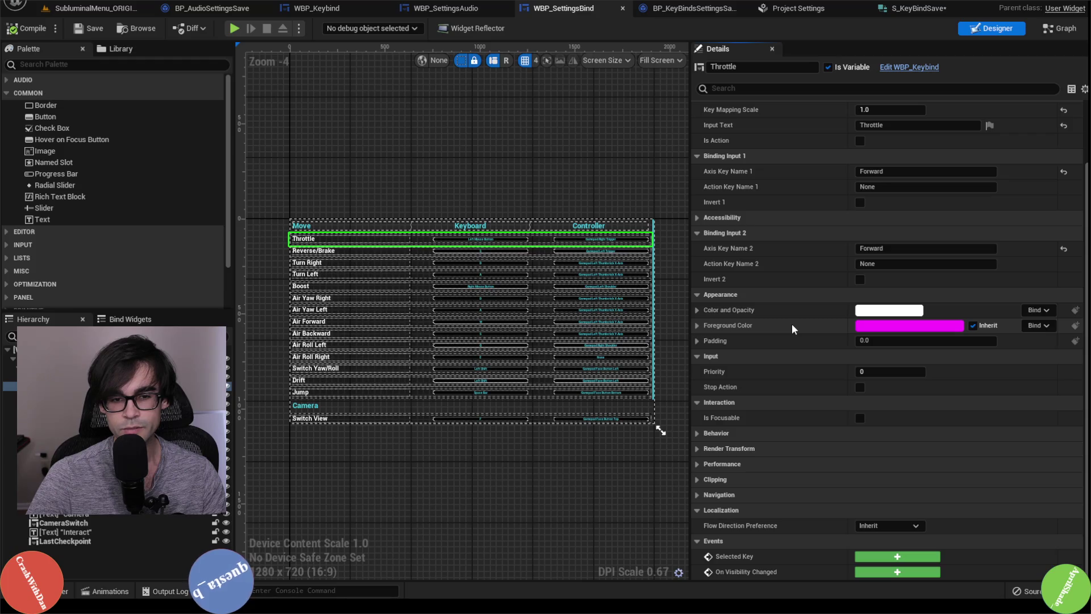
pyautogui.click(1065, 29)
pyautogui.moveTo(889, 170)
pyautogui.mouseDown()
pyautogui.moveTo(833, 157)
pyautogui.moveTo(816, 138)
pyautogui.mouseUp()
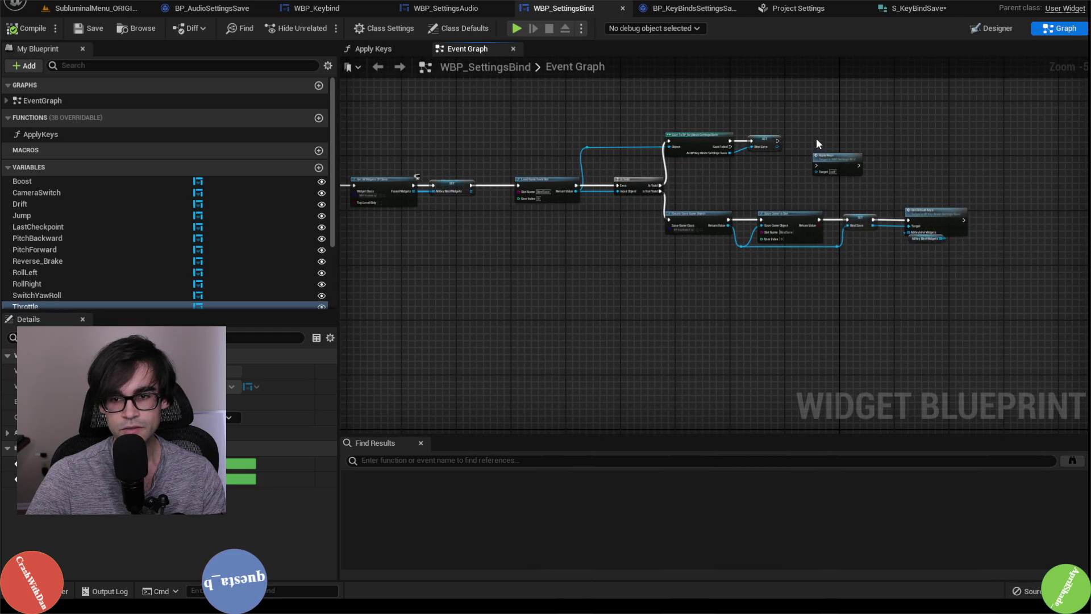
pyautogui.click(830, 162)
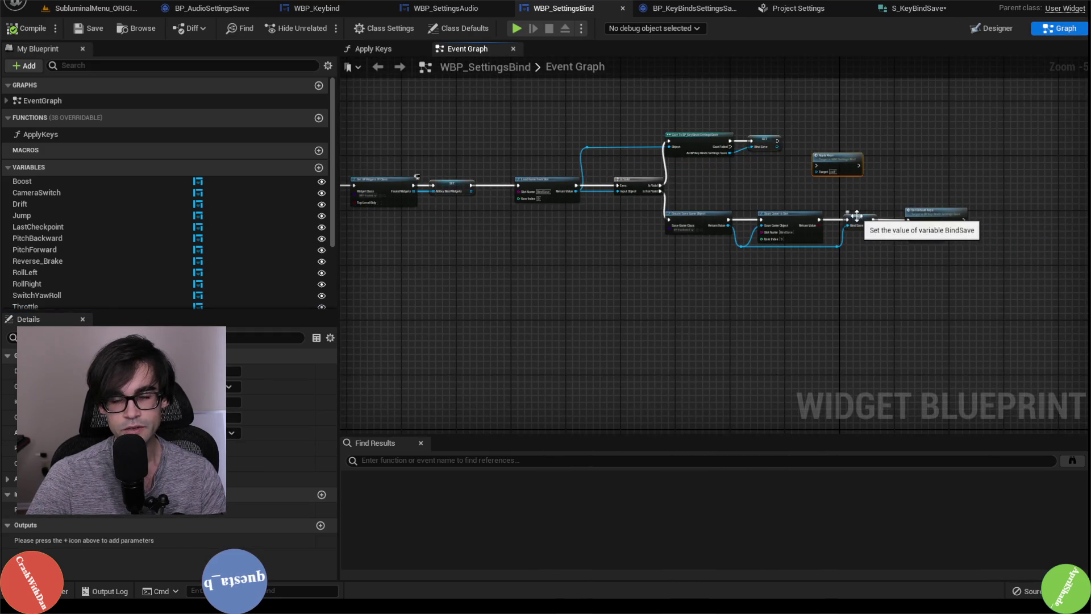
pyautogui.scroll(3, 576, 301)
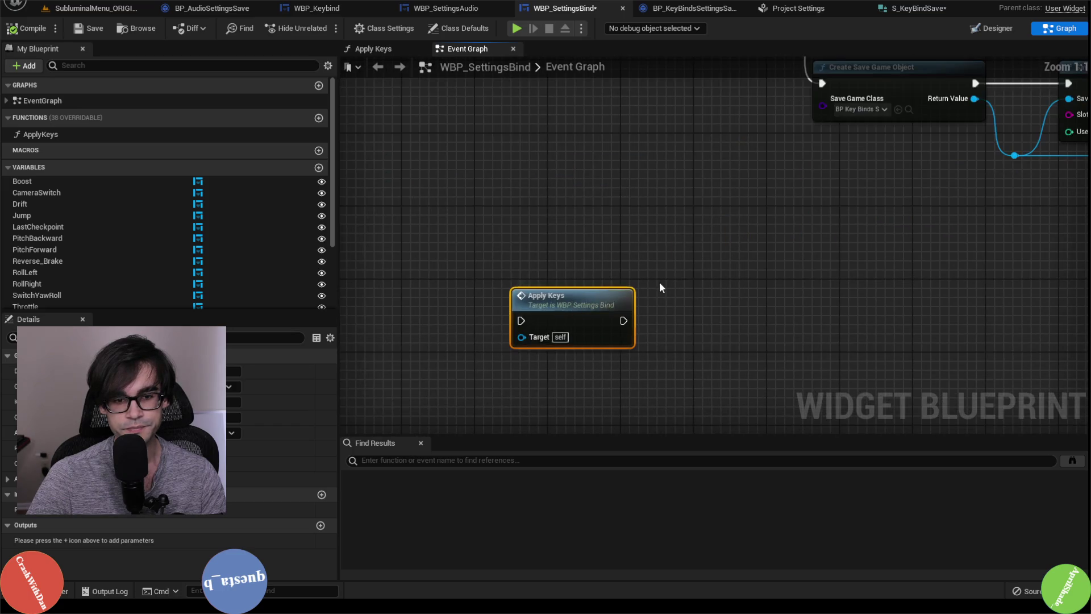
pyautogui.scroll(-3, 659, 281)
pyautogui.doubleClick(605, 295)
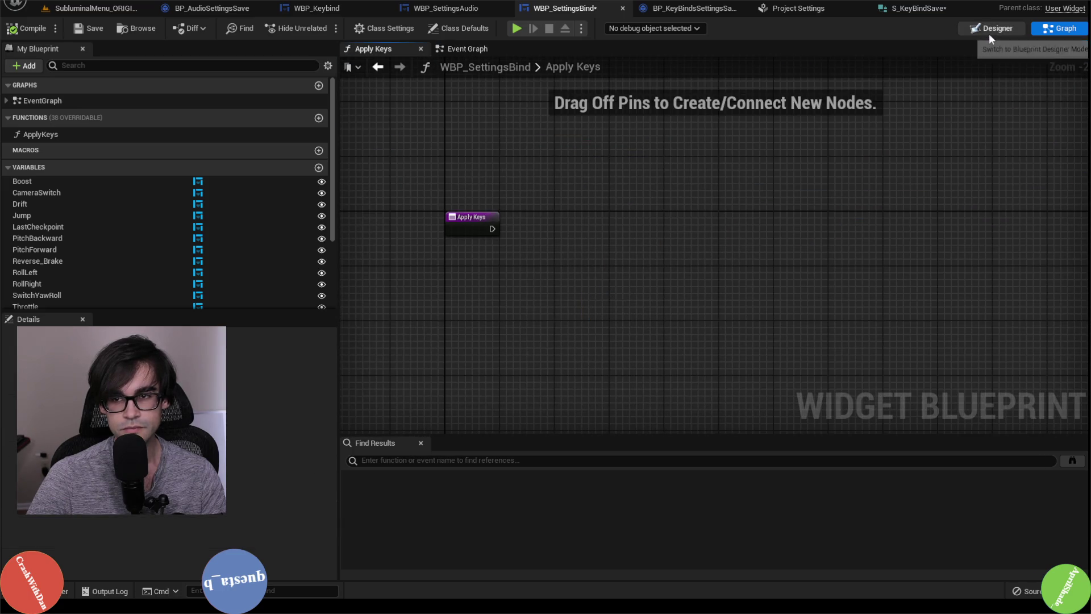
pyautogui.click(990, 30)
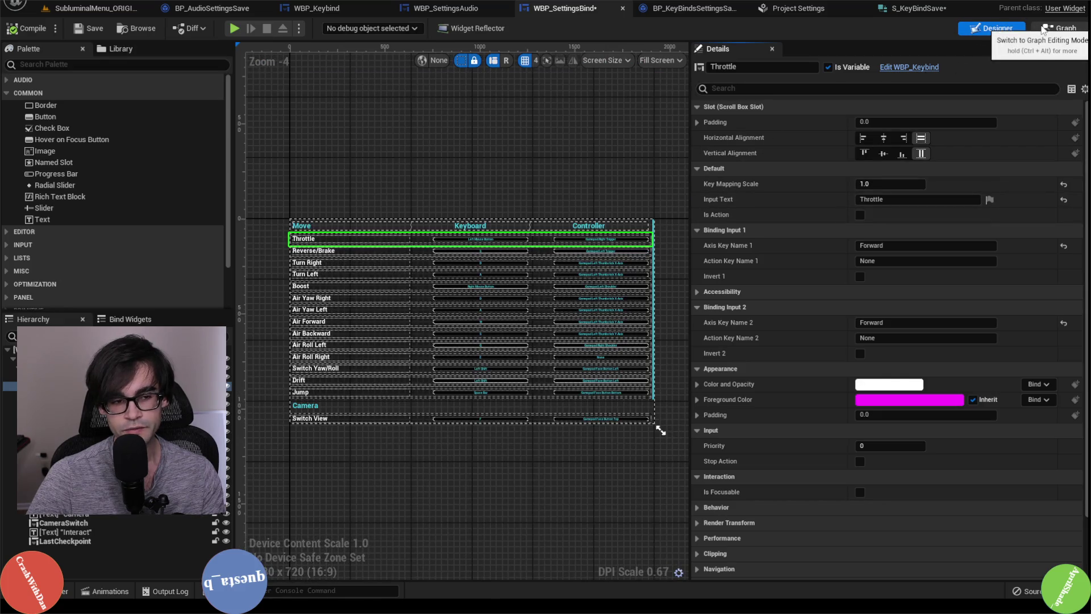
pyautogui.click(1043, 30)
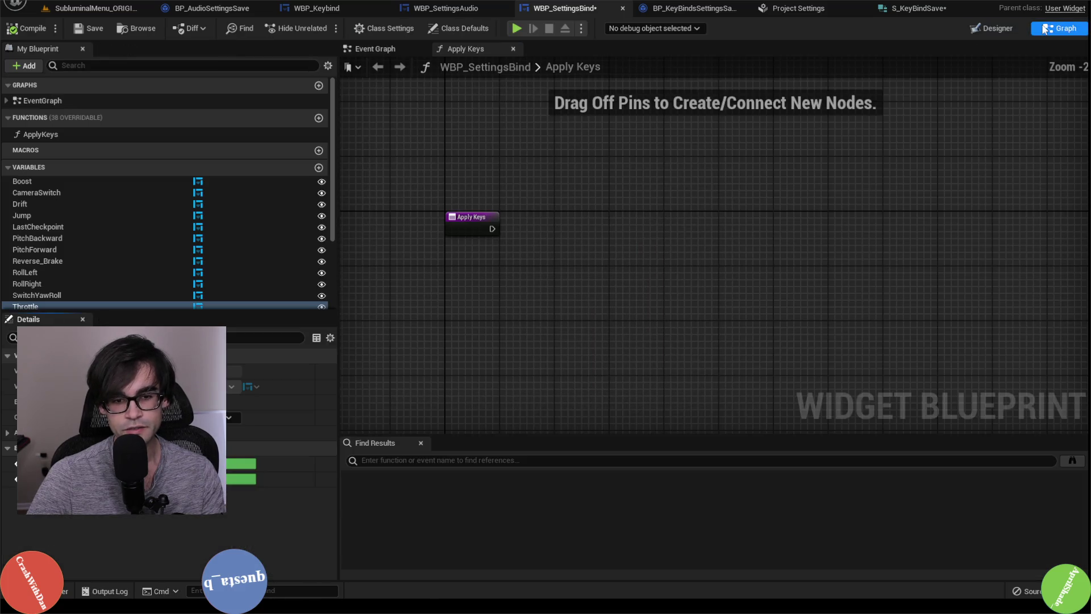
pyautogui.click(80, 29)
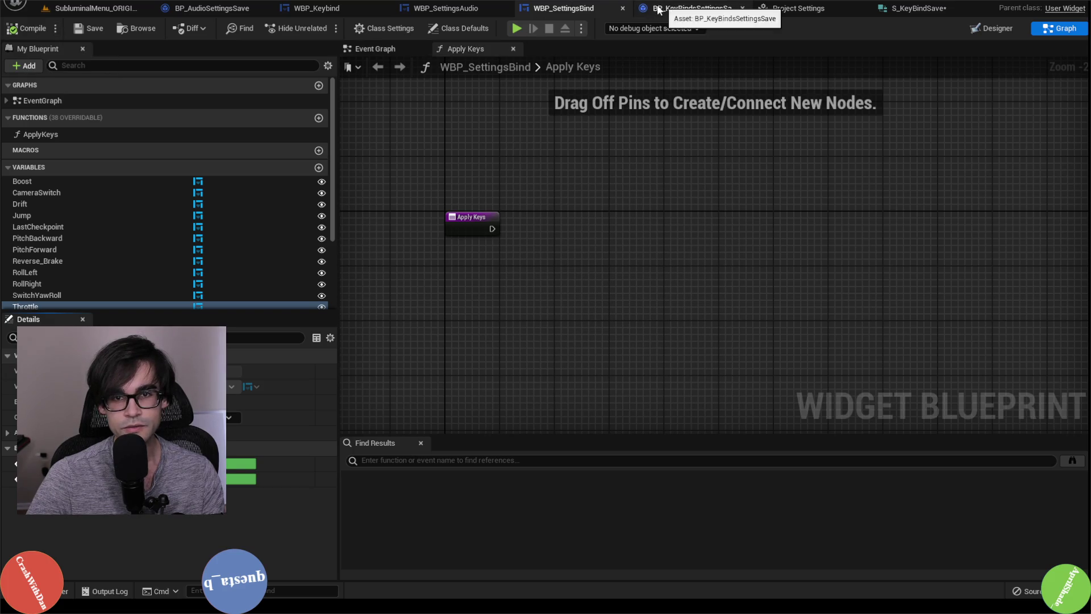
pyautogui.click(691, 9)
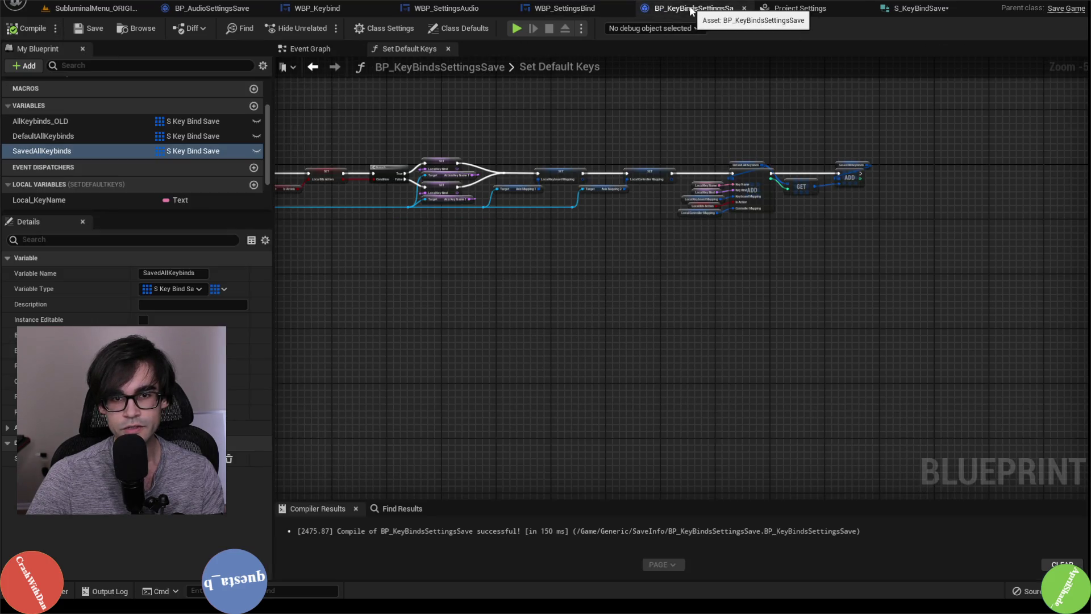
pyautogui.click(568, 8)
pyautogui.click(989, 30)
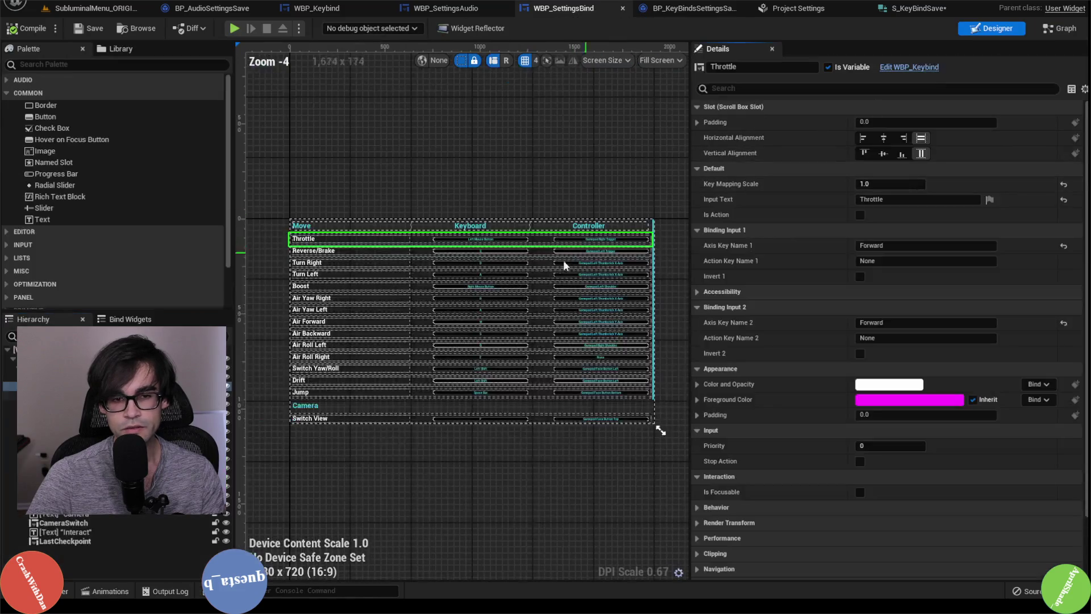
pyautogui.scroll(-3, 845, 356)
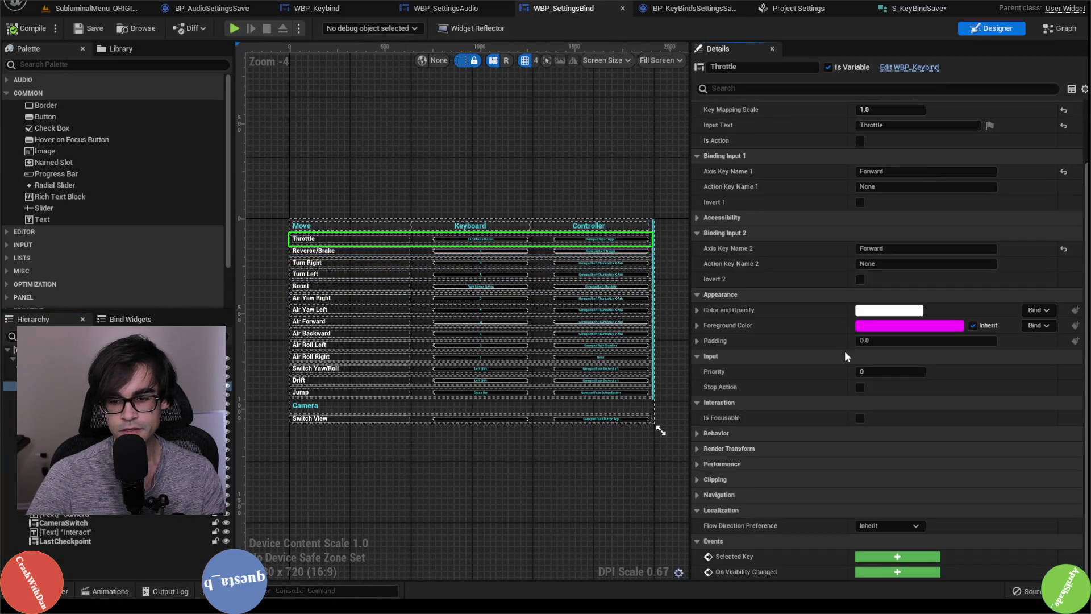
pyautogui.click(912, 68)
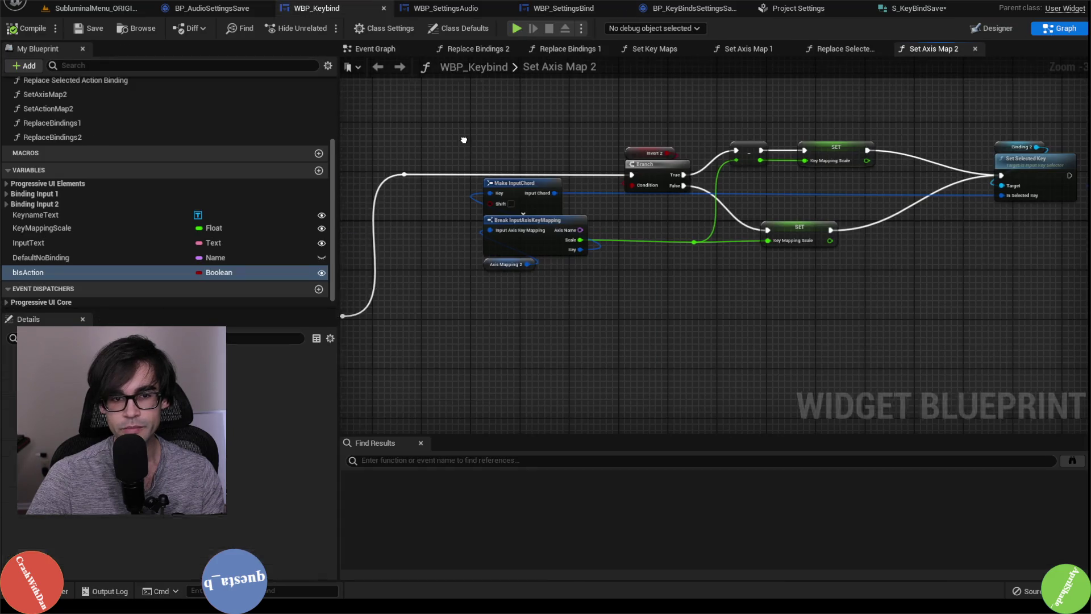
# Look over the WBP_Keybind event graph around the Set Key Maps call
pyautogui.scroll(2, 607, 124)
pyautogui.scroll(-2, 607, 123)
pyautogui.click(373, 49)
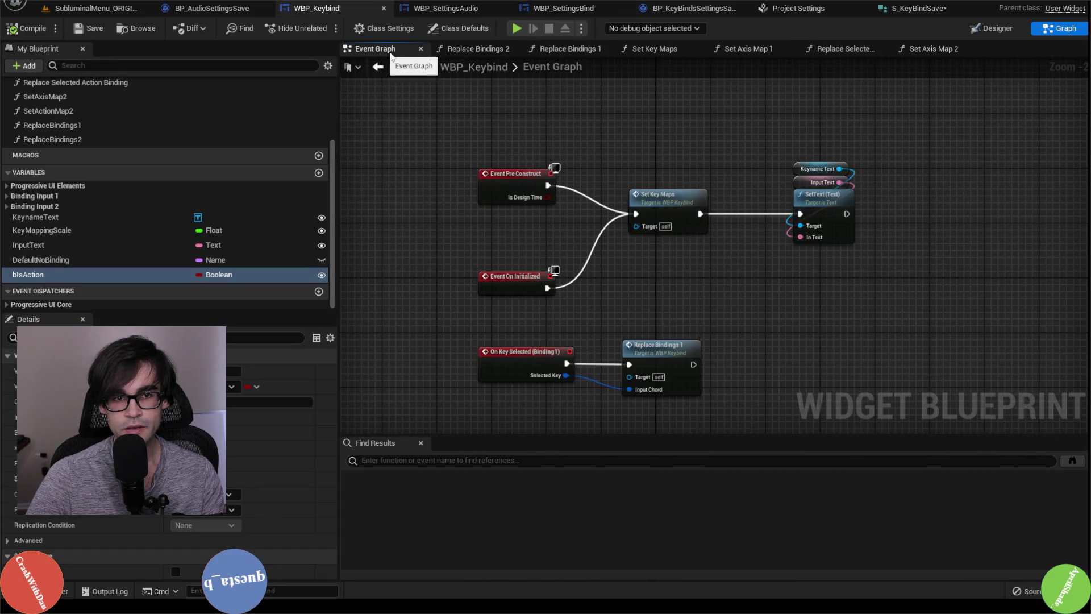
pyautogui.moveTo(699, 301)
pyautogui.mouseDown()
pyautogui.moveTo(707, 155)
pyautogui.moveTo(719, 157)
pyautogui.moveTo(719, 191)
pyautogui.mouseUp()
pyautogui.moveTo(695, 140); pyautogui.dragTo(686, 204)
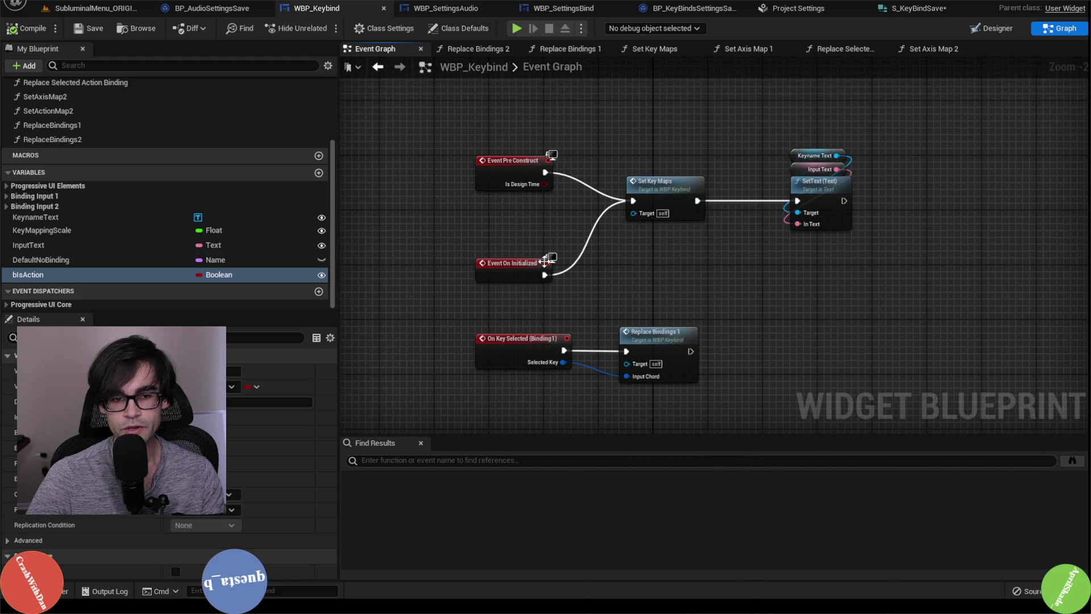
pyautogui.scroll(2, 686, 204)
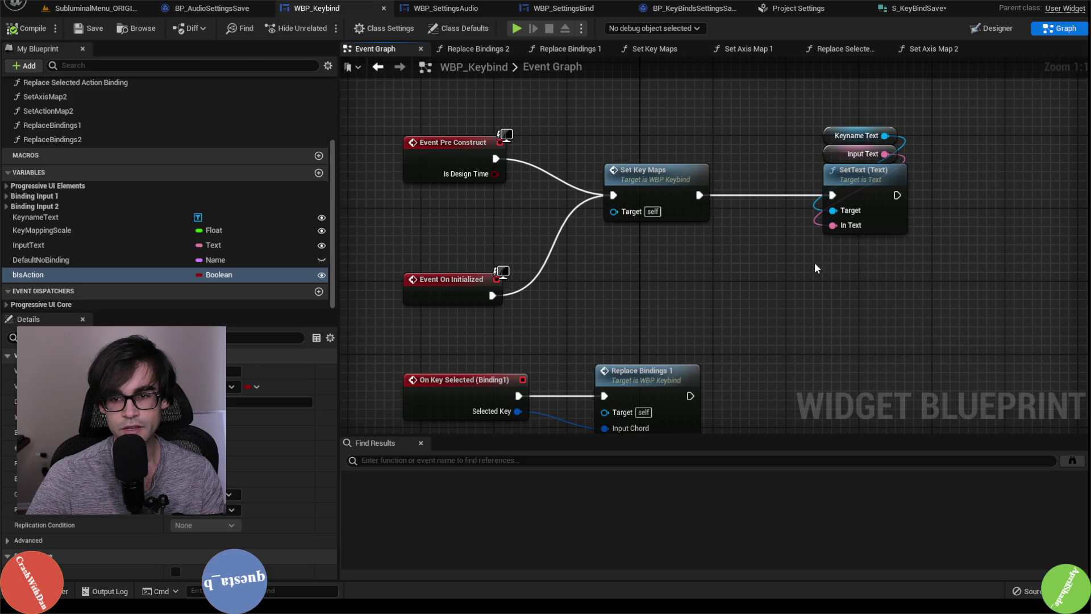
# Review the Set Key Maps function's Input2 group, entry node and Sequence
pyautogui.doubleClick(670, 171)
pyautogui.scroll(-4, 660, 287)
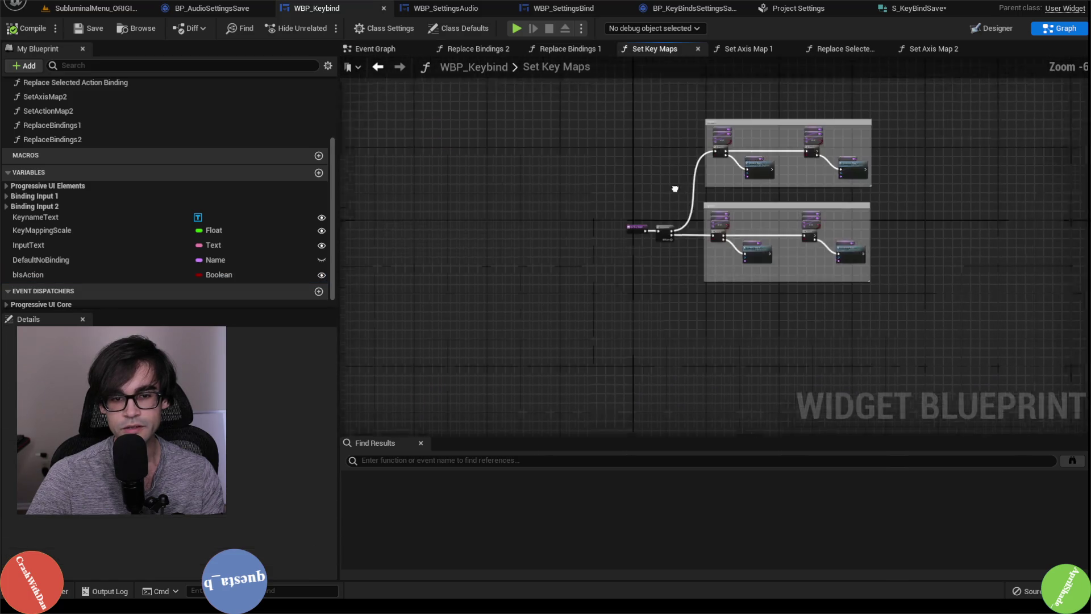
pyautogui.scroll(4, 674, 185)
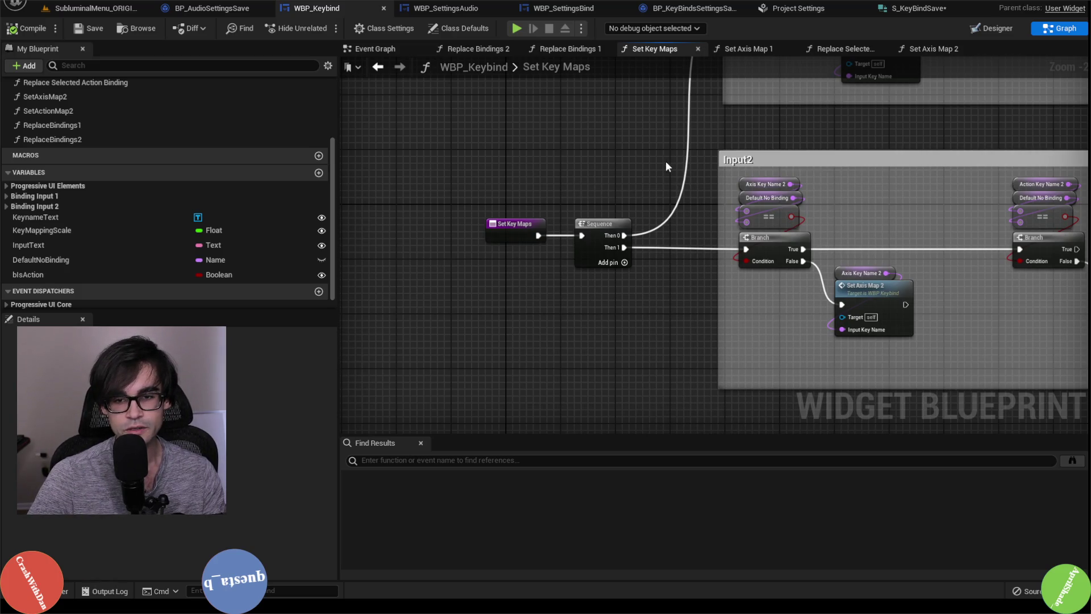
pyautogui.moveTo(666, 161); pyautogui.dragTo(614, 193)
pyautogui.moveTo(865, 150); pyautogui.dragTo(652, 174)
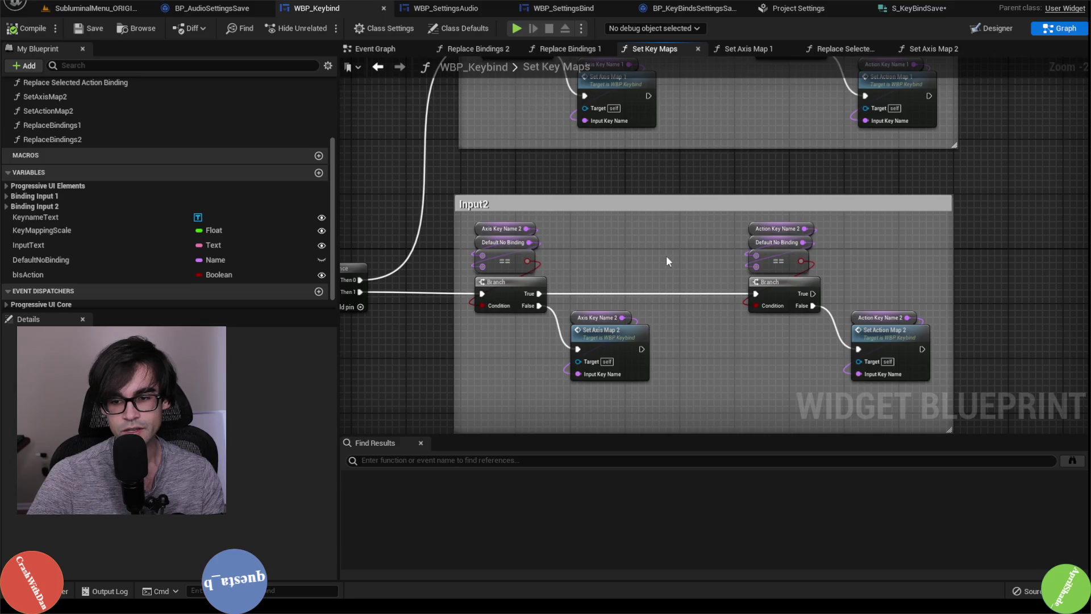
pyautogui.moveTo(648, 254); pyautogui.dragTo(762, 258)
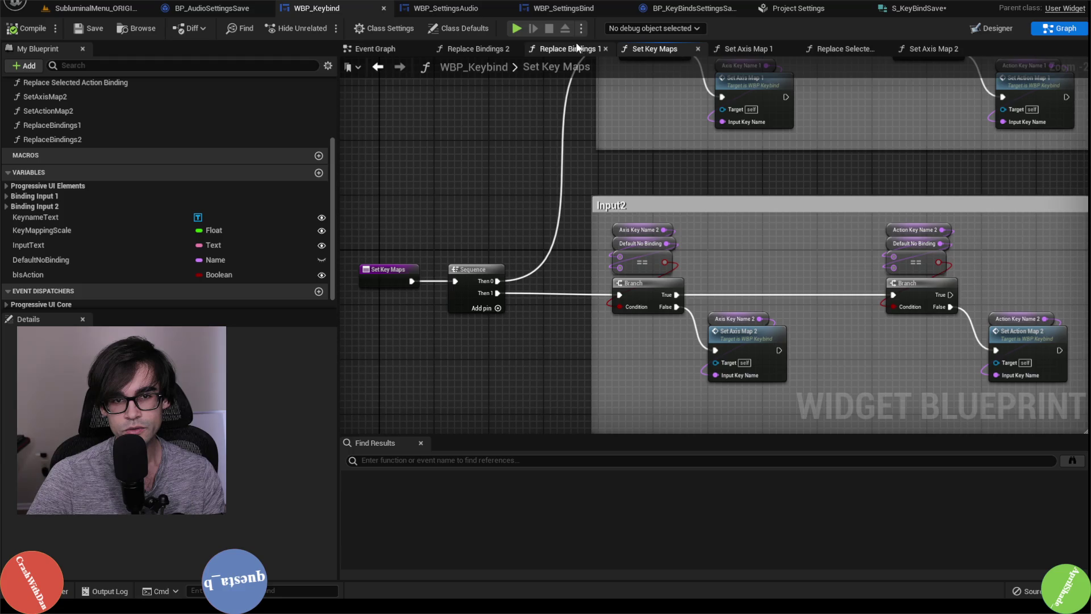
pyautogui.click(994, 30)
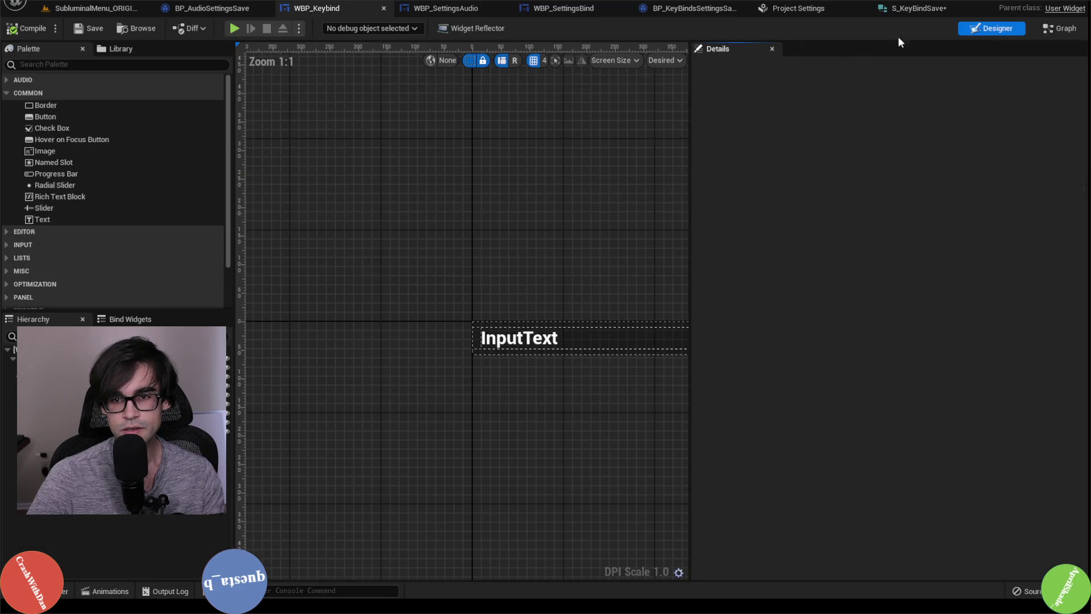
pyautogui.click(1060, 28)
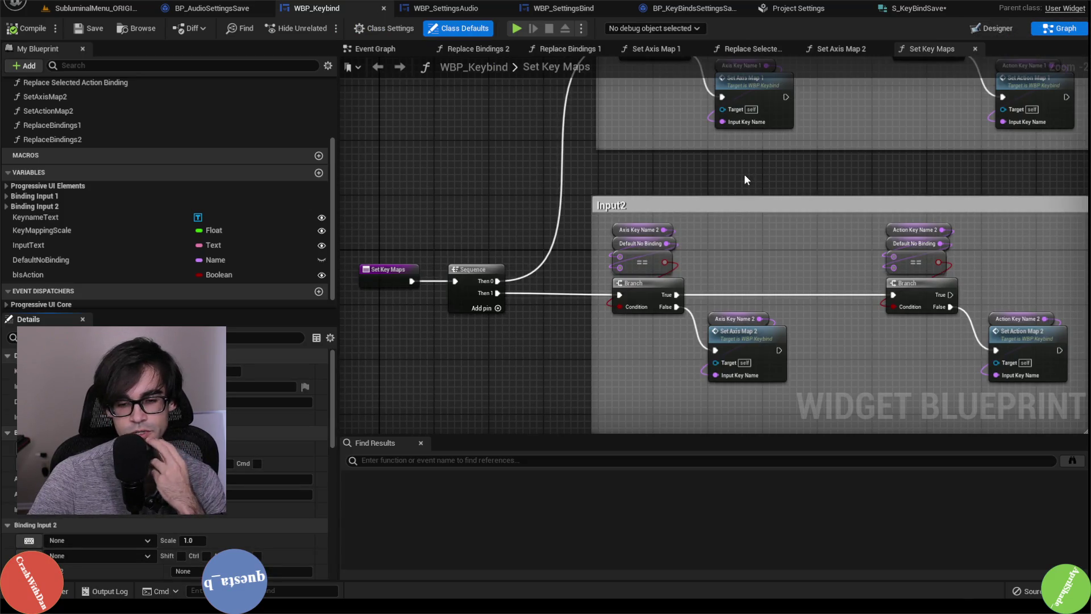
# Review Set Axis Map 2's For Each Loop, Make InputChord, Branch and SET nodes, then return to Event Graph
pyautogui.doubleClick(739, 333)
pyautogui.moveTo(581, 256)
pyautogui.mouseDown()
pyautogui.moveTo(817, 243)
pyautogui.moveTo(777, 261)
pyautogui.mouseUp()
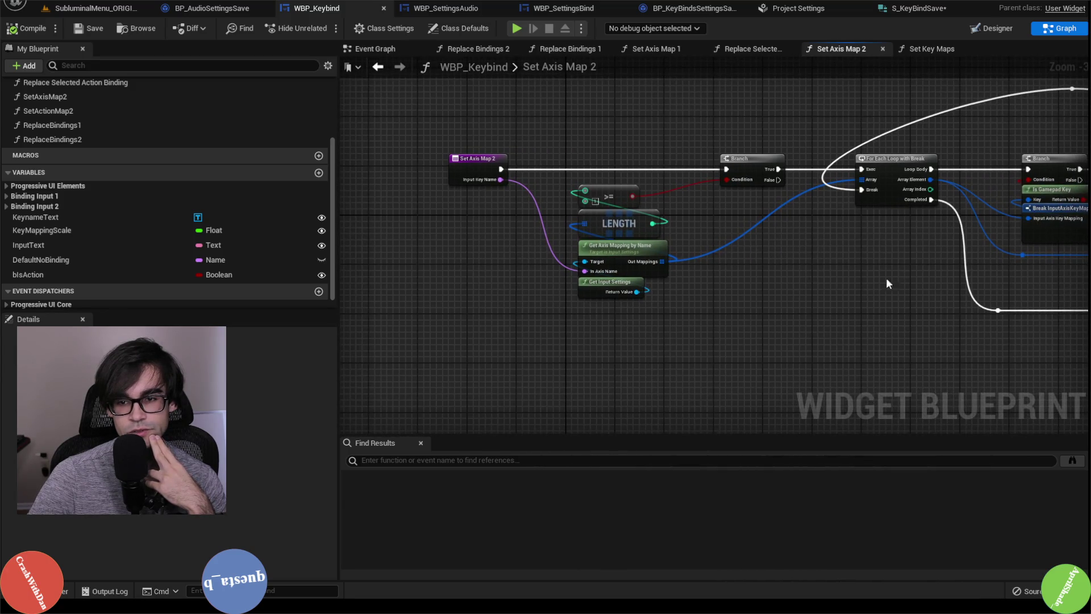
pyautogui.moveTo(888, 283)
pyautogui.mouseDown()
pyautogui.moveTo(689, 299)
pyautogui.moveTo(527, 283)
pyautogui.mouseUp()
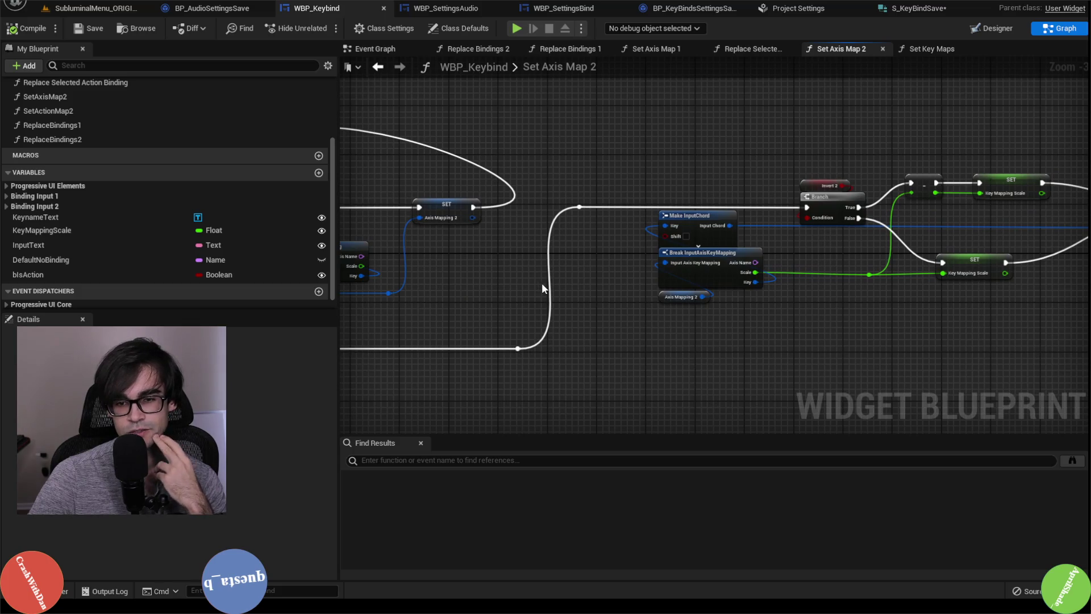
pyautogui.scroll(-2, 541, 282)
pyautogui.scroll(2, 612, 282)
pyautogui.moveTo(845, 311)
pyautogui.mouseDown()
pyautogui.moveTo(612, 281)
pyautogui.moveTo(887, 256)
pyautogui.mouseUp()
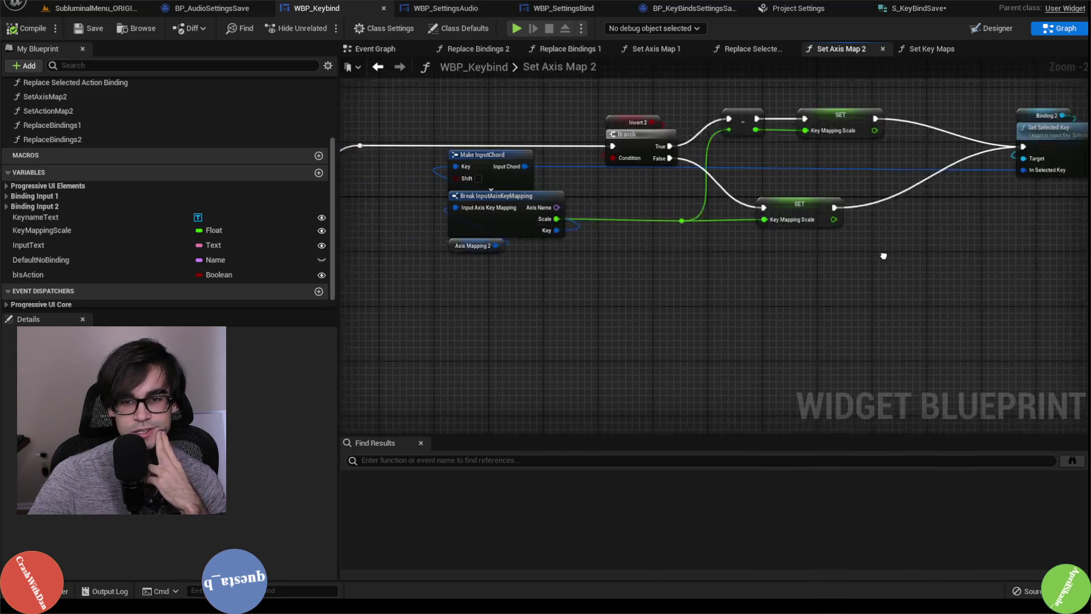
pyautogui.moveTo(546, 270); pyautogui.dragTo(692, 268)
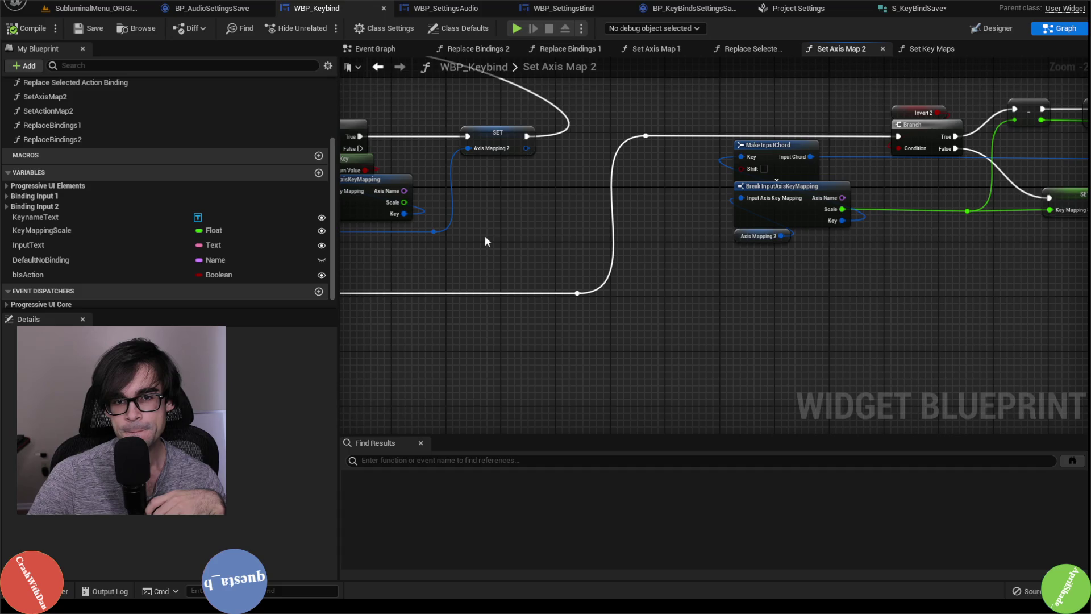
pyautogui.moveTo(486, 238); pyautogui.dragTo(873, 245)
pyautogui.moveTo(513, 233); pyautogui.dragTo(824, 260)
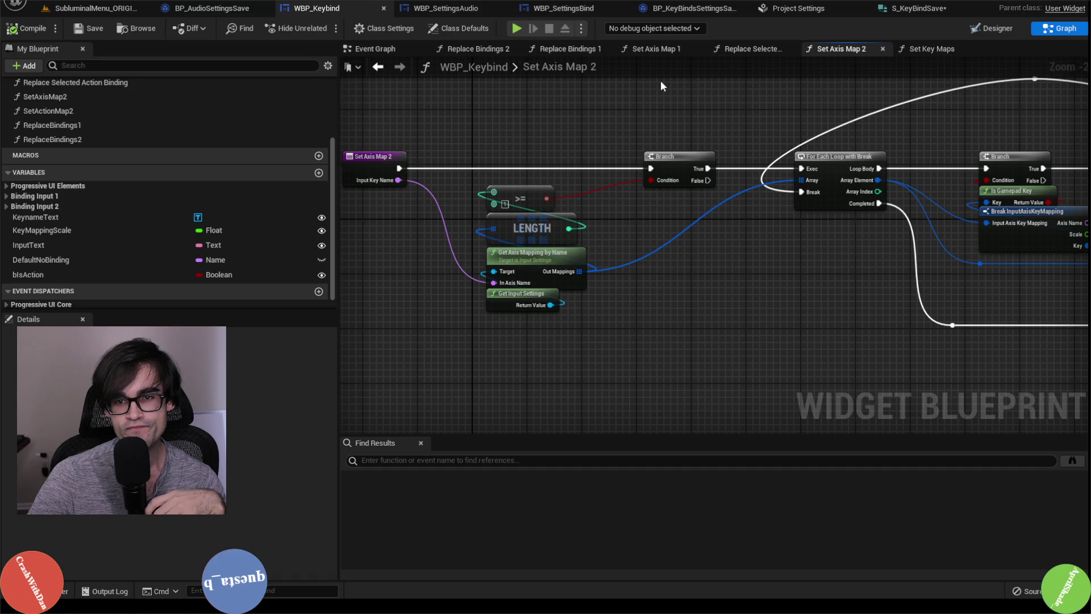
pyautogui.click(393, 49)
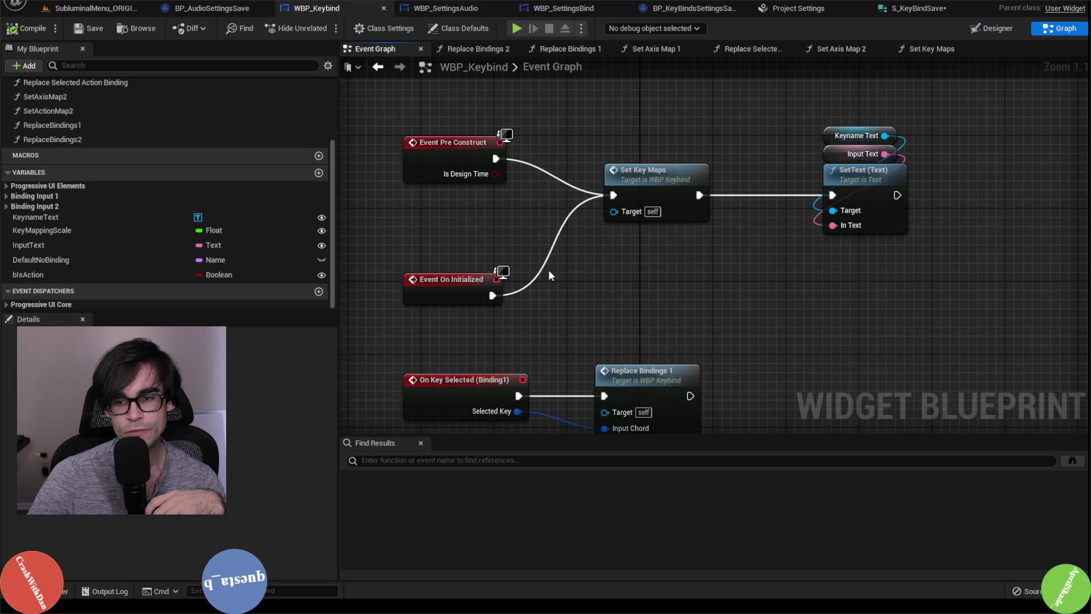
# Disconnect Event Pre Construct and Event On Initialized from Set Key Maps, then switch to WBP_SettingsBind
pyautogui.keyDown('alt'); pyautogui.click(489, 296); pyautogui.keyUp('alt')
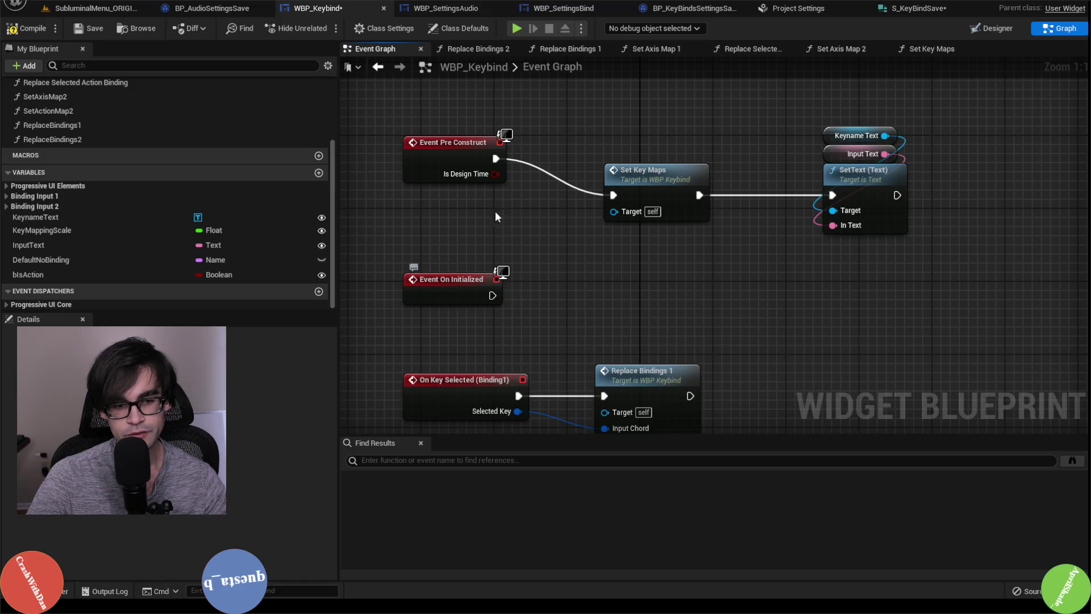
pyautogui.keyDown('alt'); pyautogui.click(495, 159); pyautogui.keyUp('alt')
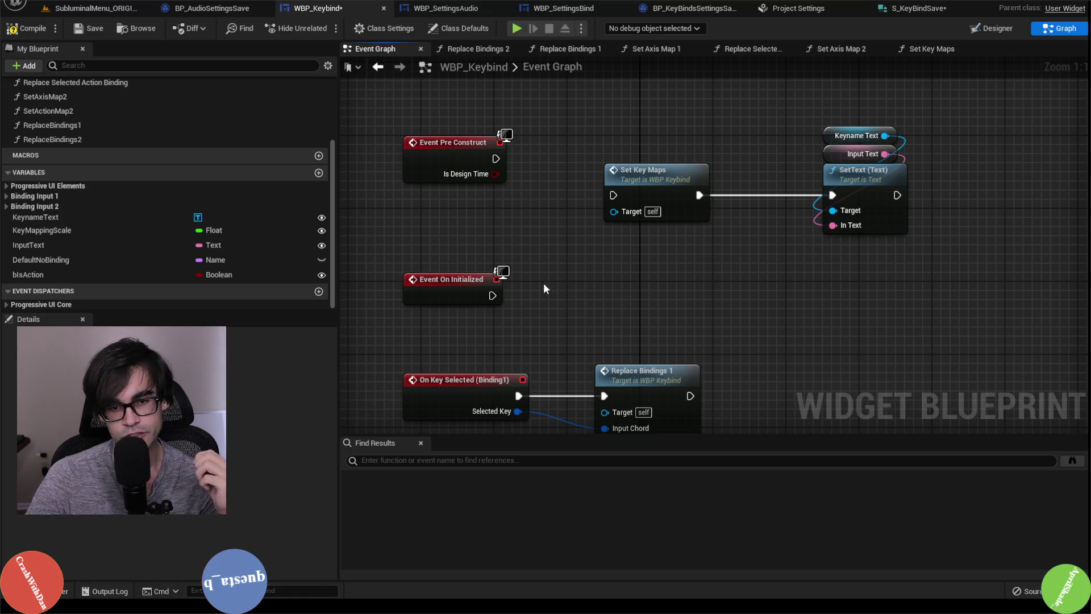
pyautogui.click(103, 8)
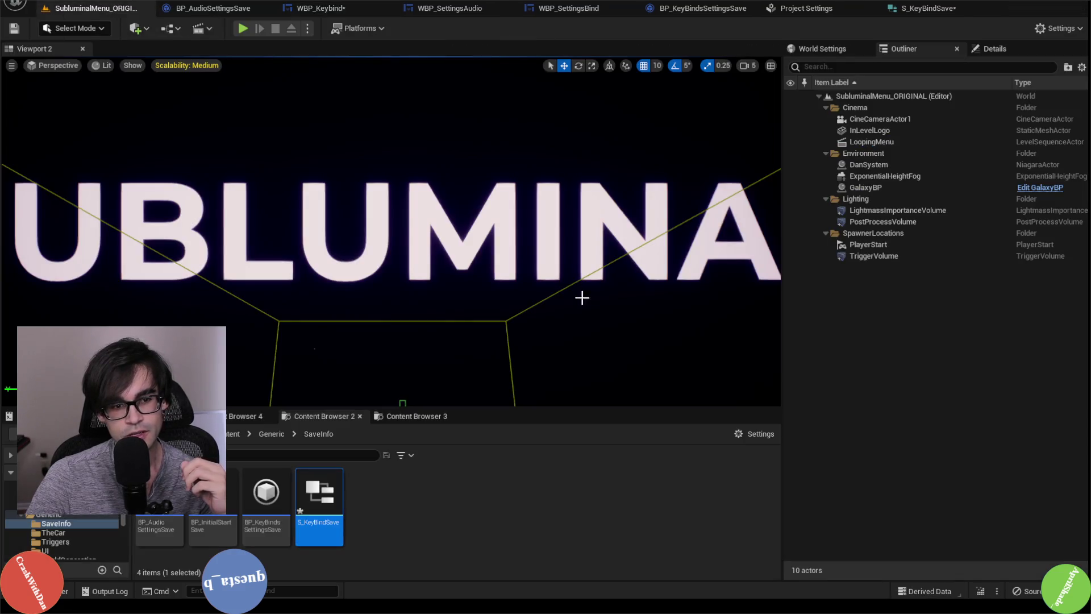
pyautogui.click(454, 13)
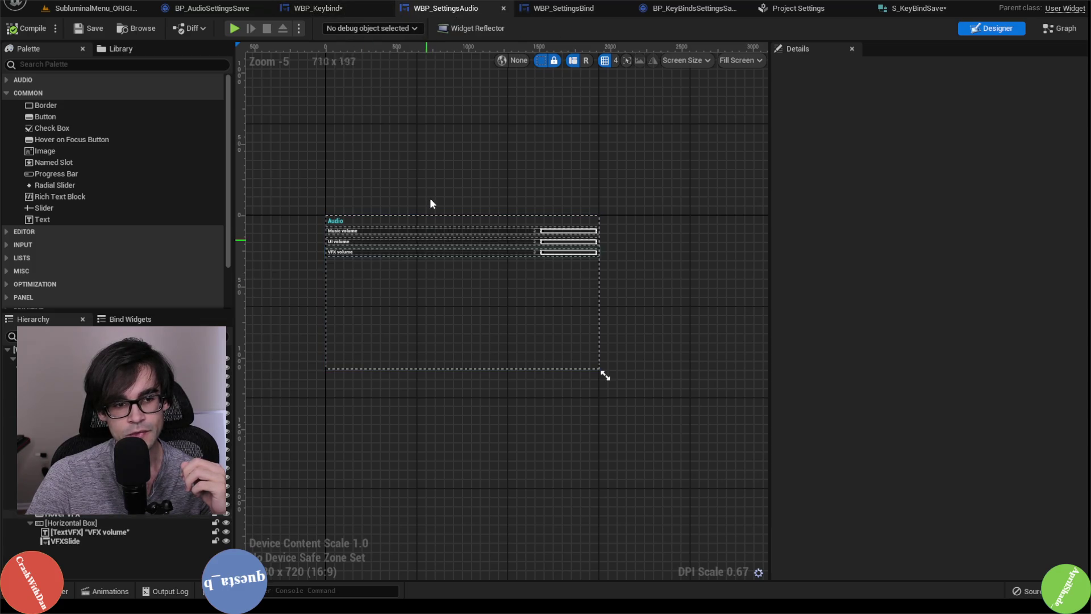
pyautogui.click(562, 8)
# Browse the WBP_SettingsBind Move, Keyboard and Controller columns, then show the Apply Keys function graph
pyautogui.scroll(9, 539, 256)
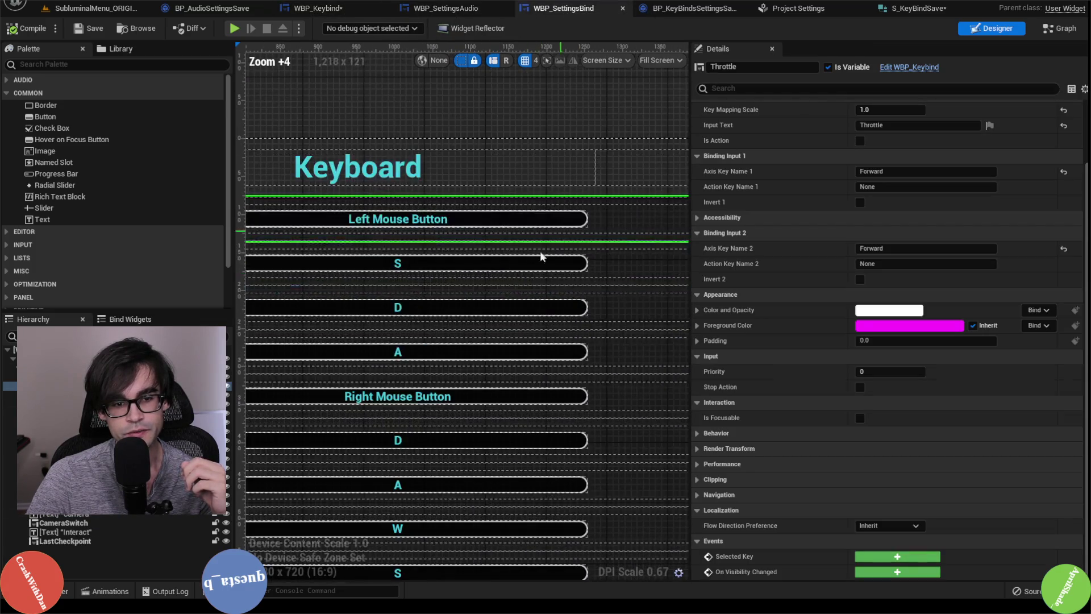
pyautogui.scroll(-4, 515, 256)
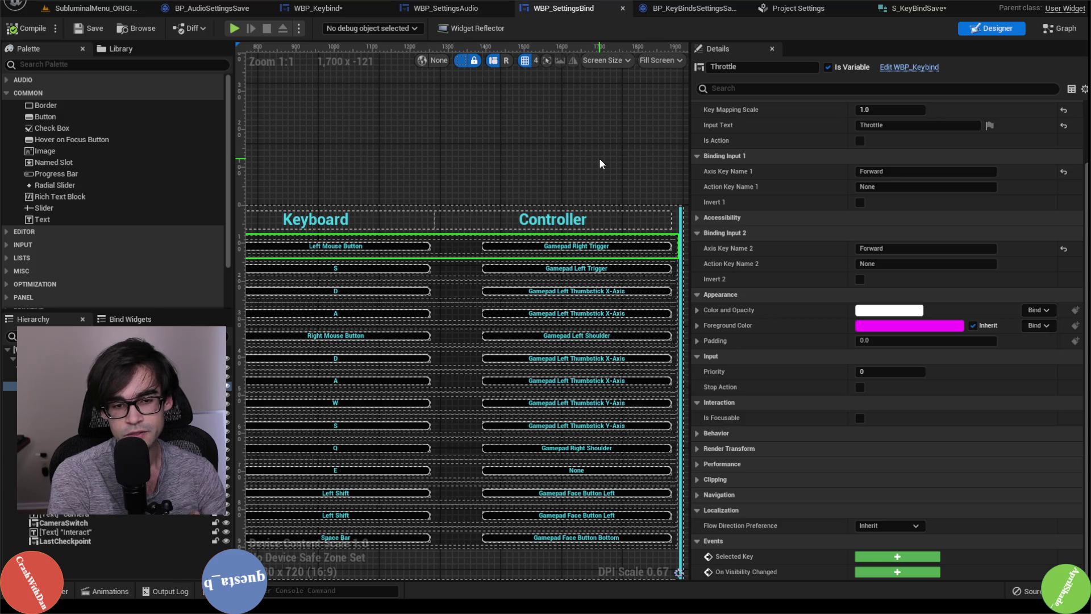
pyautogui.scroll(-2, 600, 160)
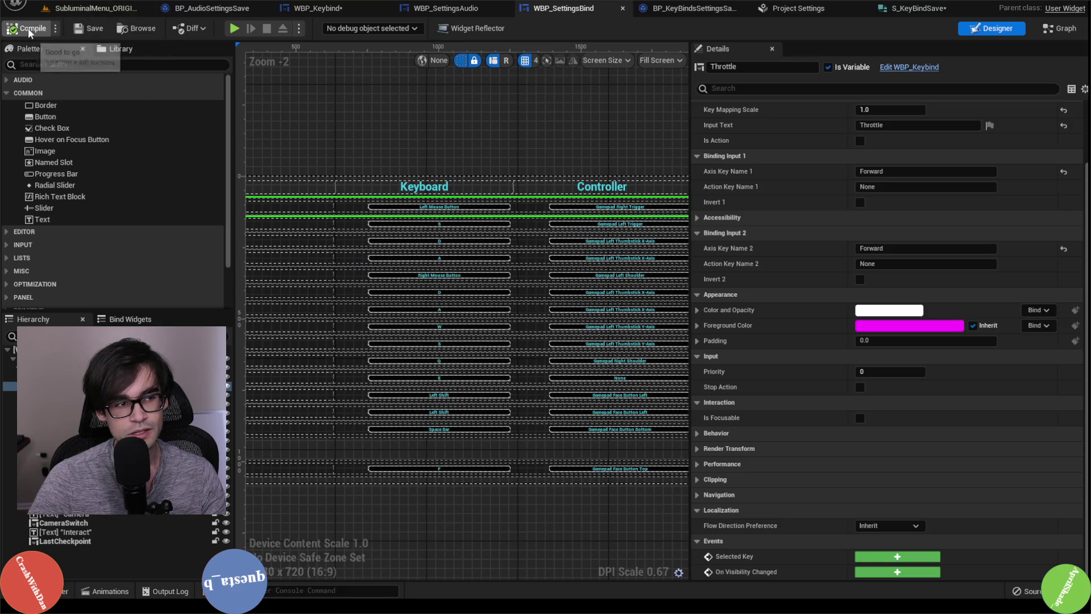
pyautogui.scroll(3, 521, 272)
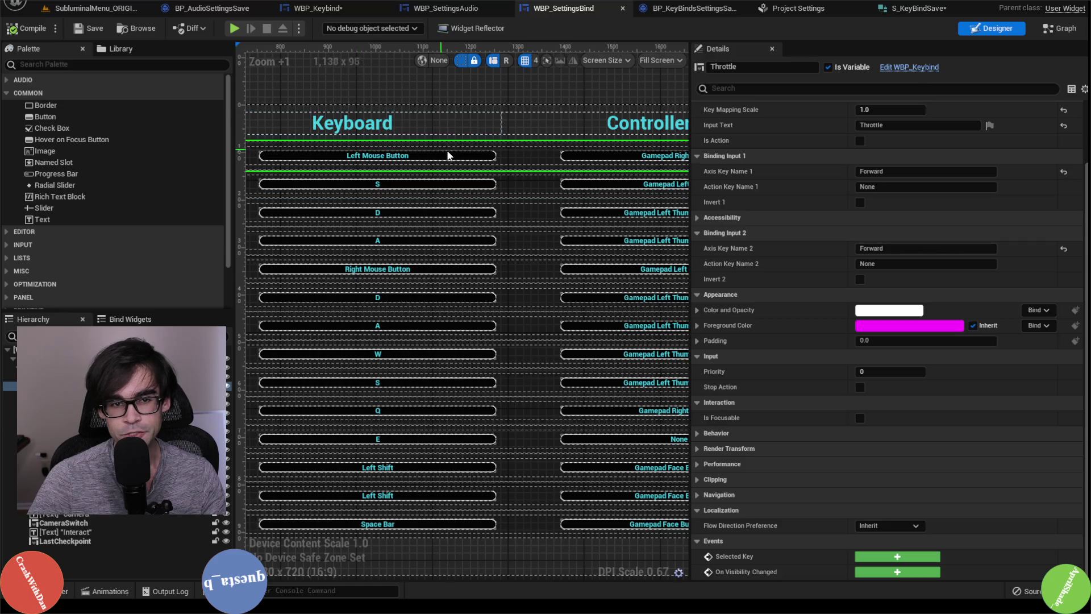
pyautogui.scroll(-2, 533, 203)
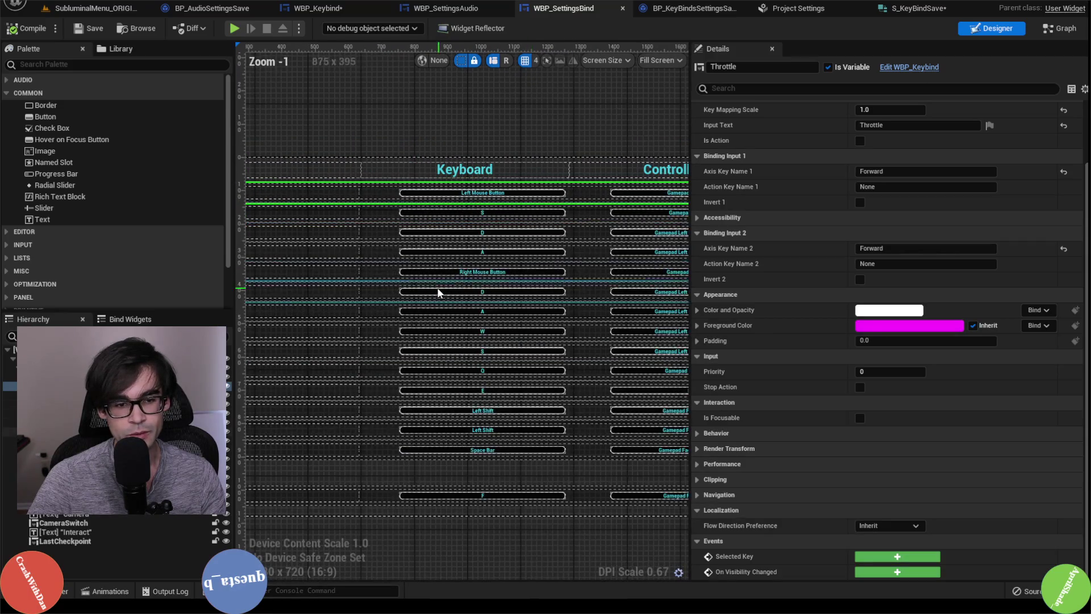
pyautogui.moveTo(438, 292)
pyautogui.mouseDown()
pyautogui.moveTo(547, 285)
pyautogui.moveTo(534, 291)
pyautogui.mouseUp()
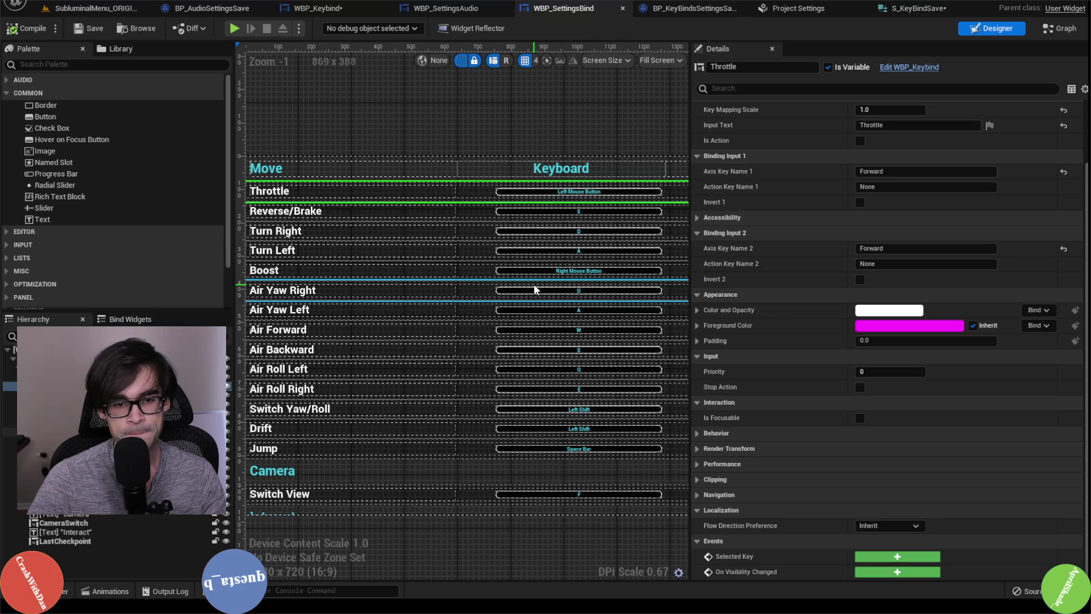
pyautogui.moveTo(619, 205); pyautogui.dragTo(518, 209)
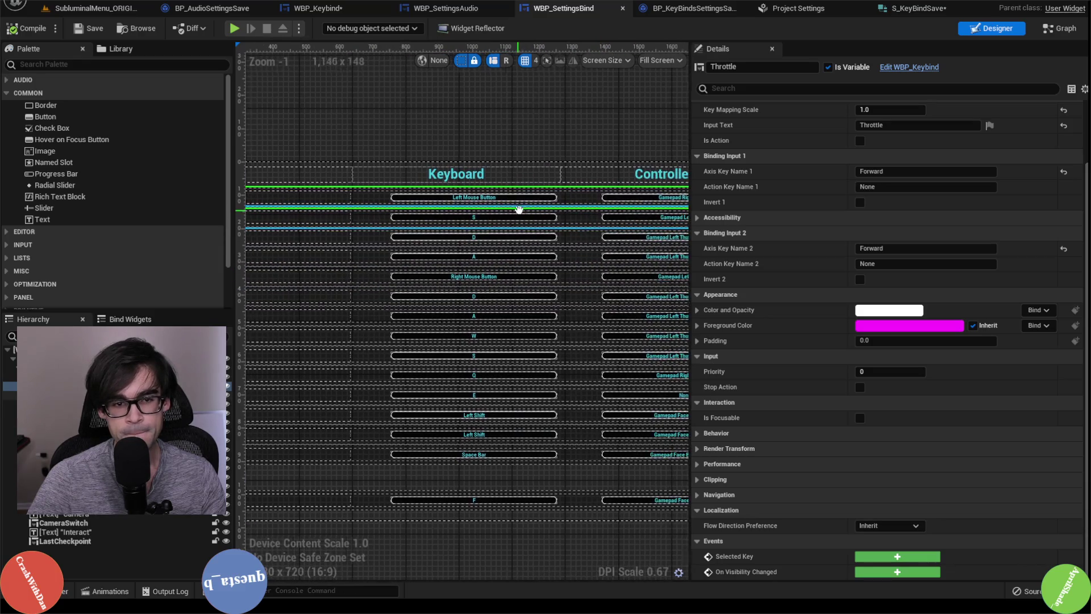
pyautogui.click(1058, 28)
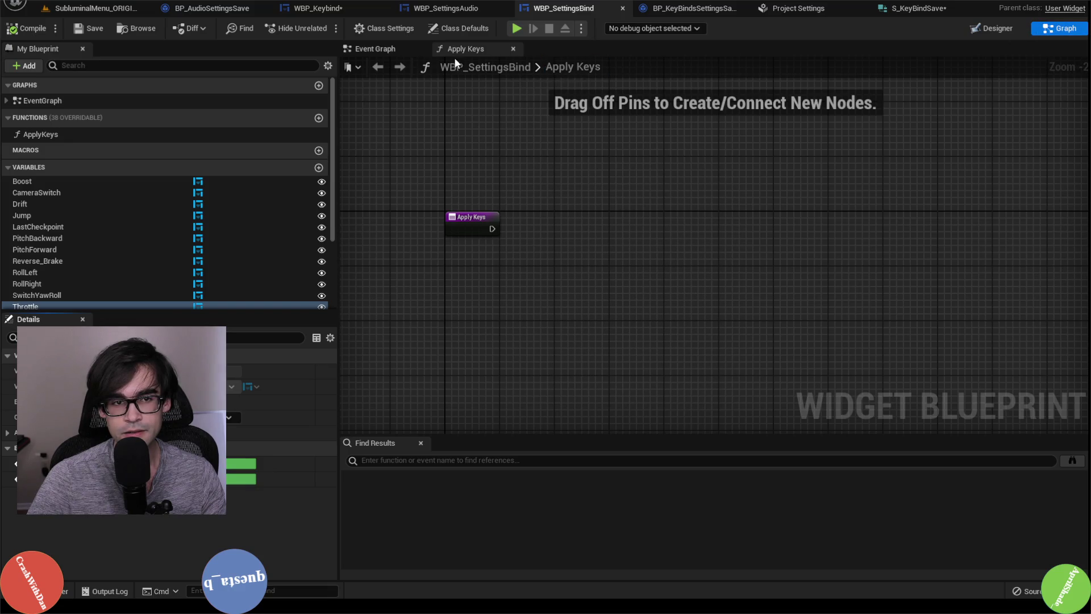
# Save the S_KeyBindSave structure and close its editor
pyautogui.click(375, 49)
pyautogui.scroll(2, 625, 256)
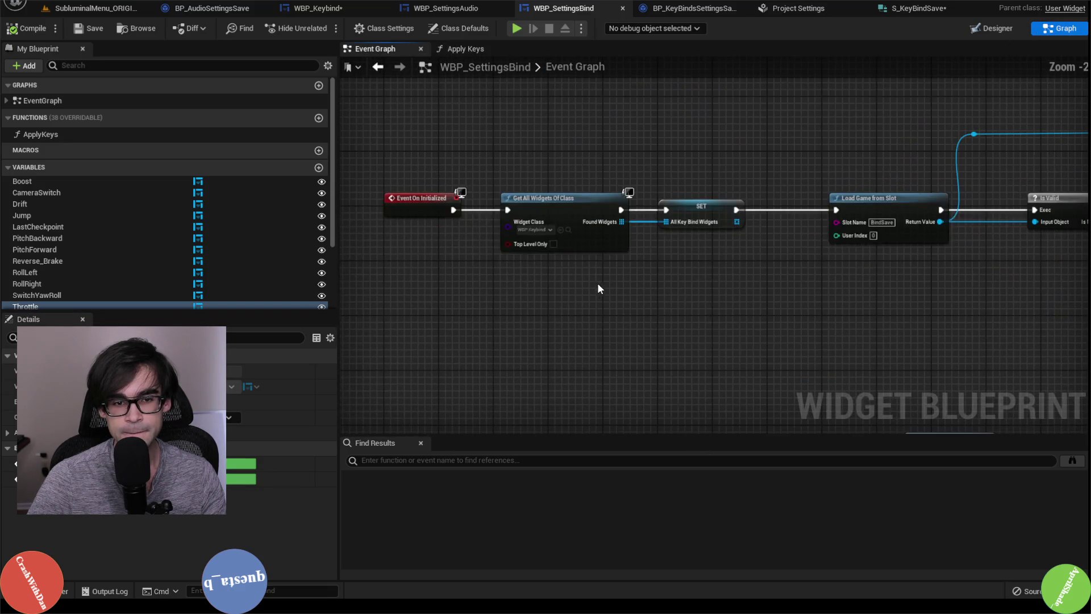
pyautogui.click(697, 9)
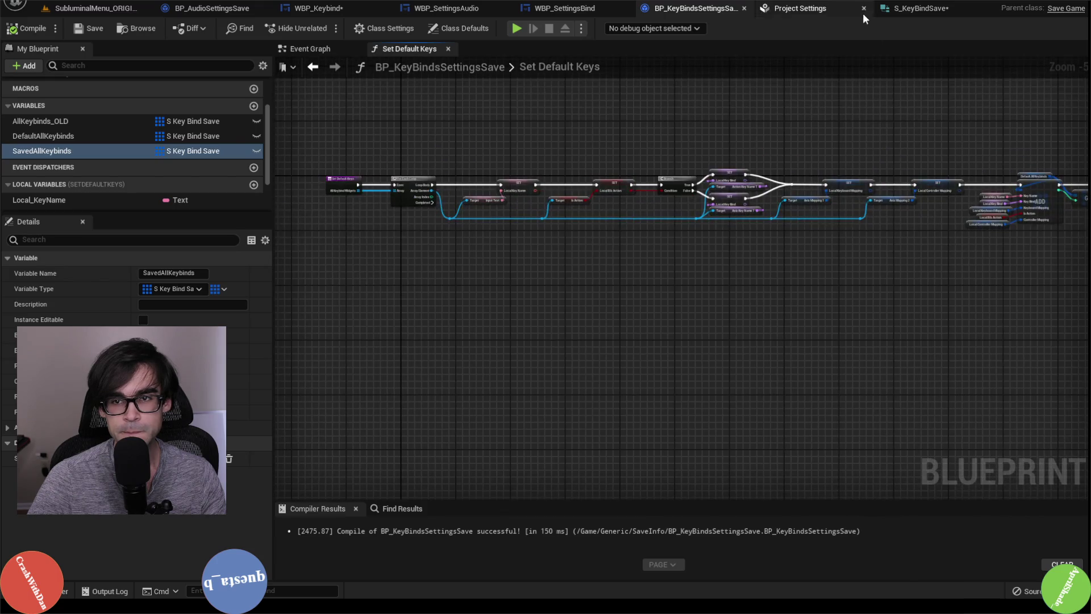
pyautogui.click(924, 8)
pyautogui.click(33, 33)
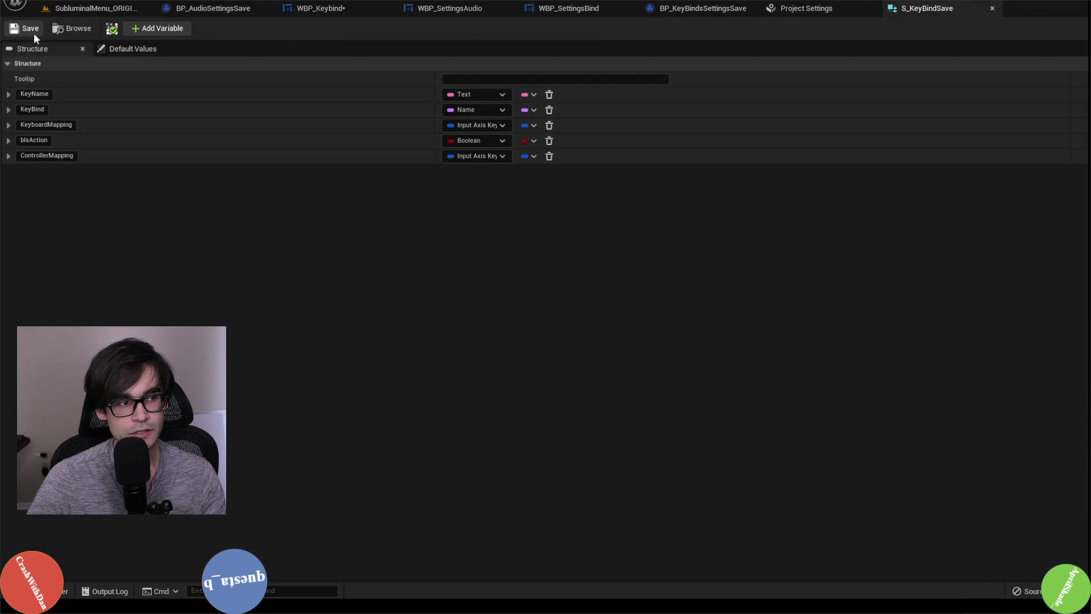
pyautogui.click(992, 8)
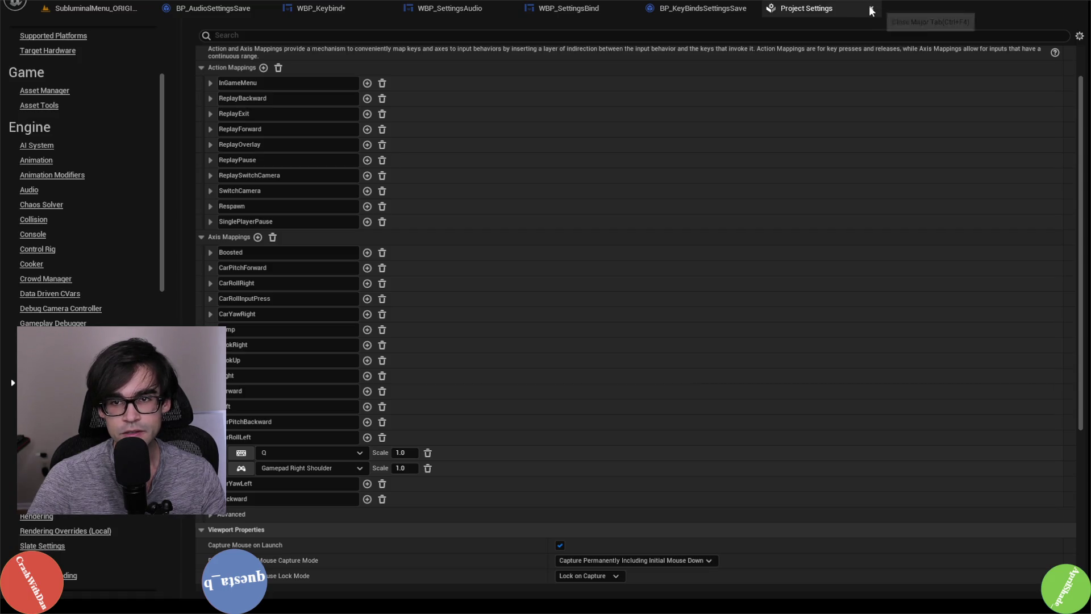
# Review the WBP_SettingsBind event graph
pyautogui.click(700, 10)
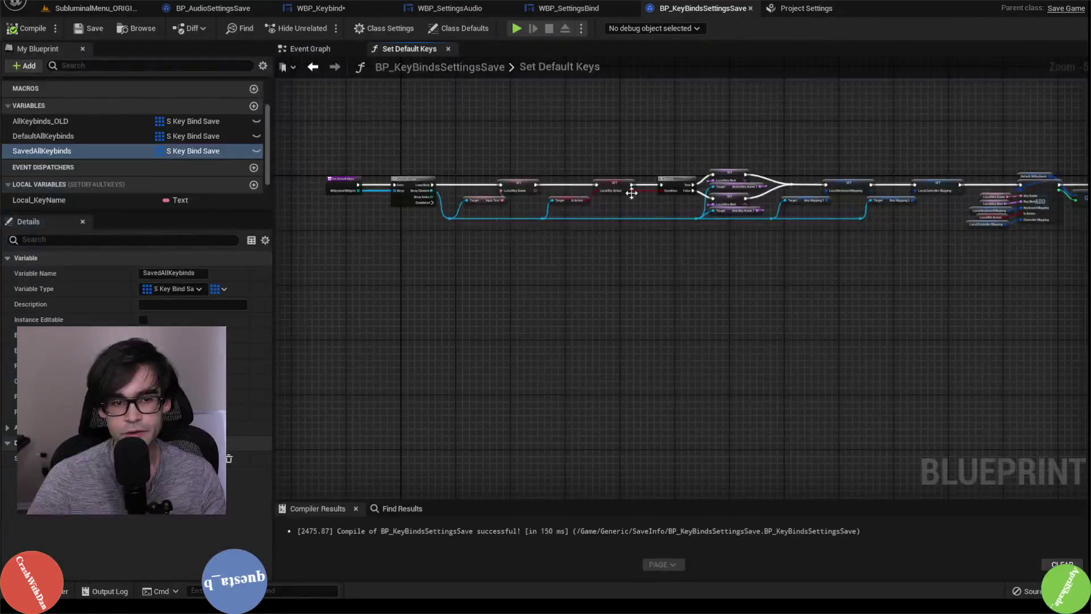
pyautogui.click(571, 8)
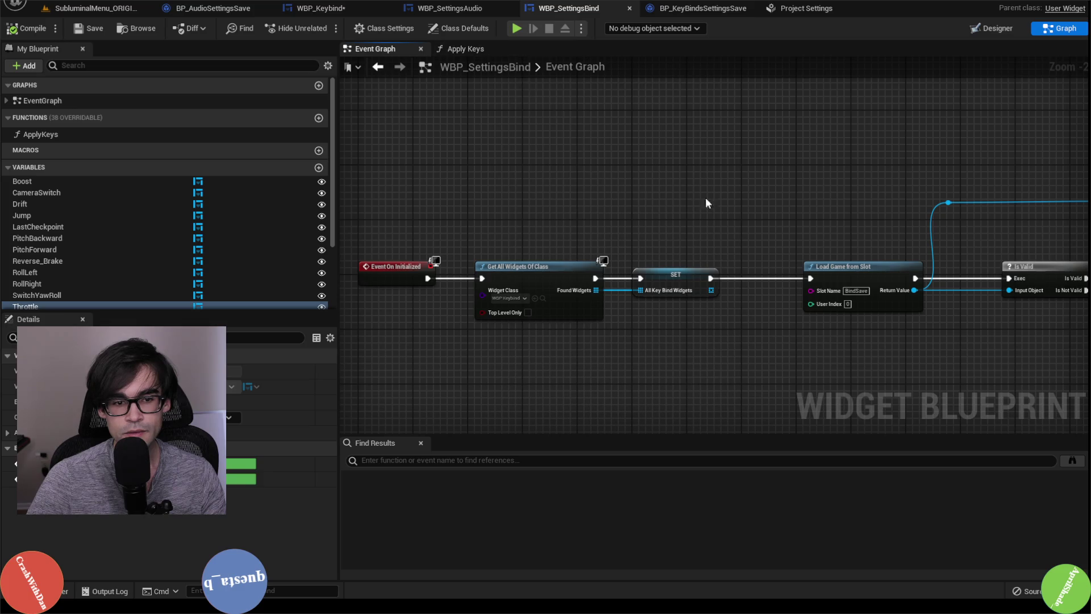
pyautogui.scroll(-2, 770, 204)
pyautogui.scroll(3, 823, 219)
pyautogui.scroll(-1, 807, 254)
pyautogui.scroll(-4, 810, 259)
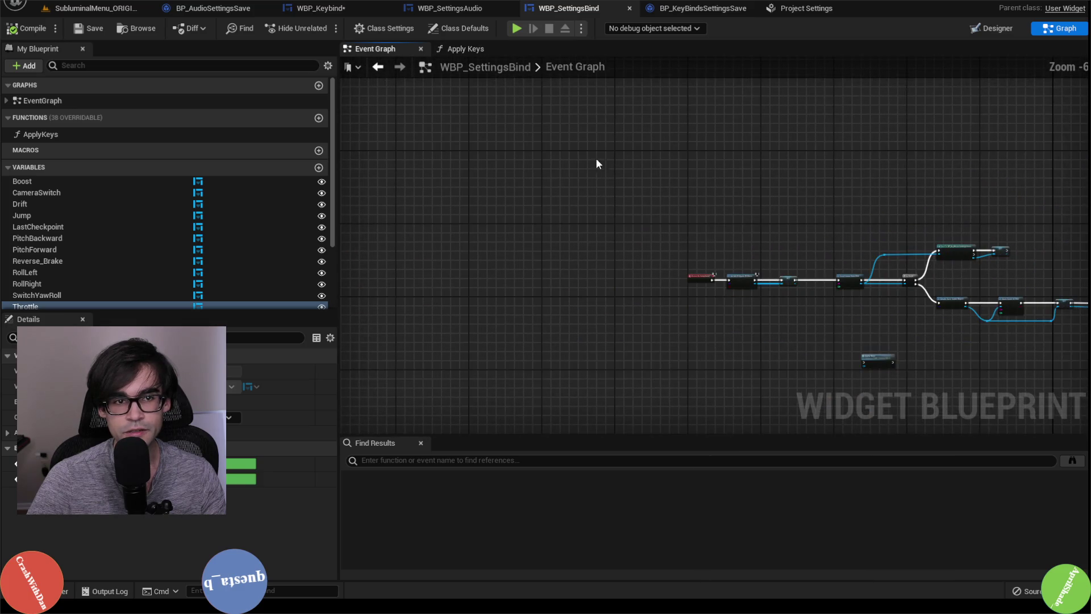
pyautogui.scroll(3, 703, 283)
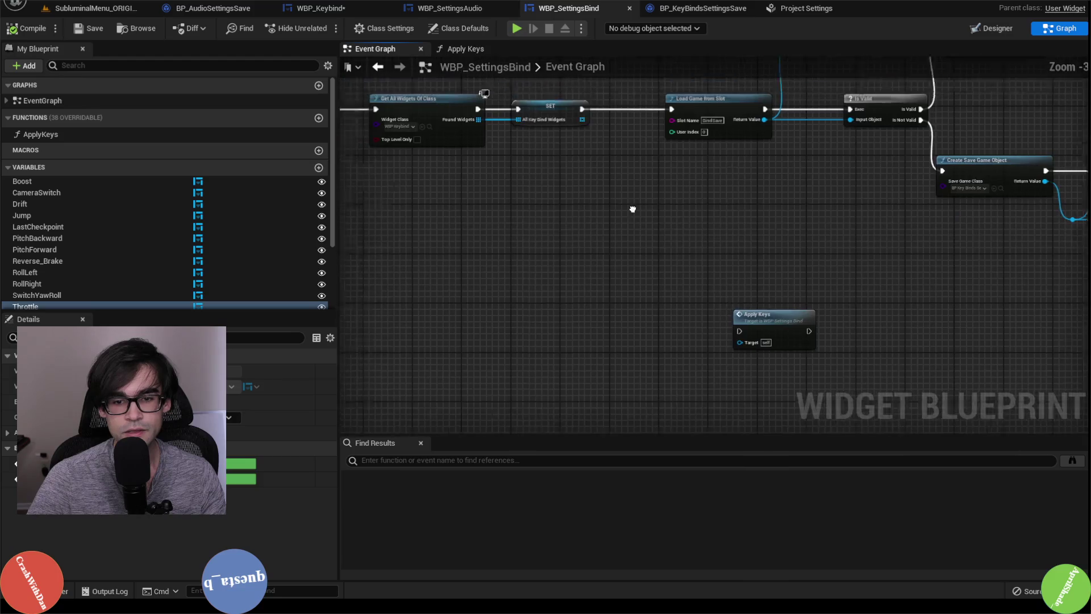
# Compare BP_KeyBindsSettingsSave's graphs with the WBP_SettingsAudio and WBP_SettingsBind widgets
pyautogui.click(678, 11)
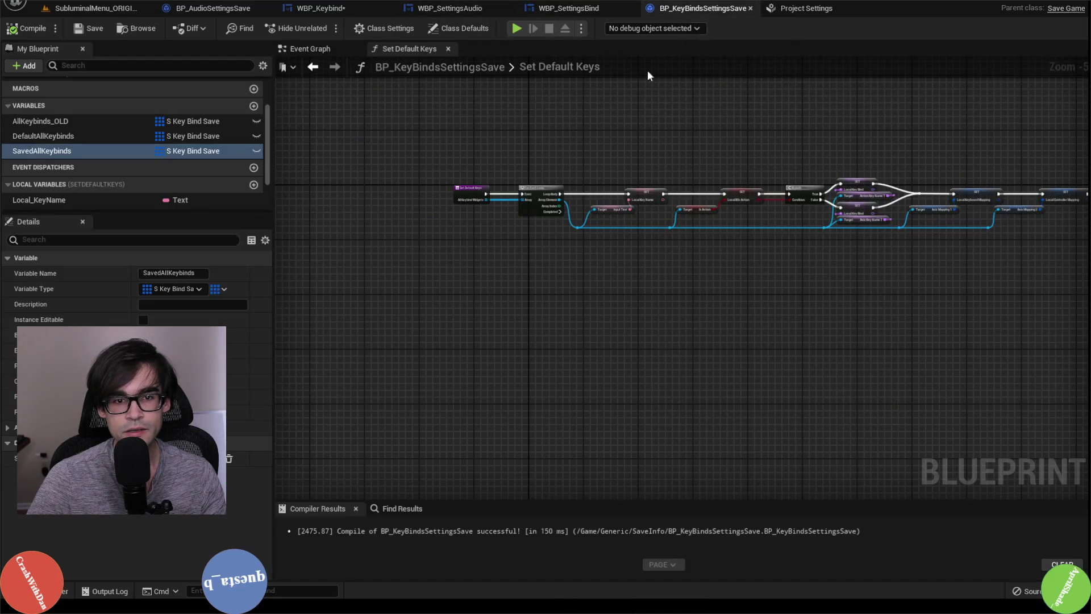
pyautogui.click(346, 50)
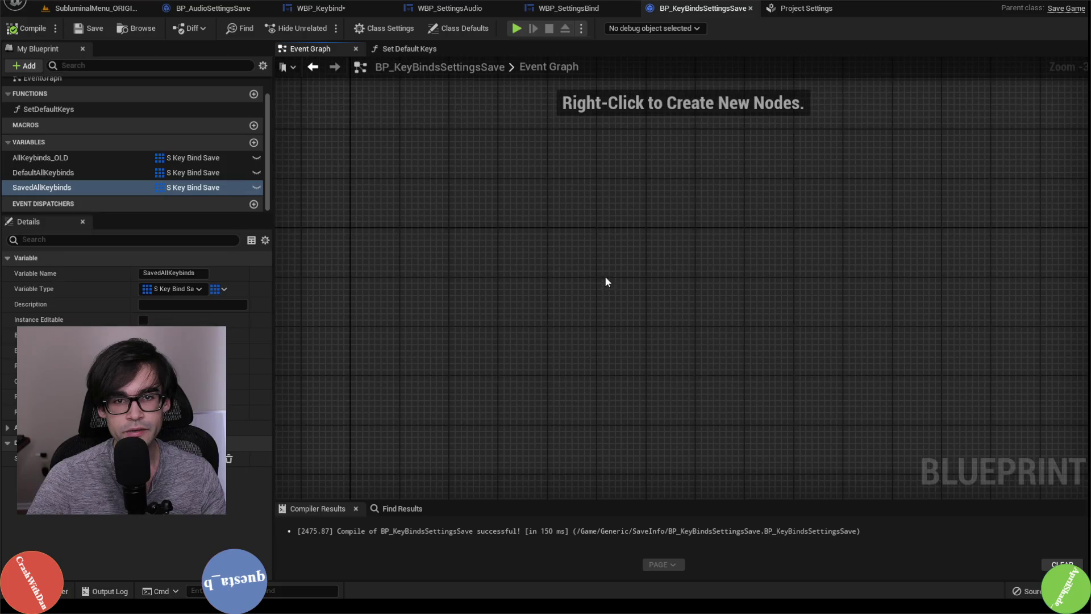
pyautogui.click(573, 8)
pyautogui.click(454, 9)
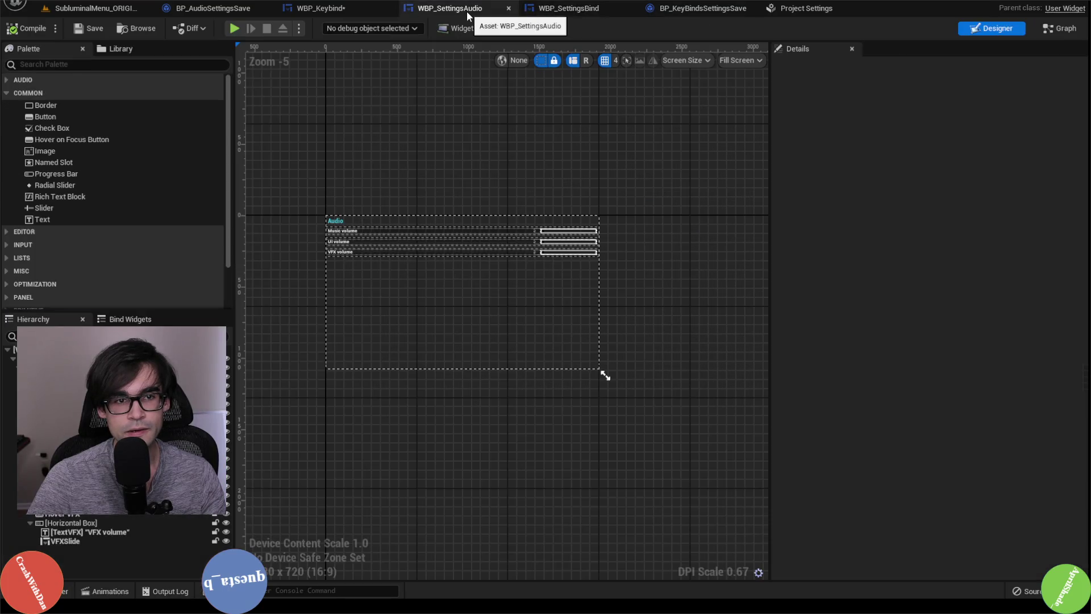
pyautogui.click(565, 8)
pyautogui.click(688, 13)
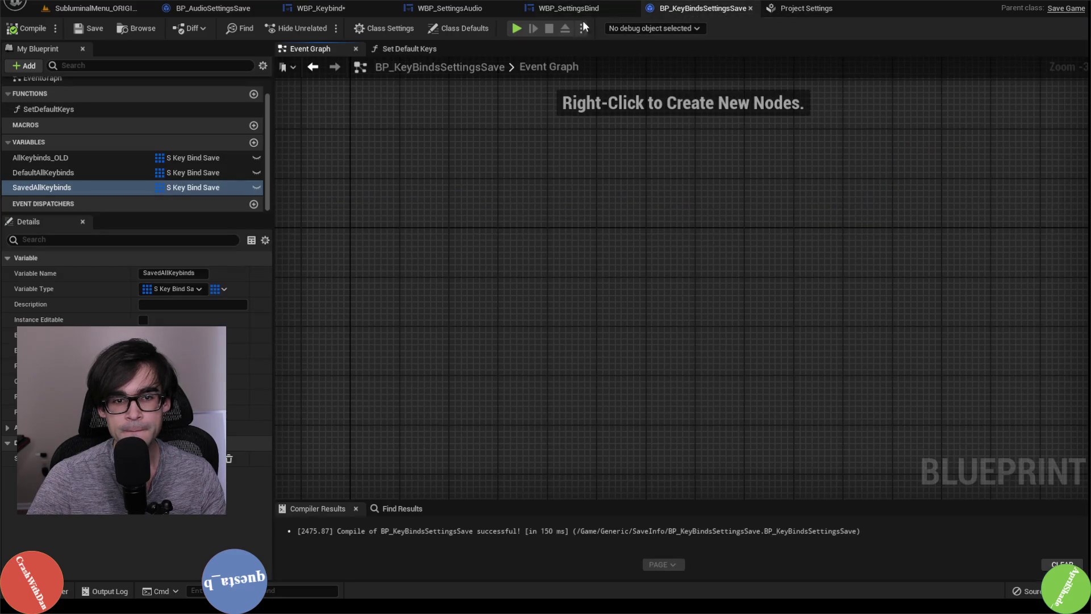
pyautogui.click(576, 10)
# Look inside WBP_SettingsBind's Apply Keys function graph
pyautogui.scroll(-4, 560, 216)
pyautogui.scroll(4, 554, 186)
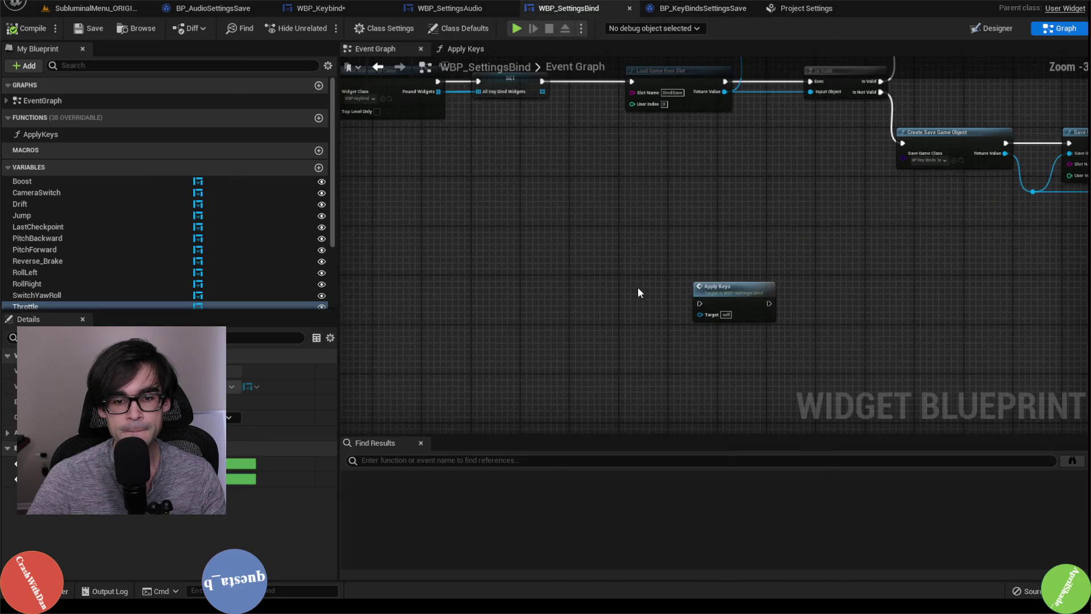
pyautogui.moveTo(722, 228); pyautogui.dragTo(782, 333)
pyautogui.click(460, 48)
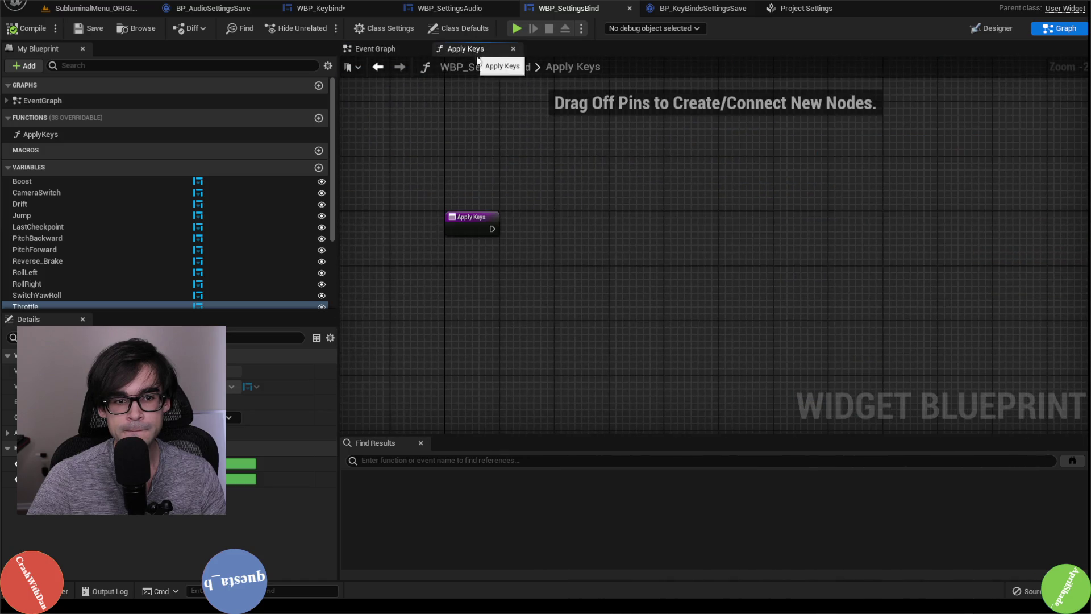
pyautogui.click(406, 48)
# Open WBP_Keybind's event graph and dock its tab after BP_KeyBindsSettingsSave
pyautogui.click(688, 9)
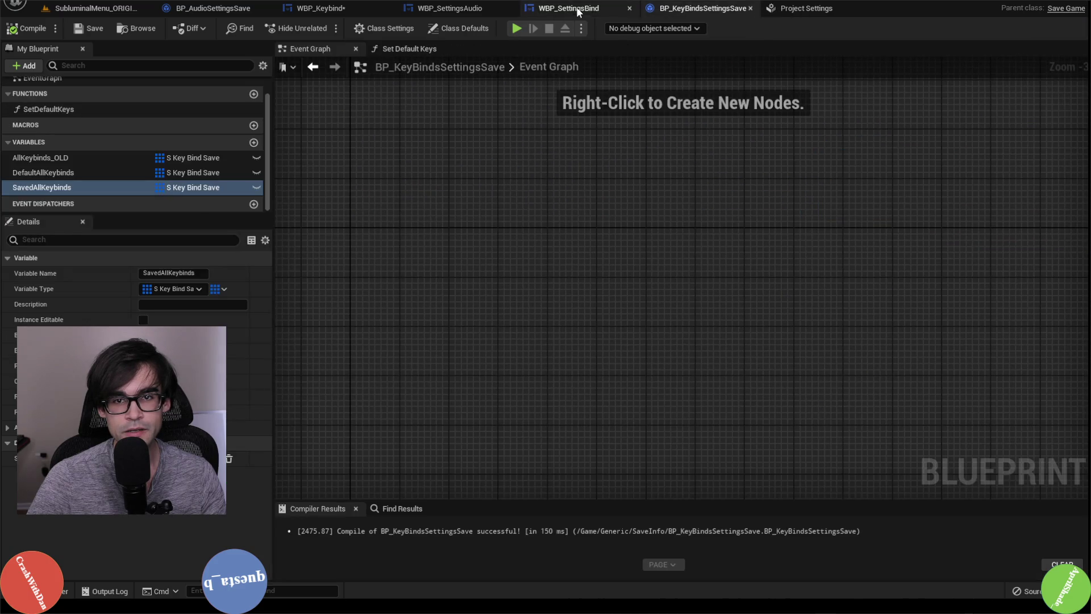
pyautogui.click(568, 9)
pyautogui.click(338, 11)
pyautogui.moveTo(340, 10); pyautogui.dragTo(674, 16)
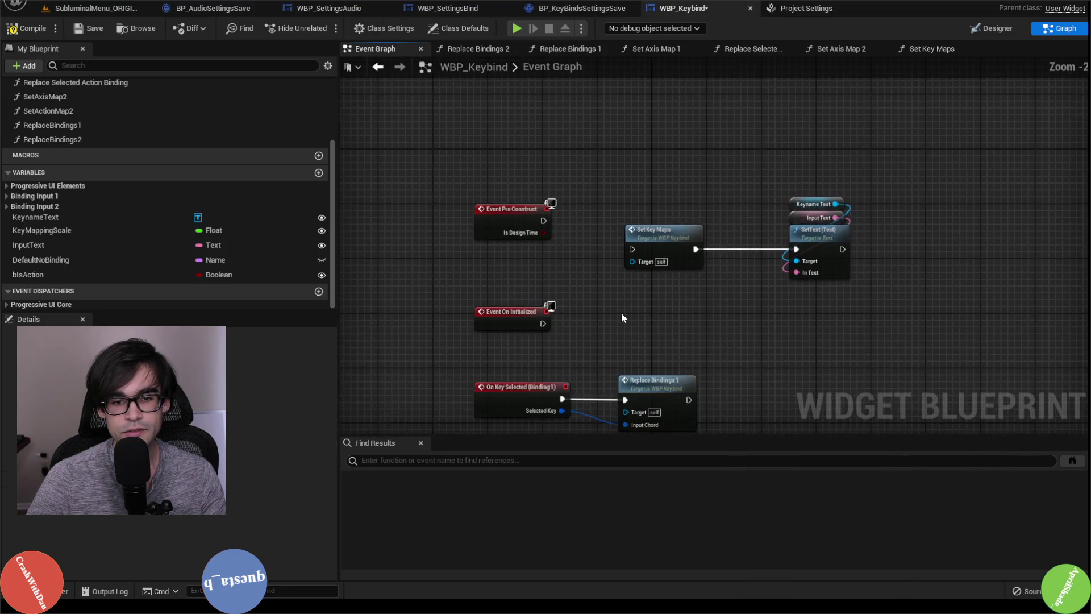
# Save WBP_Keybind, inspect WBP_SettingsBind's Throttle row, then raise the Set Key Maps and SetText nodes
pyautogui.click(79, 30)
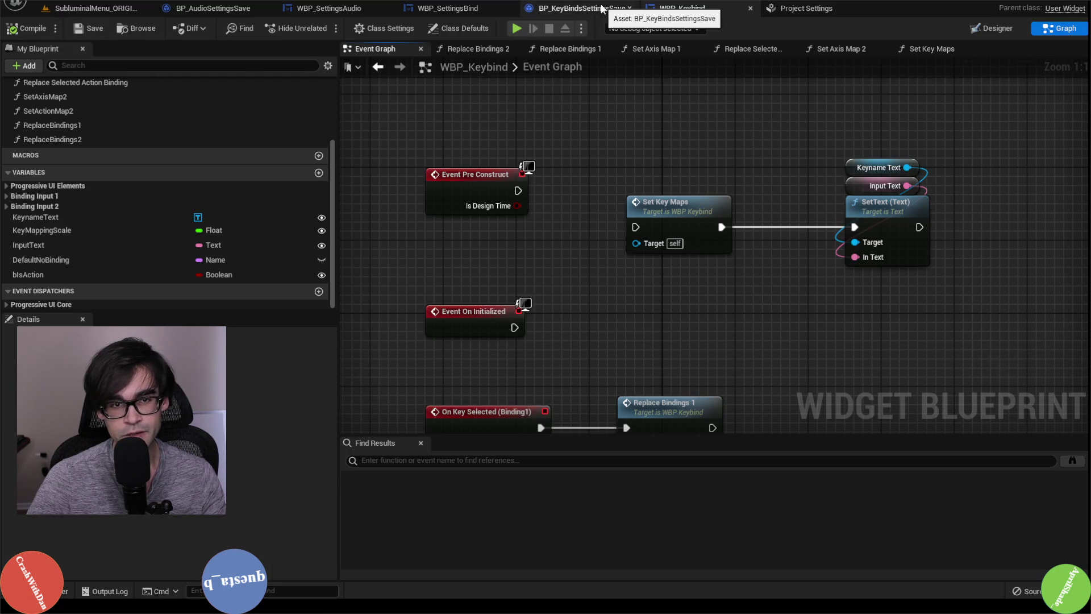
pyautogui.click(601, 8)
pyautogui.click(463, 8)
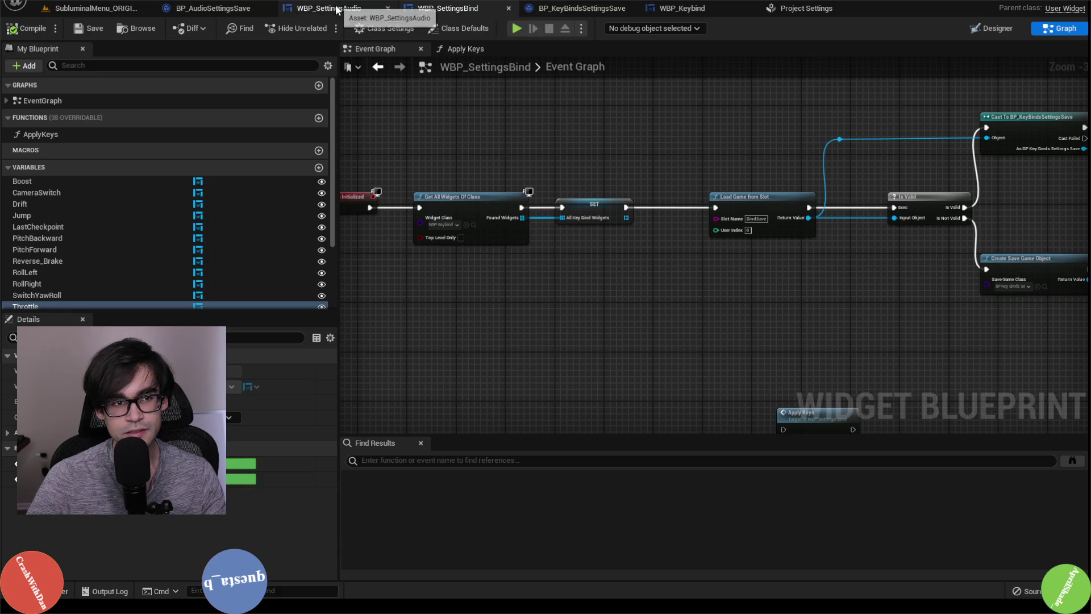
pyautogui.click(998, 29)
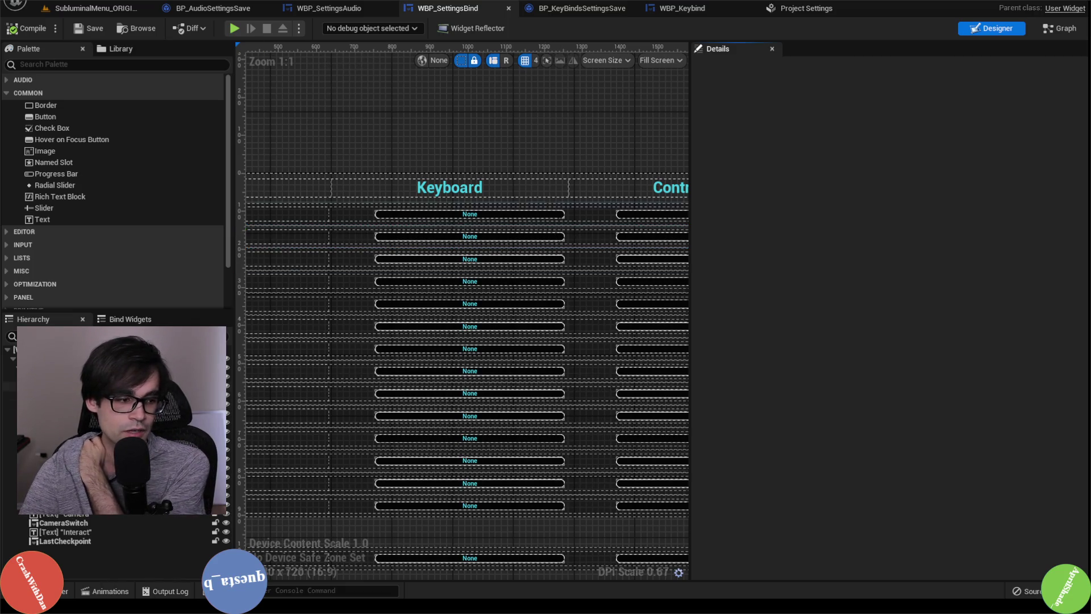
pyautogui.click(591, 219)
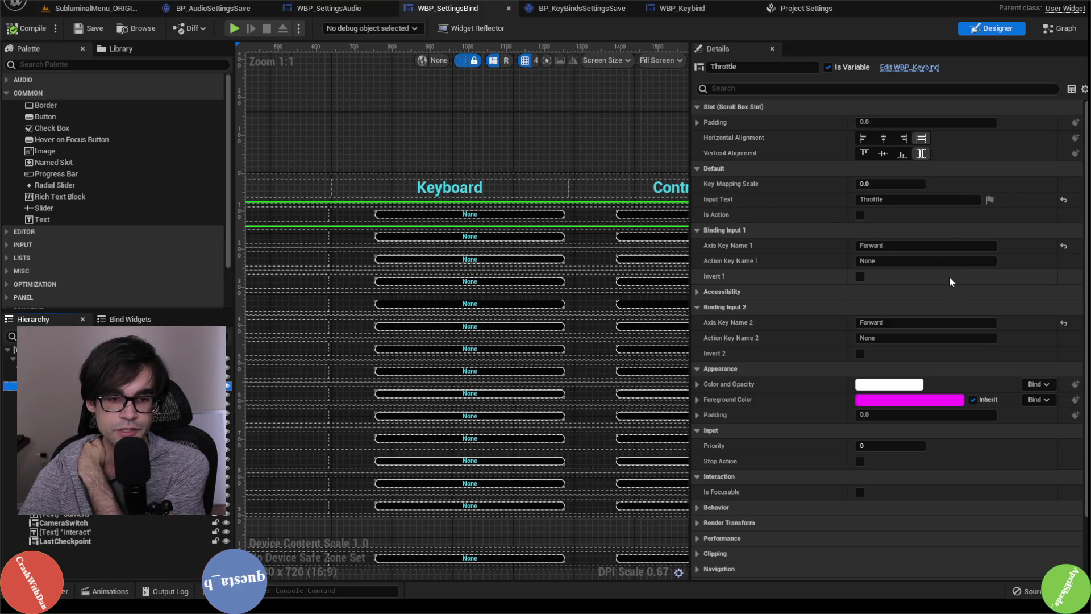
pyautogui.click(707, 9)
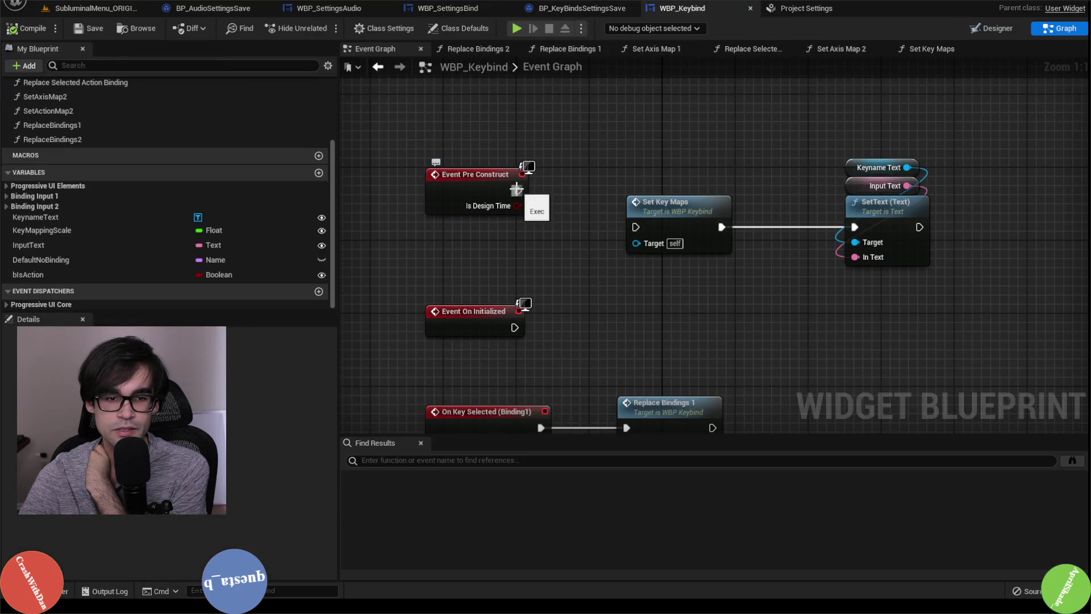
pyautogui.moveTo(652, 92); pyautogui.dragTo(932, 287)
# Move Set Key Maps and SetText up-left and both On Key Selected node pairs down
pyautogui.moveTo(670, 222)
pyautogui.mouseDown()
pyautogui.moveTo(645, 168)
pyautogui.moveTo(629, 188)
pyautogui.moveTo(646, 229)
pyautogui.mouseUp()
pyautogui.click(633, 186)
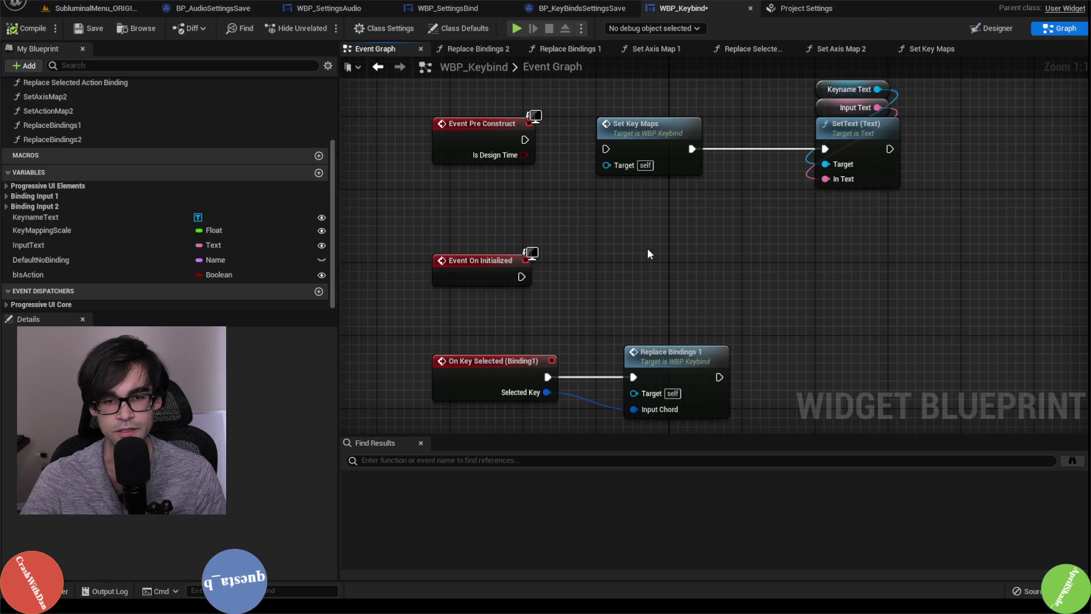
pyautogui.moveTo(776, 258)
pyautogui.mouseDown()
pyautogui.moveTo(536, 251)
pyautogui.moveTo(591, 185)
pyautogui.moveTo(518, 103)
pyautogui.moveTo(731, 348)
pyautogui.mouseUp()
pyautogui.scroll(-1, 518, 104)
pyautogui.moveTo(559, 149); pyautogui.dragTo(568, 228)
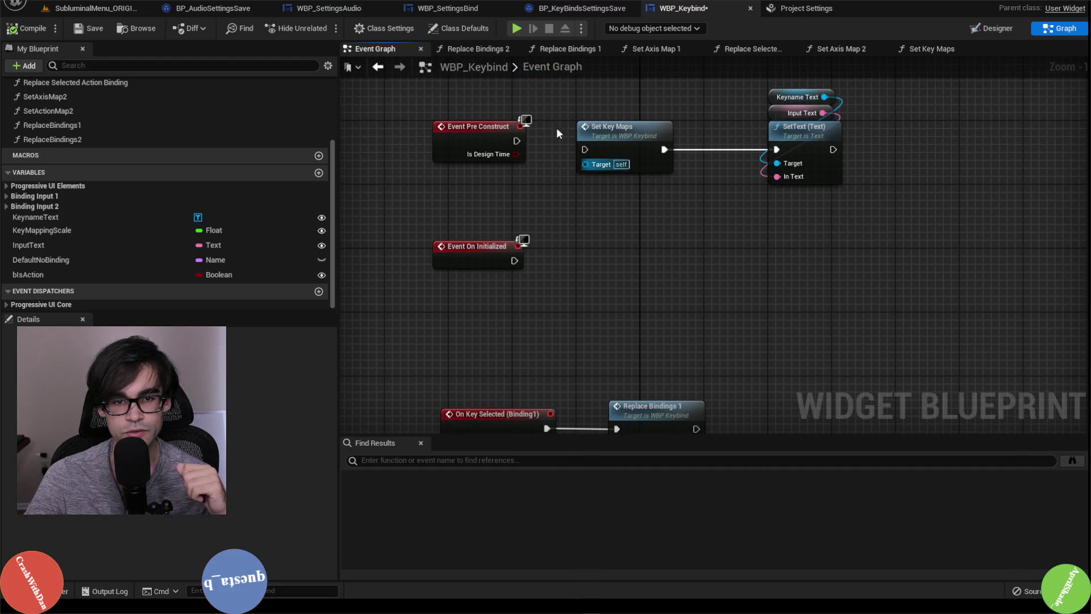
pyautogui.scroll(4, 275, 235)
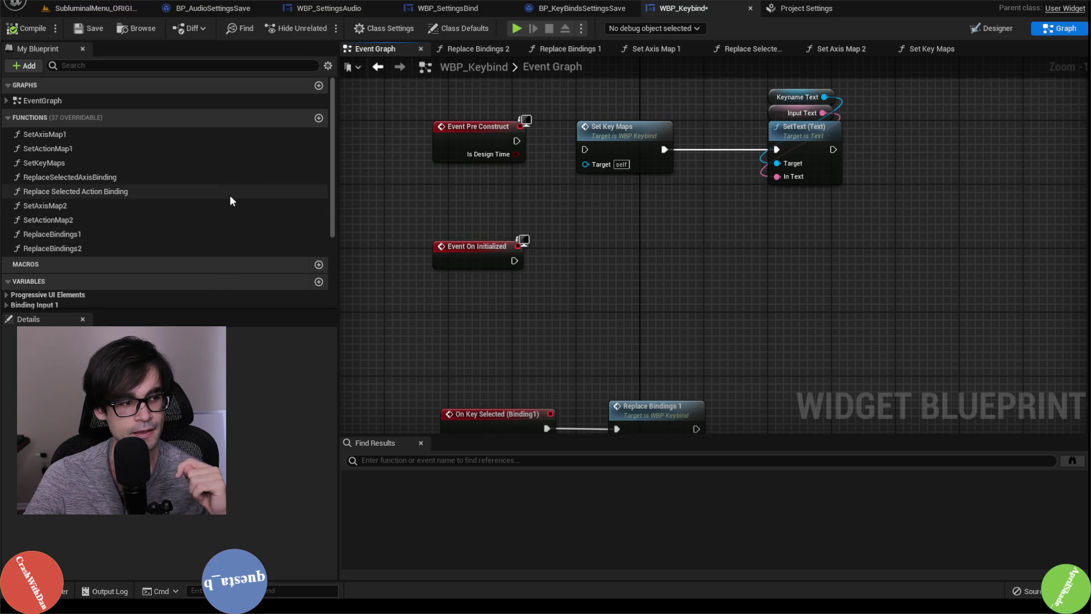
# Review the Set Key Maps function graph, then return to the SubluminalMenu_ORIGINAL level
pyautogui.doubleClick(223, 164)
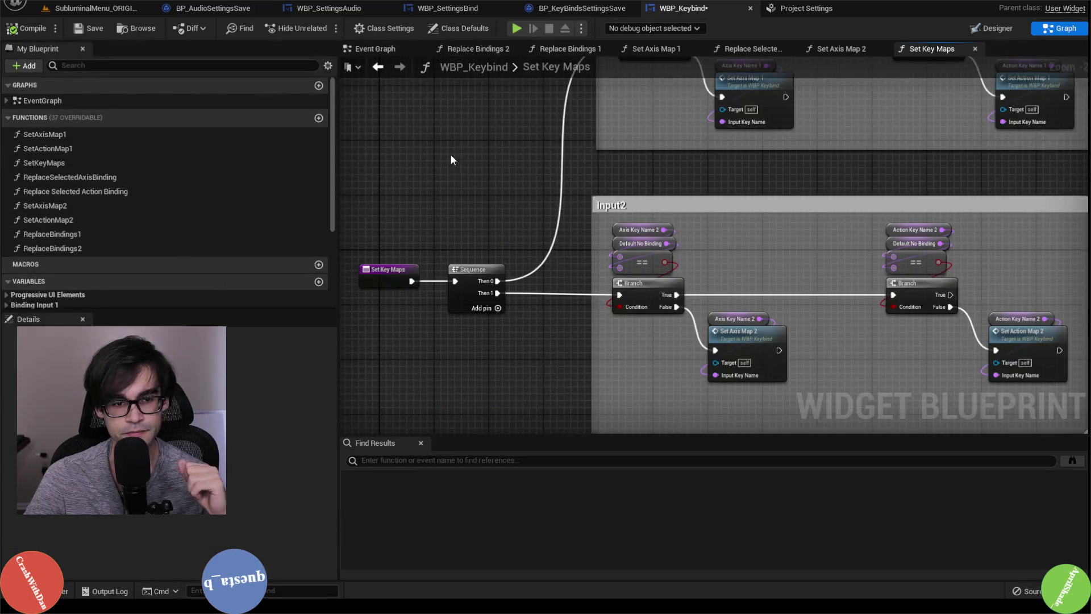
pyautogui.scroll(-1, 486, 166)
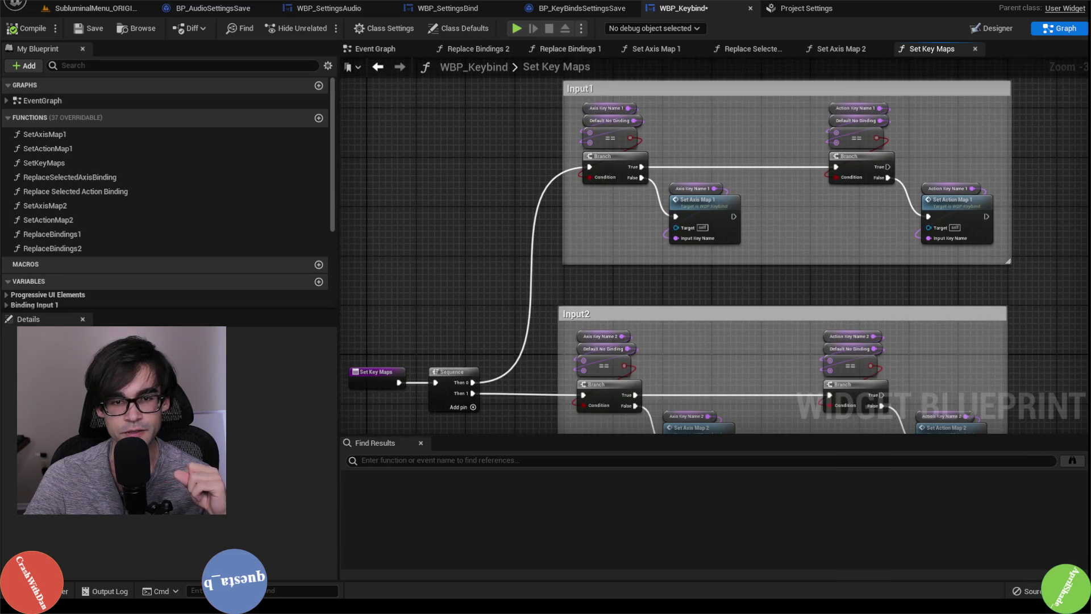
pyautogui.moveTo(480, 305); pyautogui.dragTo(475, 225)
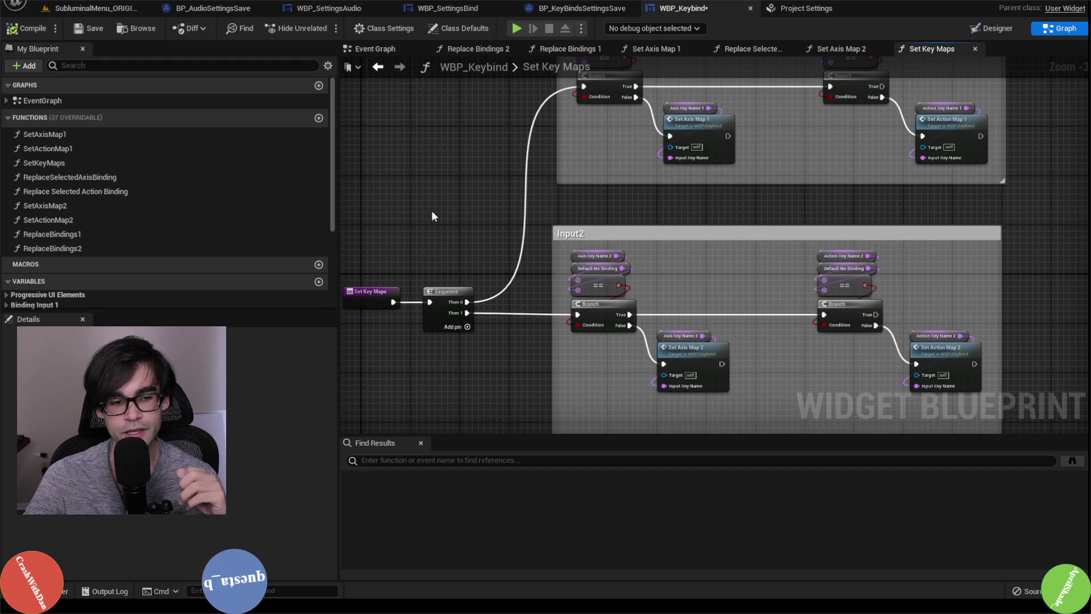
pyautogui.moveTo(1003, 271); pyautogui.dragTo(771, 234)
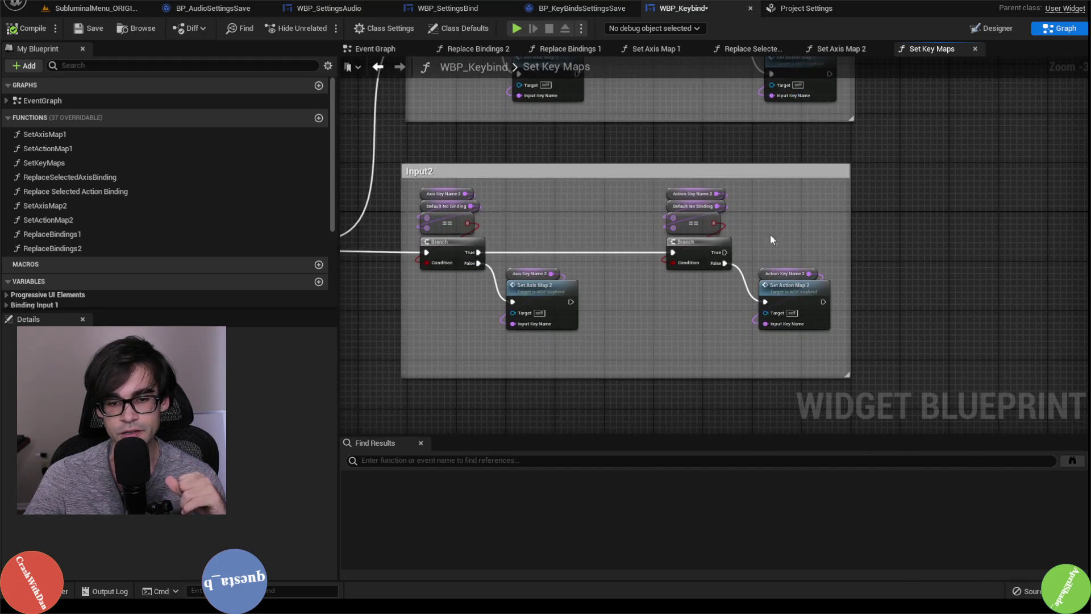
pyautogui.moveTo(394, 117); pyautogui.dragTo(665, 152)
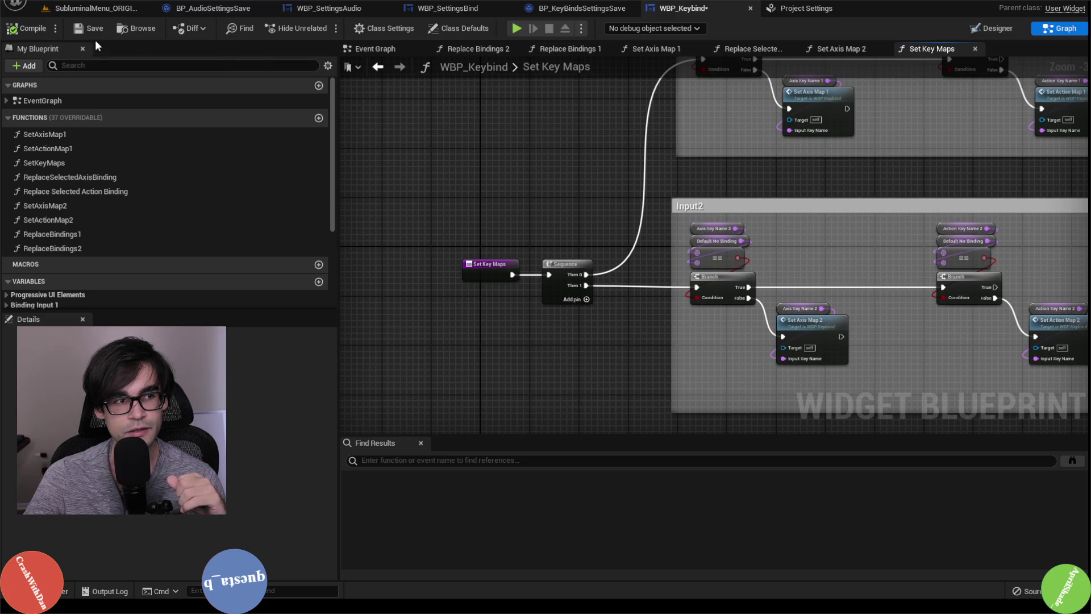
pyautogui.click(97, 8)
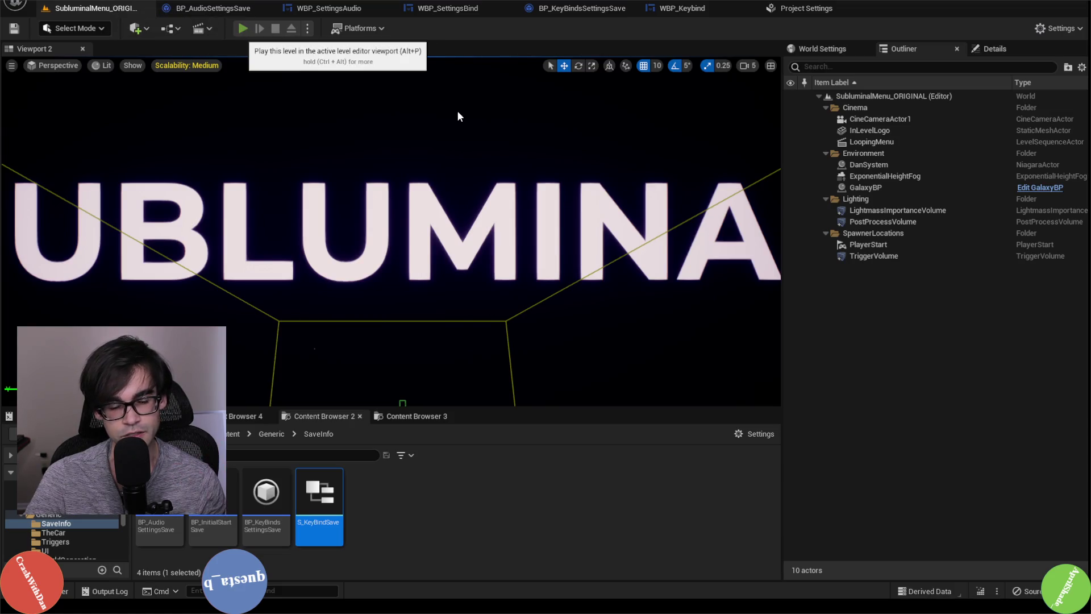
# Play-test the level, check the Settings > Bind key list, then stop the session
pyautogui.hotkey('alt', 'p')
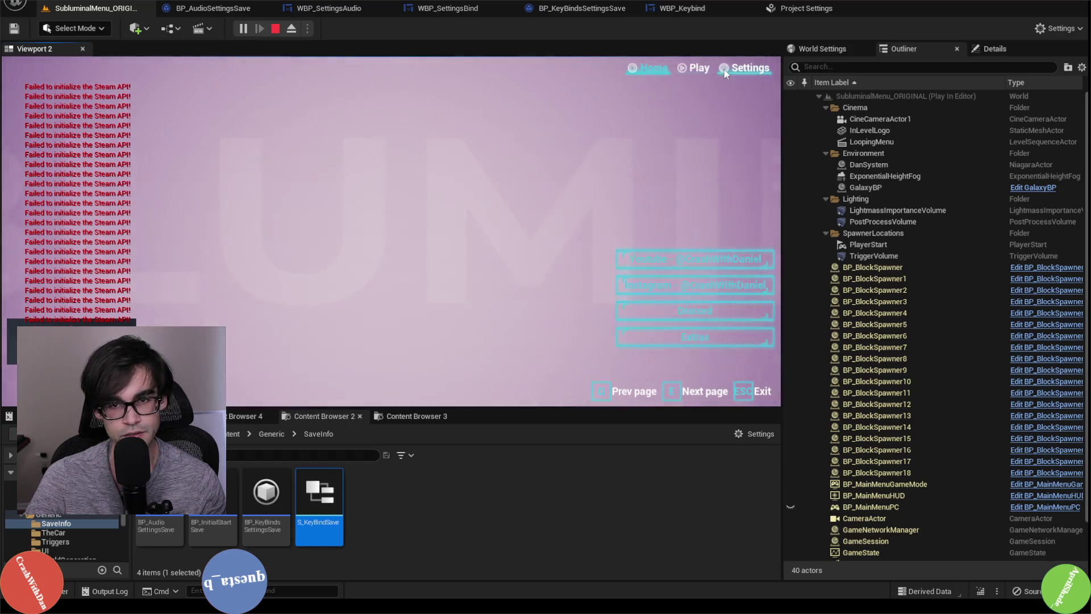
pyautogui.click(723, 69)
pyautogui.click(281, 88)
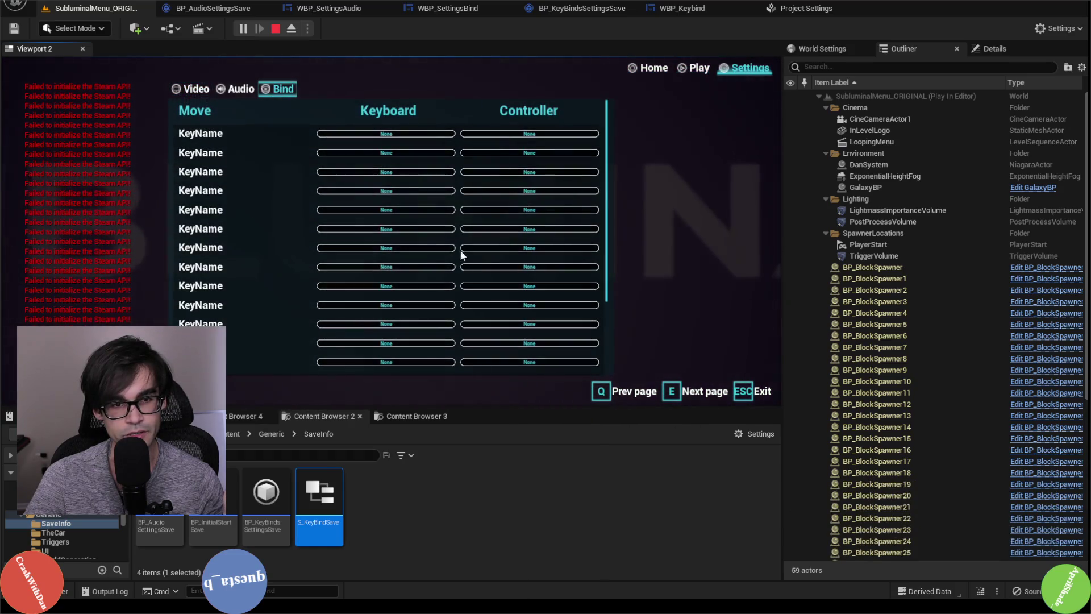
pyautogui.scroll(-3, 459, 253)
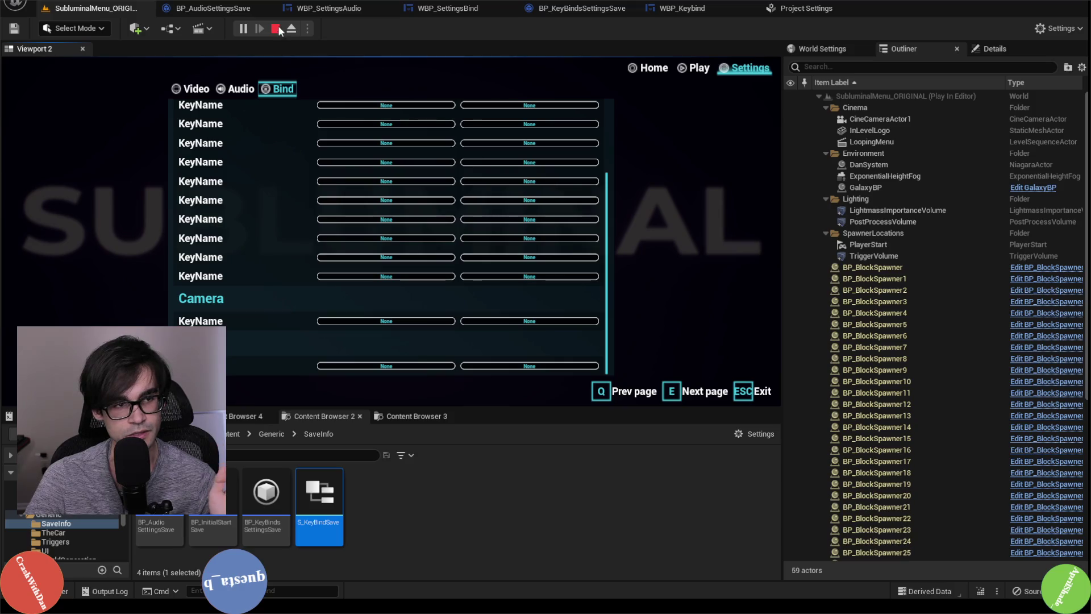
pyautogui.click(277, 29)
# Browse the open blueprint tabs and bring up WBP_SettingsBind's event graph
pyautogui.click(690, 8)
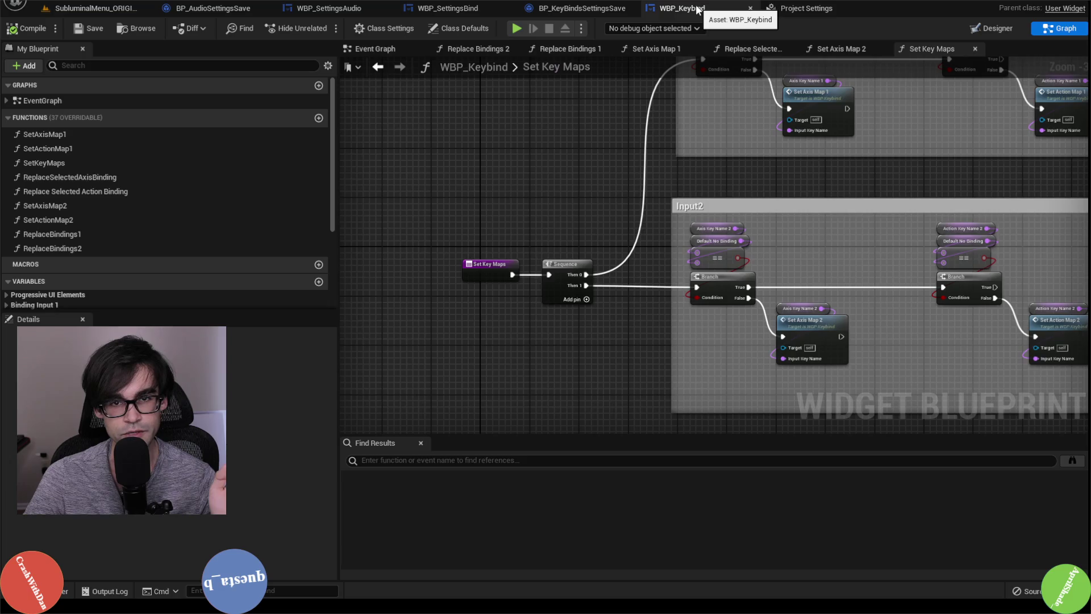
pyautogui.click(585, 8)
pyautogui.click(441, 16)
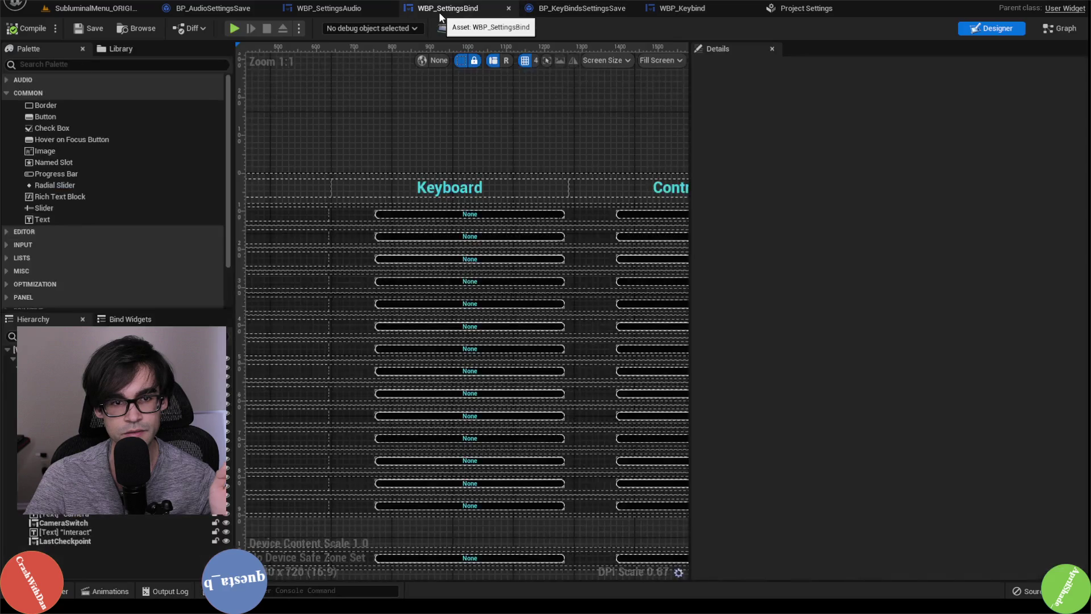
pyautogui.click(329, 9)
pyautogui.click(446, 9)
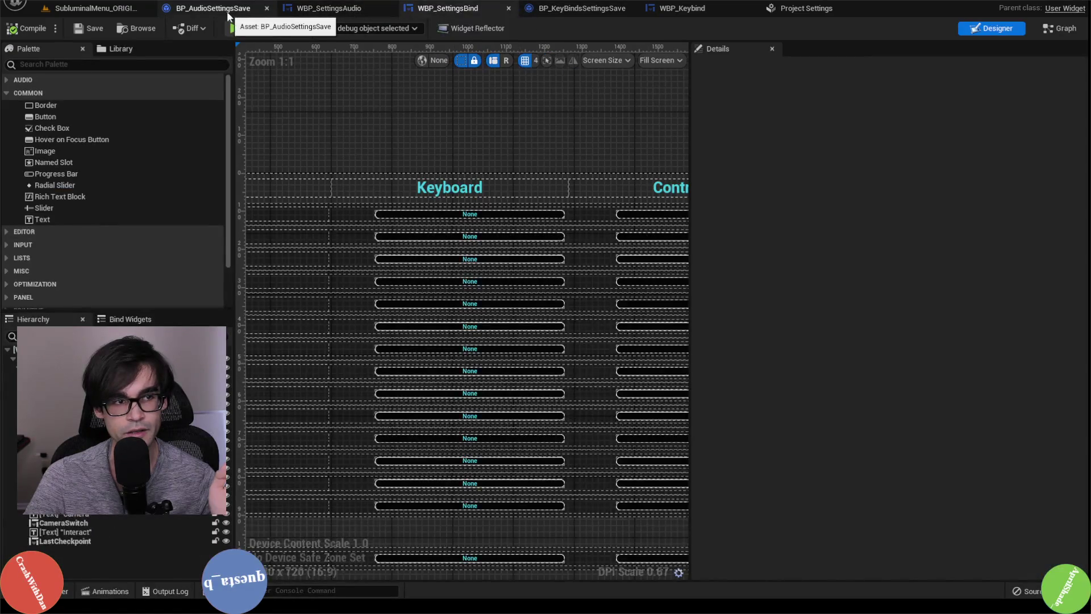
pyautogui.click(228, 11)
pyautogui.click(449, 8)
pyautogui.click(585, 8)
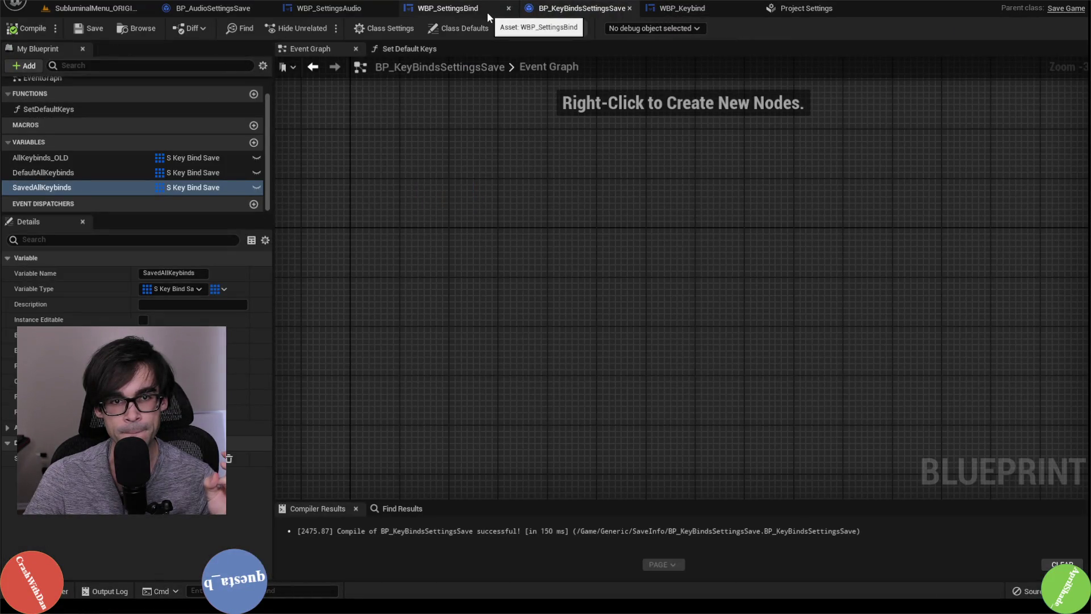
pyautogui.click(464, 10)
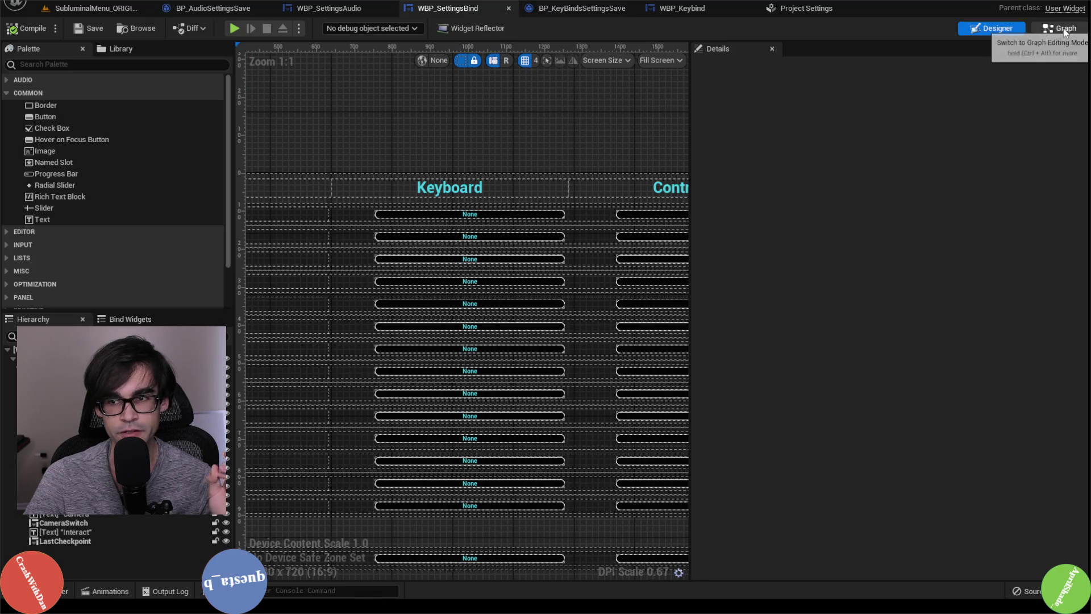
pyautogui.click(1064, 30)
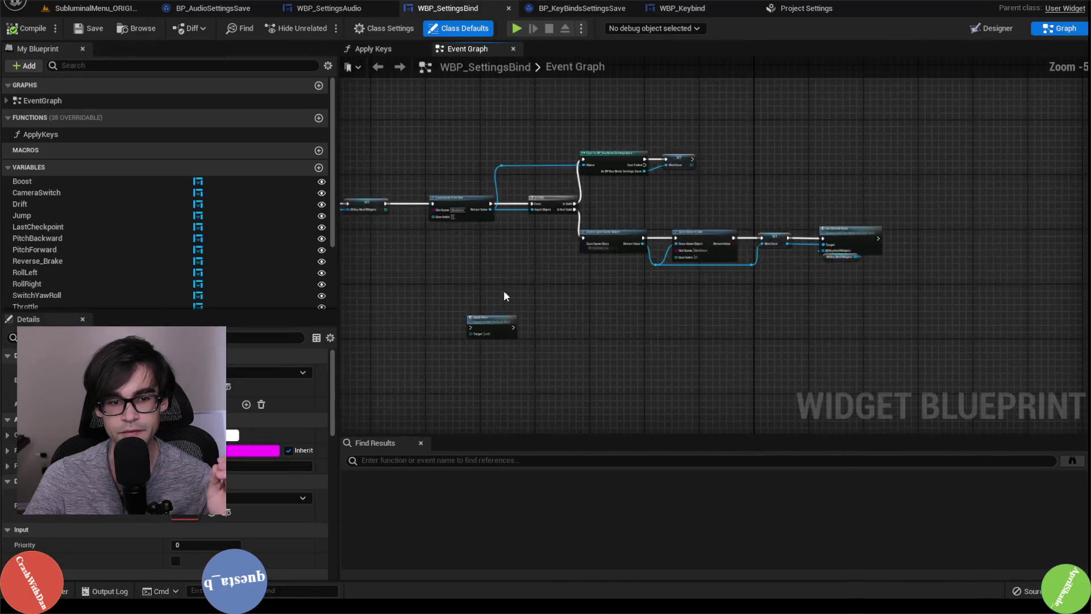
# Place Apply Keys beside Set Default Keys, run it after the SET node, and open its graph
pyautogui.scroll(2, 504, 296)
pyautogui.scroll(-3, 453, 348)
pyautogui.moveTo(452, 348); pyautogui.dragTo(754, 275)
pyautogui.scroll(1, 584, 244)
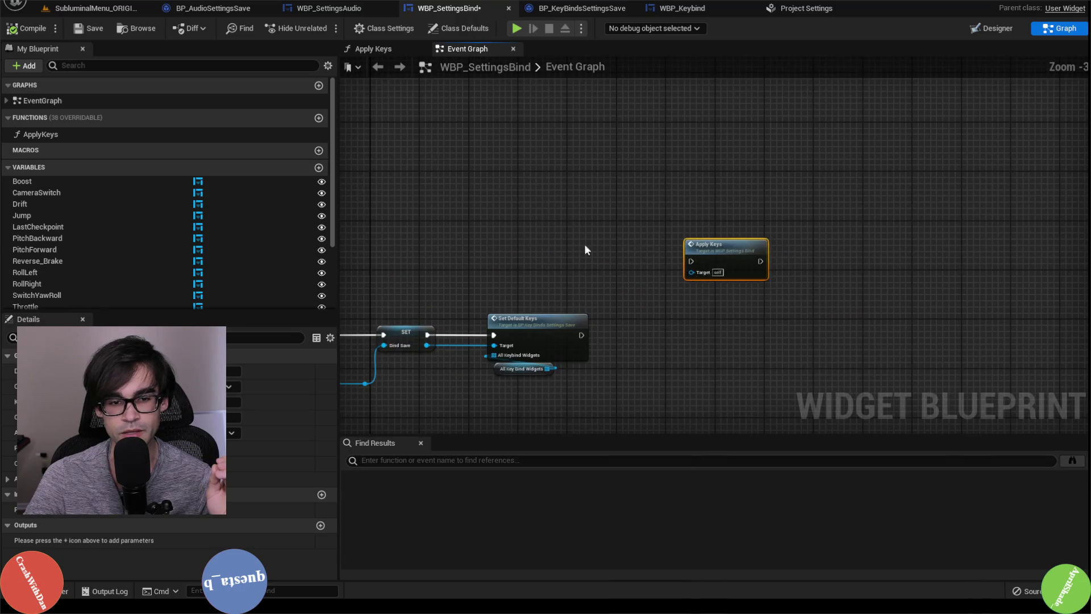
pyautogui.moveTo(587, 250)
pyautogui.mouseDown()
pyautogui.moveTo(591, 198)
pyautogui.moveTo(975, 248)
pyautogui.mouseUp()
pyautogui.moveTo(865, 321)
pyautogui.mouseDown()
pyautogui.moveTo(975, 247)
pyautogui.moveTo(980, 194)
pyautogui.moveTo(941, 251)
pyautogui.moveTo(939, 153)
pyautogui.moveTo(945, 173)
pyautogui.moveTo(961, 165)
pyautogui.mouseUp()
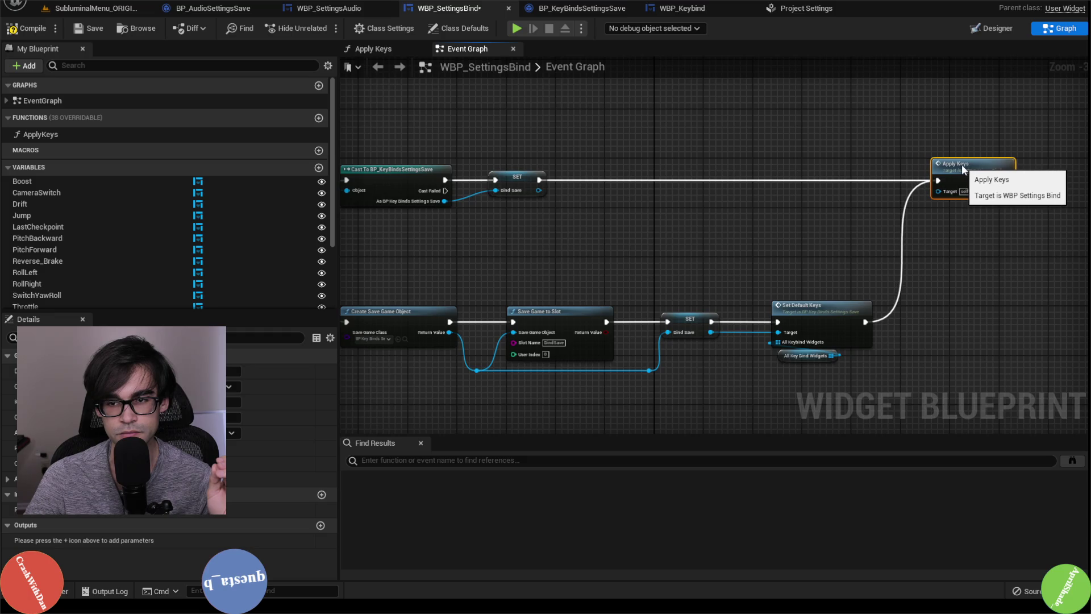
pyautogui.doubleClick(764, 189)
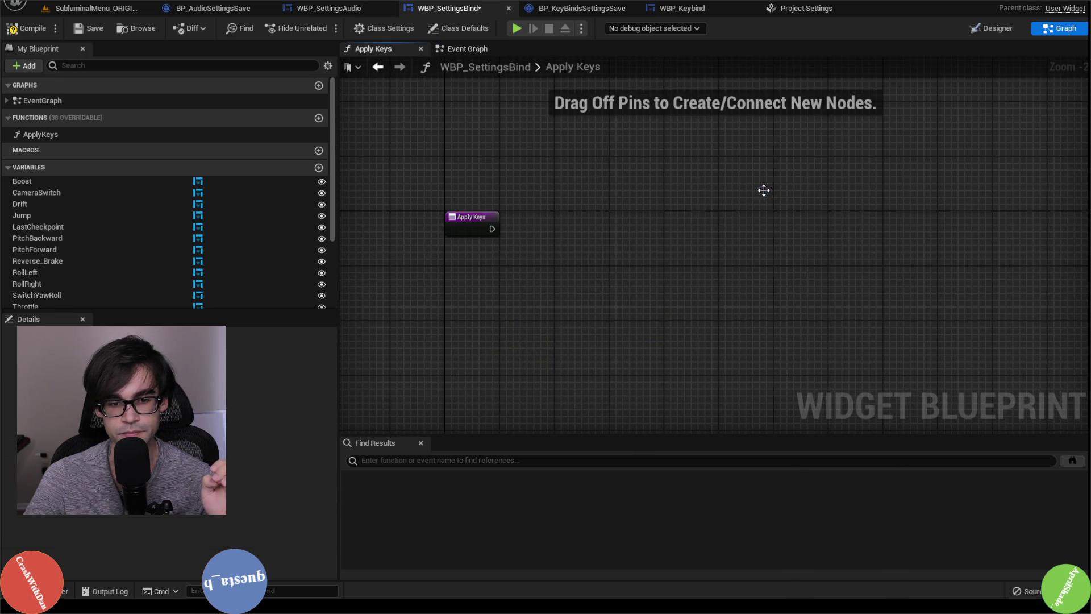
# Return to the event graph and reopen the Apply Keys function graph
pyautogui.scroll(-3, 140, 289)
pyautogui.scroll(-1, 139, 289)
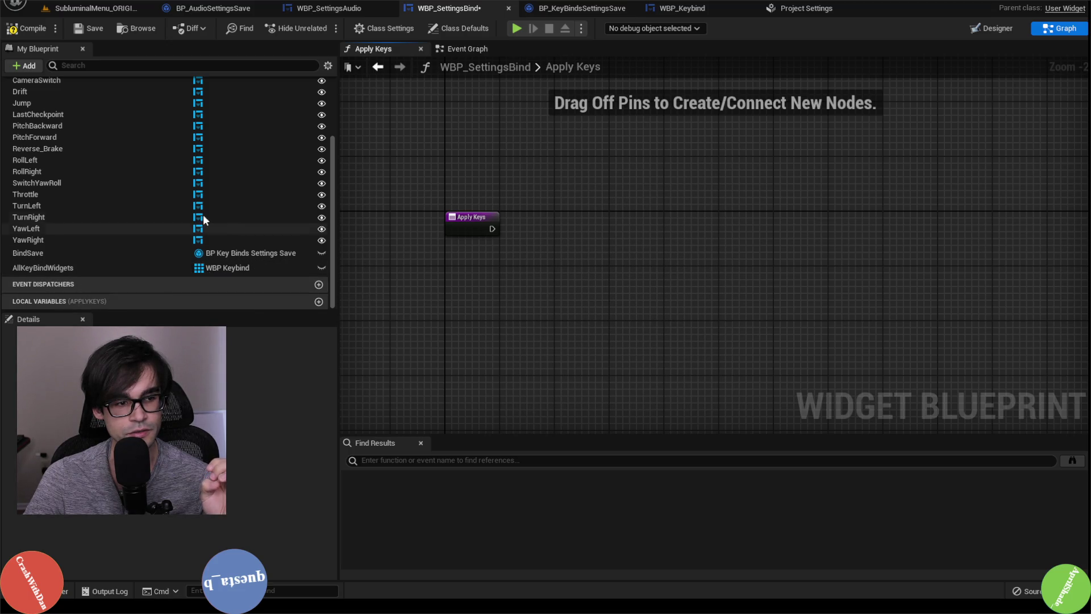
pyautogui.scroll(5, 170, 199)
pyautogui.scroll(-5, 170, 199)
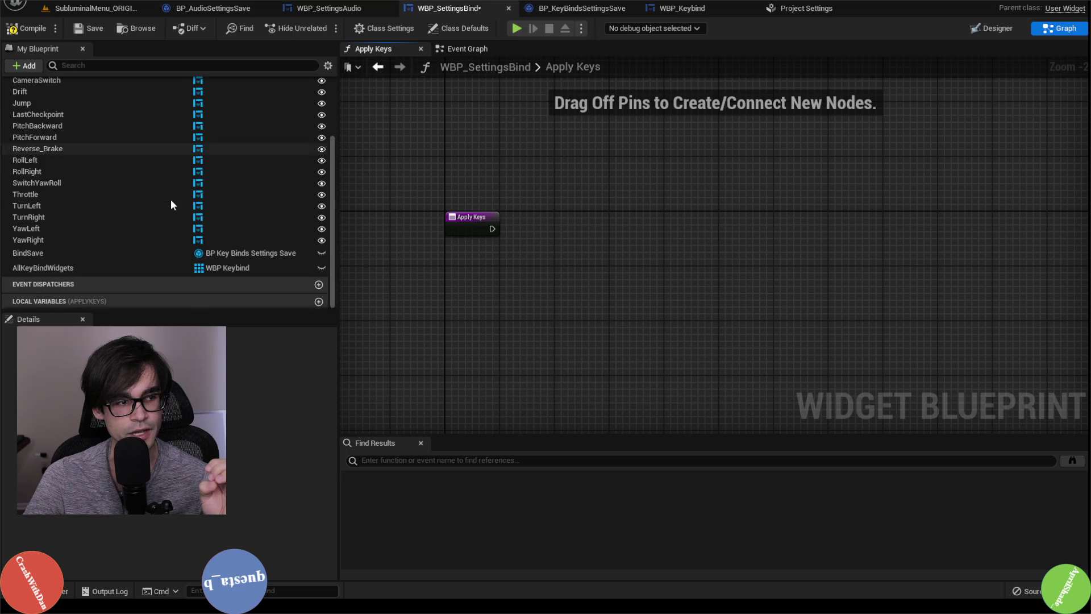
pyautogui.click(467, 49)
pyautogui.moveTo(592, 289); pyautogui.dragTo(869, 223)
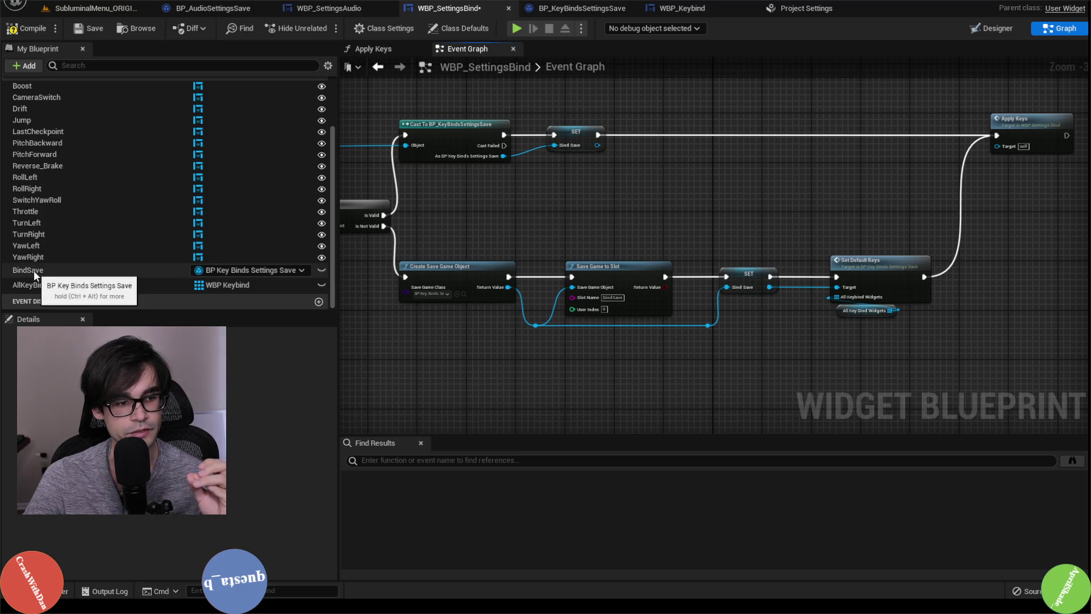
pyautogui.moveTo(1024, 127); pyautogui.dragTo(849, 141)
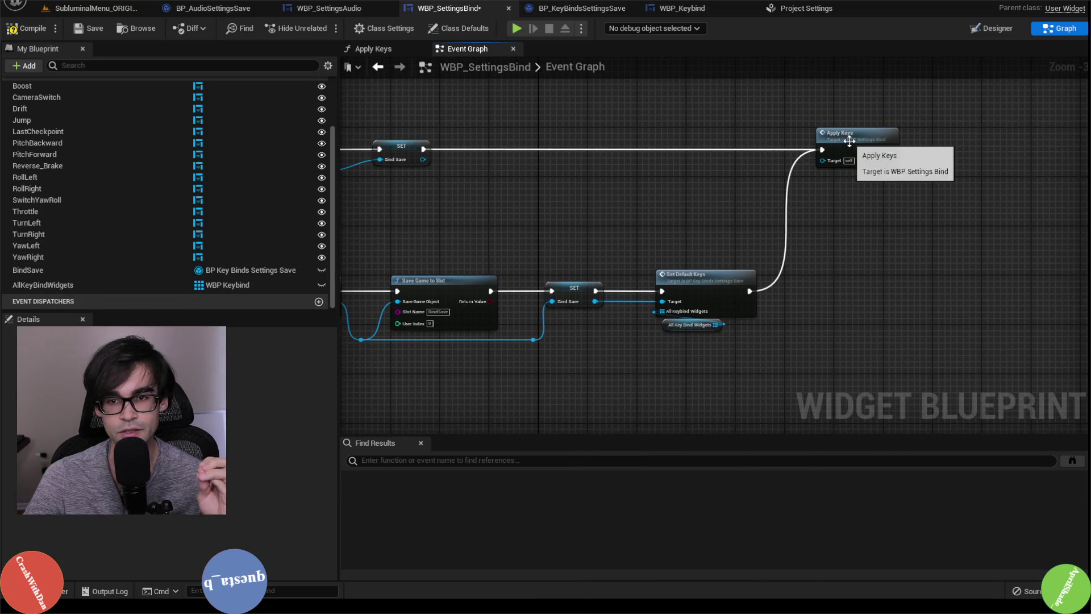
pyautogui.doubleClick(849, 141)
# Add a Bind Save getter and pull a Get Saved All Keybinds node from it
pyautogui.moveTo(39, 270)
pyautogui.mouseDown()
pyautogui.moveTo(584, 181)
pyautogui.moveTo(601, 154)
pyautogui.moveTo(564, 151)
pyautogui.mouseUp()
pyautogui.click(636, 183)
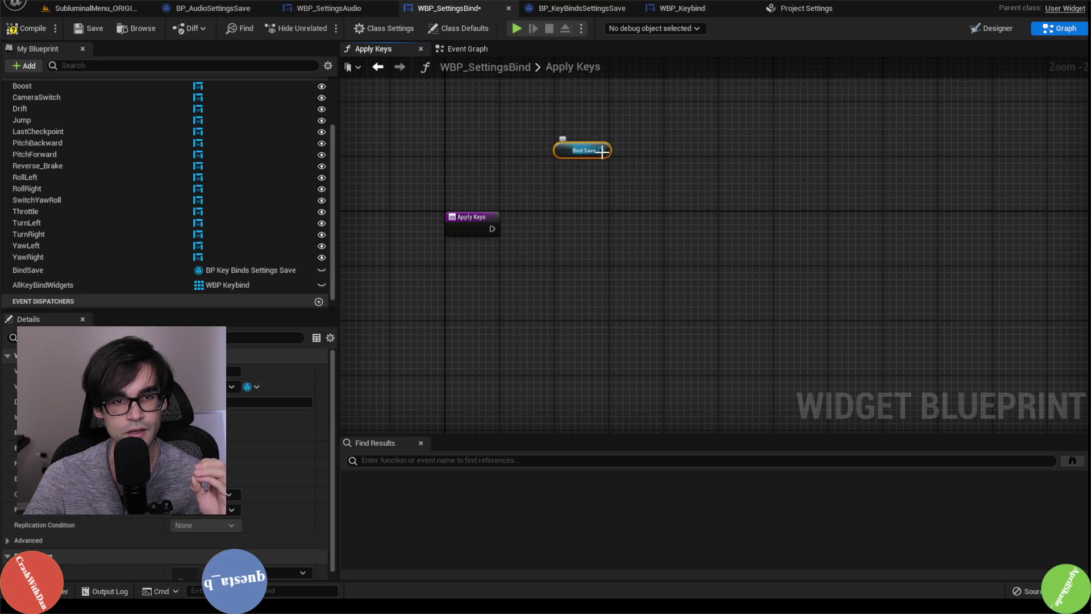
pyautogui.click(582, 8)
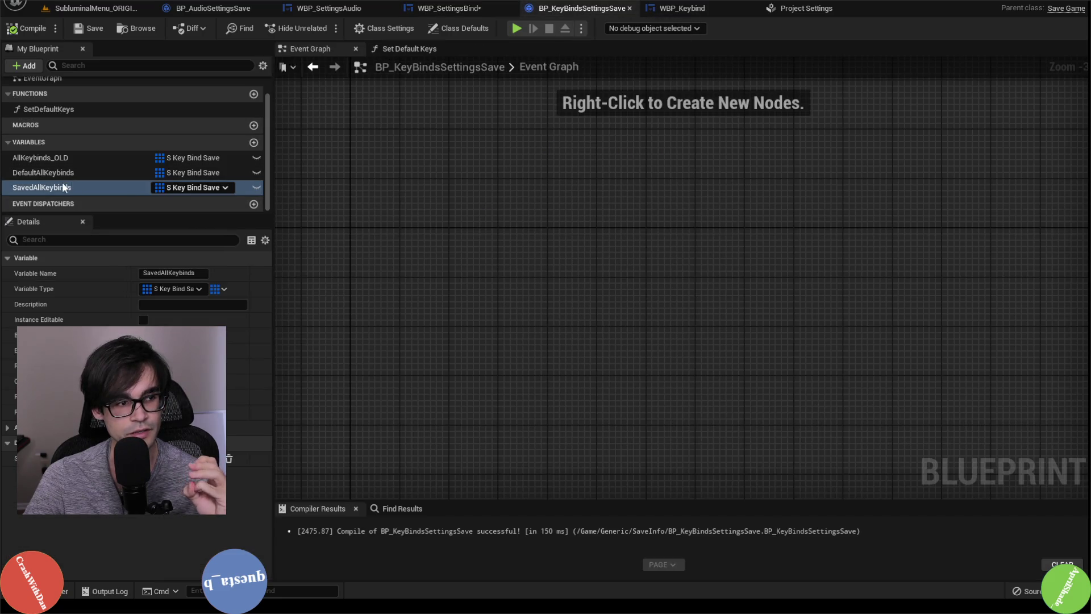
pyautogui.click(449, 8)
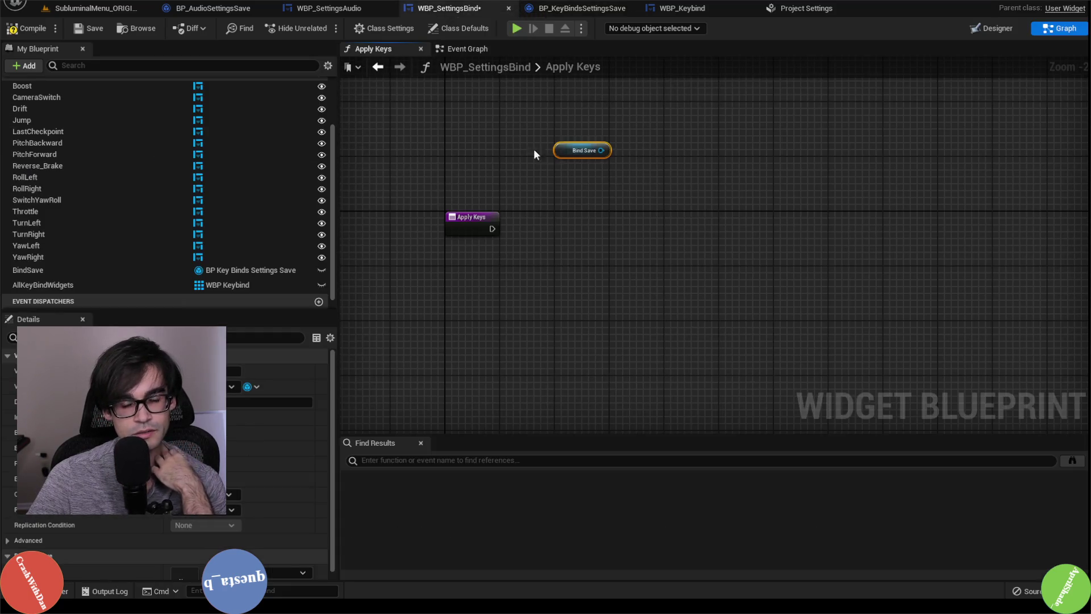
pyautogui.moveTo(601, 151); pyautogui.dragTo(597, 187)
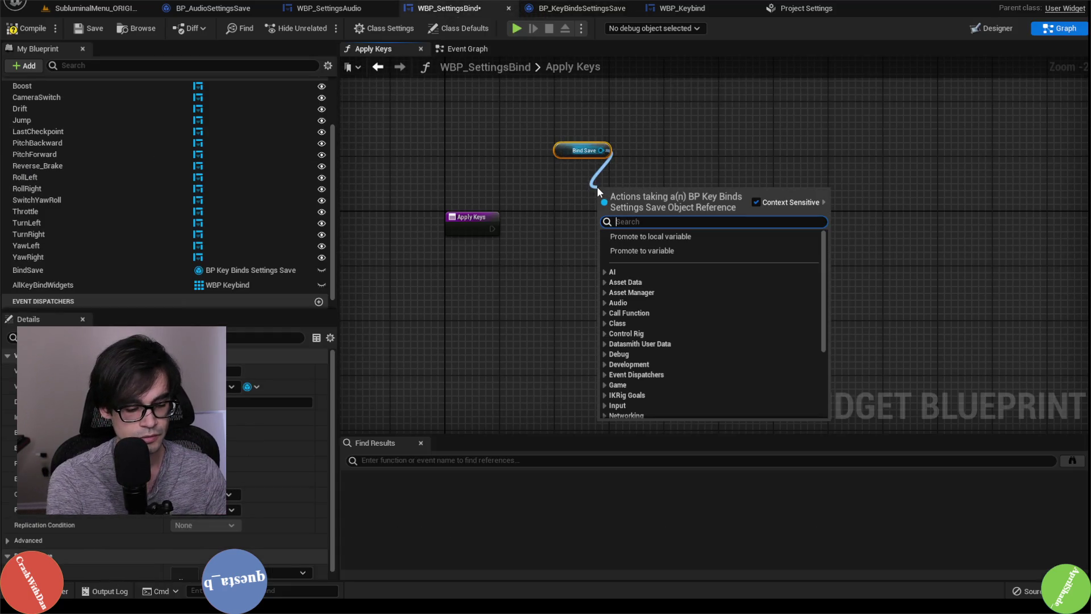
pyautogui.write('get save')
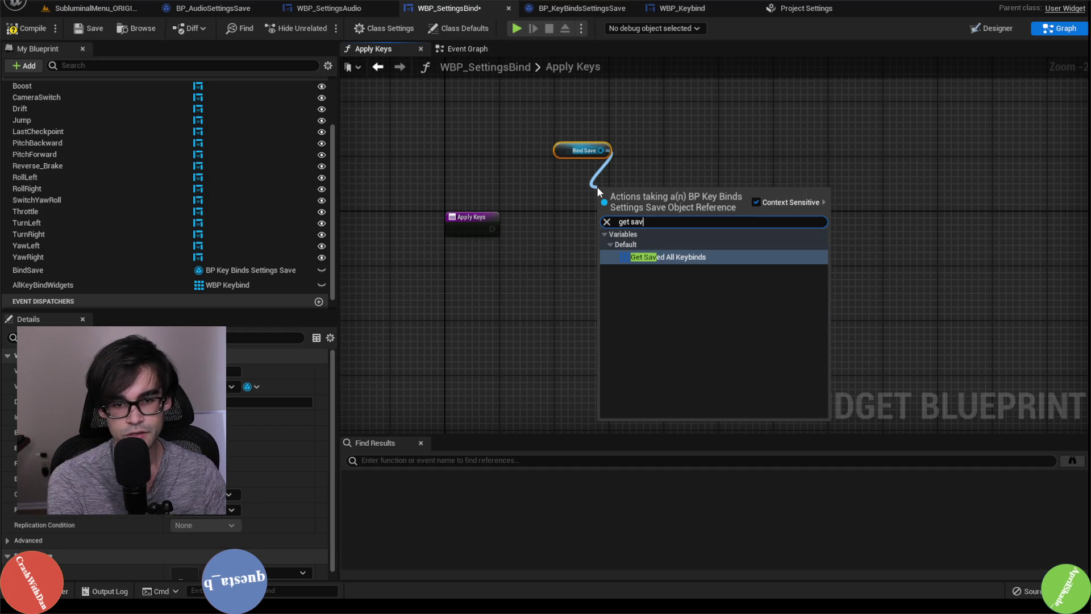
pyautogui.press('Return')
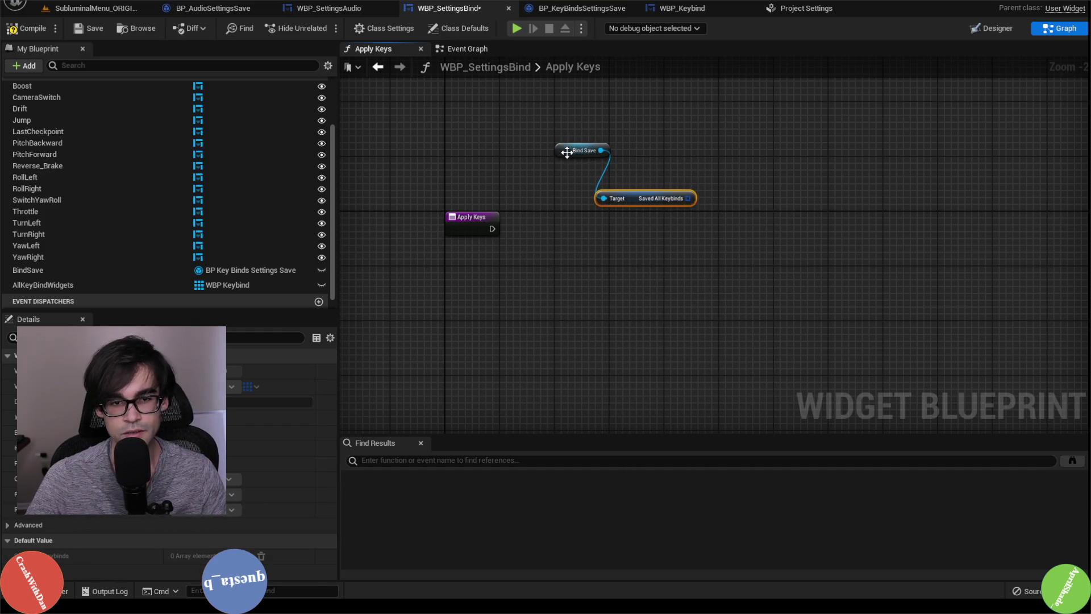
# Arrange the Bind Save nodes and add a For Each Loop over Saved All Keybinds
pyautogui.moveTo(569, 155)
pyautogui.mouseDown()
pyautogui.moveTo(597, 217)
pyautogui.moveTo(611, 190)
pyautogui.moveTo(598, 141)
pyautogui.moveTo(624, 188)
pyautogui.mouseUp()
pyautogui.keyDown('shift'); pyautogui.click(659, 203); pyautogui.keyUp('shift')
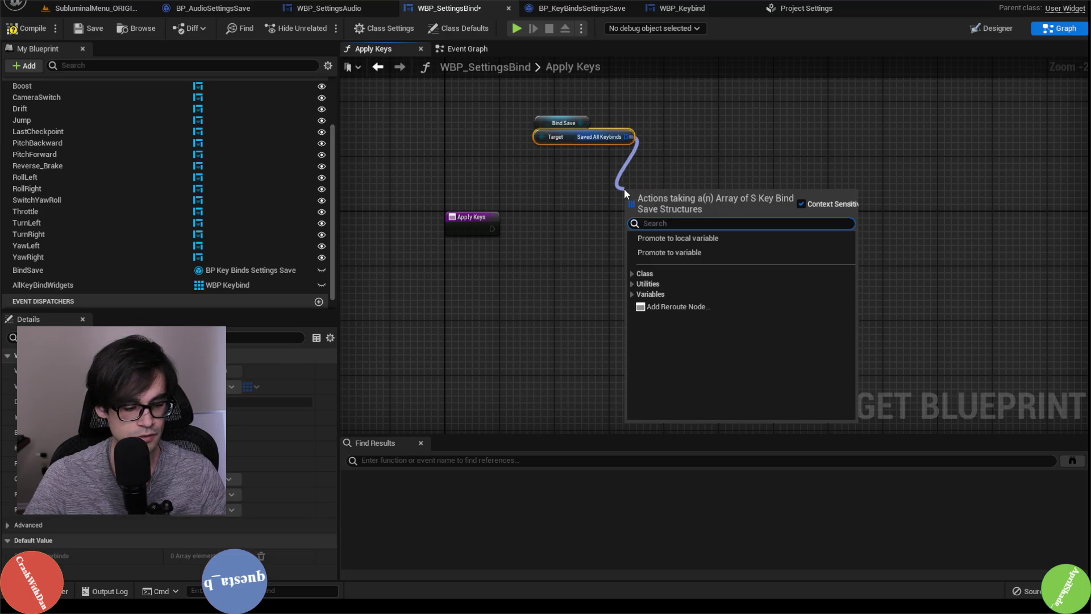
pyautogui.write('for')
pyautogui.press('Return')
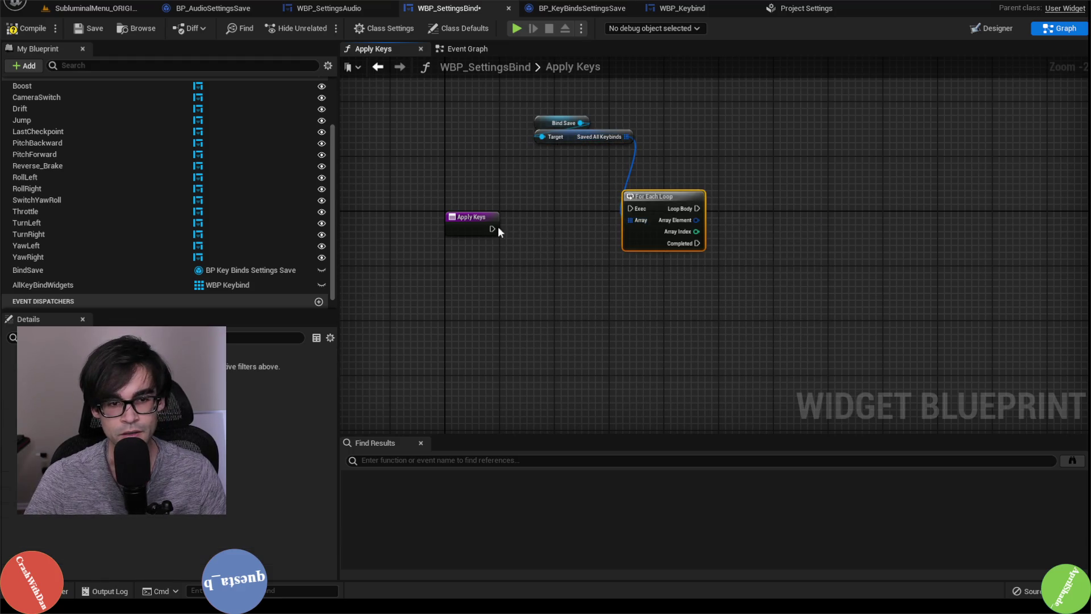
# Run the loop from the Apply Keys entry and stack Saved All Keybinds and Bind Save below it
pyautogui.moveTo(494, 228)
pyautogui.mouseDown()
pyautogui.moveTo(631, 209)
pyautogui.moveTo(612, 215)
pyautogui.mouseUp()
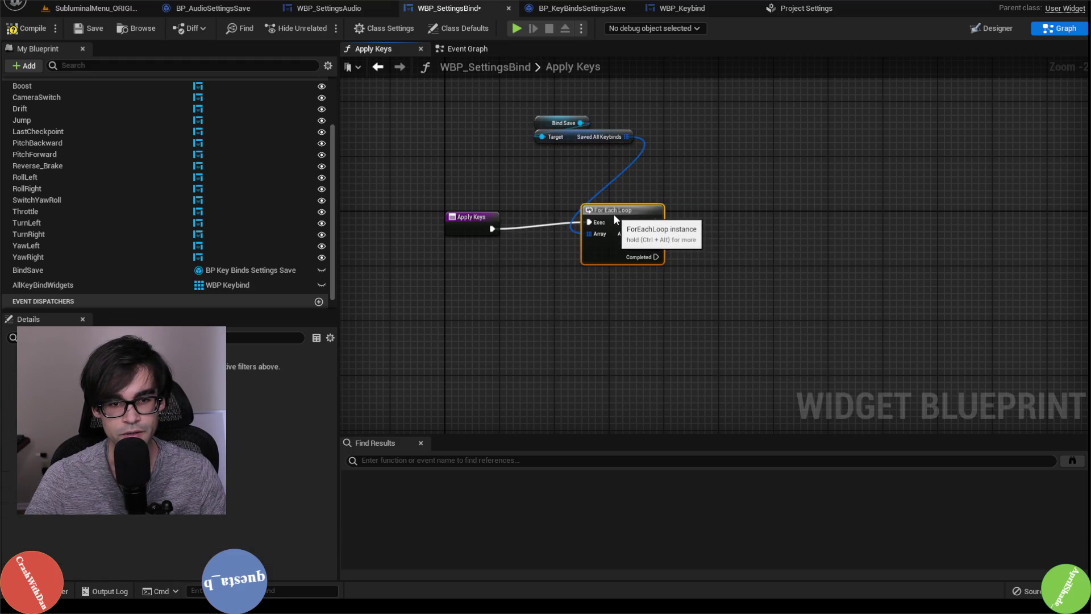
pyautogui.moveTo(572, 140); pyautogui.dragTo(600, 284)
pyautogui.moveTo(543, 123)
pyautogui.mouseDown()
pyautogui.moveTo(562, 306)
pyautogui.moveTo(570, 294)
pyautogui.mouseUp()
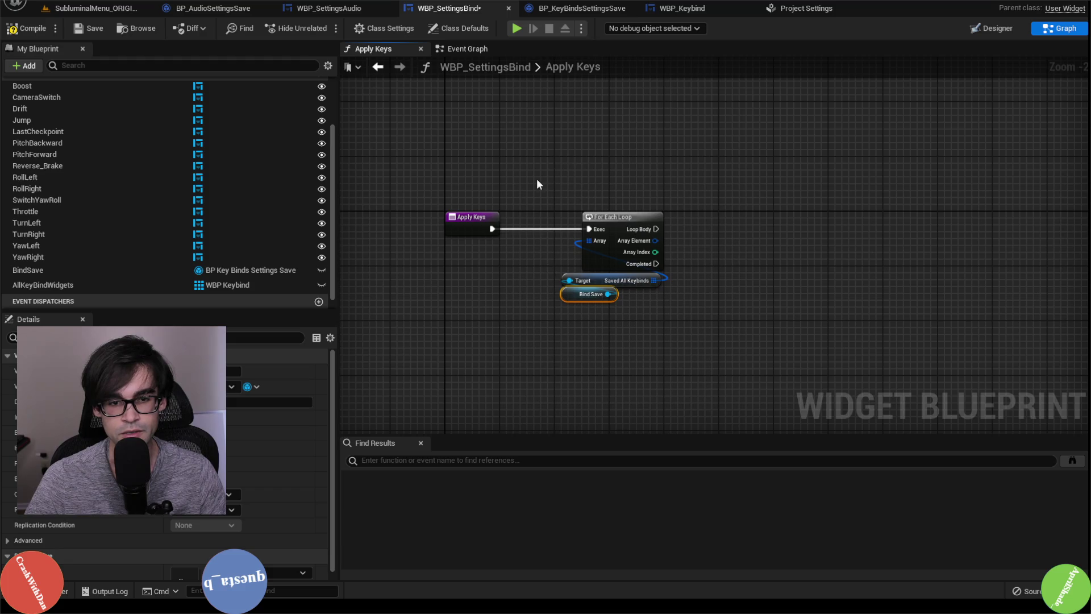
pyautogui.moveTo(540, 195); pyautogui.dragTo(596, 340)
pyautogui.click(694, 241)
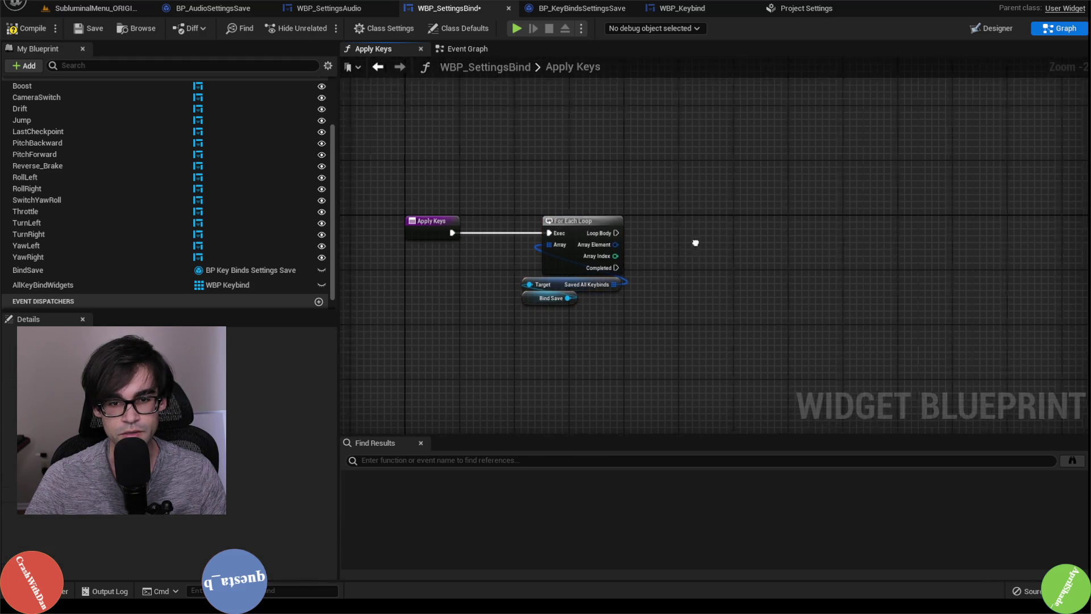
pyautogui.moveTo(694, 241); pyautogui.dragTo(492, 250)
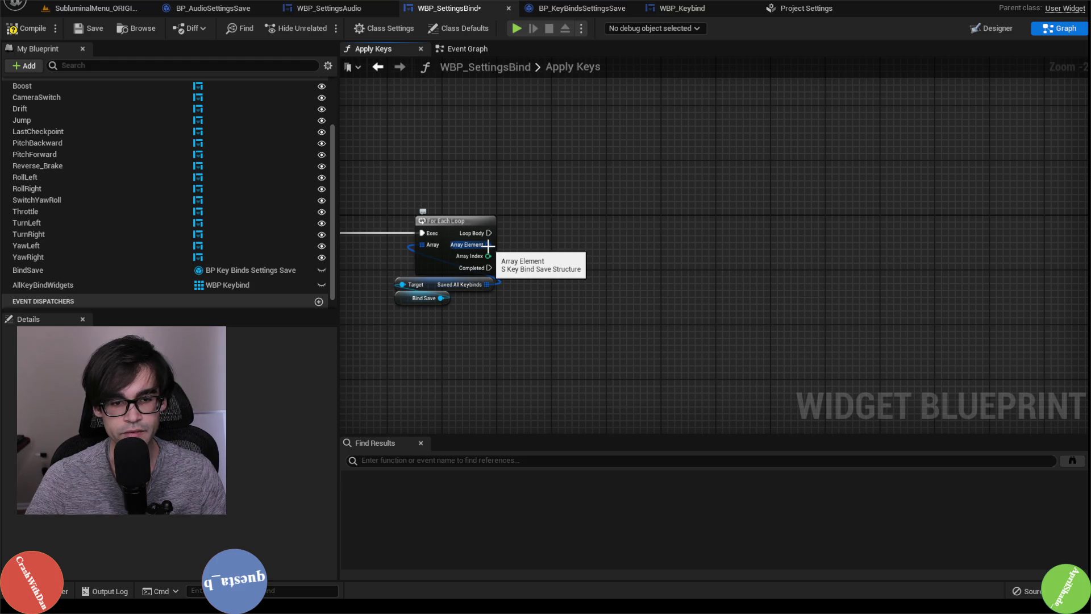
# Split the loop's Array Element pin, tidy the nodes, then delete the old For Each Loop
pyautogui.rightClick(488, 246)
pyautogui.click(557, 293)
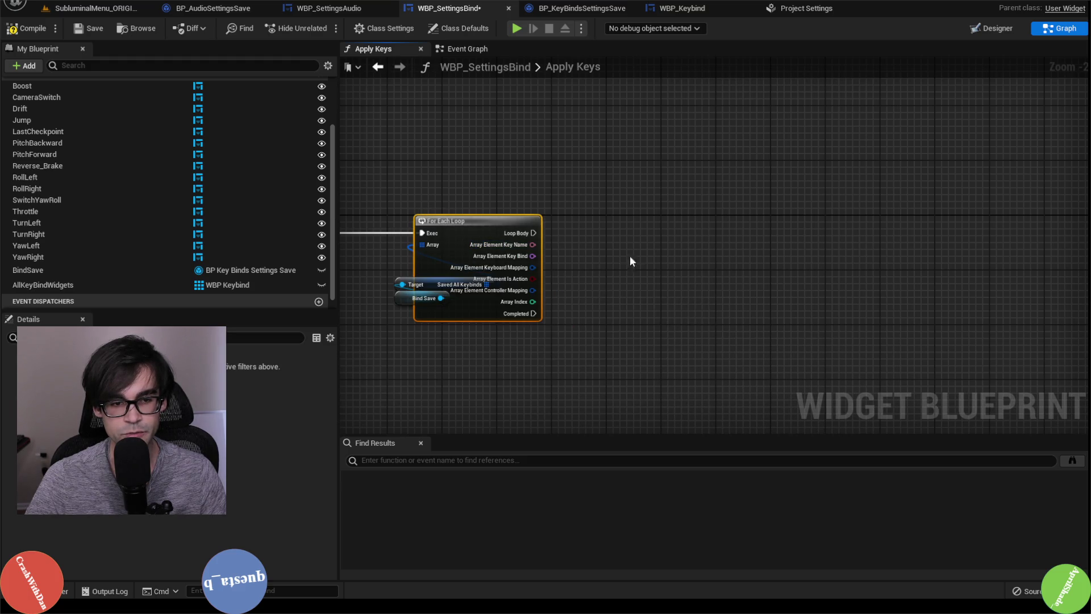
pyautogui.click(386, 273)
pyautogui.moveTo(401, 296)
pyautogui.mouseDown()
pyautogui.moveTo(402, 346)
pyautogui.moveTo(417, 334)
pyautogui.moveTo(421, 345)
pyautogui.mouseUp()
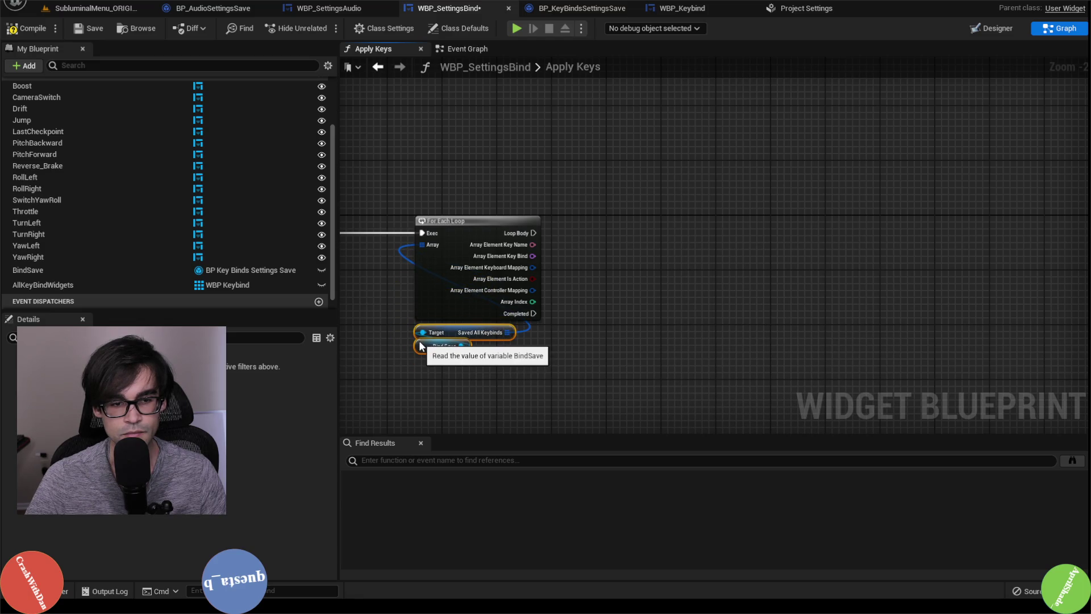
pyautogui.moveTo(647, 220); pyautogui.dragTo(774, 216)
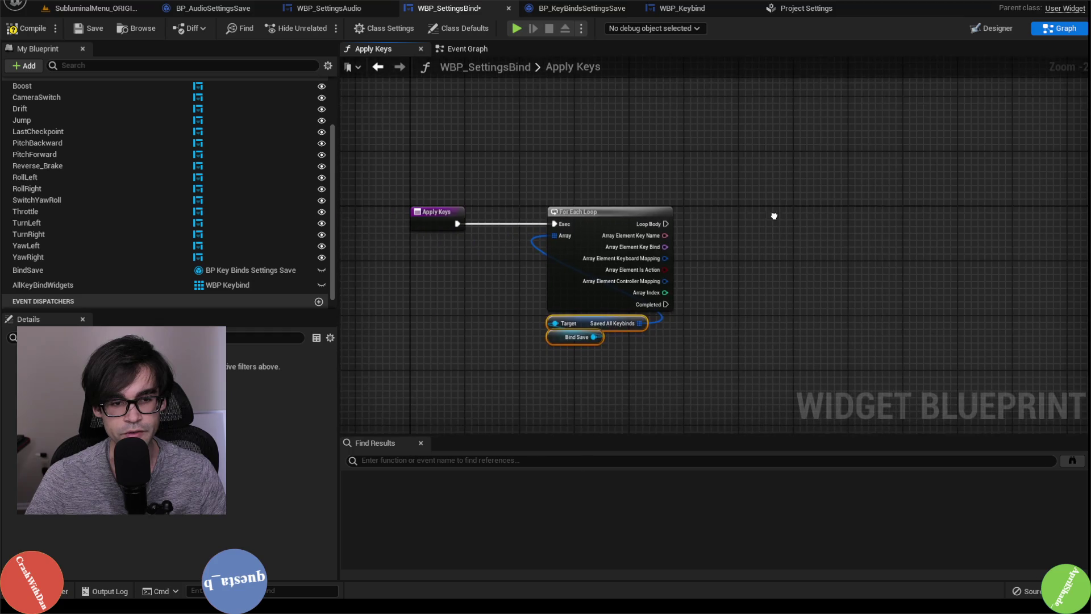
pyautogui.click(768, 223)
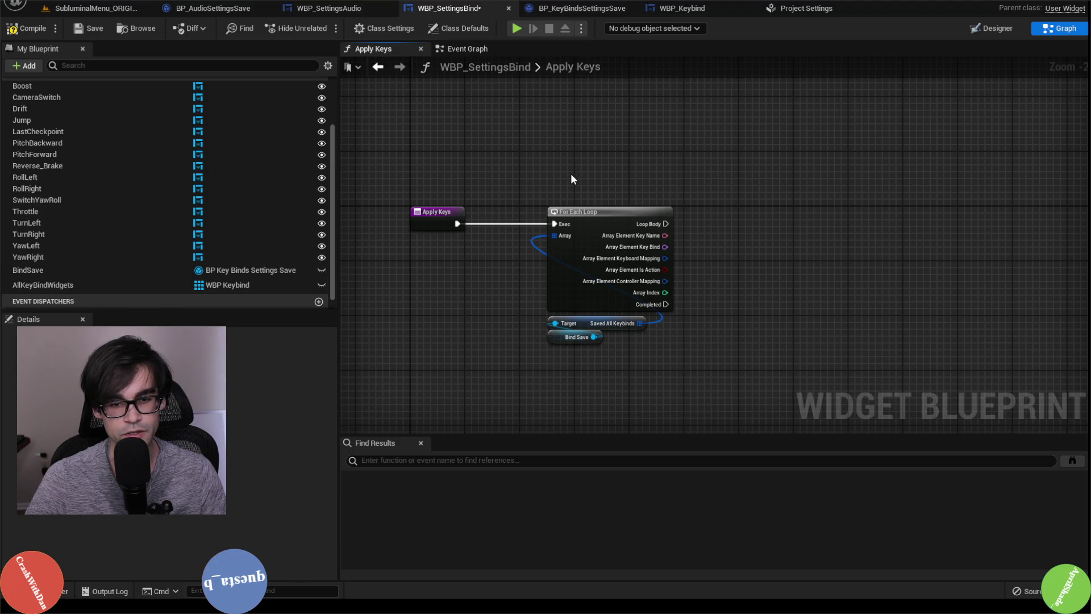
pyautogui.click(580, 216)
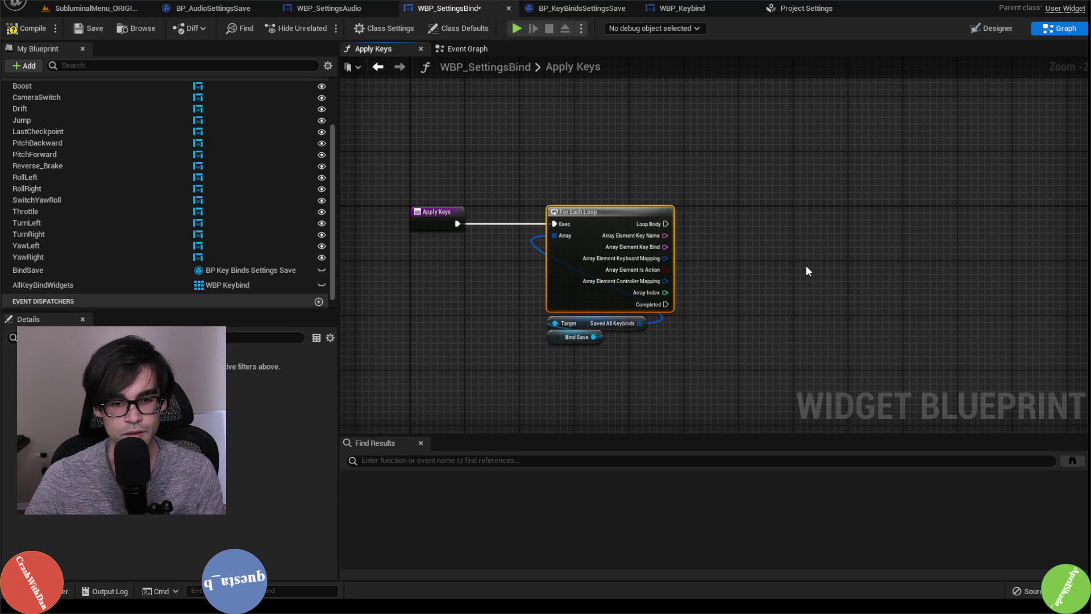
pyautogui.press('Delete')
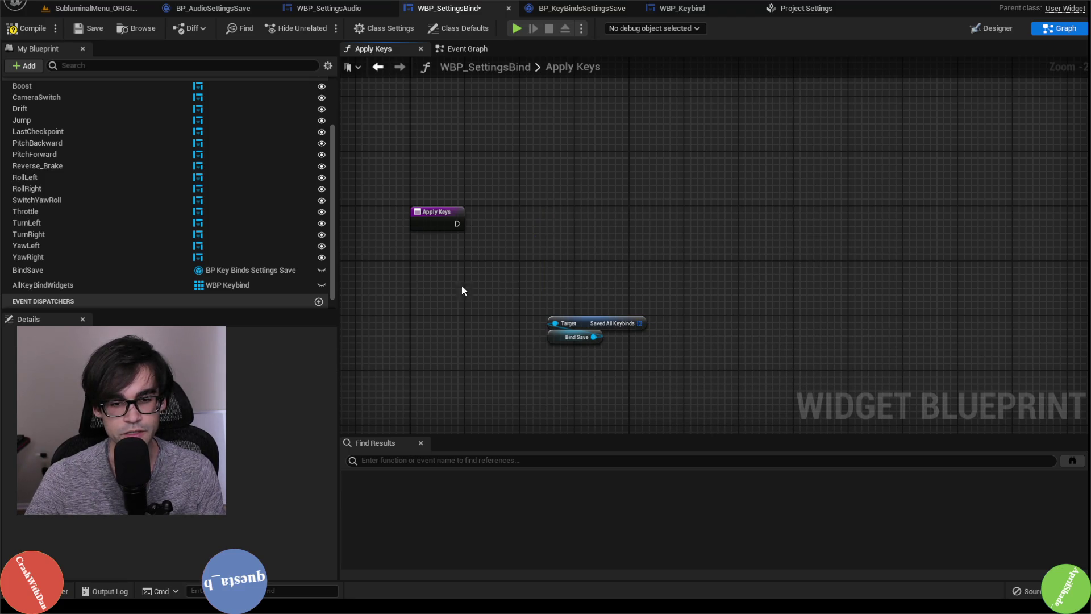
# Add an All Key Bind Widgets getter feeding a new For Each Loop
pyautogui.moveTo(66, 285)
pyautogui.mouseDown()
pyautogui.moveTo(551, 188)
pyautogui.moveTo(618, 141)
pyautogui.mouseUp()
pyautogui.click(606, 207)
pyautogui.write('for')
pyautogui.press('Return')
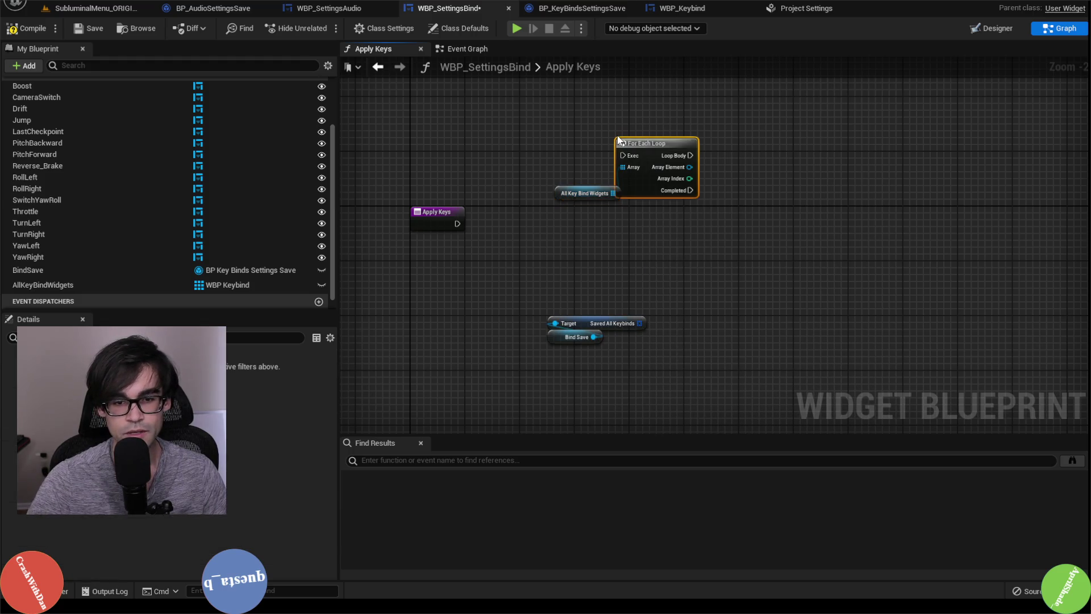
pyautogui.moveTo(560, 195)
pyautogui.mouseDown()
pyautogui.moveTo(613, 221)
pyautogui.moveTo(619, 202)
pyautogui.mouseUp()
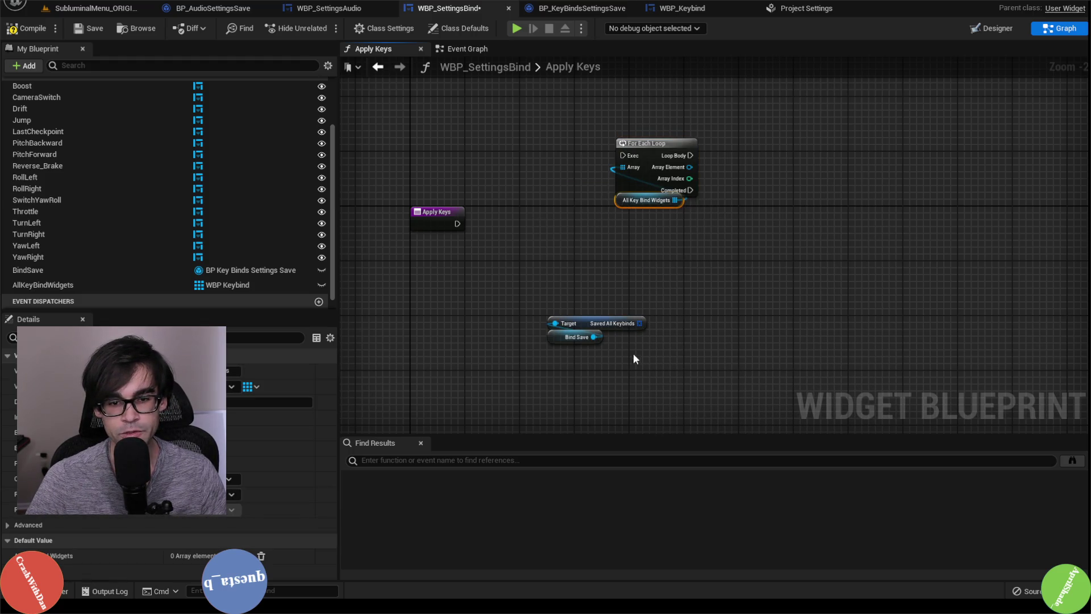
# Add a Find node on Saved All Keybinds and split its Item to Find pin into fields
pyautogui.moveTo(637, 321); pyautogui.dragTo(700, 295)
pyautogui.write('find')
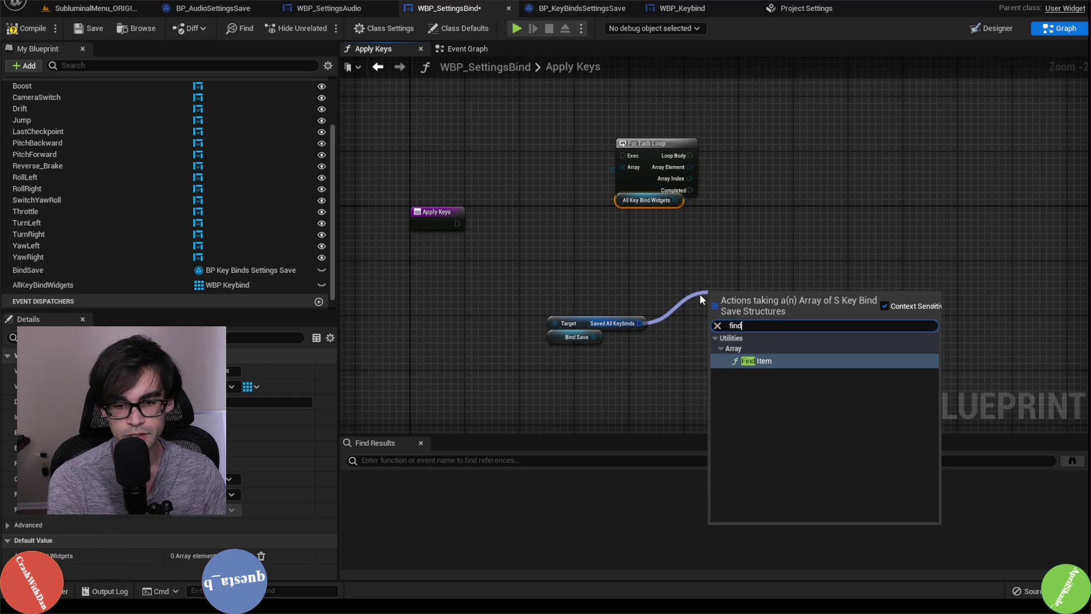
pyautogui.press('Return')
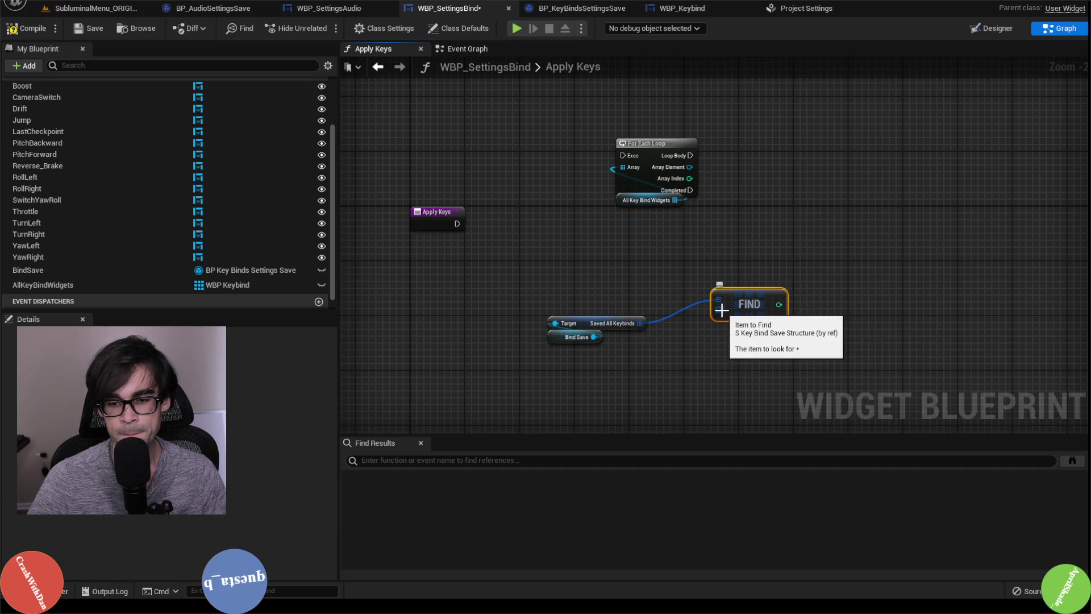
pyautogui.rightClick(722, 309)
pyautogui.click(710, 349)
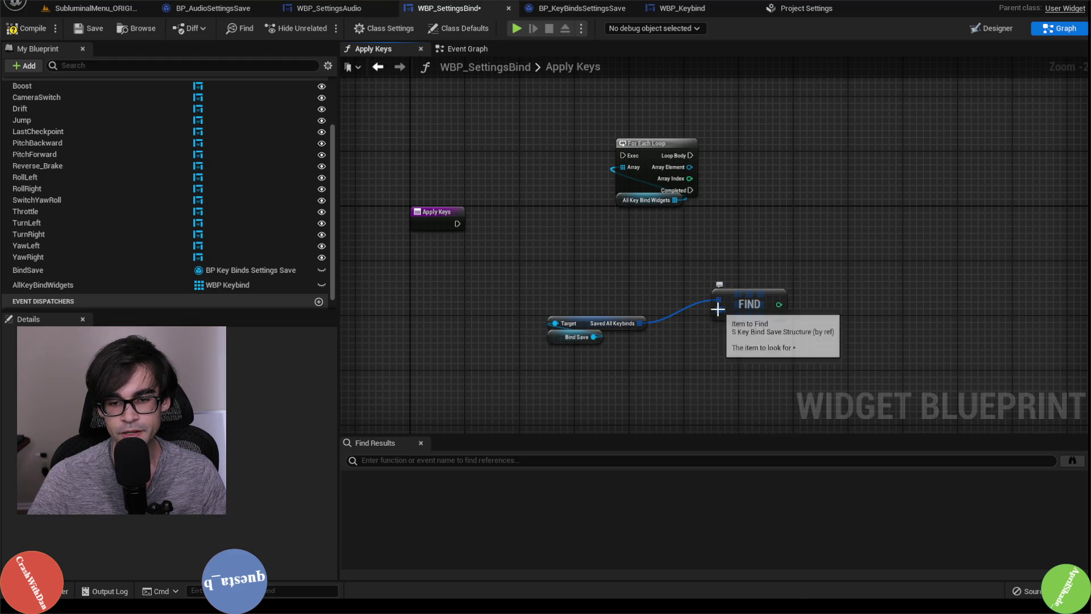
pyautogui.rightClick(717, 309)
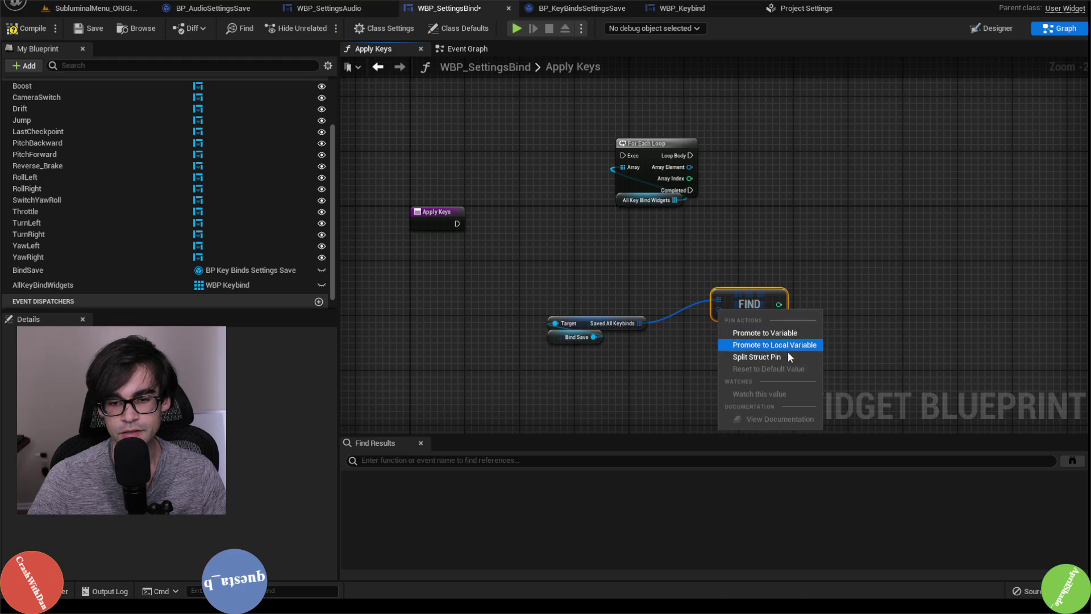
pyautogui.click(786, 357)
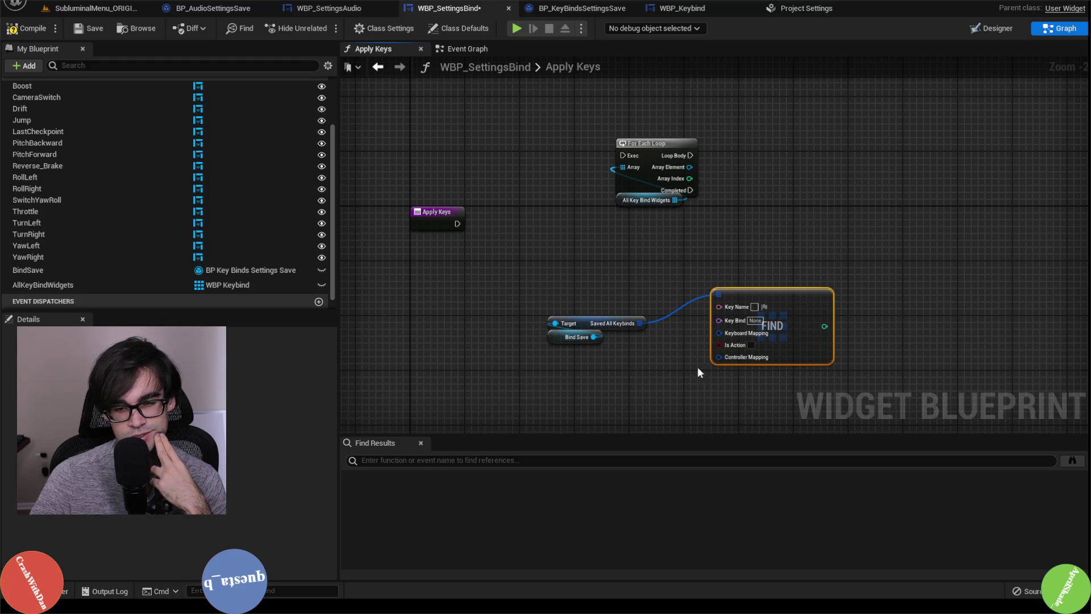
# Add a second Find node from the Saved All Keybinds array
pyautogui.moveTo(640, 322); pyautogui.dragTo(686, 258)
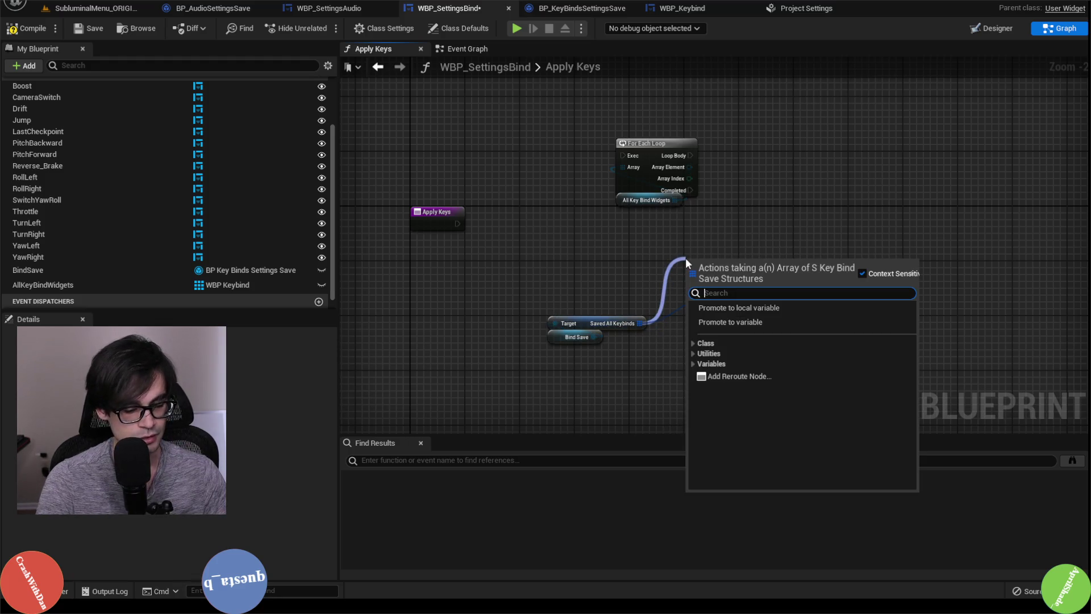
pyautogui.write('find')
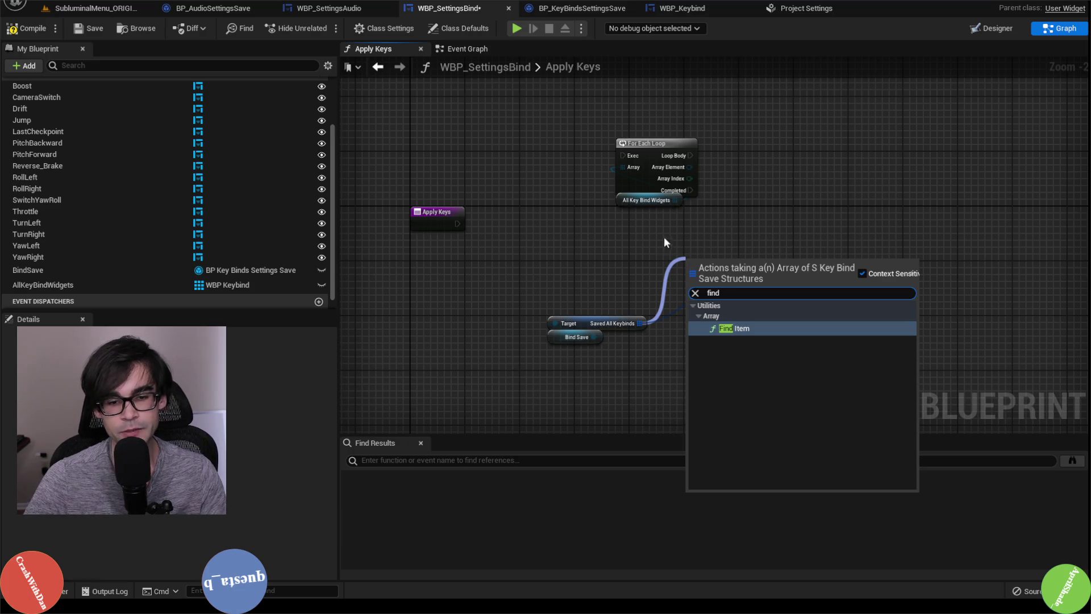
pyautogui.press('Return')
pyautogui.scroll(-2, 116, 258)
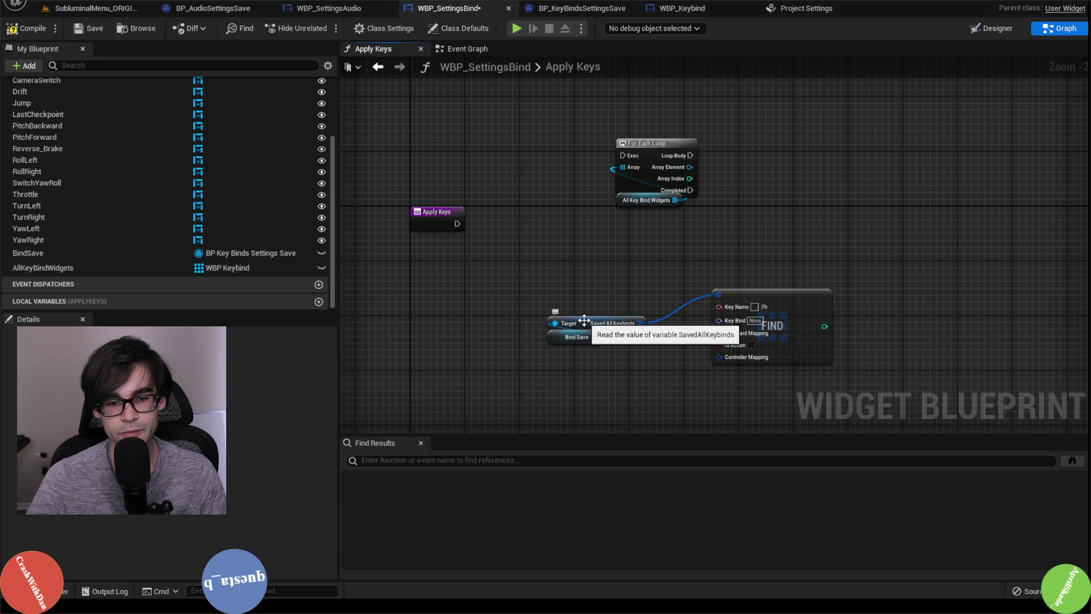
# Browse the WBP_Keybind, project settings and BP_KeyBindsSettingsSave tabs, ending on BP_KeyBindsSettingsSave
pyautogui.click(681, 8)
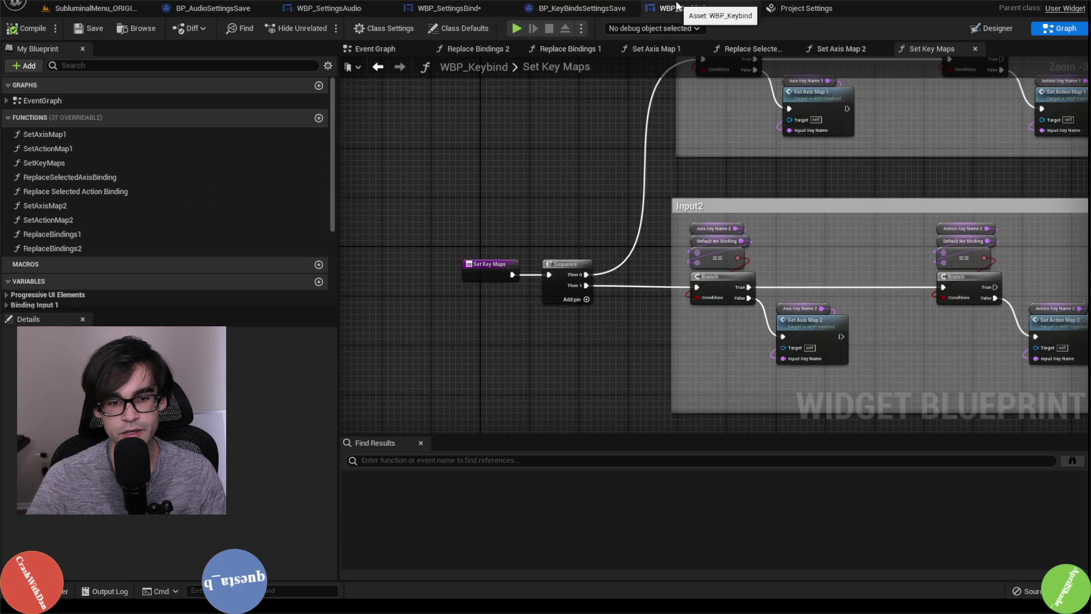
pyautogui.click(580, 7)
pyautogui.click(798, 9)
pyautogui.click(681, 8)
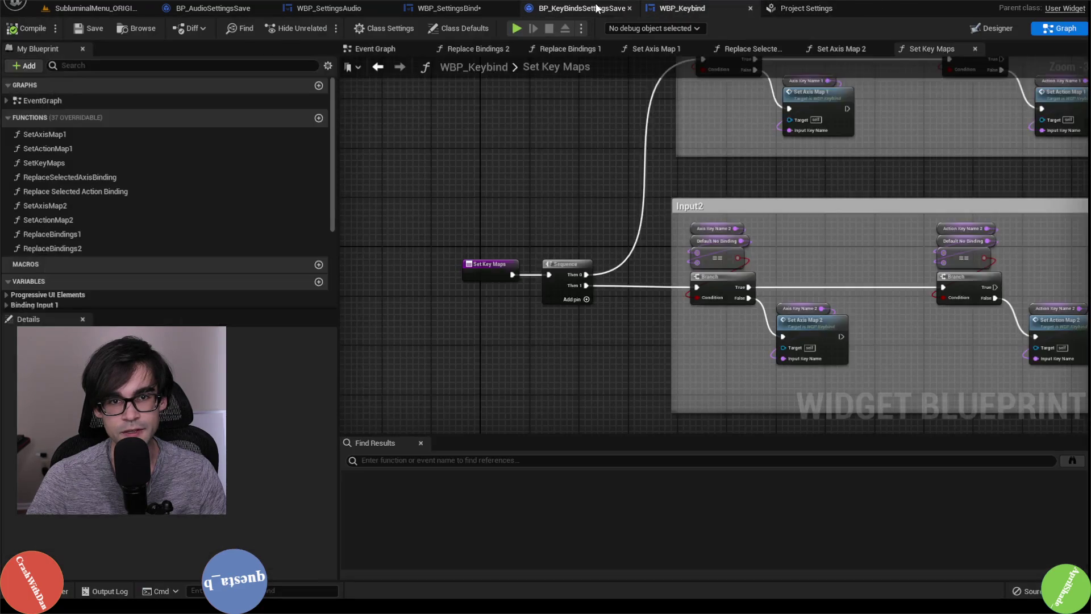
pyautogui.click(580, 8)
pyautogui.click(437, 9)
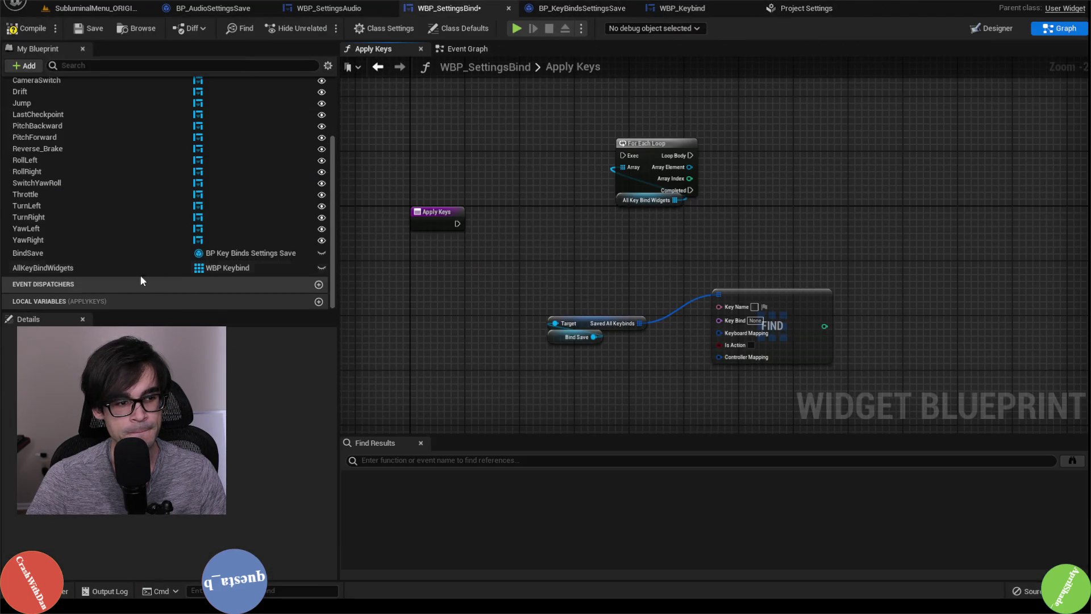
pyautogui.click(582, 8)
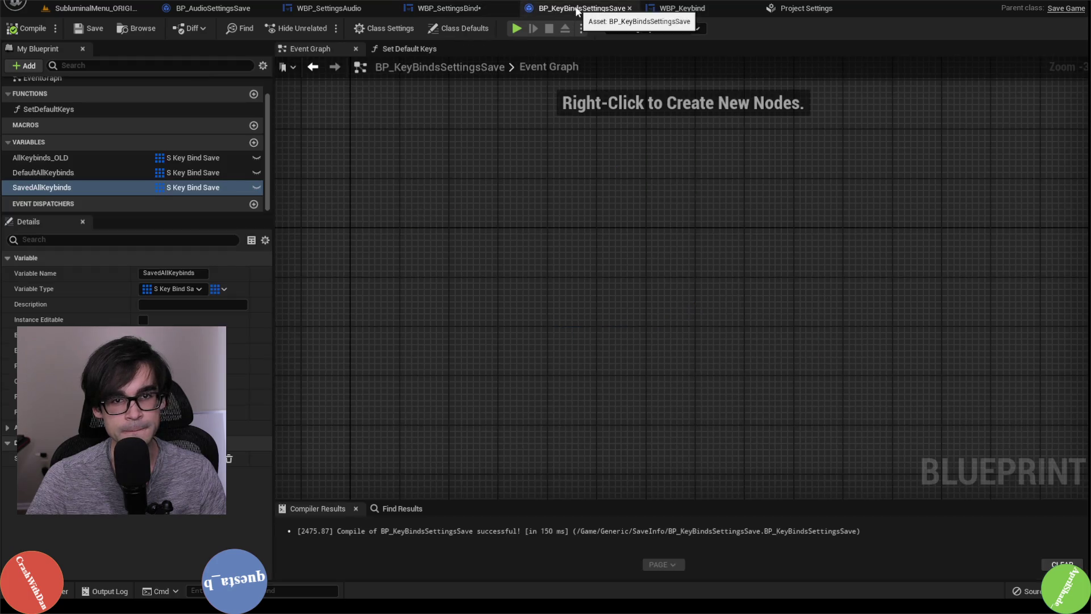
# Change DefaultAllKeybinds from an array to a single value
pyautogui.click(107, 173)
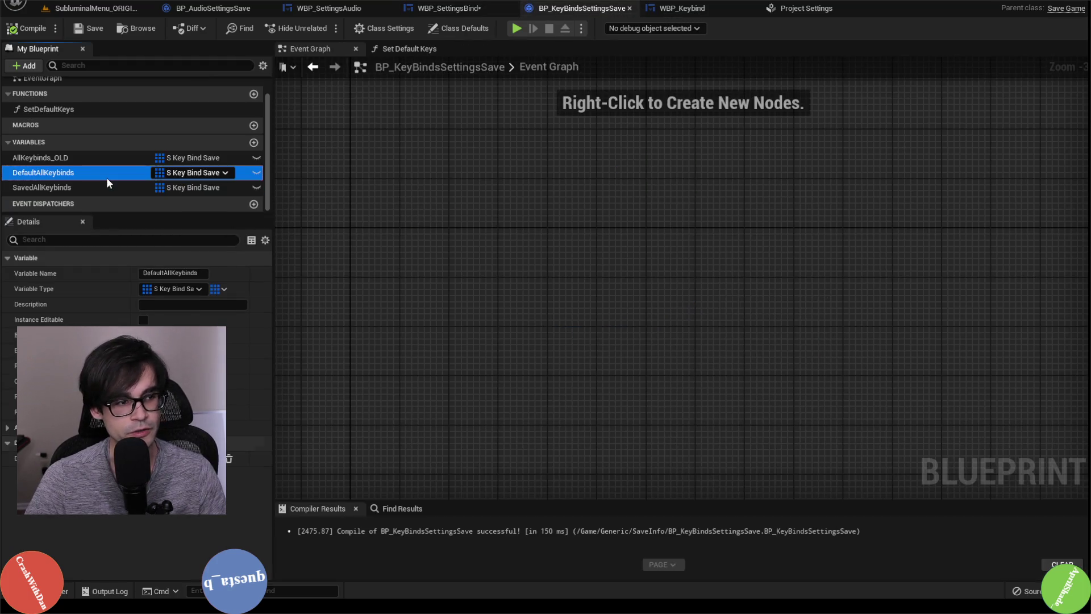
pyautogui.click(221, 289)
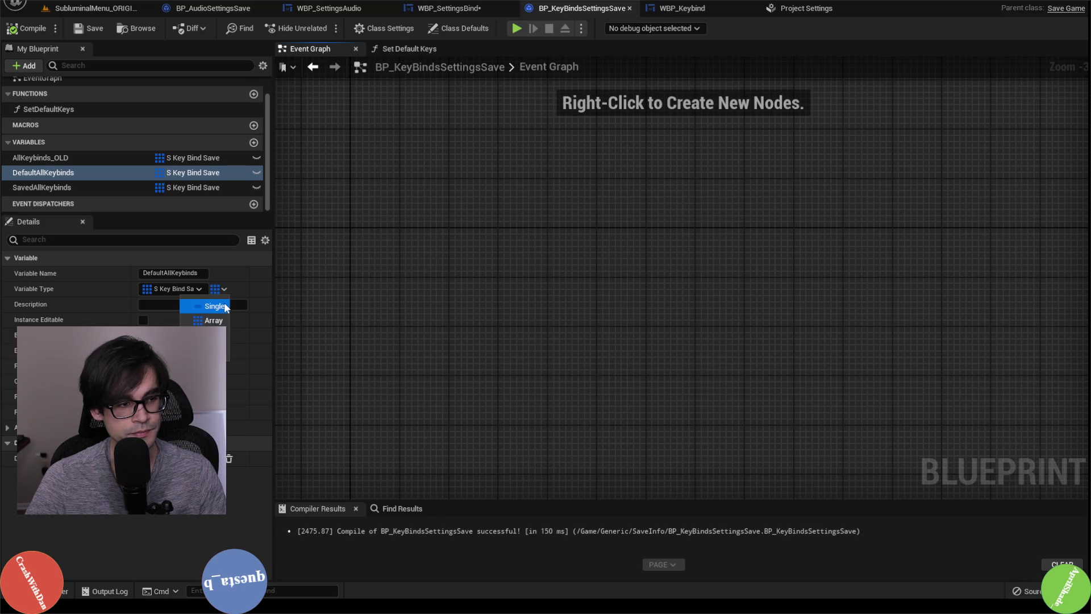
pyautogui.click(225, 307)
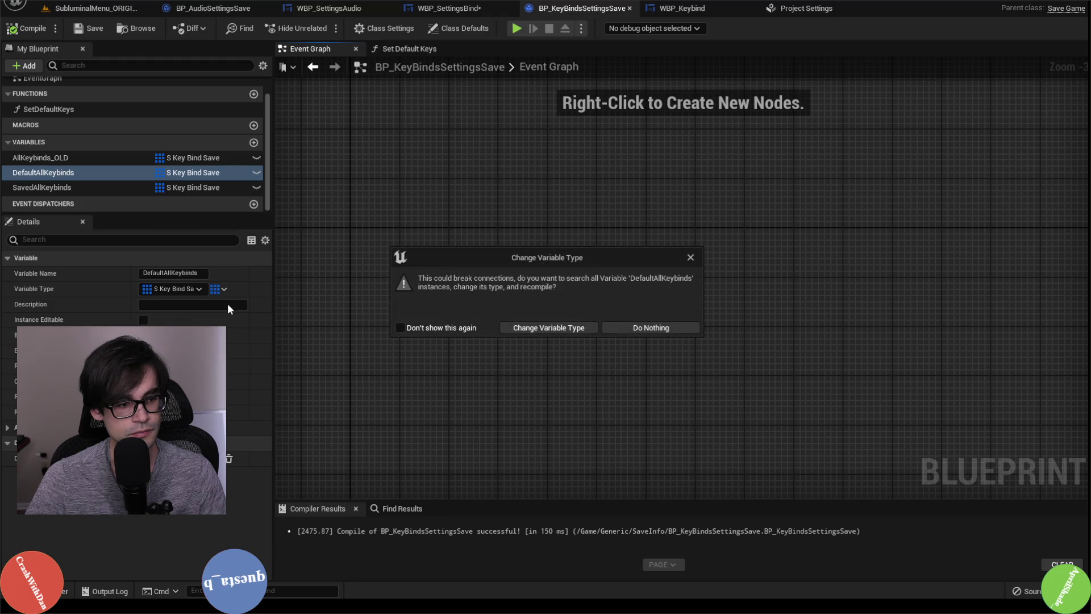
pyautogui.click(570, 329)
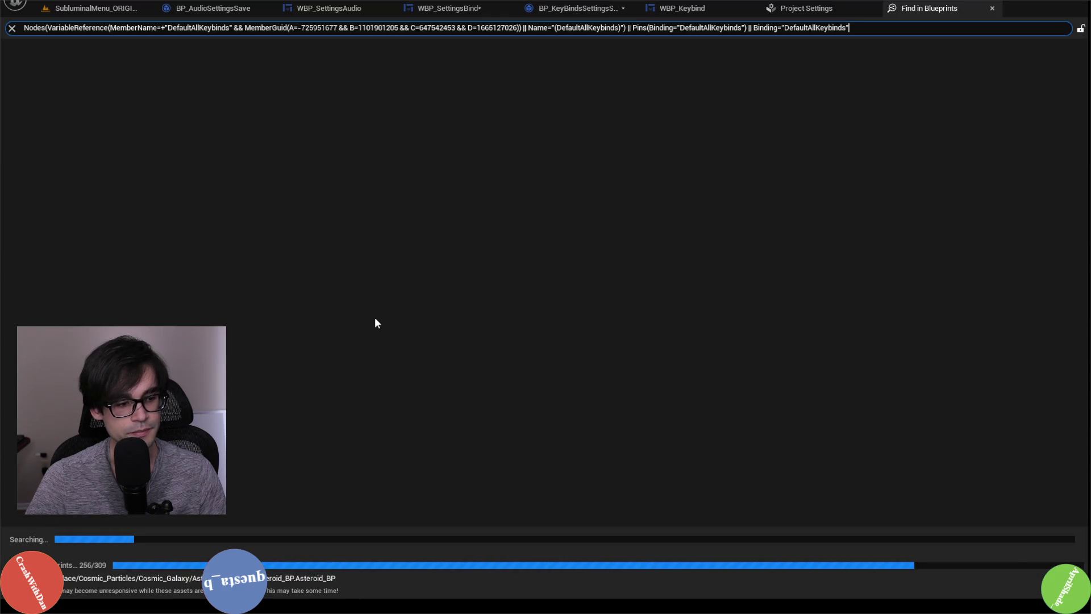
# Check WBP_Keybind and the input settings, then make DefaultAllKeybinds a map with String keys
pyautogui.click(100, 8)
pyautogui.click(716, 6)
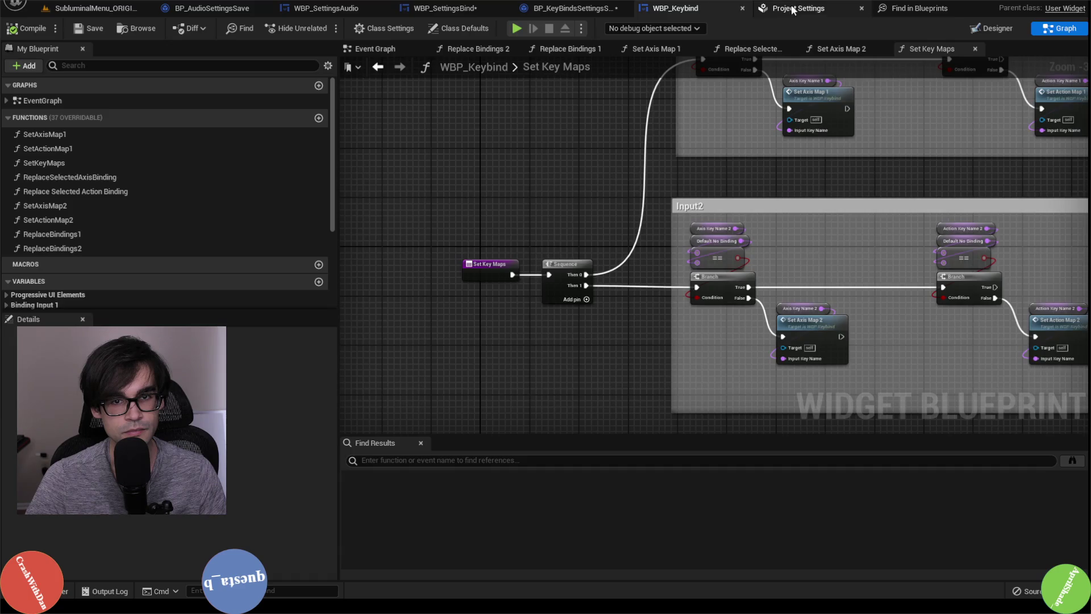
pyautogui.click(804, 8)
pyautogui.click(574, 8)
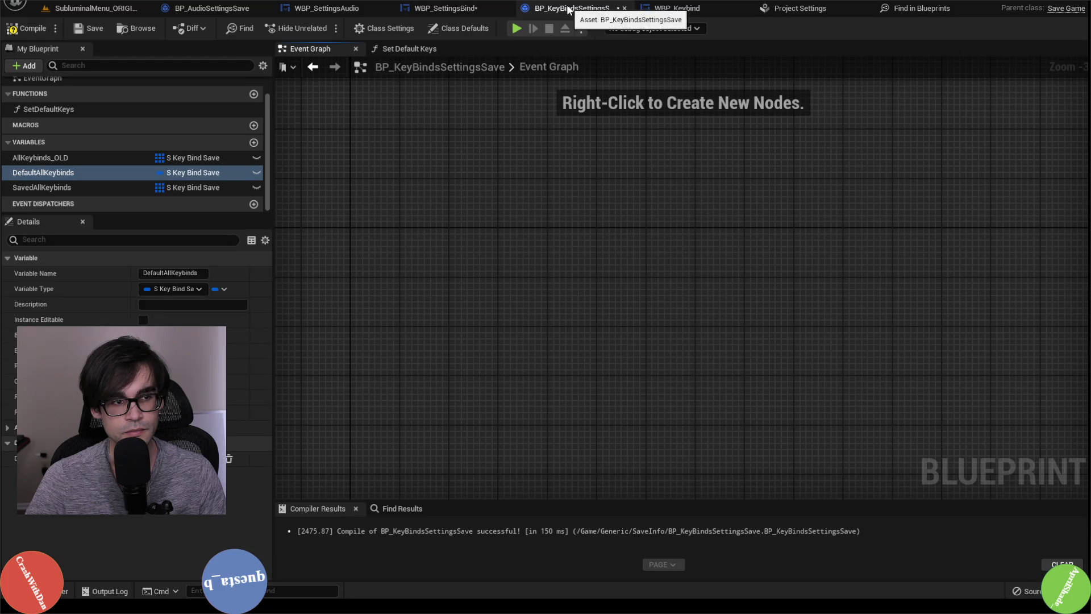
pyautogui.click(222, 290)
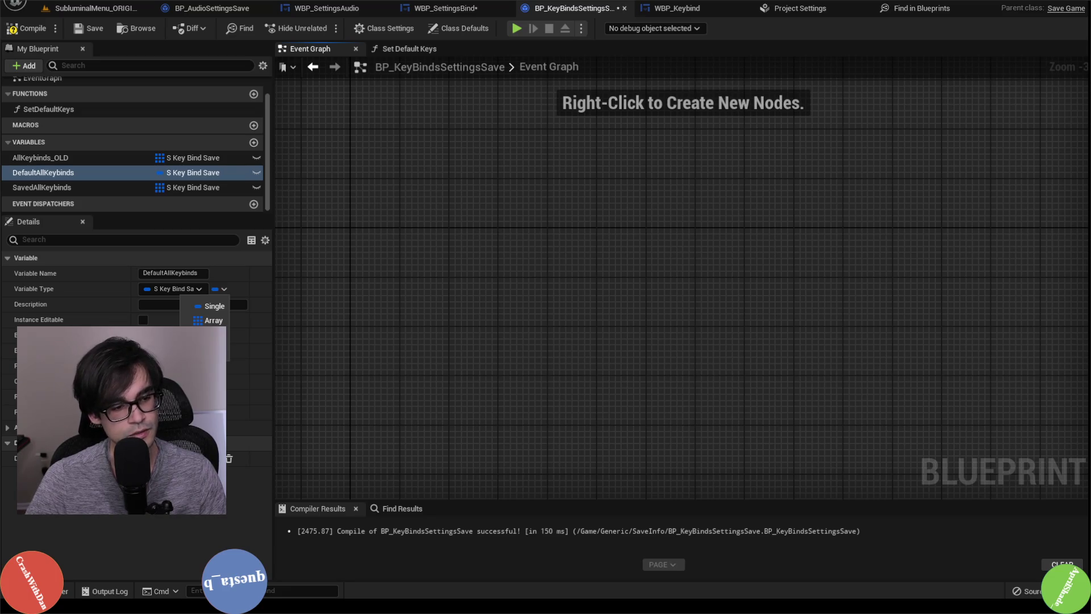
pyautogui.click(207, 350)
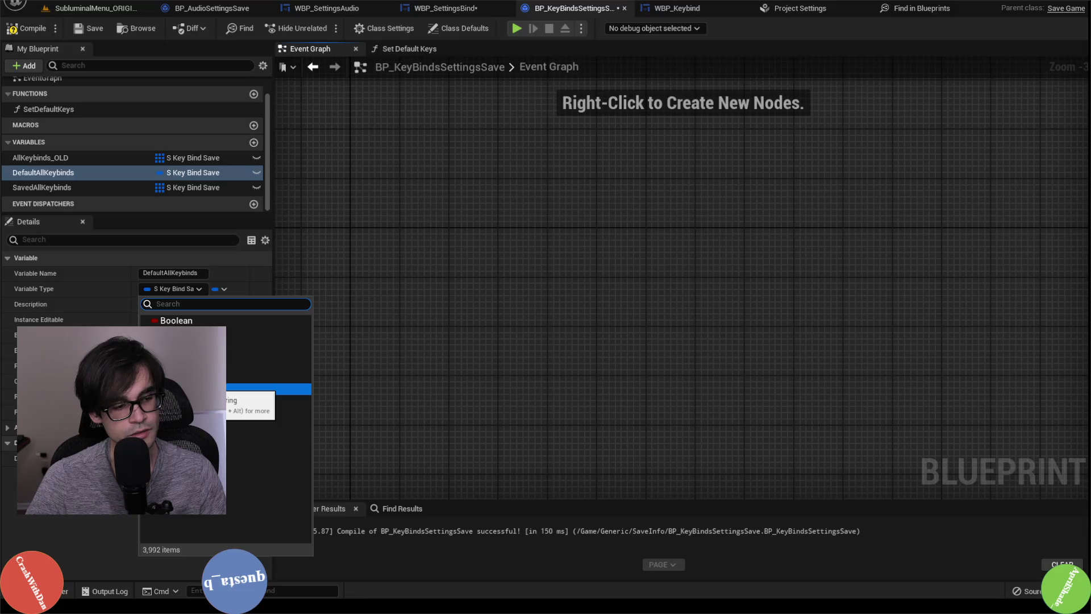
pyautogui.click(228, 310)
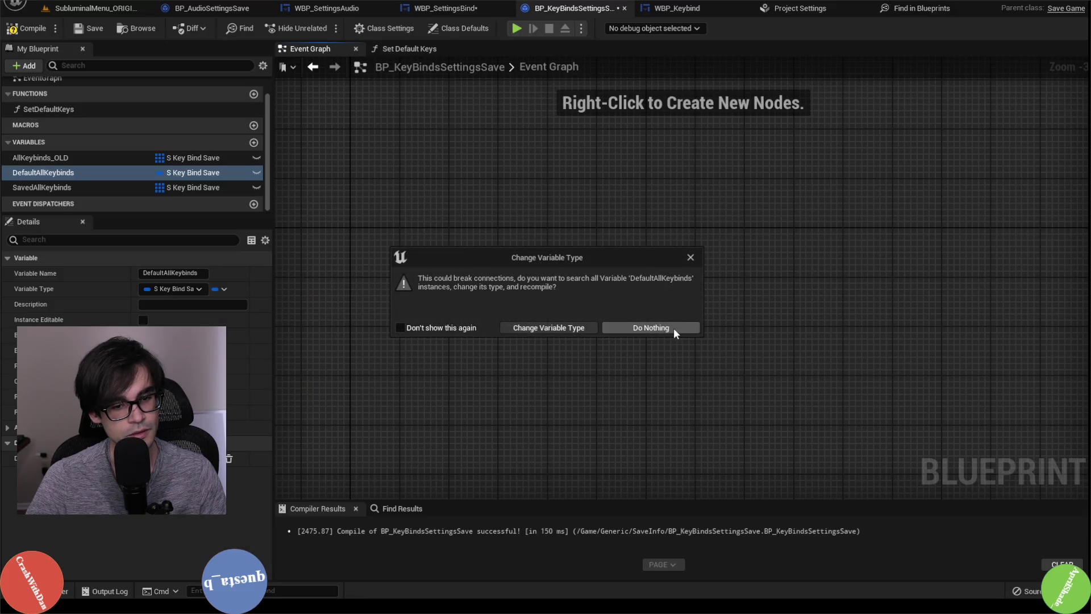
pyautogui.click(571, 328)
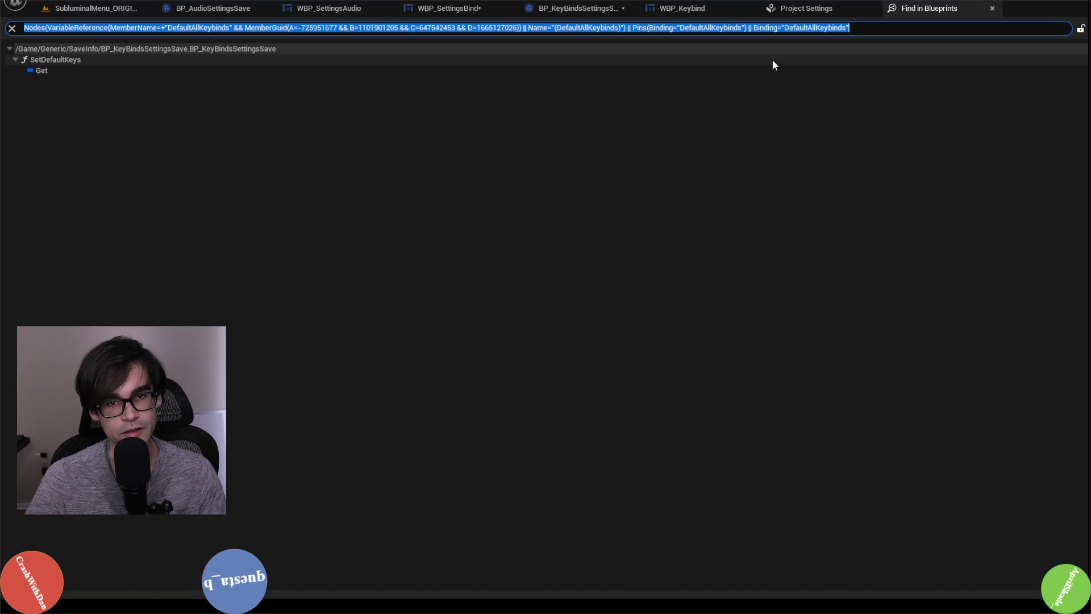
# Review the Apply Keys graph, then change DefaultAllKeybinds' type to Text
pyautogui.click(579, 14)
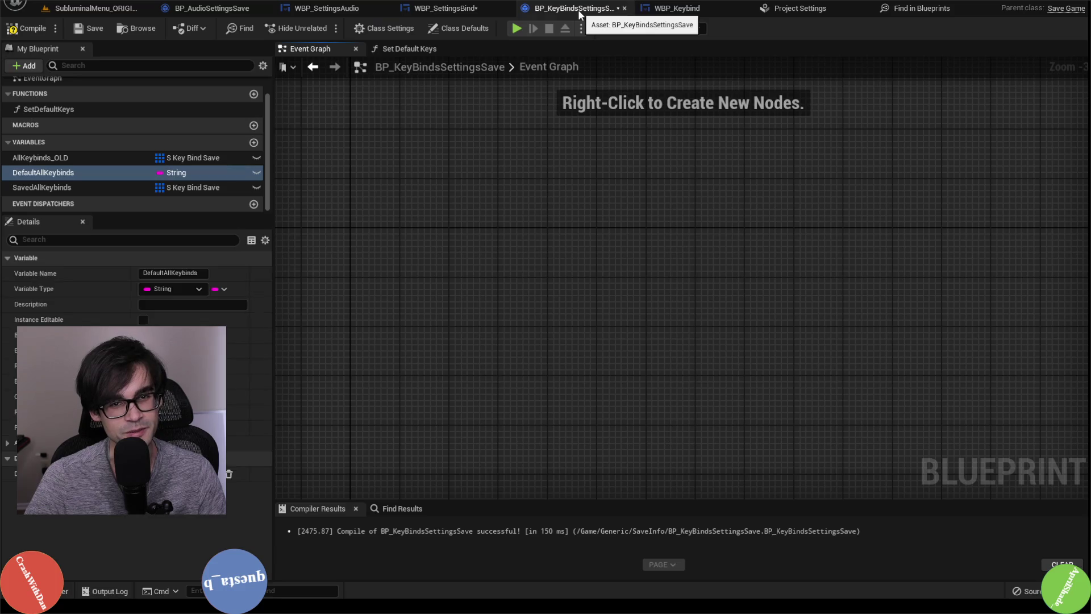
pyautogui.click(201, 290)
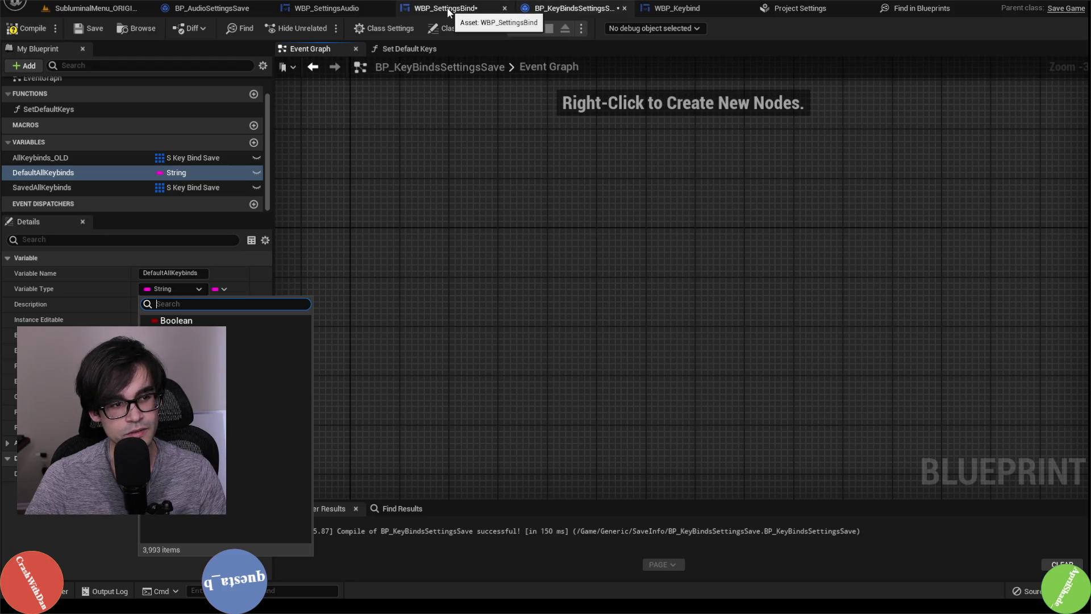
pyautogui.click(471, 11)
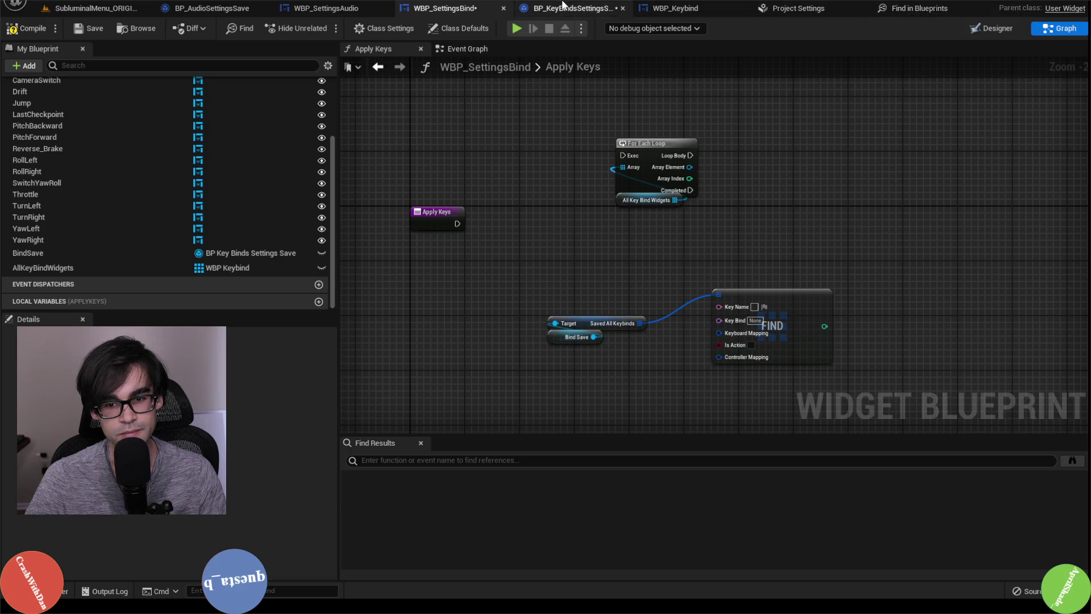
pyautogui.click(560, 7)
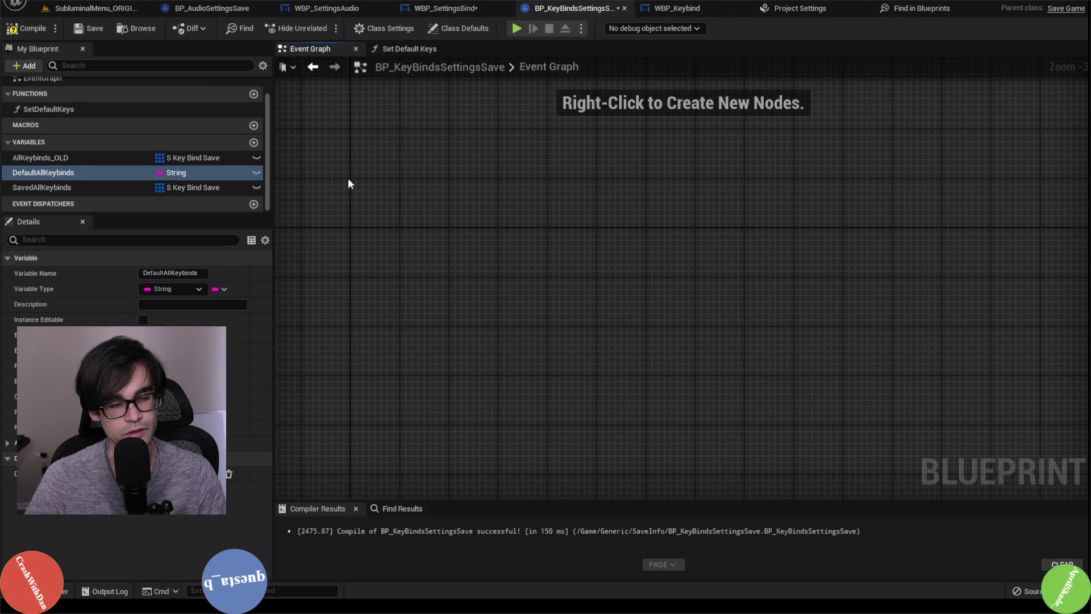
pyautogui.click(185, 172)
pyautogui.click(189, 284)
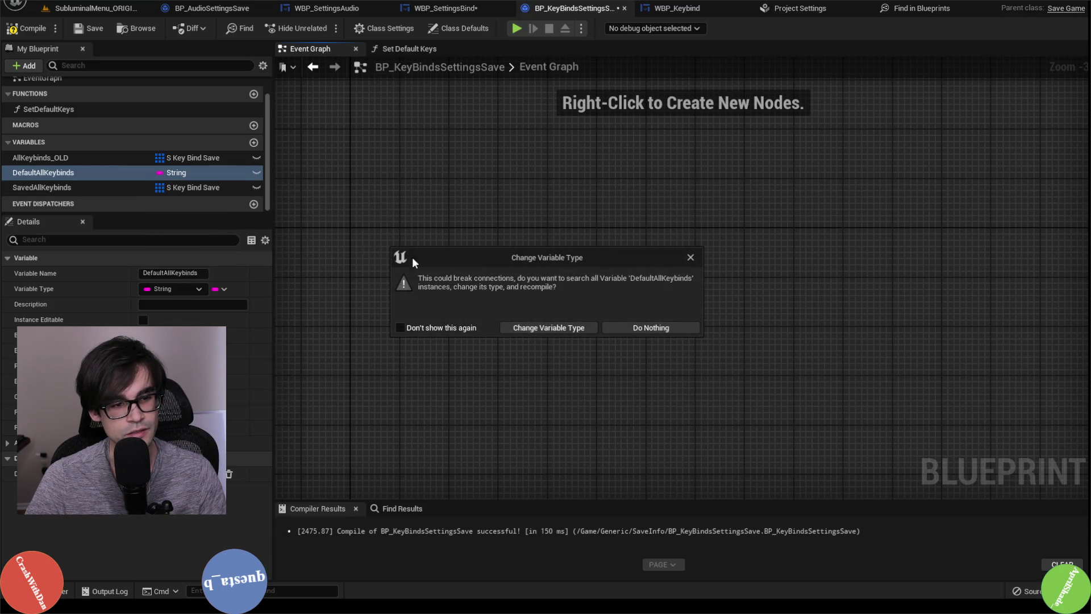
pyautogui.click(541, 328)
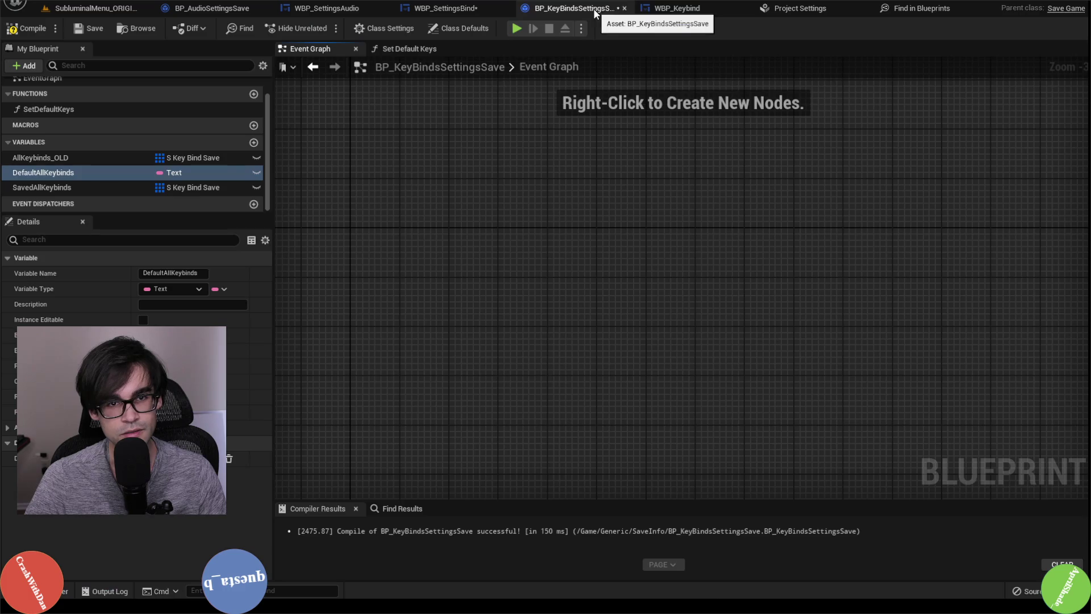
pyautogui.click(223, 288)
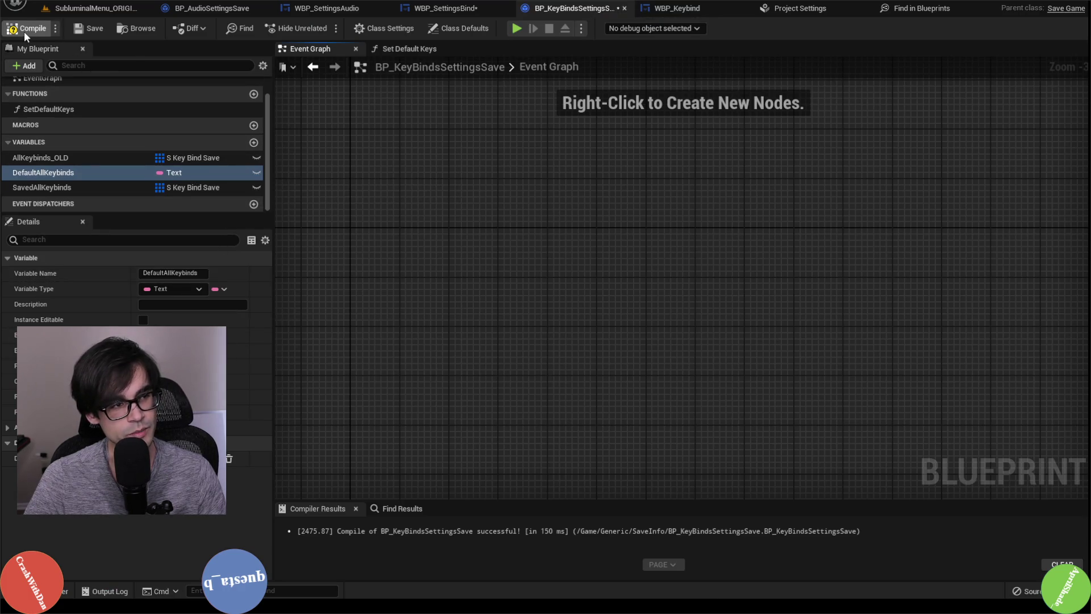
# Compile BP_KeyBindsSettingsSave and set DefaultAllKeybinds back to String
pyautogui.click(24, 29)
pyautogui.click(221, 289)
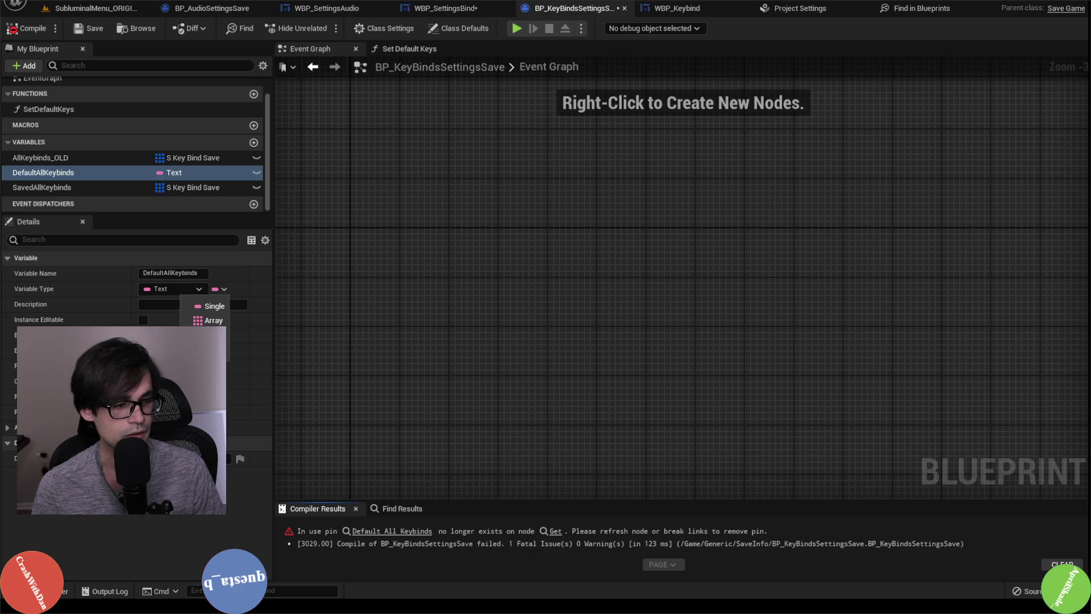
pyautogui.click(196, 290)
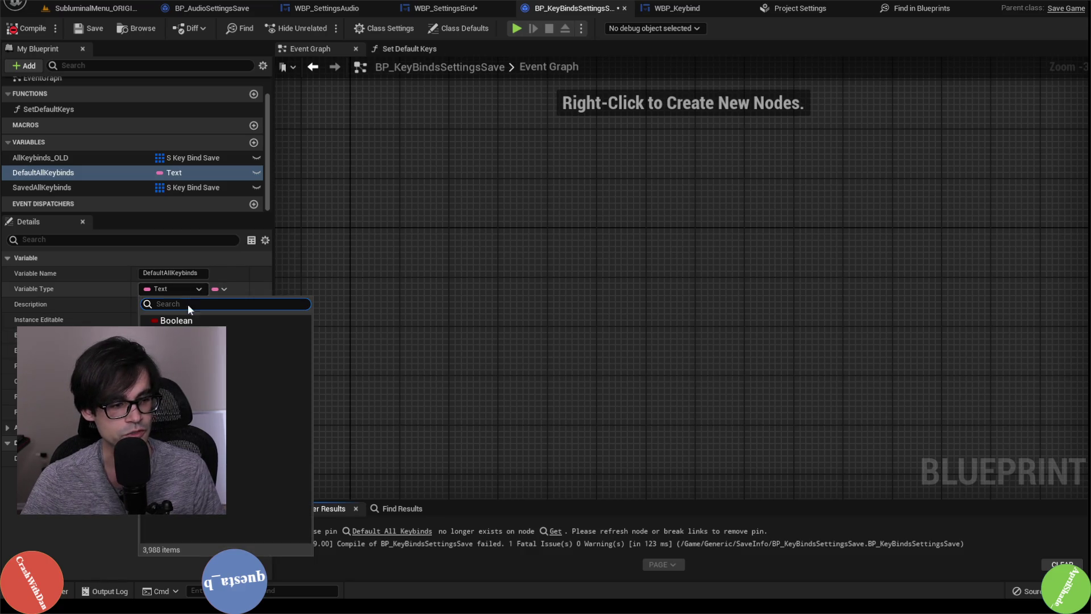
pyautogui.click(212, 317)
pyautogui.click(587, 327)
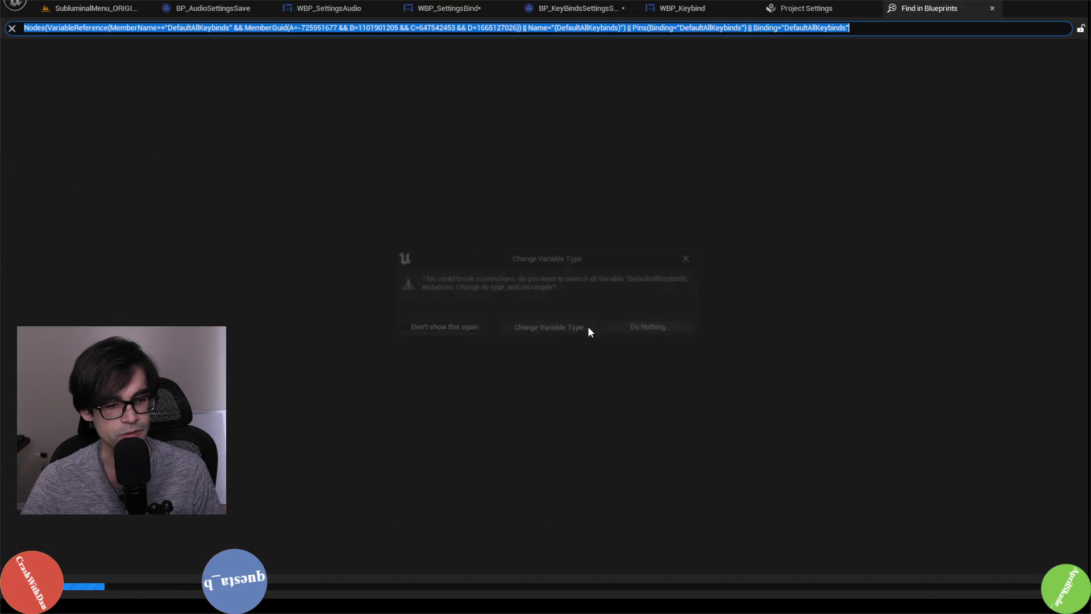
# After checking Project Settings input mappings, change DefaultAllKeybinds' container type and close Find in Blueprints
pyautogui.click(114, 8)
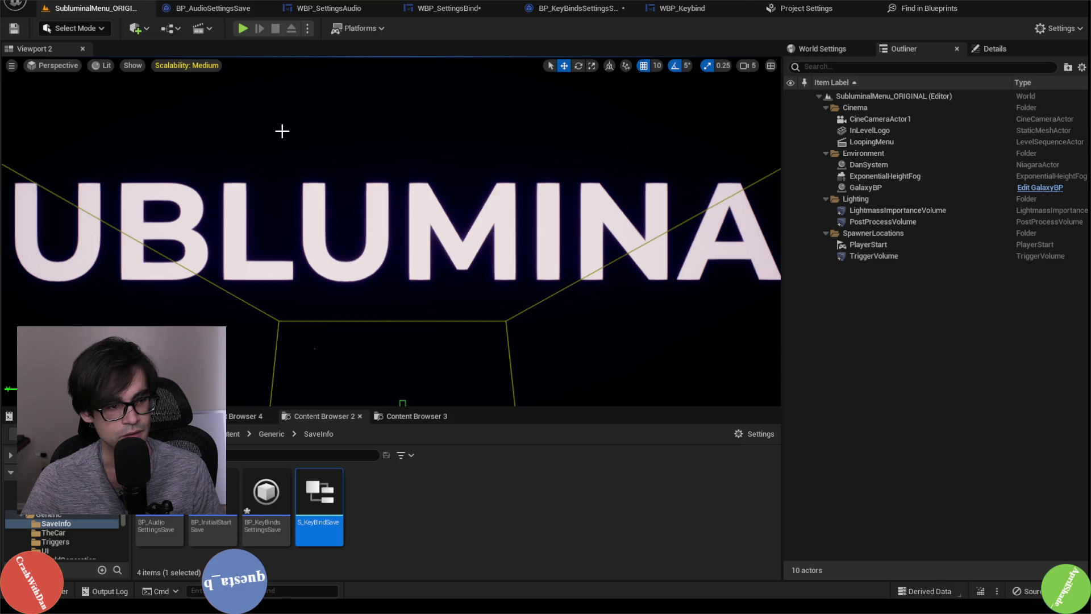
pyautogui.click(803, 10)
pyautogui.click(679, 8)
pyautogui.click(574, 8)
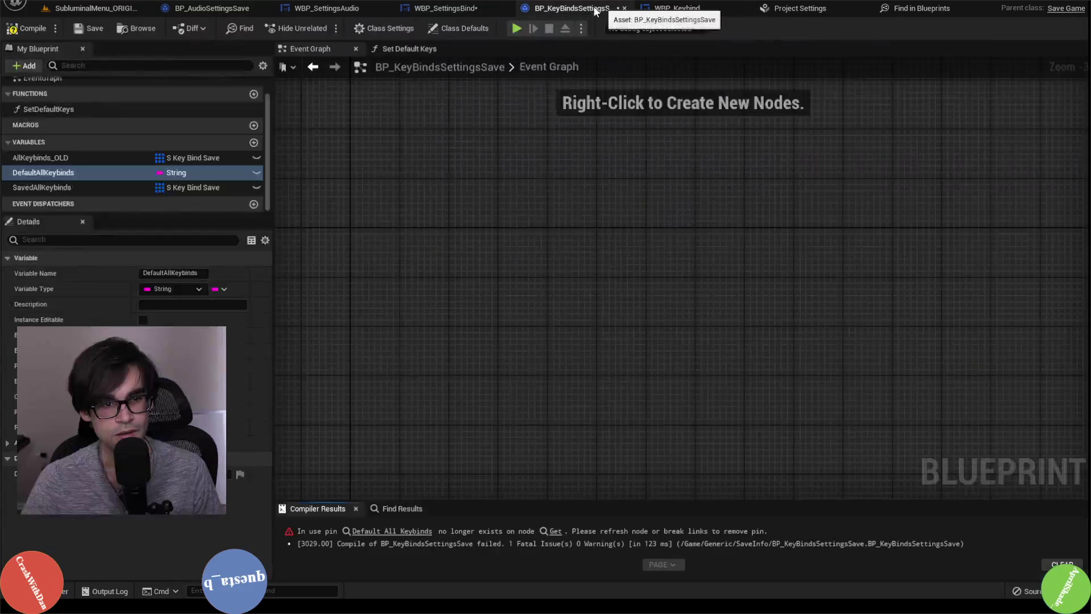
pyautogui.click(223, 289)
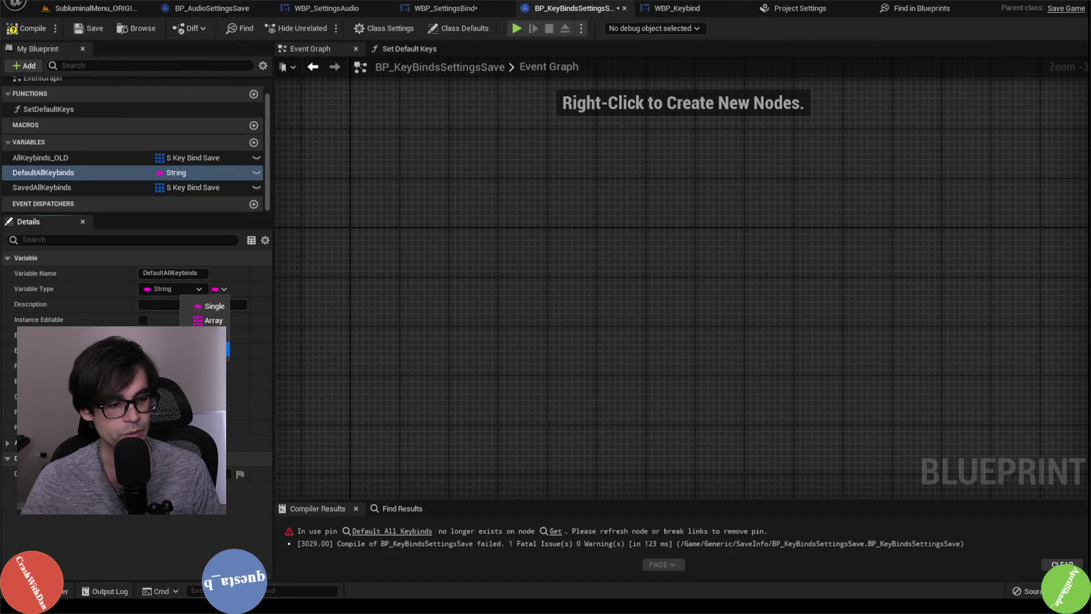
pyautogui.click(214, 320)
pyautogui.click(559, 327)
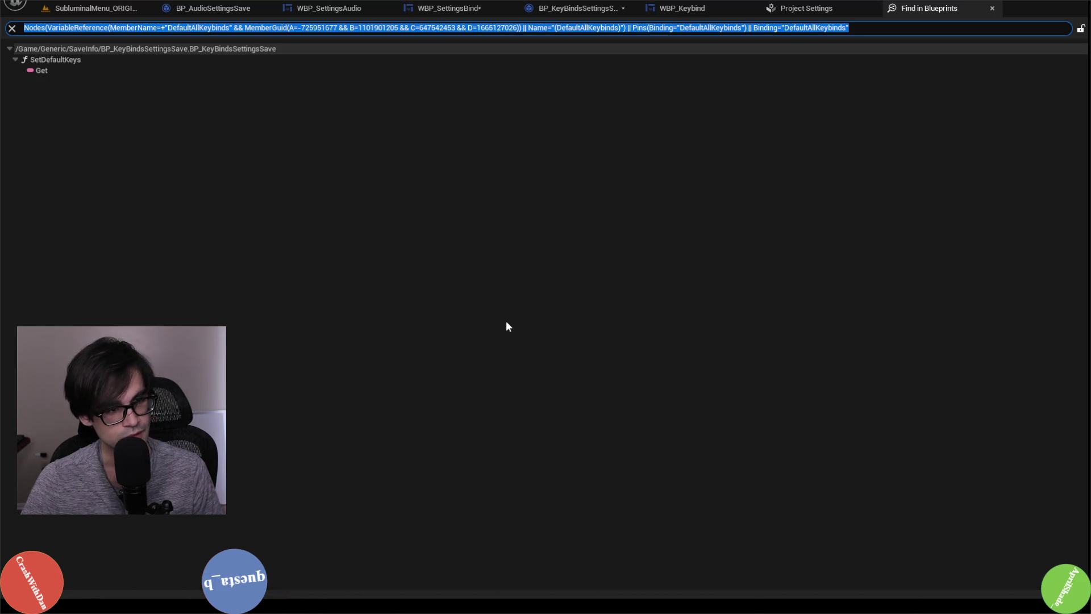
pyautogui.click(445, 9)
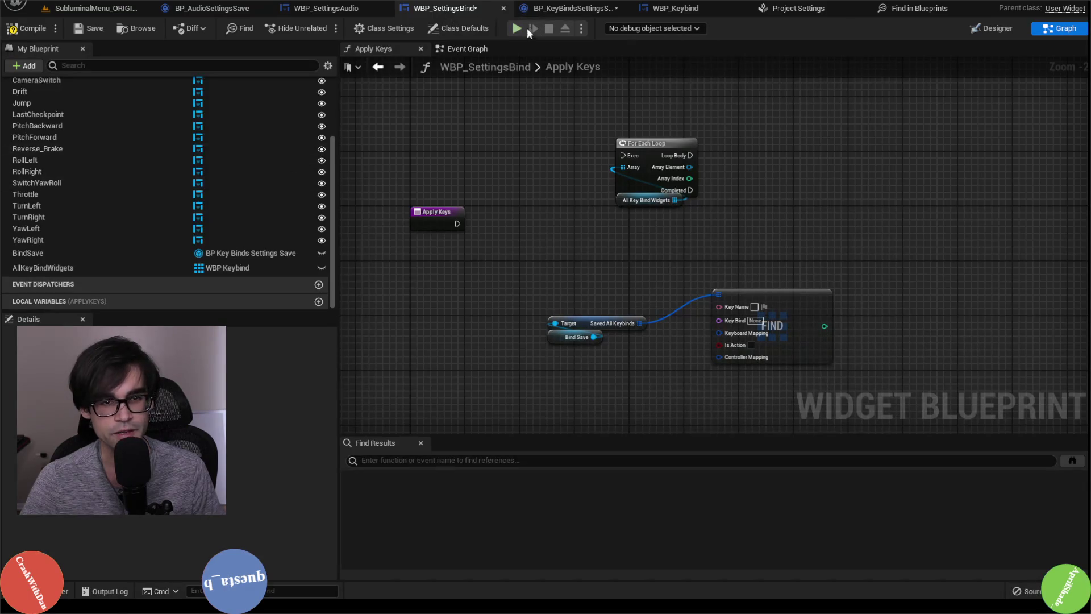
# Inspect the Find node in WBP_SettingsBind's Apply Keys graph
pyautogui.click(558, 5)
pyautogui.click(318, 11)
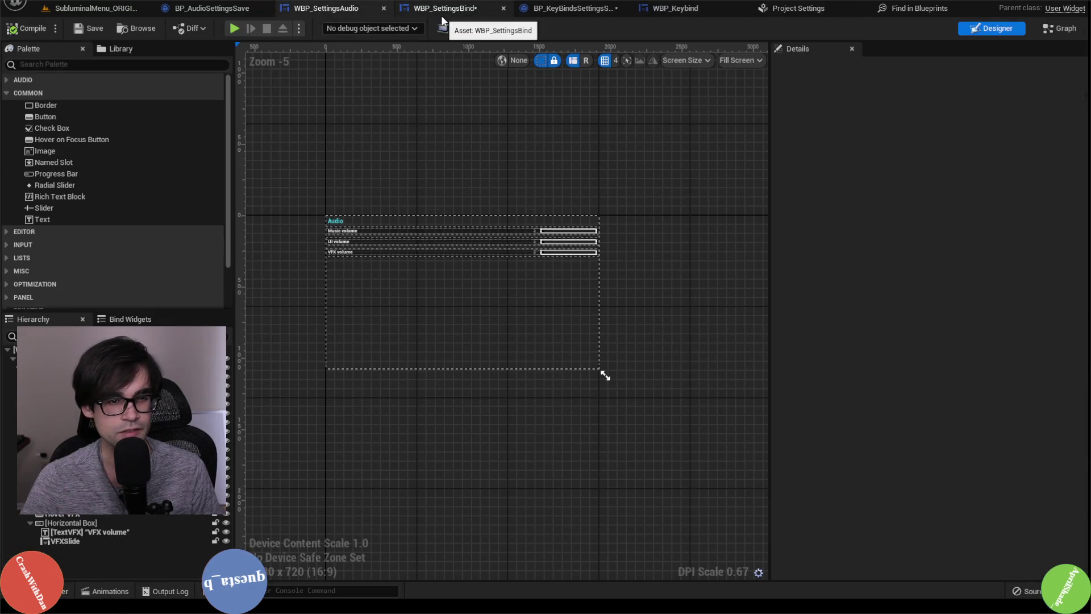
pyautogui.click(442, 14)
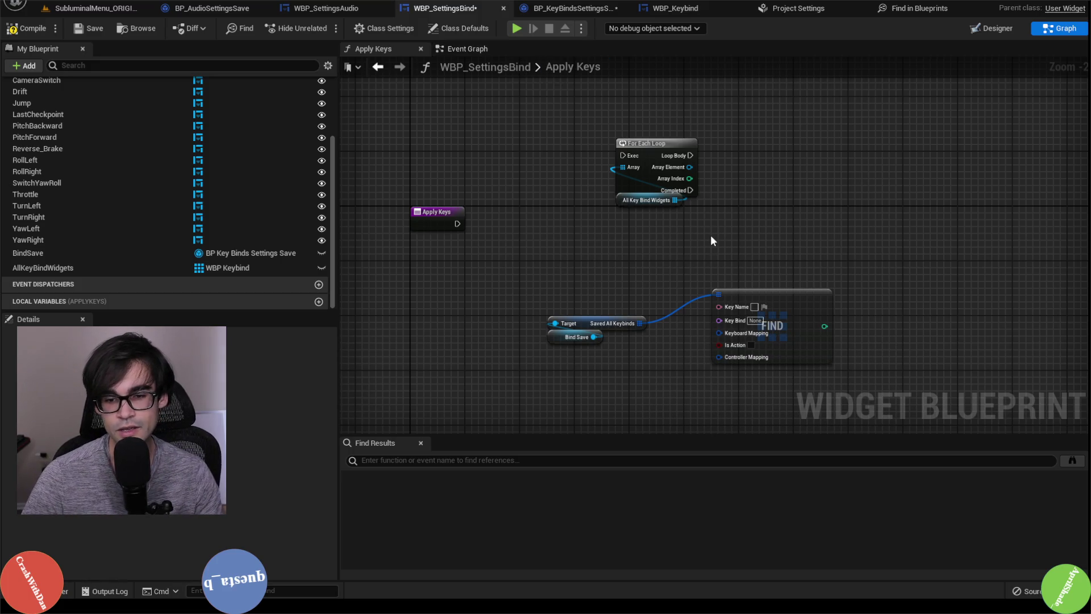
pyautogui.moveTo(750, 326); pyautogui.dragTo(844, 372)
pyautogui.moveTo(724, 307)
pyautogui.mouseDown()
pyautogui.moveTo(697, 270)
pyautogui.moveTo(765, 246)
pyautogui.mouseUp()
pyautogui.click(765, 249)
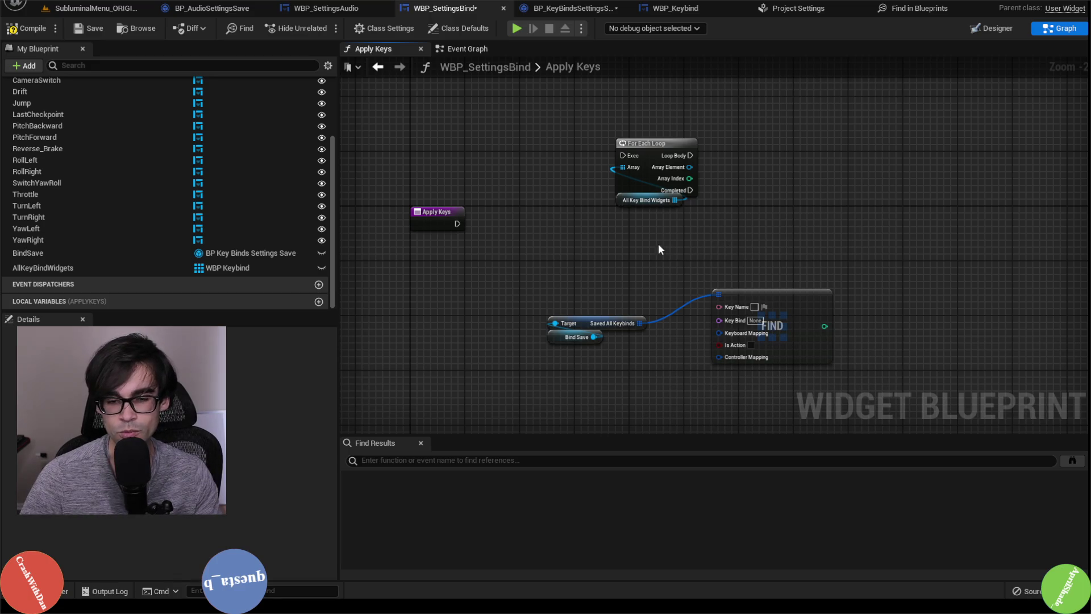
# Check the Project Settings input mappings and return to BP_KeyBindsSettingsSave
pyautogui.click(796, 8)
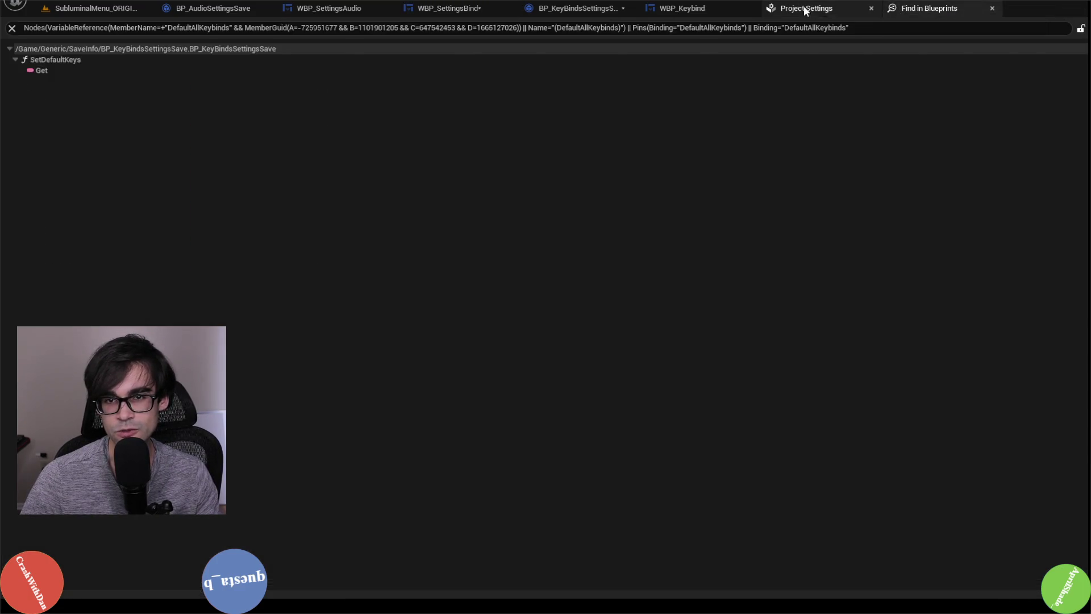
pyautogui.click(579, 8)
pyautogui.click(461, 8)
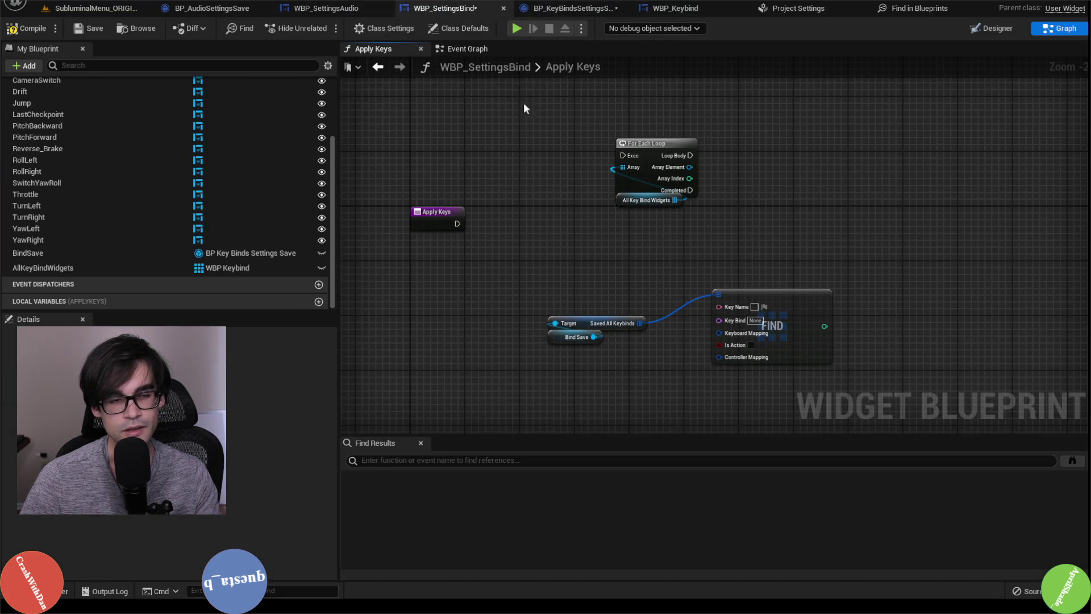
pyautogui.click(574, 8)
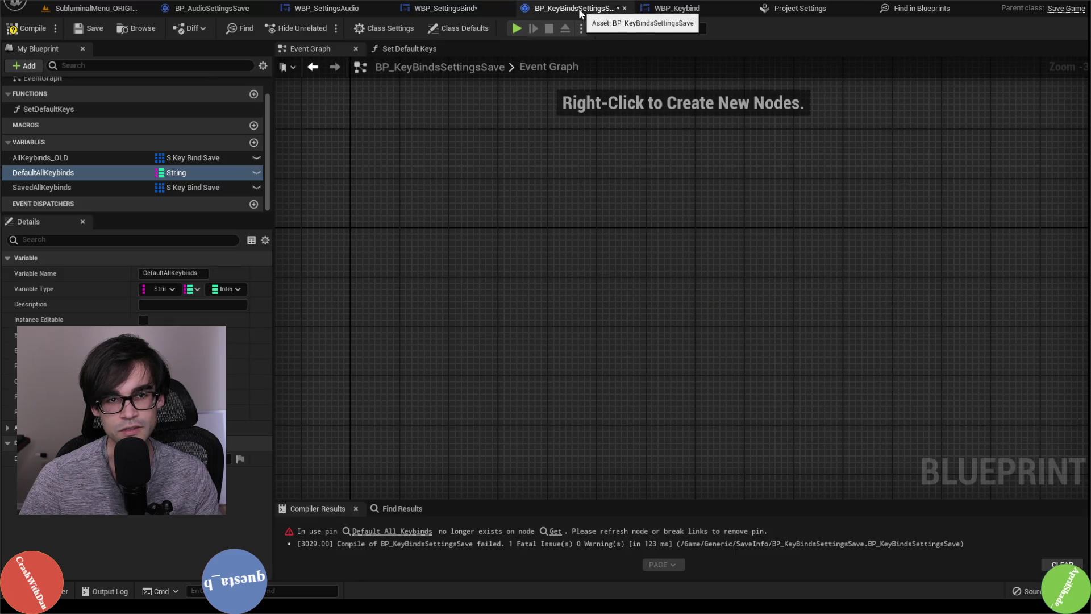
# Set the map's value type to S Key Bind Save, searching 'keybi'
pyautogui.click(229, 291)
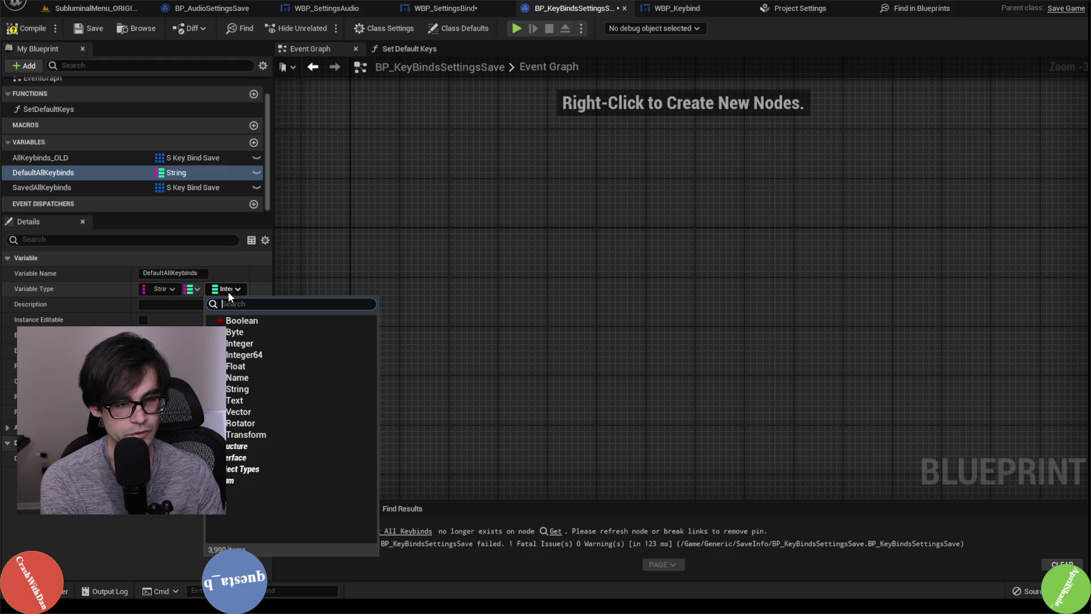
pyautogui.write('key')
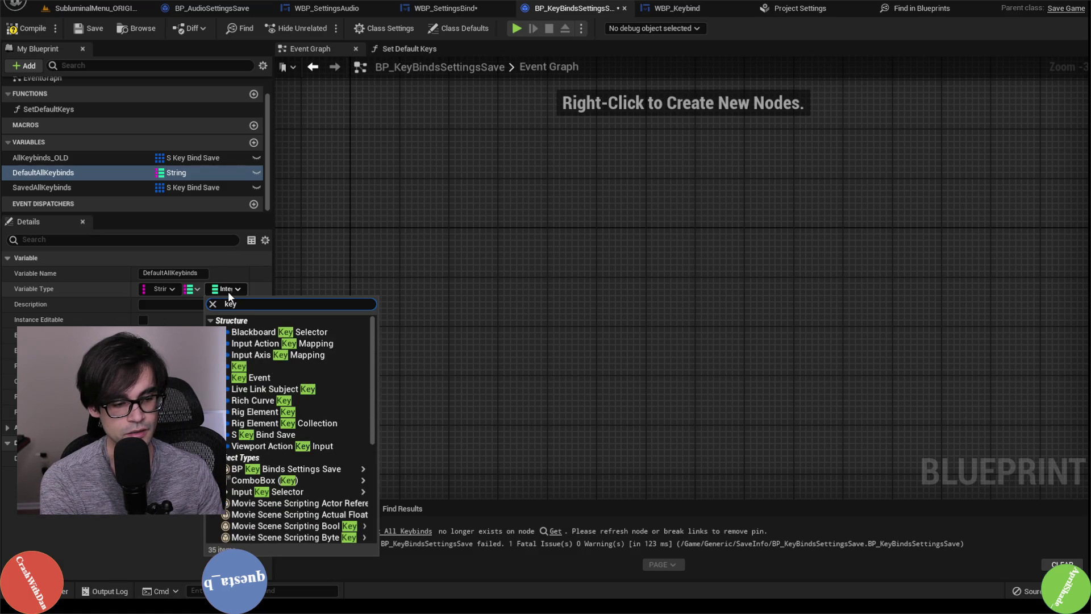
pyautogui.write('bin')
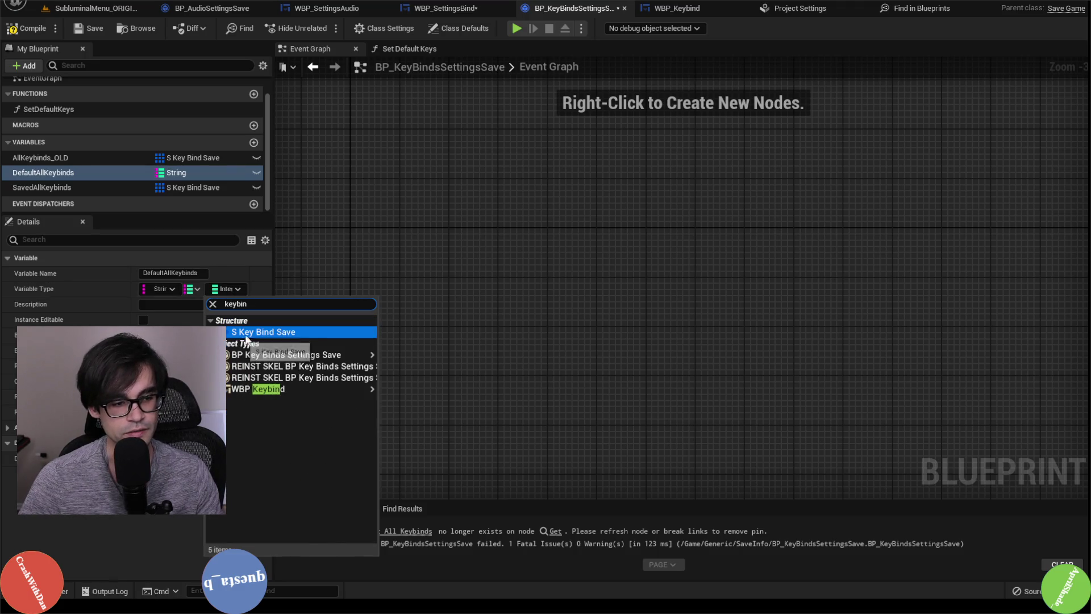
pyautogui.click(248, 332)
pyautogui.click(506, 327)
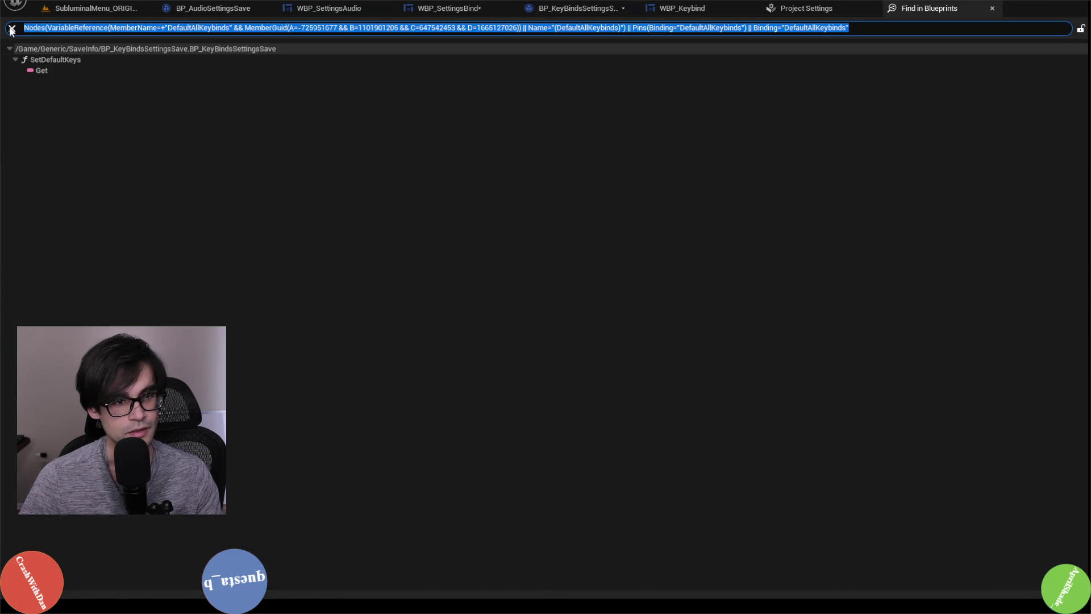
# Close Find in Blueprints and recompile BP_KeyBindsSettingsSave
pyautogui.click(992, 9)
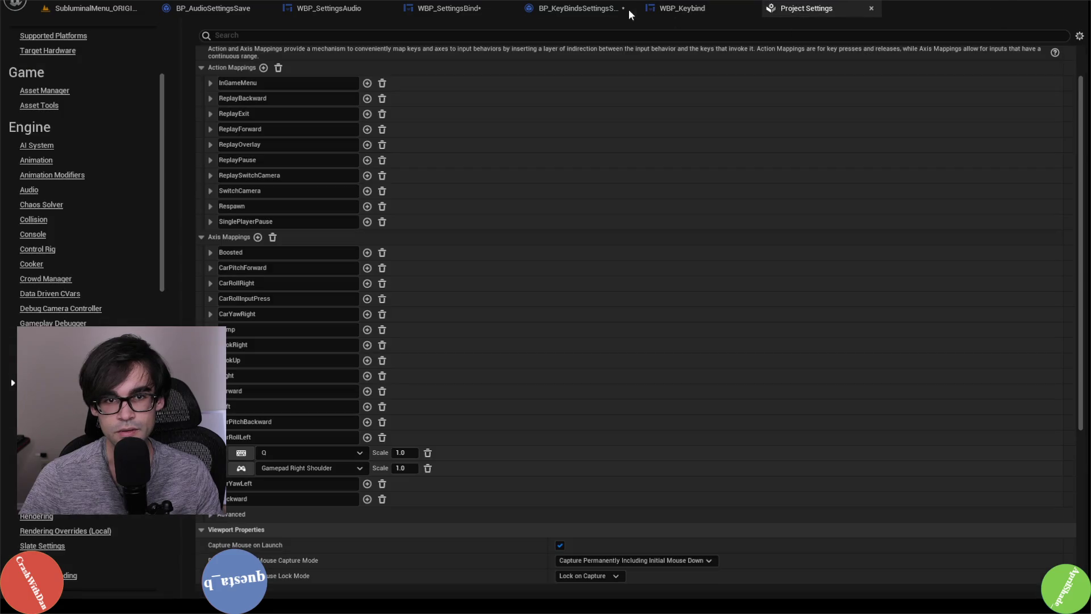
pyautogui.click(561, 9)
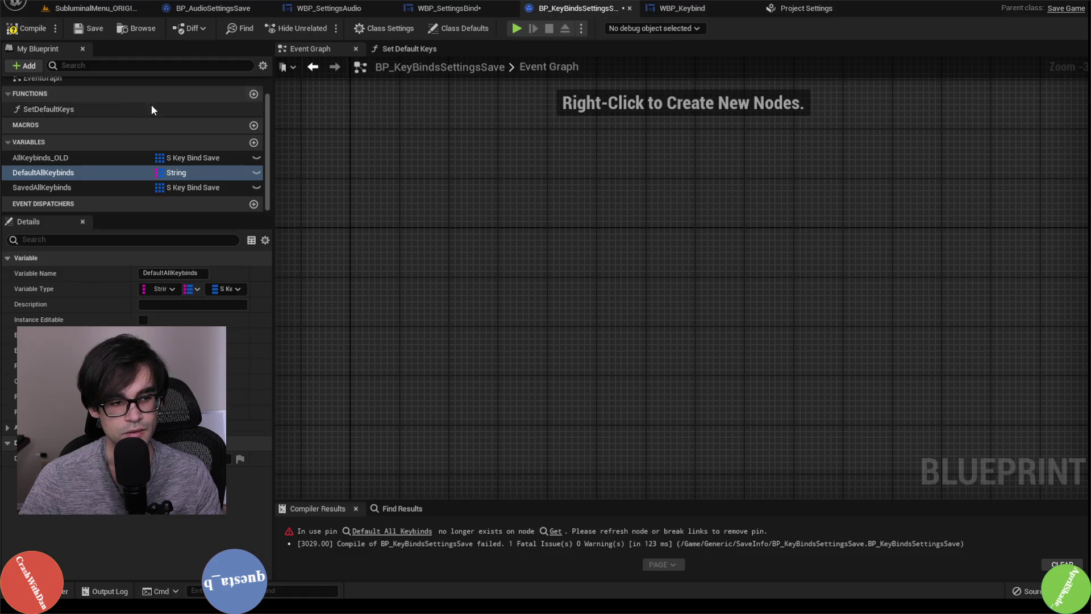
pyautogui.click(27, 29)
pyautogui.click(88, 28)
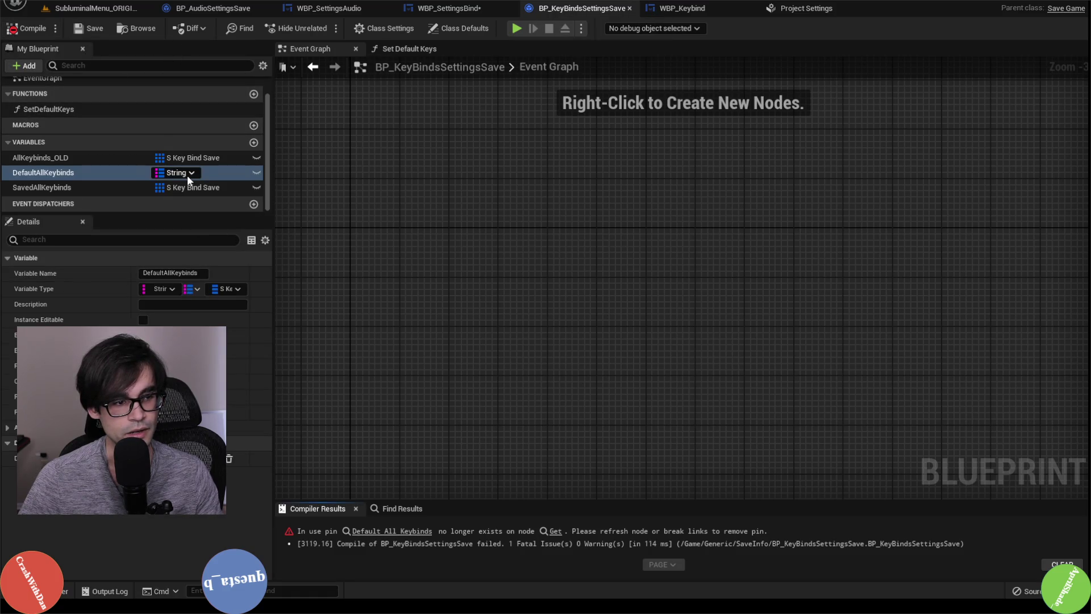
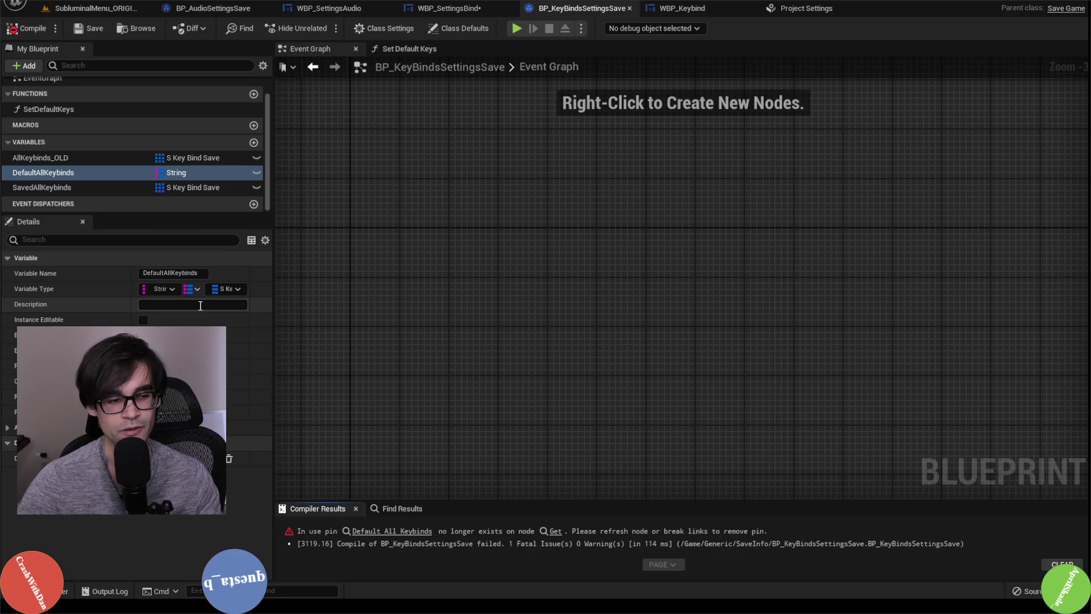
# Inspect the Saved All Keybinds and Bind Save nodes in WBP_SettingsBind's Apply Keys graph
pyautogui.click(446, 8)
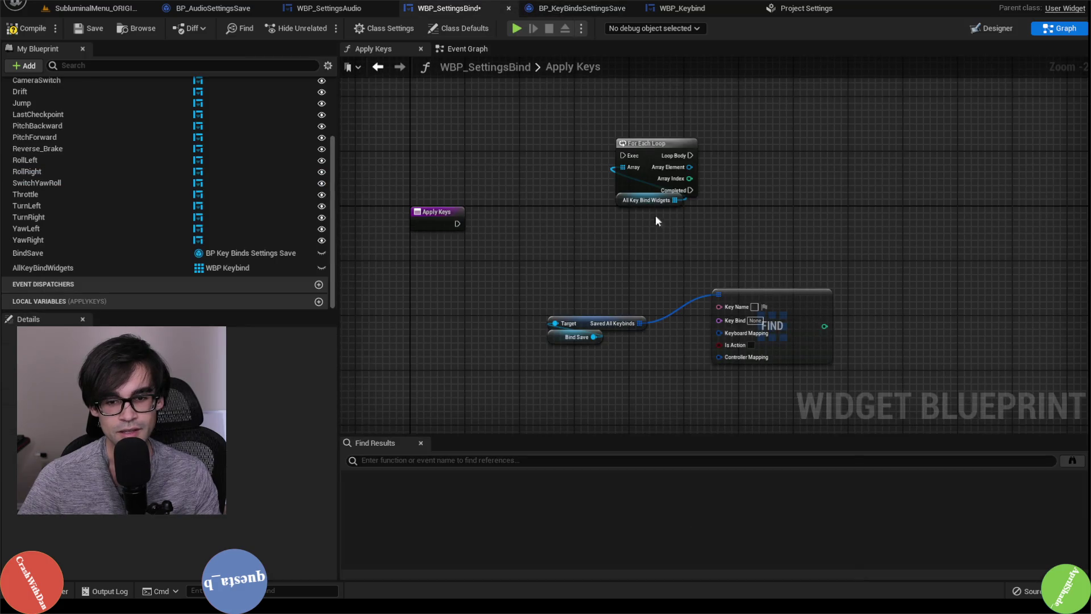
pyautogui.moveTo(651, 317); pyautogui.dragTo(537, 309)
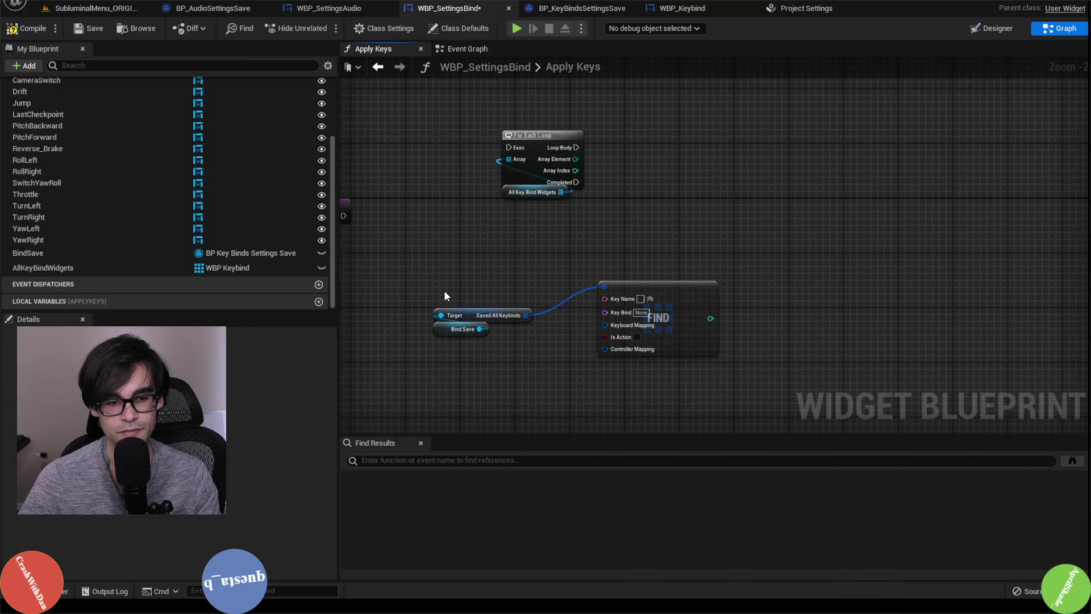
pyautogui.moveTo(444, 290); pyautogui.dragTo(481, 356)
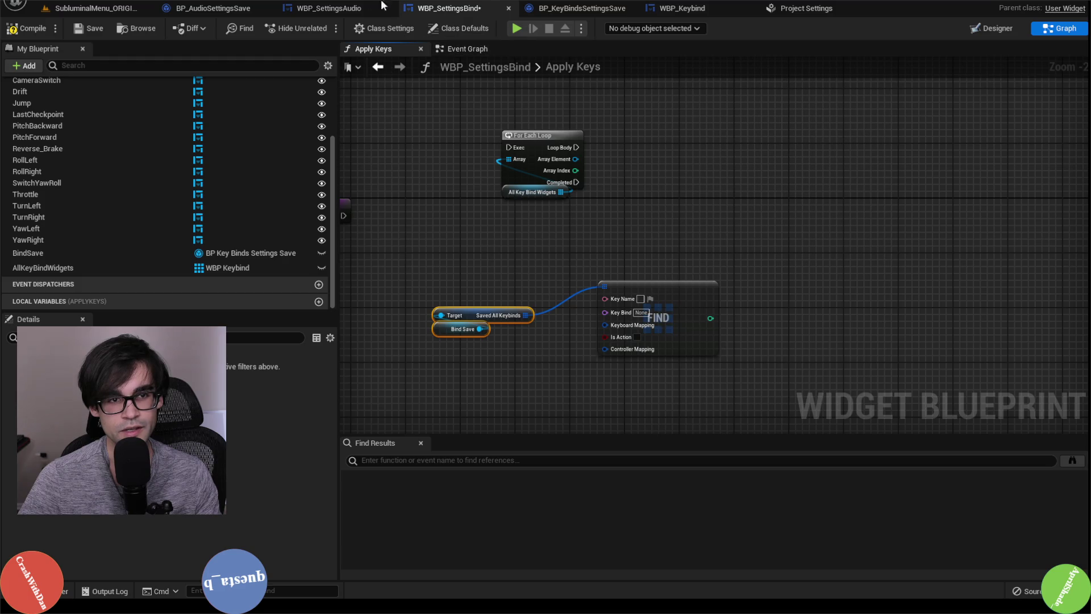
# From the WBP_SettingsBind Event Graph, open the Set Default Keys function graph
pyautogui.click(579, 8)
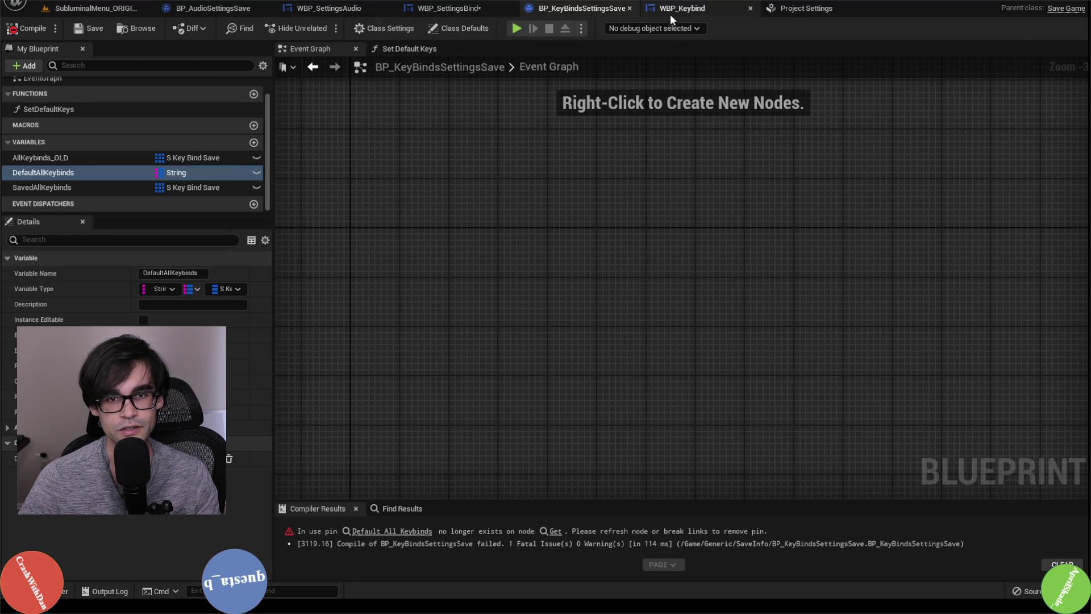
pyautogui.click(676, 9)
pyautogui.click(466, 8)
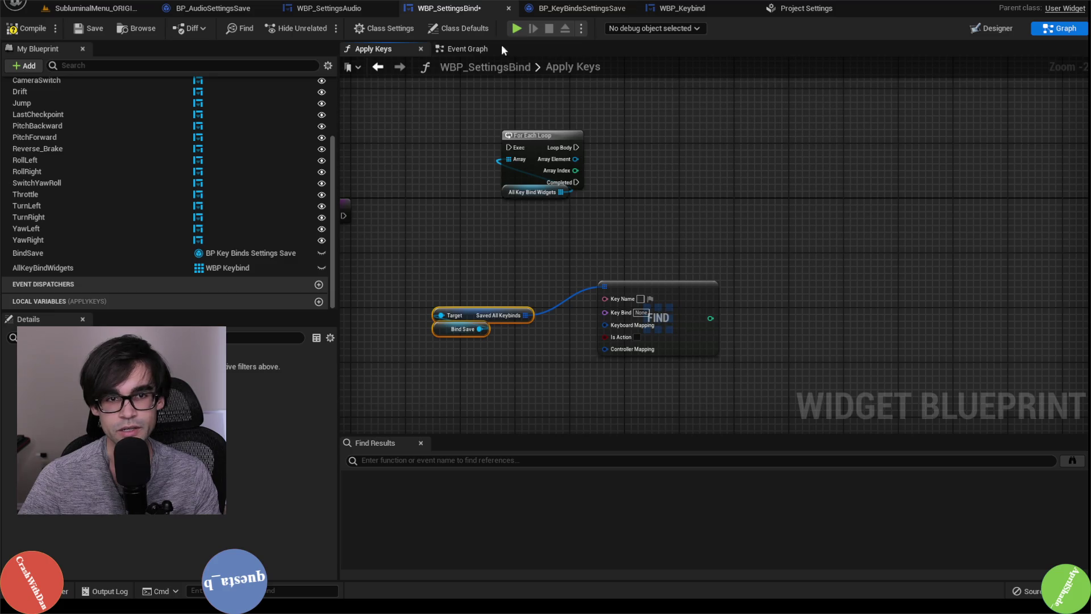
pyautogui.click(472, 48)
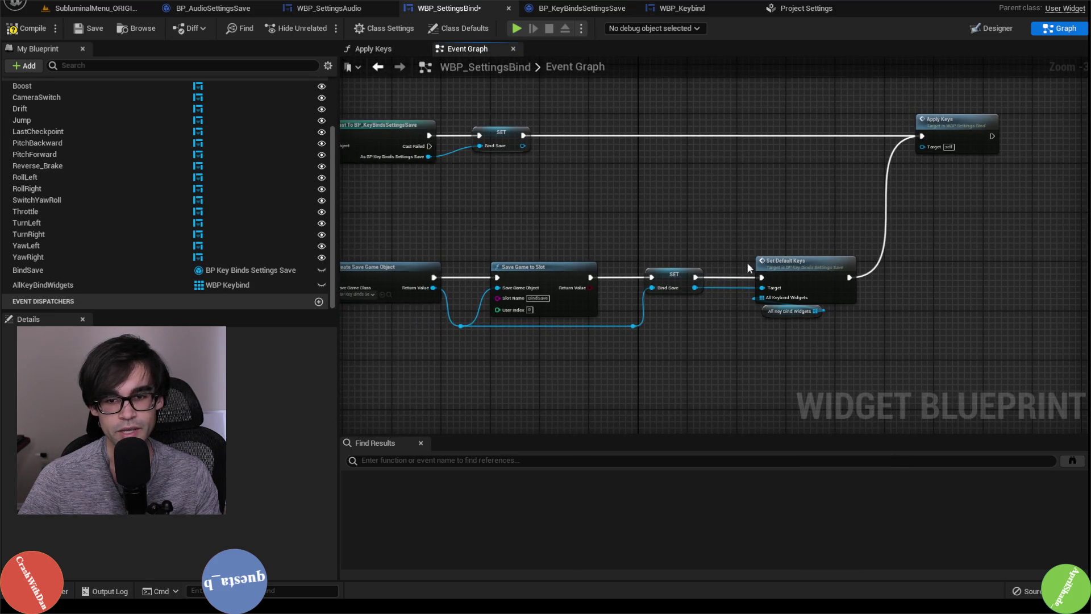
pyautogui.doubleClick(783, 262)
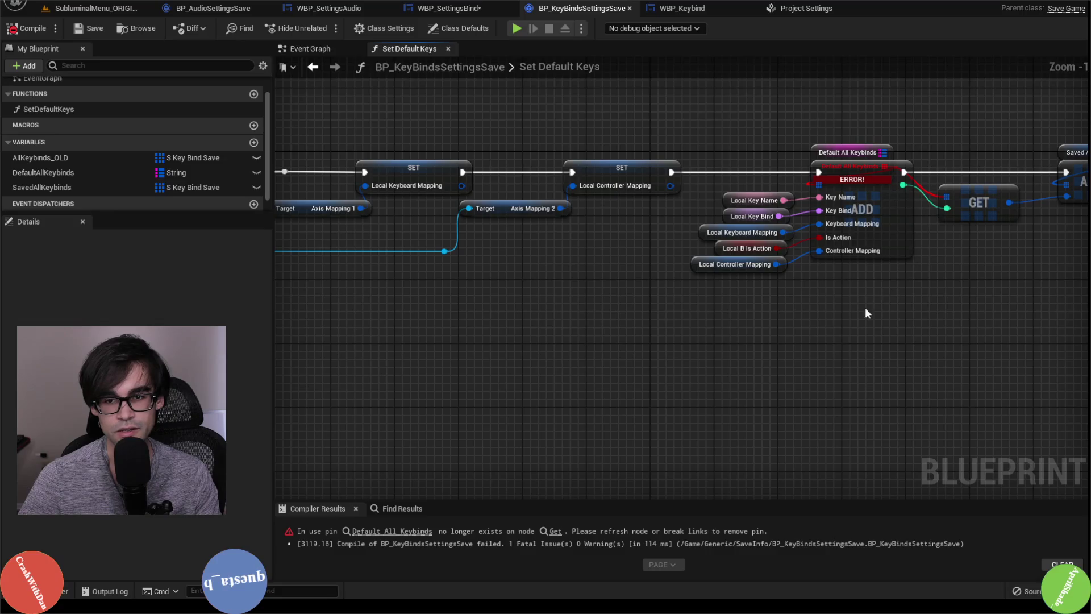
# Delete the old ADD, GET and Saved All Keybinds nodes from the Set Default Keys graph
pyautogui.moveTo(566, 329)
pyautogui.mouseDown()
pyautogui.moveTo(633, 225)
pyautogui.moveTo(710, 171)
pyautogui.moveTo(688, 265)
pyautogui.moveTo(706, 323)
pyautogui.mouseUp()
pyautogui.click(597, 294)
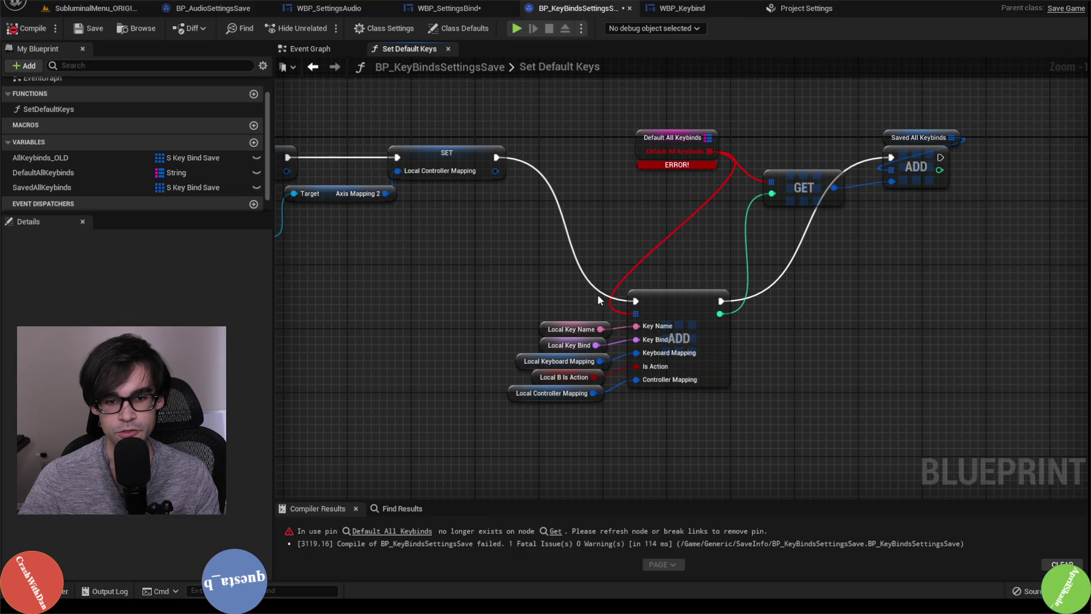
pyautogui.moveTo(668, 271)
pyautogui.mouseDown()
pyautogui.moveTo(679, 364)
pyautogui.moveTo(556, 438)
pyautogui.moveTo(578, 407)
pyautogui.mouseUp()
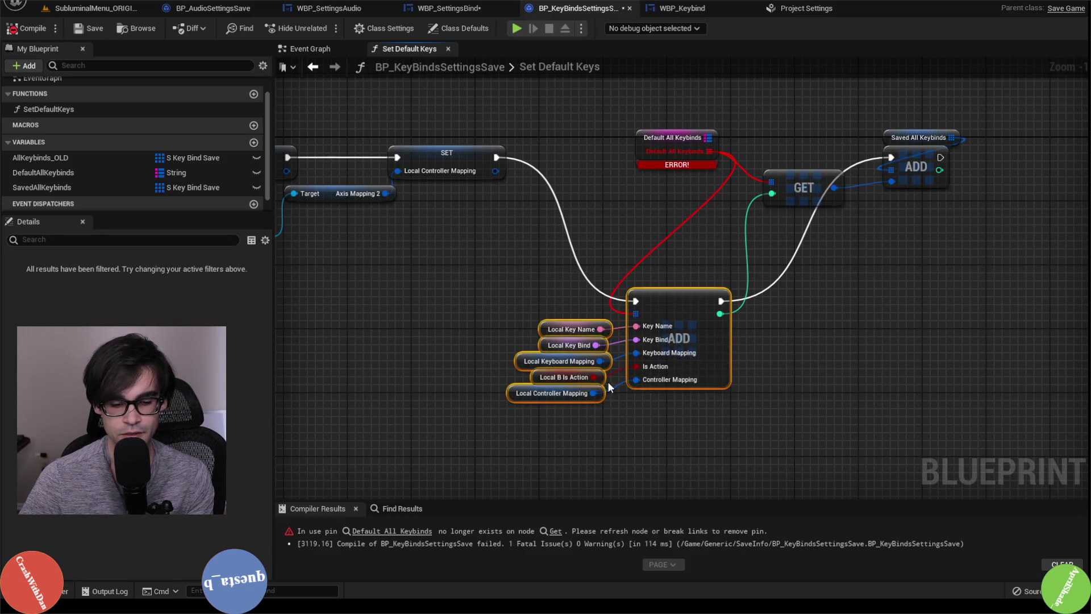
pyautogui.press('Delete')
pyautogui.moveTo(805, 229)
pyautogui.mouseDown()
pyautogui.moveTo(747, 273)
pyautogui.moveTo(887, 170)
pyautogui.mouseUp()
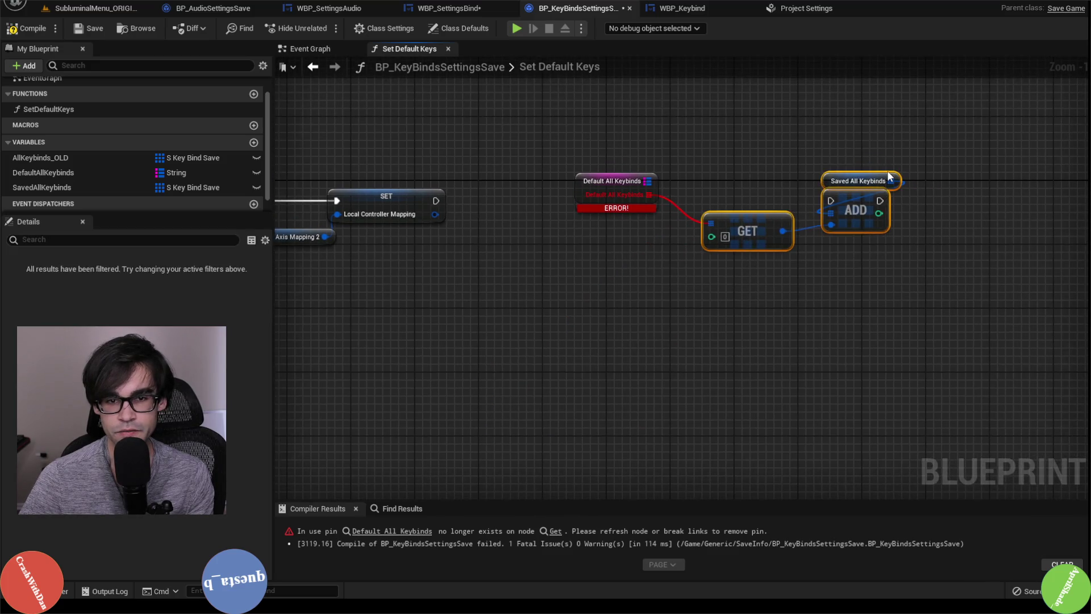
pyautogui.press('Delete')
# Add a Map Add node on Default All Keybinds, split its value pin, and run it after the SET
pyautogui.moveTo(646, 181); pyautogui.dragTo(630, 211)
pyautogui.write('add')
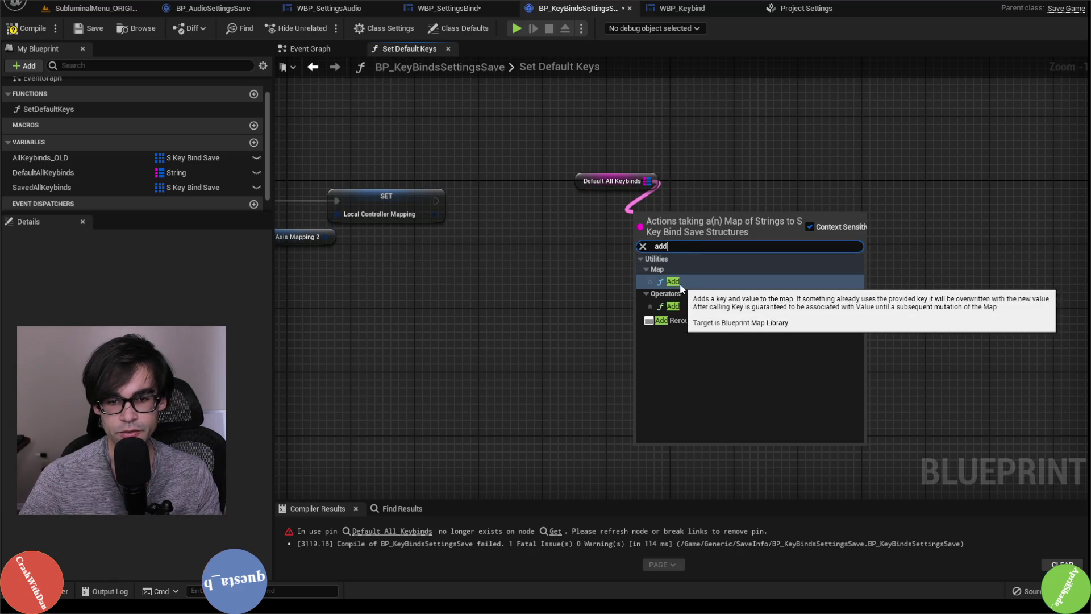
pyautogui.click(679, 283)
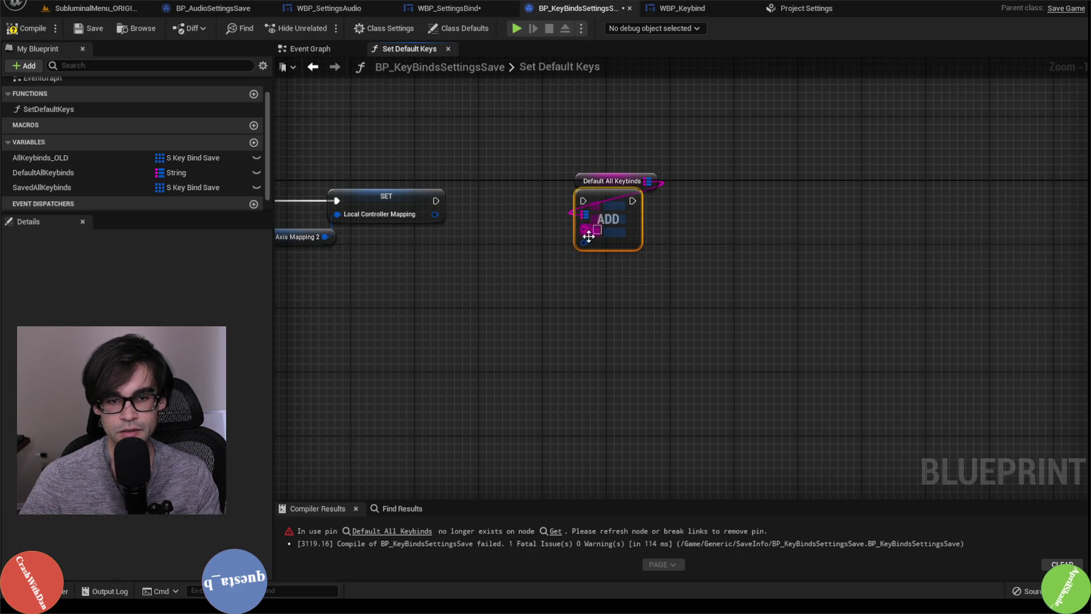
pyautogui.rightClick(586, 240)
pyautogui.click(628, 292)
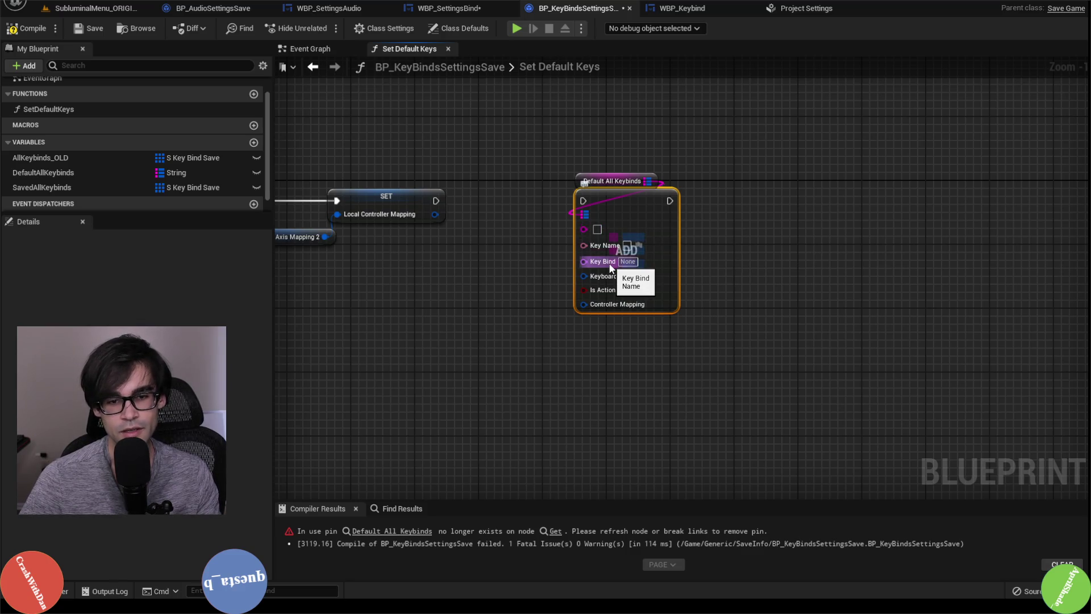
pyautogui.keyDown('ctrl'); pyautogui.click(617, 180); pyautogui.keyUp('ctrl')
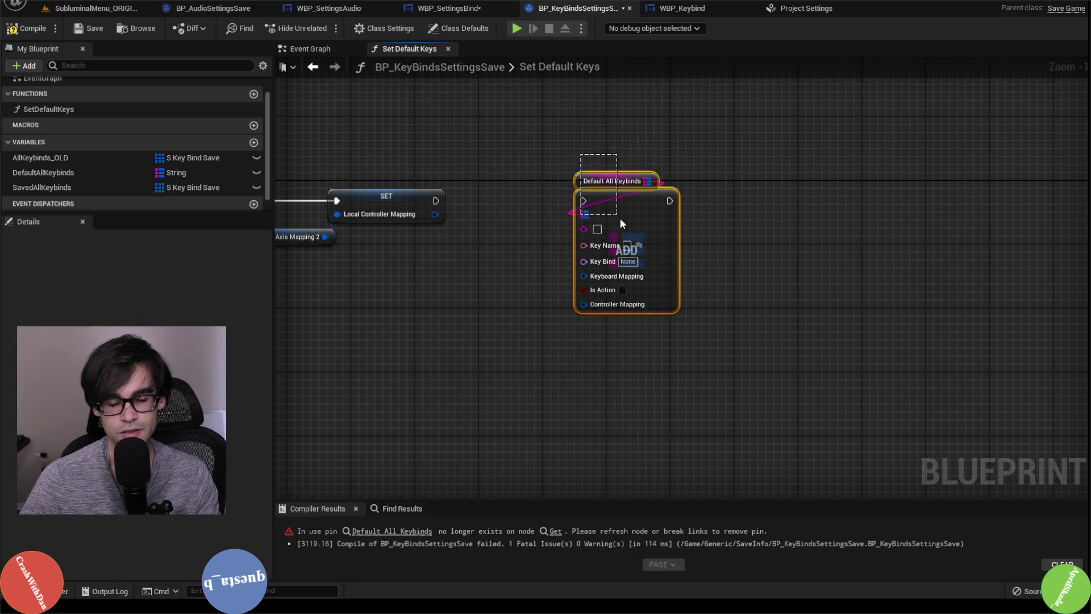
pyautogui.moveTo(625, 202); pyautogui.dragTo(649, 203)
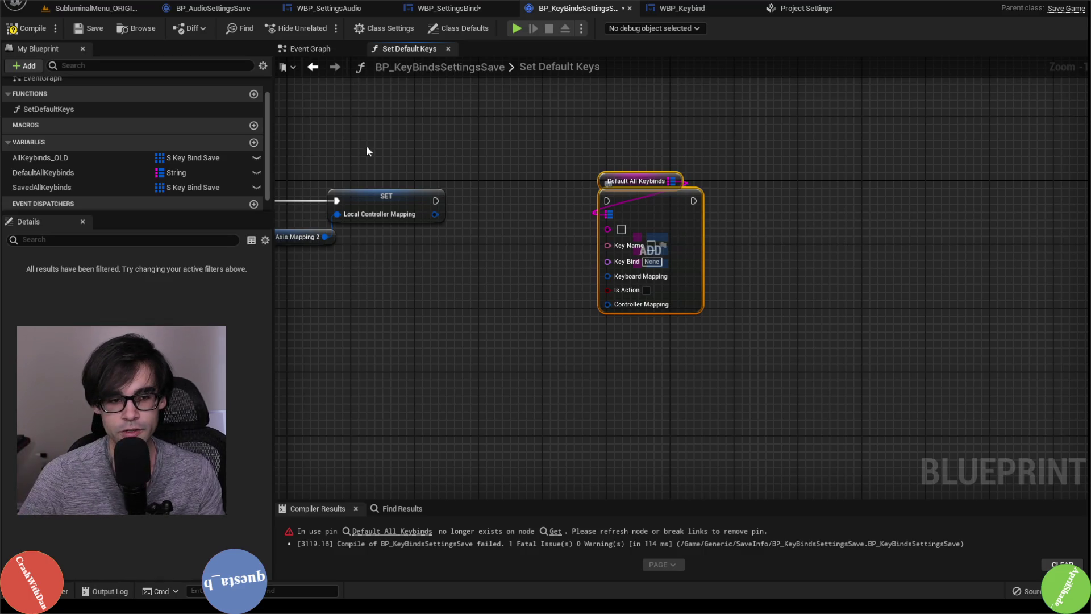
pyautogui.moveTo(436, 201)
pyautogui.mouseDown()
pyautogui.moveTo(606, 202)
pyautogui.moveTo(635, 215)
pyautogui.mouseUp()
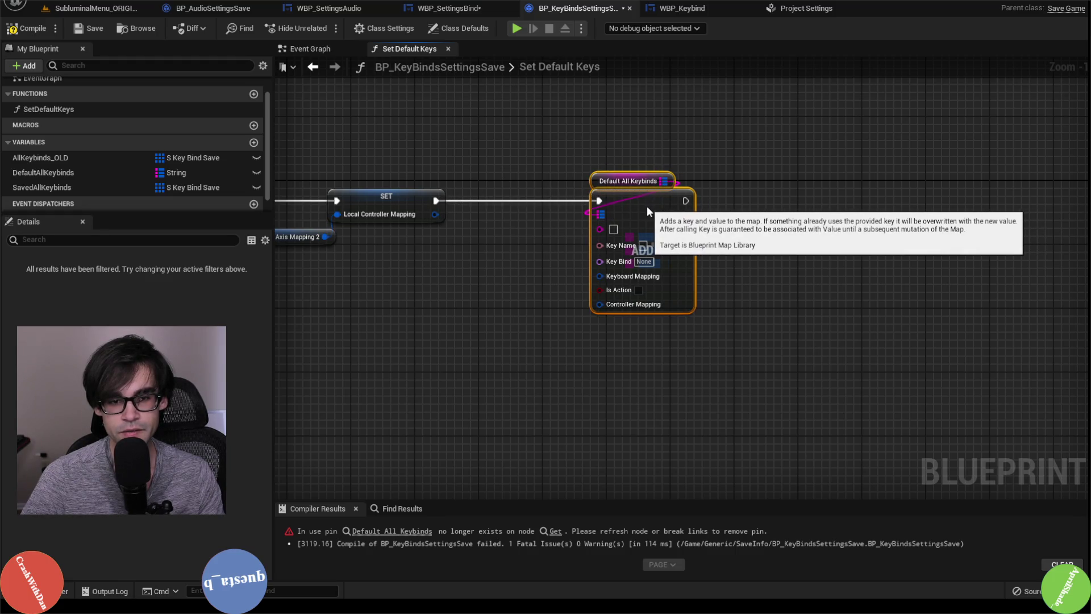
# Compile both BP_KeyBindsSettingsSave and WBP_SettingsBind
pyautogui.click(710, 8)
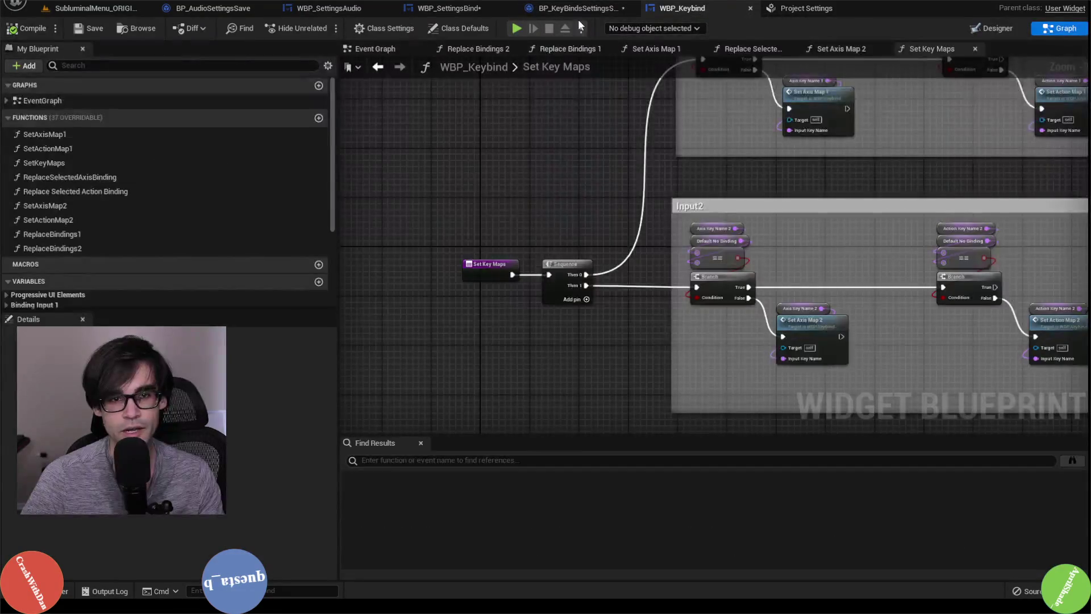
pyautogui.click(580, 8)
pyautogui.click(16, 26)
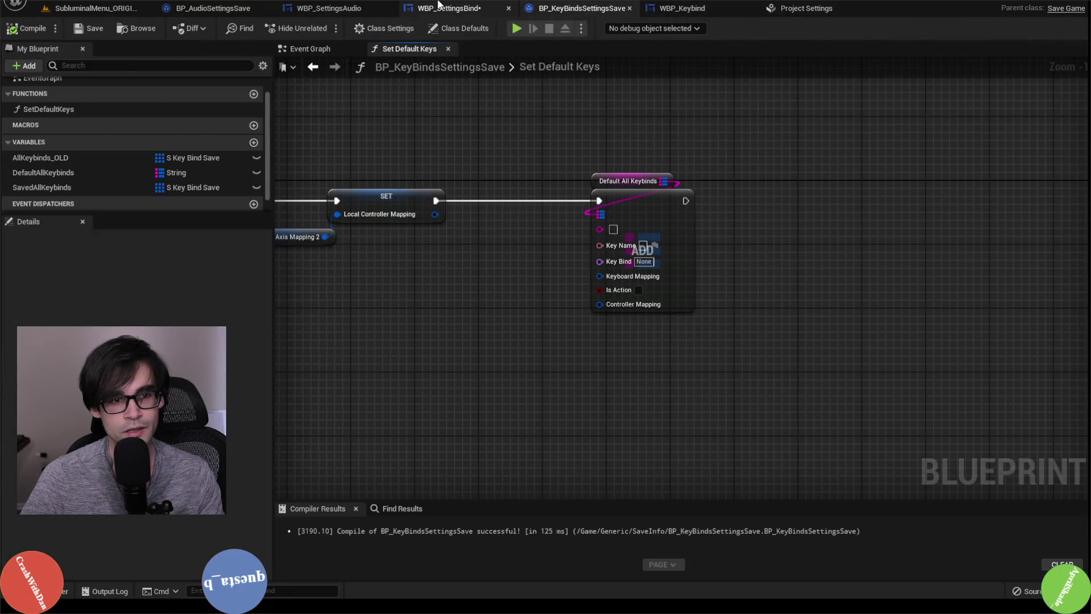
pyautogui.click(449, 7)
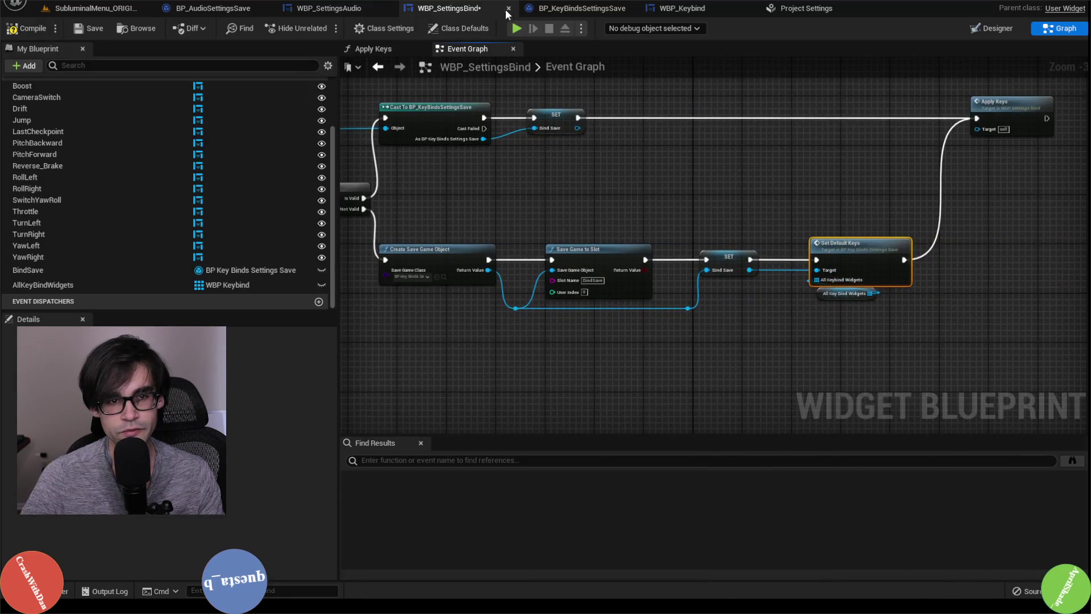
pyautogui.click(49, 30)
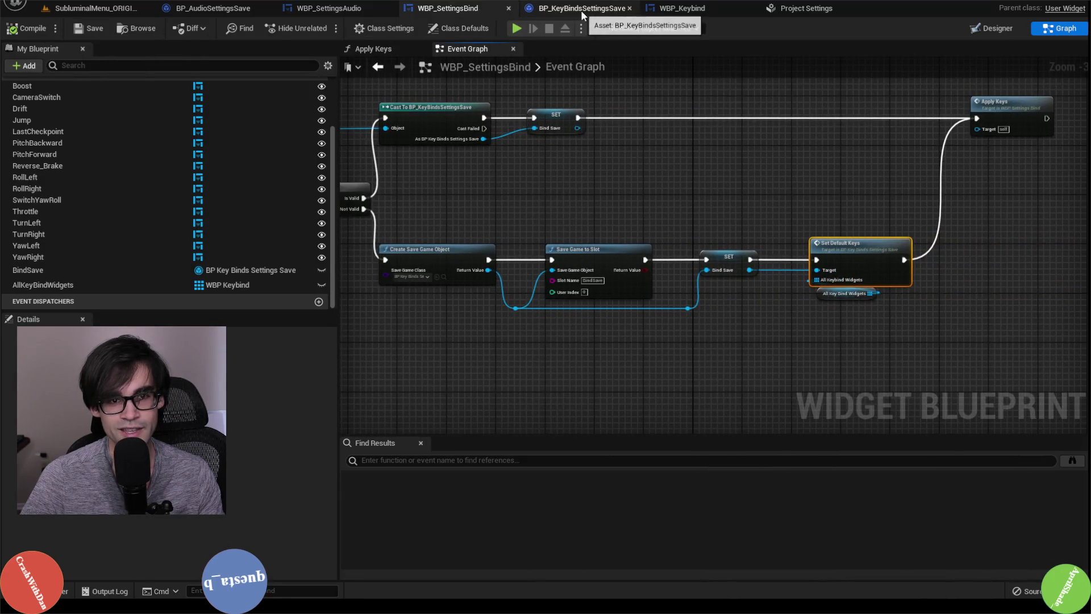
pyautogui.click(569, 8)
pyautogui.click(695, 11)
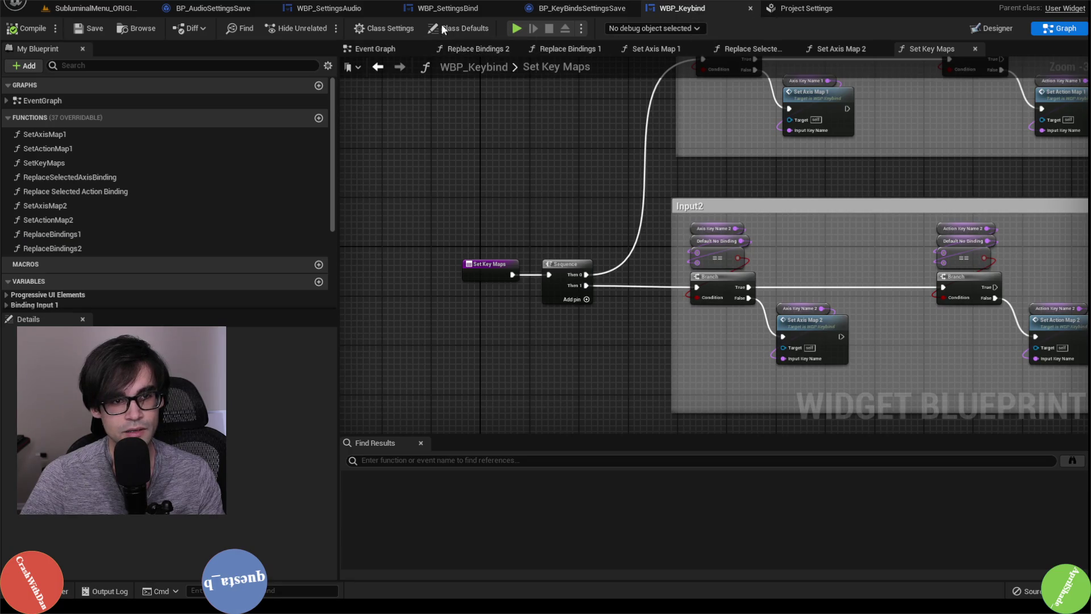
pyautogui.click(574, 8)
# Delete the SavedAllKeybinds variable, confirming despite its existing references
pyautogui.click(113, 187)
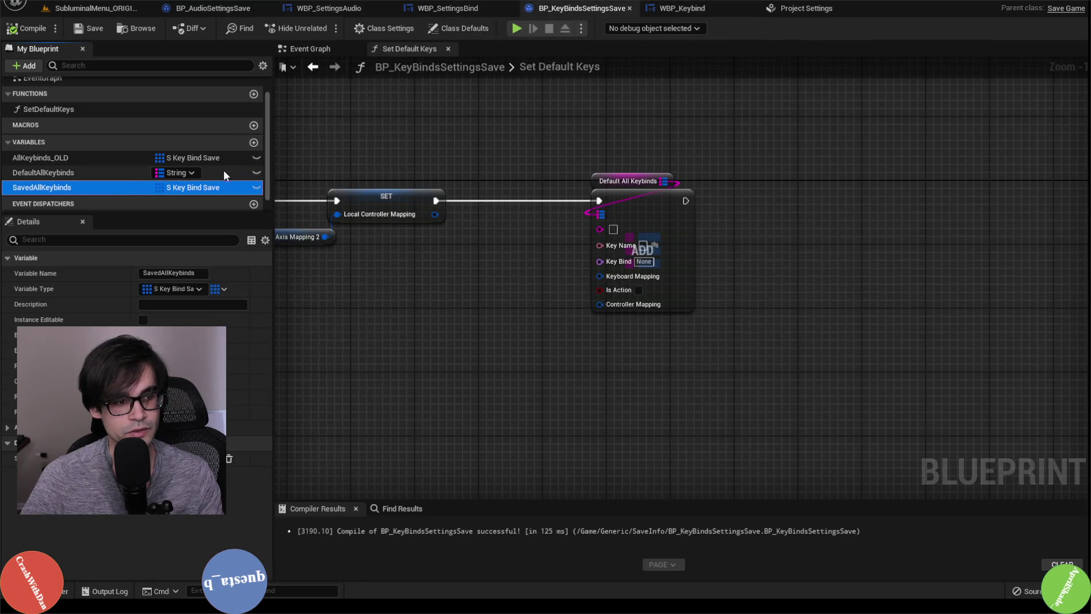
pyautogui.rightClick(102, 189)
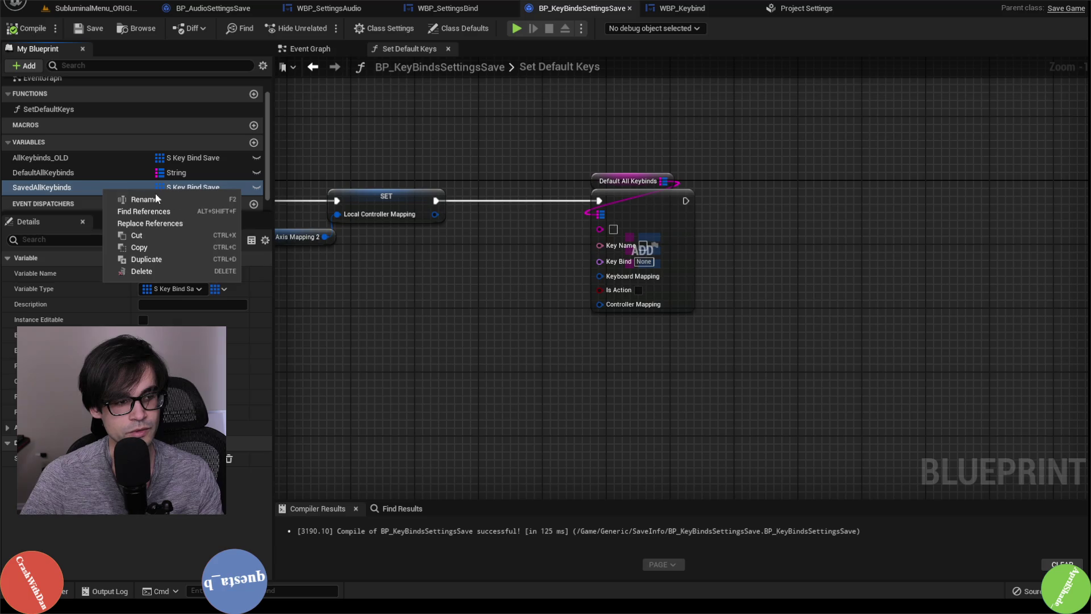
pyautogui.click(157, 272)
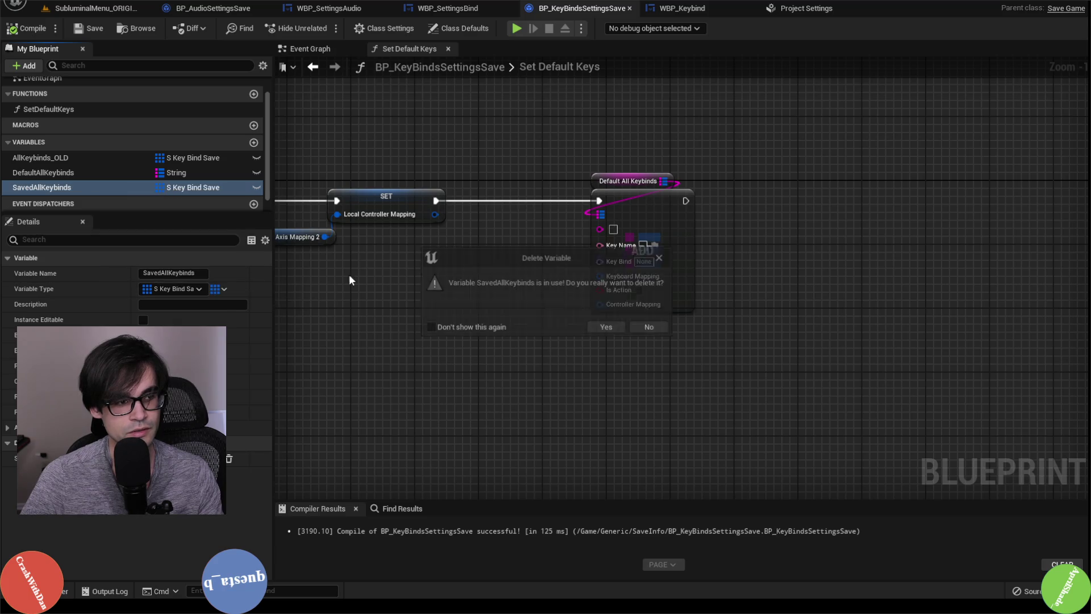
pyautogui.click(607, 328)
# Duplicate DefaultAllKeybinds, rename the copy SavedAllKeybinds, and recompile
pyautogui.click(105, 173)
pyautogui.rightClick(104, 173)
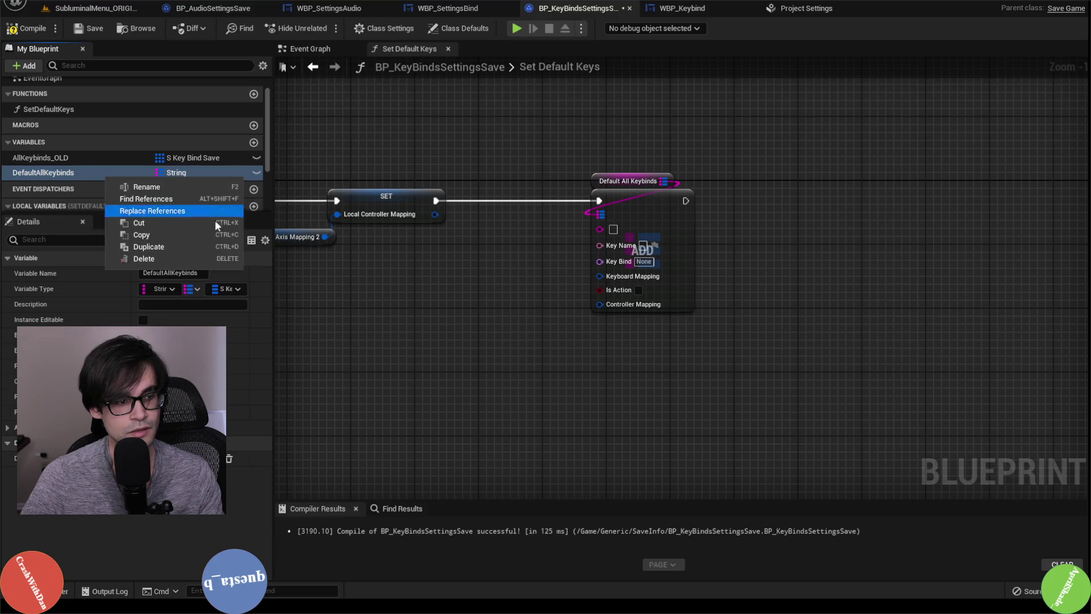
pyautogui.click(187, 248)
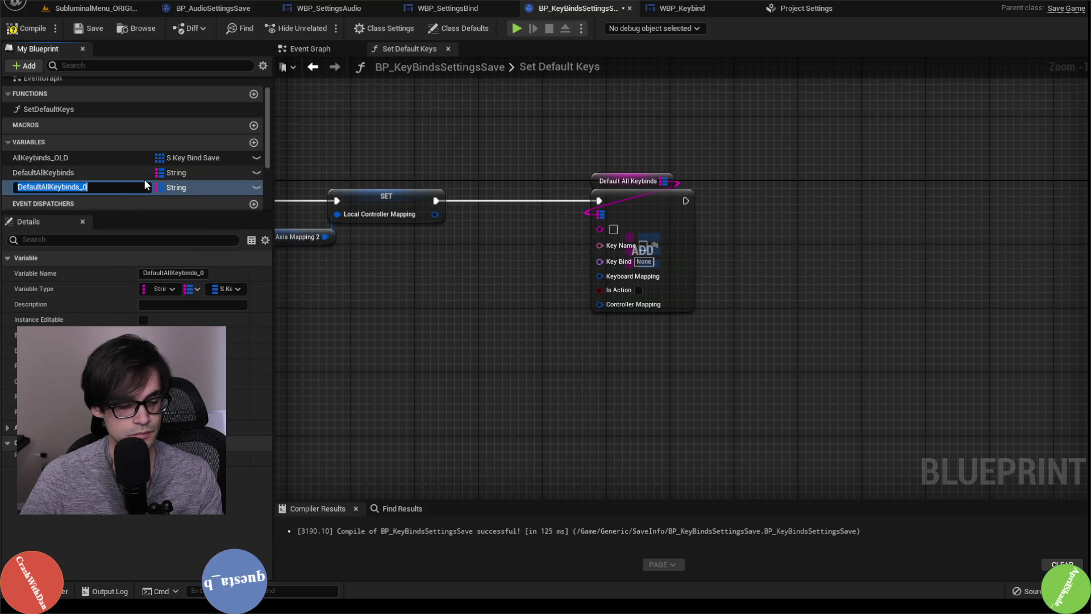
pyautogui.press('Home')
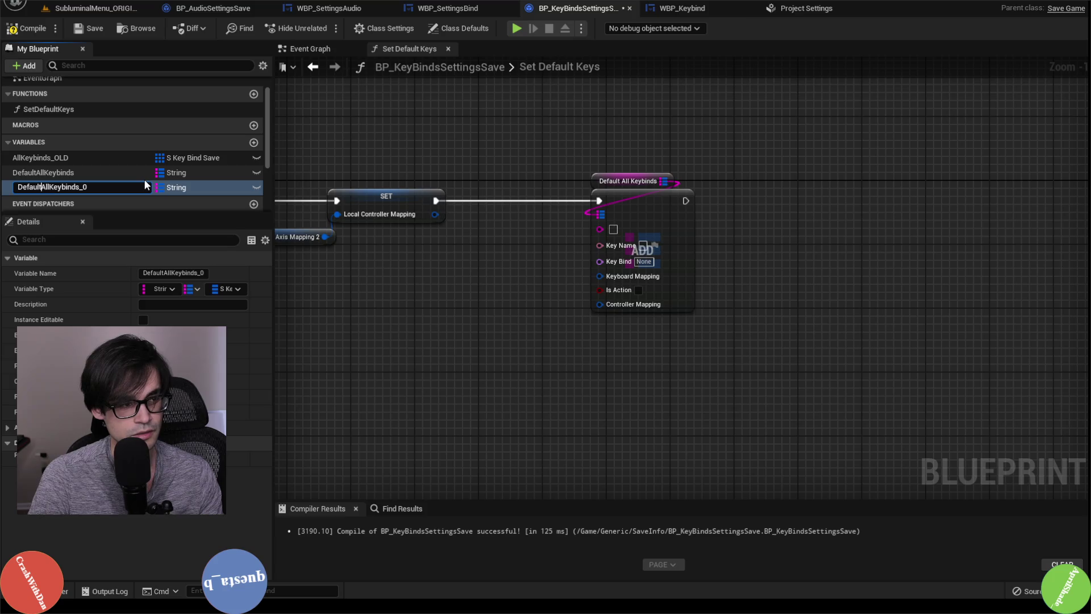
pyautogui.hotkey('shift', 'Right')
pyautogui.hotkey('shift', 'Right')
pyautogui.hotkey('shift', 'Right')
pyautogui.write('Saved')
pyautogui.press('End')
pyautogui.press('BackSpace')
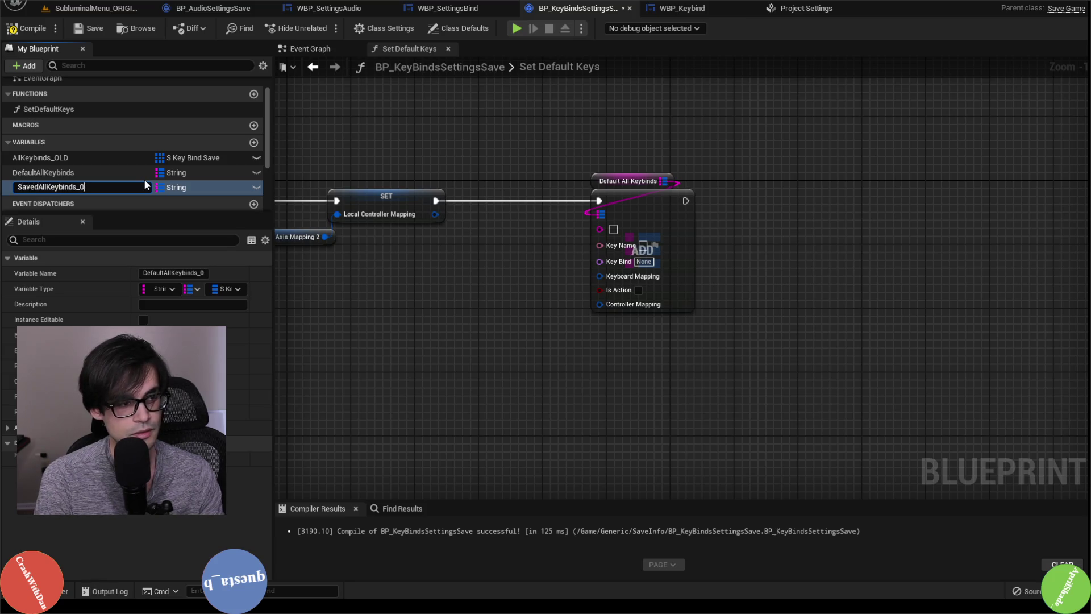
pyautogui.press('BackSpace')
pyautogui.press('Return')
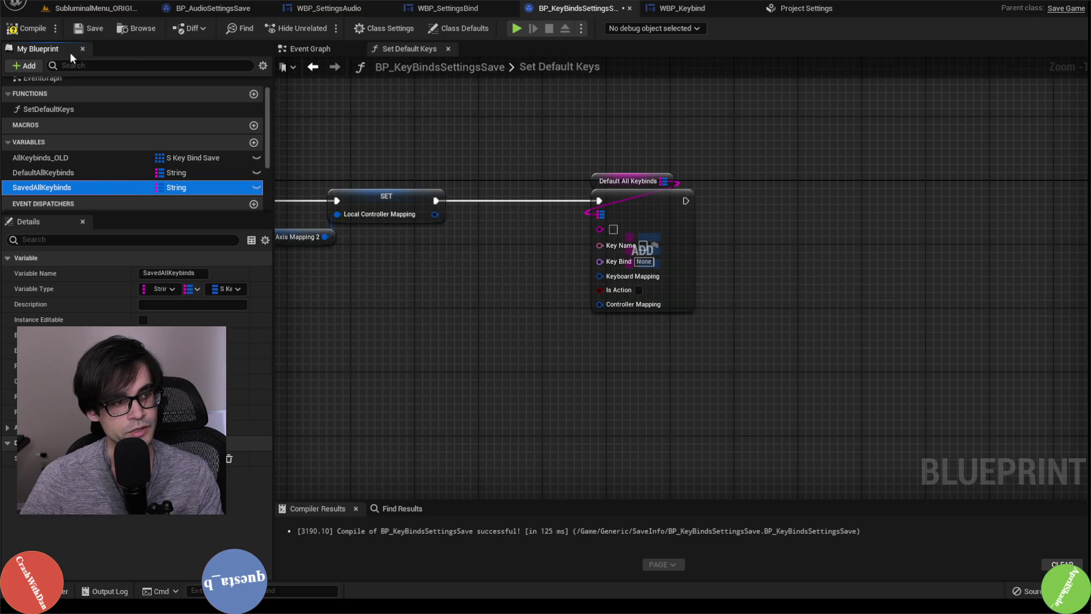
pyautogui.click(11, 28)
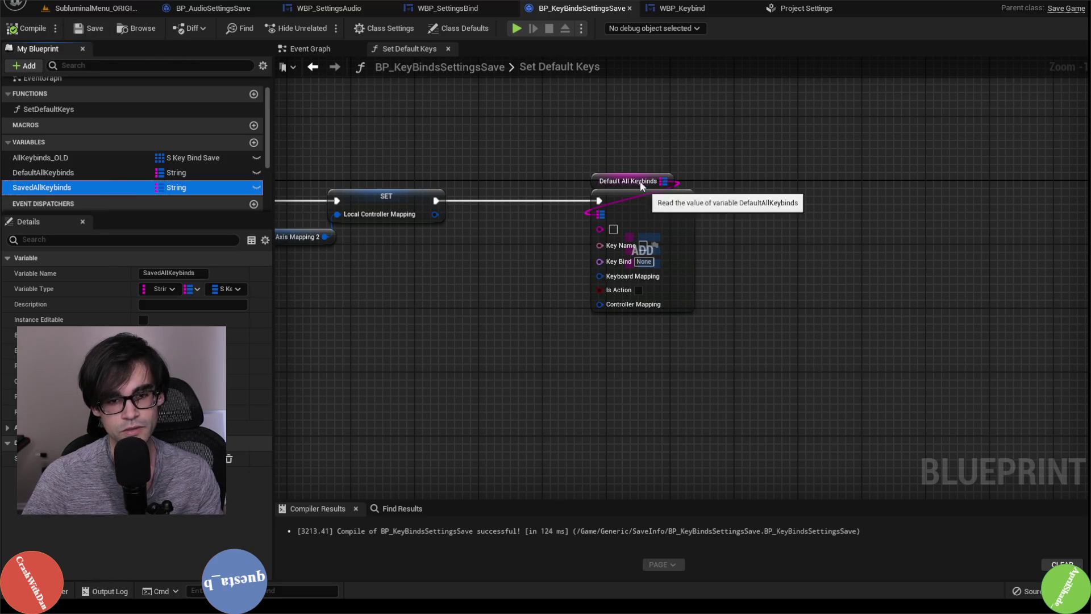
# Wire Local_KeyName and Local_KeyBind getters into the Add node's Key Name and Key Bind pins
pyautogui.moveTo(583, 142); pyautogui.dragTo(475, 142)
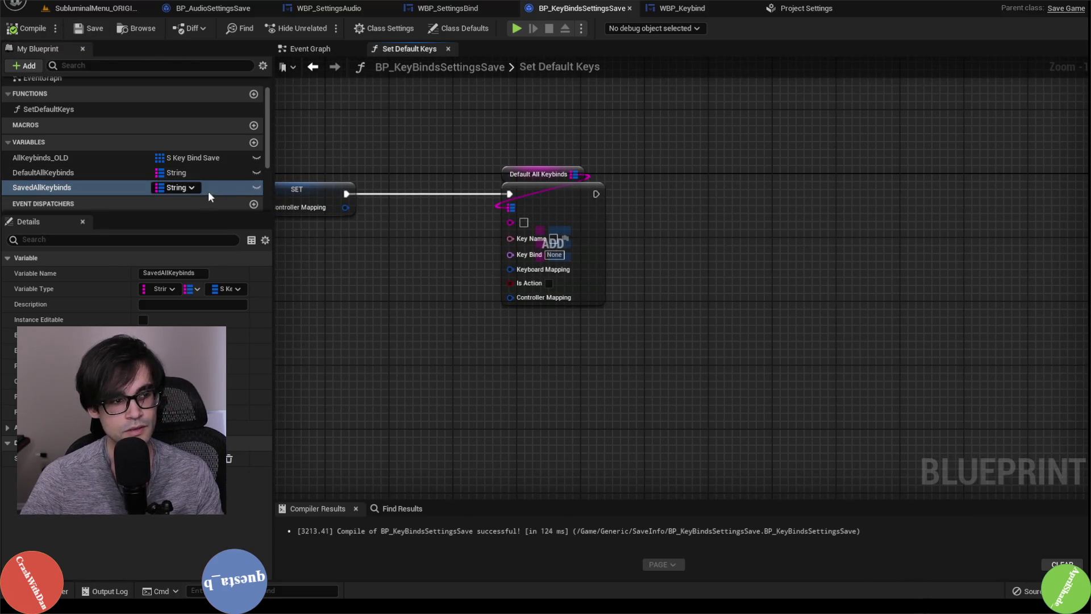
pyautogui.moveTo(465, 188)
pyautogui.mouseDown()
pyautogui.moveTo(739, 174)
pyautogui.moveTo(722, 149)
pyautogui.moveTo(780, 146)
pyautogui.mouseUp()
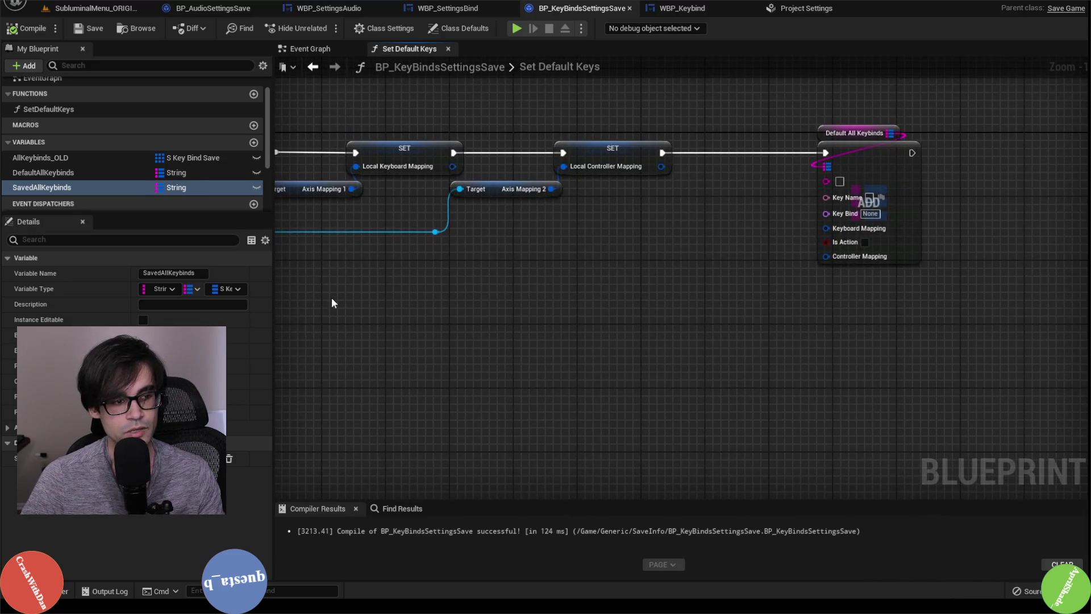
pyautogui.scroll(-3, 86, 168)
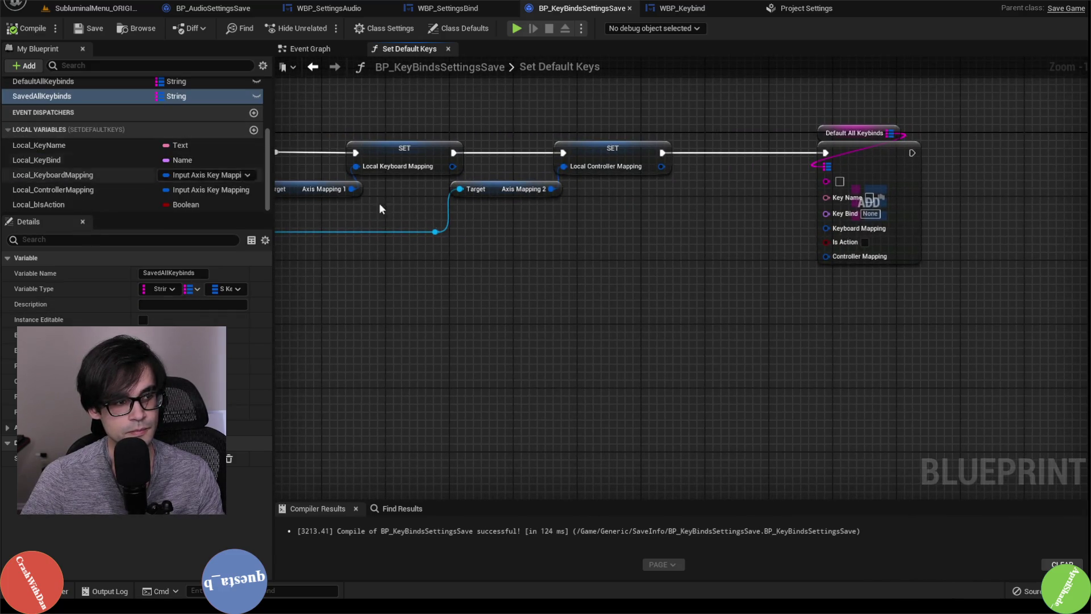
pyautogui.moveTo(637, 263); pyautogui.dragTo(458, 265)
pyautogui.moveTo(39, 145)
pyautogui.mouseDown()
pyautogui.moveTo(598, 230)
pyautogui.moveTo(506, 237)
pyautogui.moveTo(646, 186)
pyautogui.mouseUp()
pyautogui.click(637, 247)
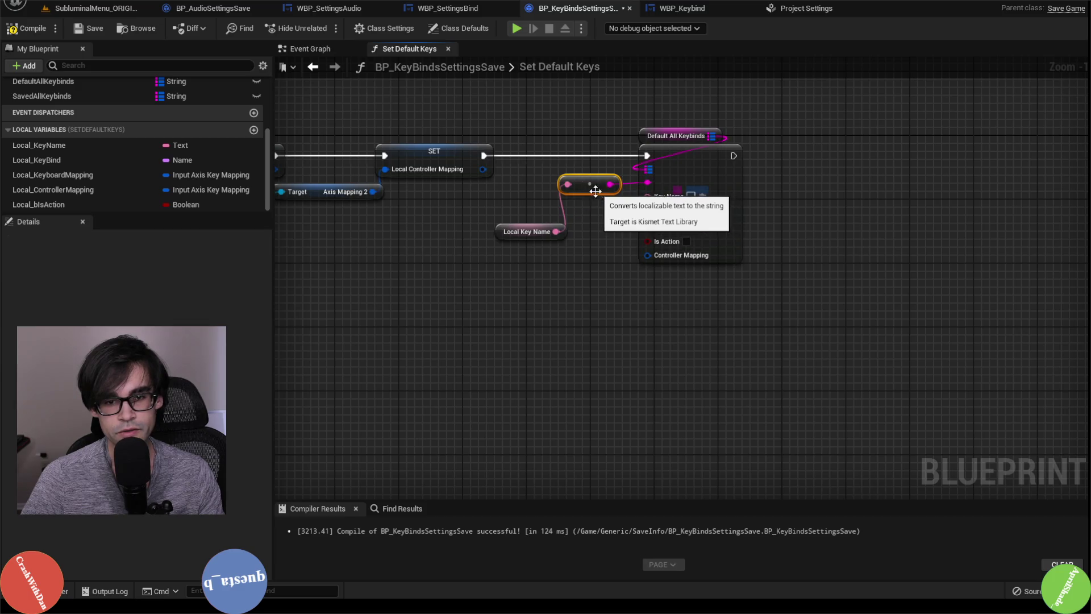
pyautogui.moveTo(556, 231); pyautogui.dragTo(648, 195)
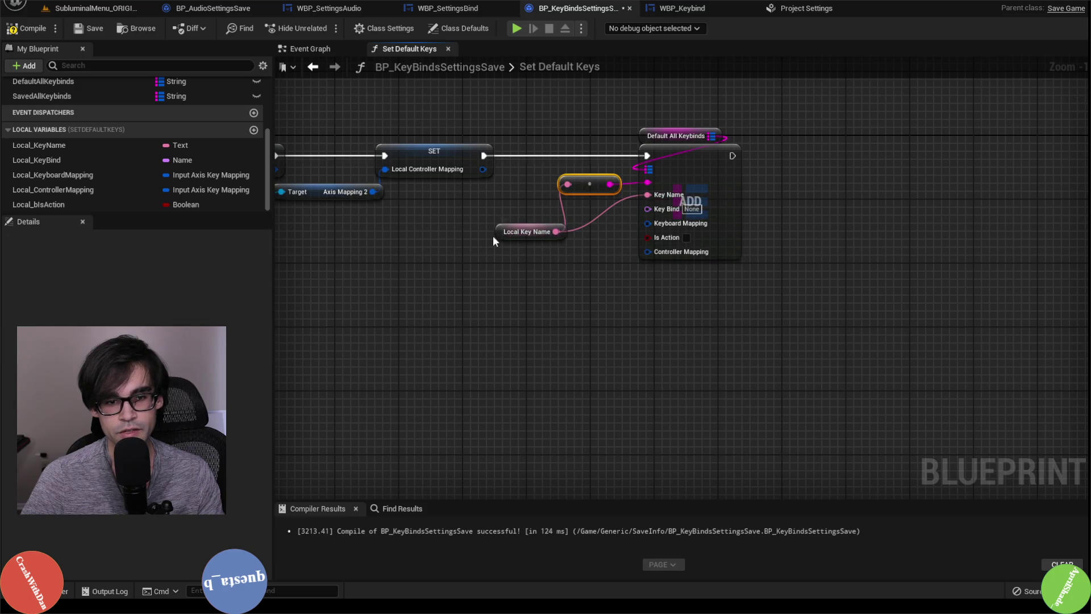
pyautogui.moveTo(517, 232); pyautogui.dragTo(572, 200)
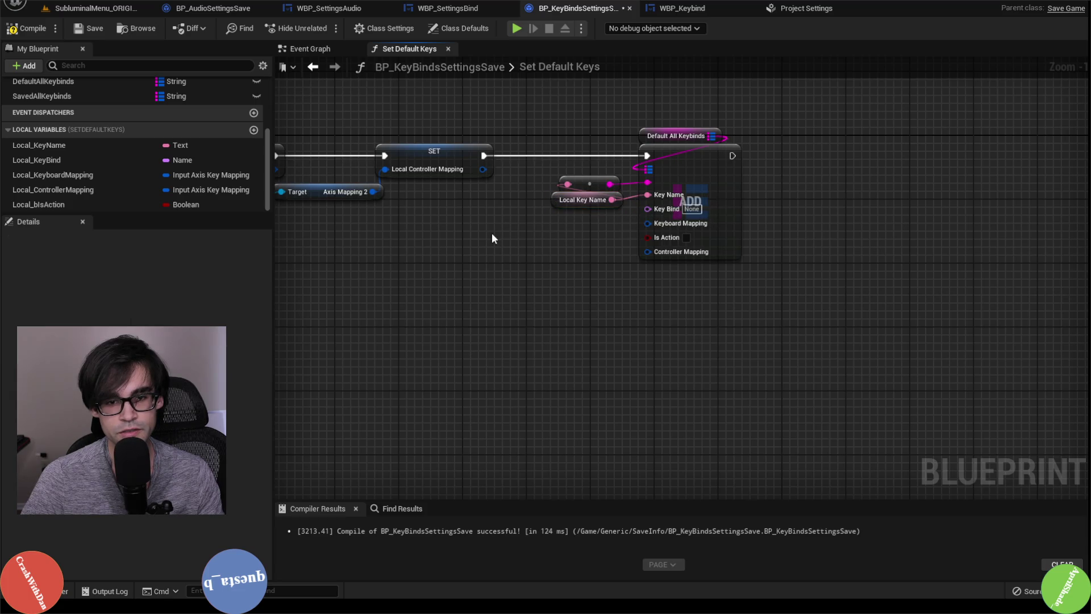
pyautogui.moveTo(37, 160)
pyautogui.mouseDown()
pyautogui.moveTo(654, 213)
pyautogui.moveTo(547, 226)
pyautogui.mouseUp()
pyautogui.moveTo(149, 172)
pyautogui.mouseDown()
pyautogui.moveTo(298, 236)
pyautogui.moveTo(423, 276)
pyautogui.moveTo(482, 280)
pyautogui.moveTo(648, 208)
pyautogui.mouseUp()
pyautogui.click(463, 291)
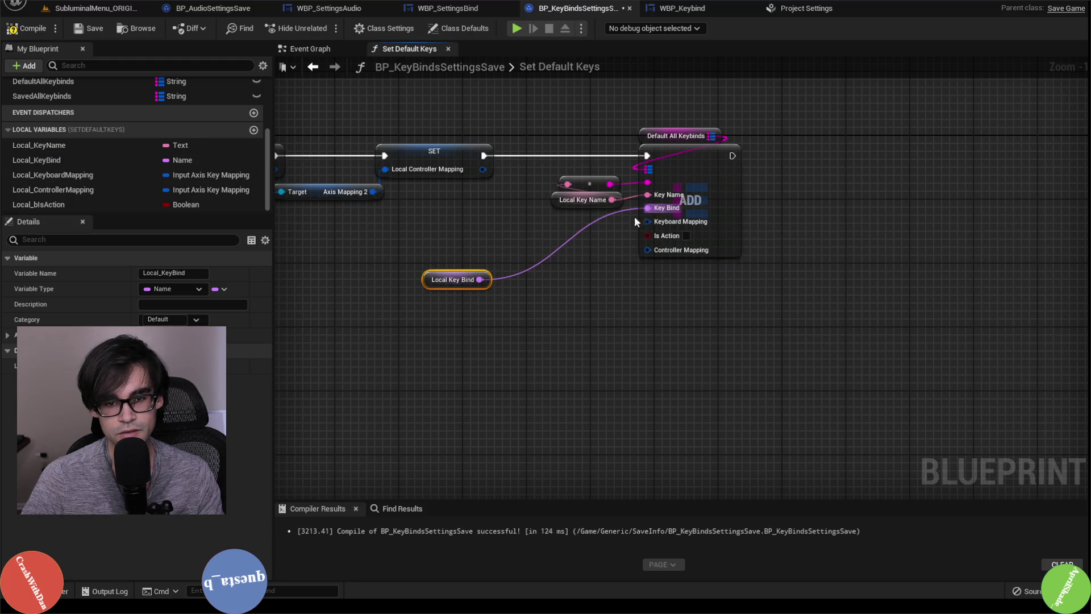
pyautogui.moveTo(421, 284)
pyautogui.mouseDown()
pyautogui.moveTo(507, 234)
pyautogui.moveTo(567, 217)
pyautogui.moveTo(554, 221)
pyautogui.mouseUp()
# Wire Local_KeyboardMapping, Local_bIsAction and Local_ControllerMapping getters into the matching Add pins
pyautogui.moveTo(53, 175); pyautogui.dragTo(498, 262)
pyautogui.click(558, 284)
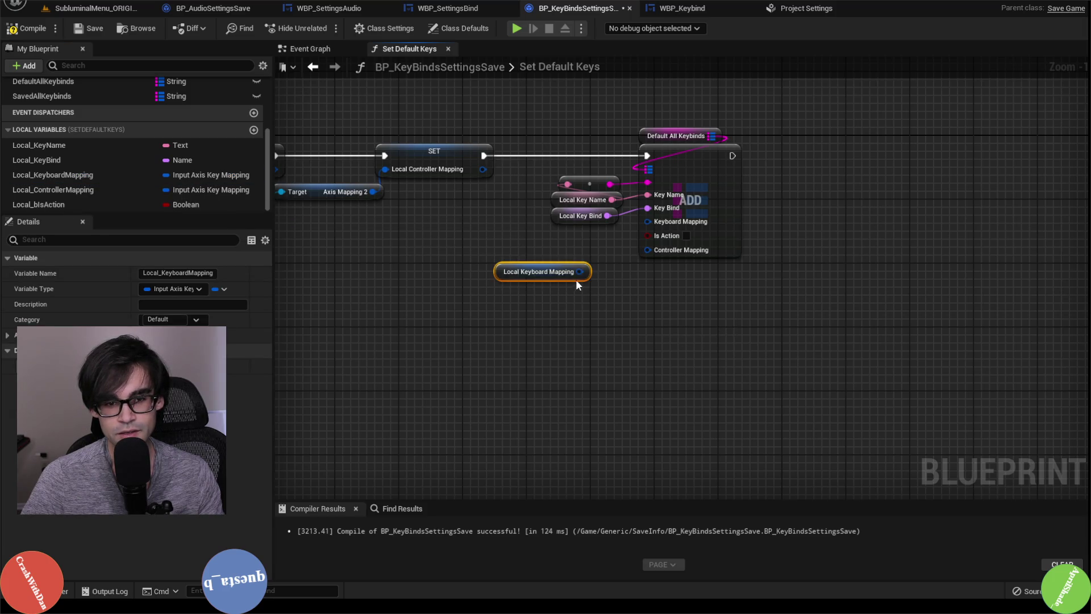
pyautogui.moveTo(579, 271)
pyautogui.mouseDown()
pyautogui.moveTo(594, 281)
pyautogui.moveTo(647, 221)
pyautogui.mouseUp()
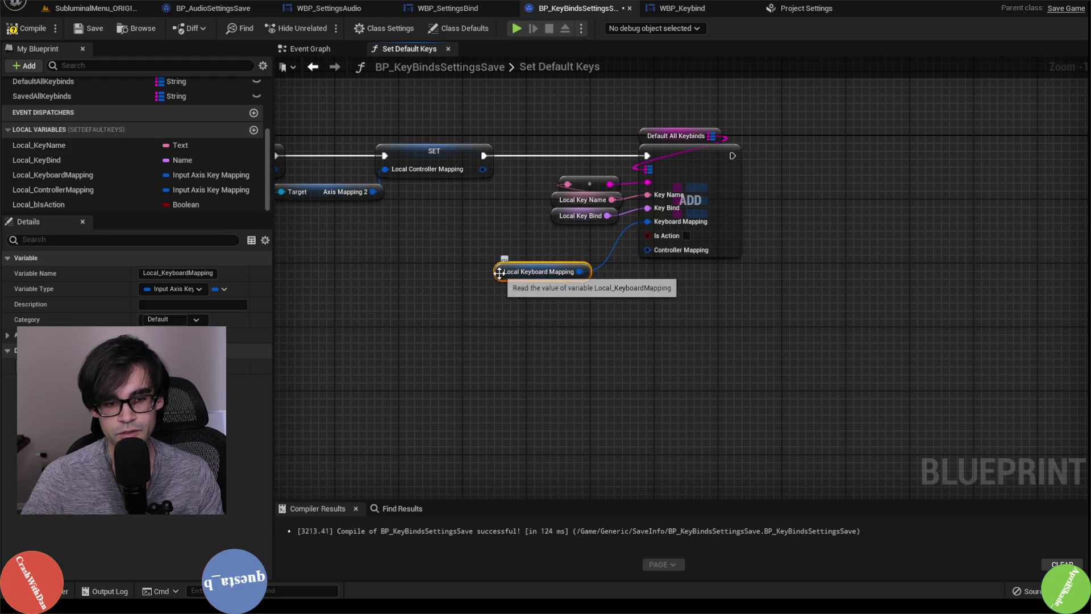
pyautogui.moveTo(519, 278); pyautogui.dragTo(553, 237)
pyautogui.click(397, 272)
pyautogui.moveTo(118, 204)
pyautogui.mouseDown()
pyautogui.moveTo(545, 266)
pyautogui.moveTo(647, 234)
pyautogui.mouseUp()
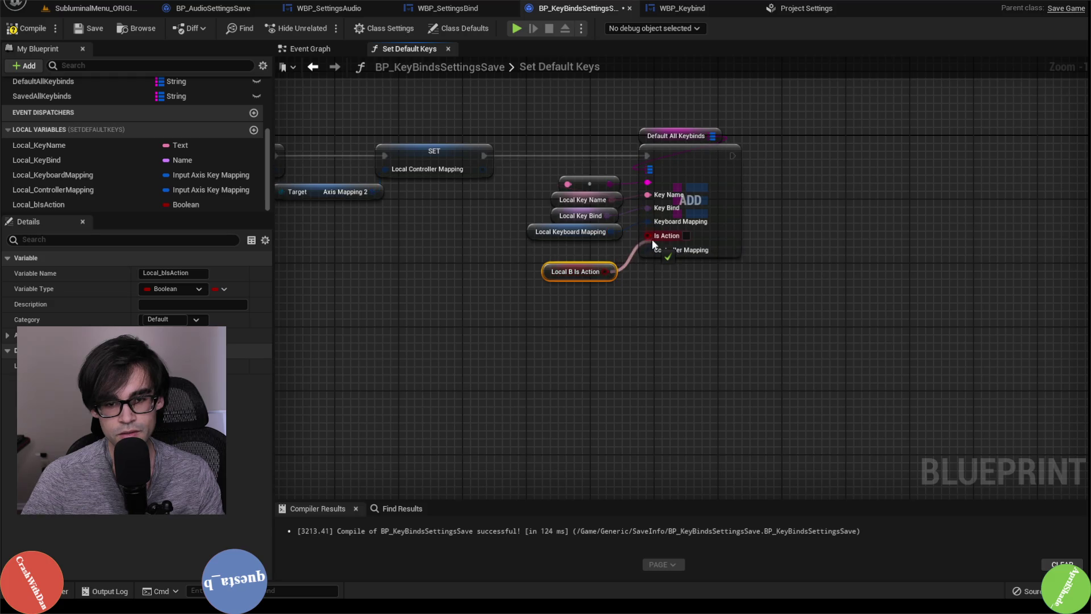
pyautogui.moveTo(549, 279); pyautogui.dragTo(557, 258)
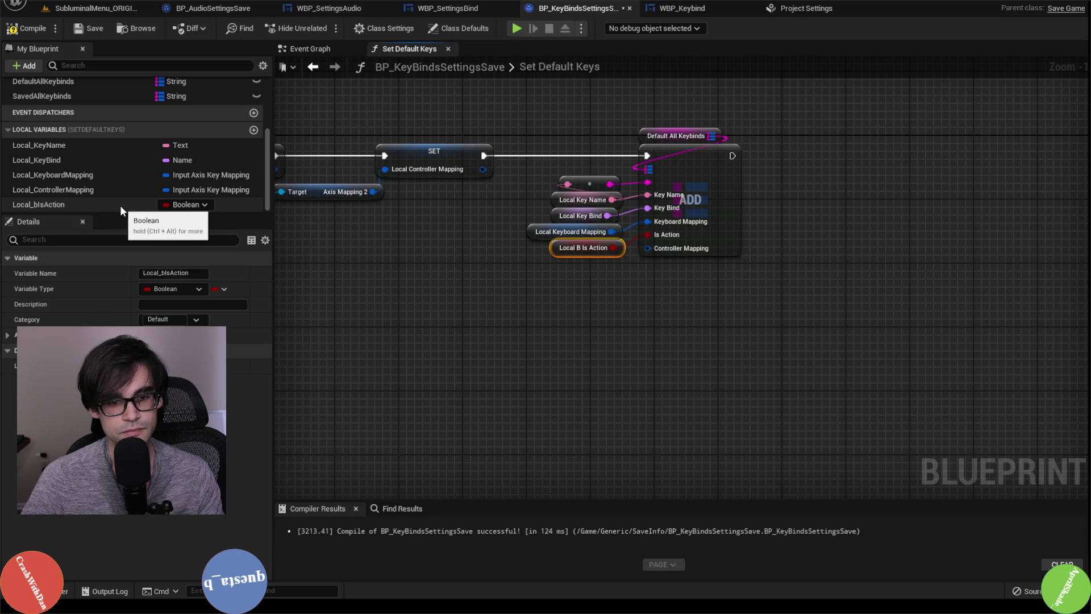
pyautogui.moveTo(80, 190)
pyautogui.mouseDown()
pyautogui.moveTo(216, 223)
pyautogui.moveTo(583, 273)
pyautogui.mouseUp()
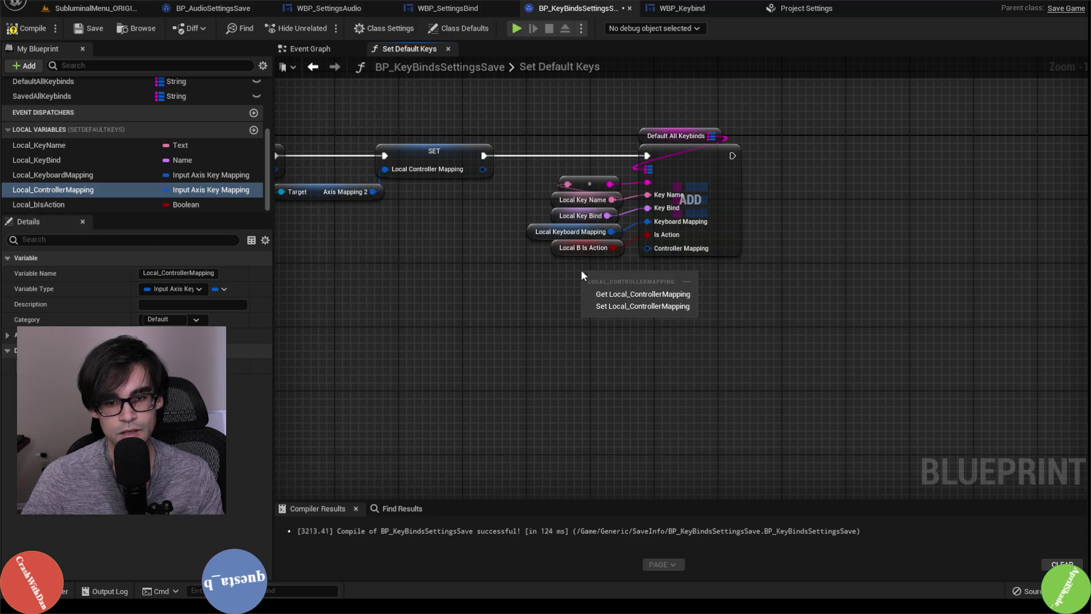
pyautogui.click(622, 295)
pyautogui.moveTo(669, 280); pyautogui.dragTo(647, 248)
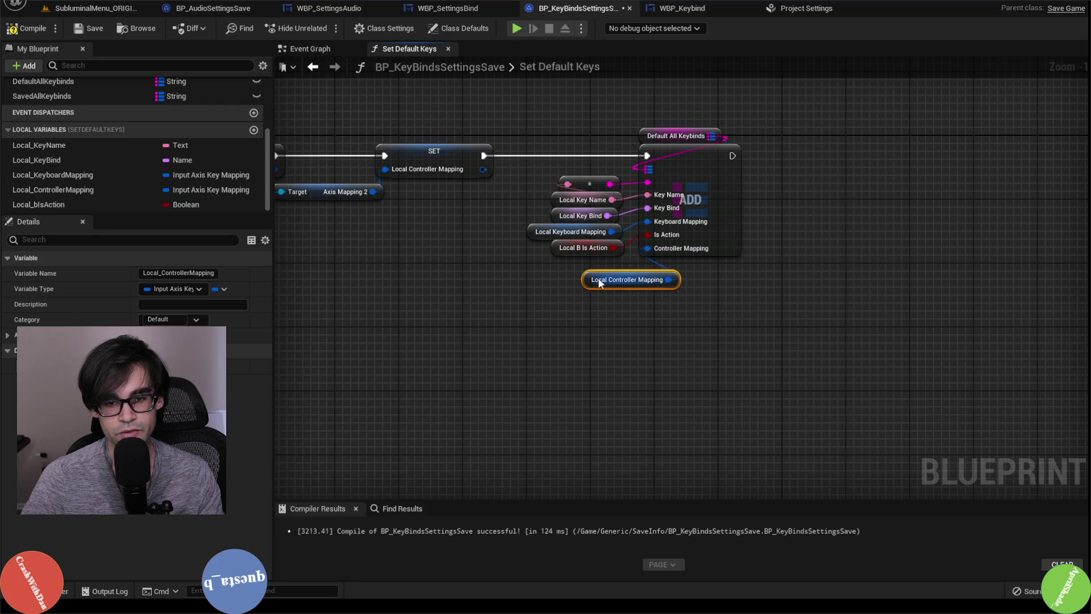
pyautogui.moveTo(599, 282); pyautogui.dragTo(543, 267)
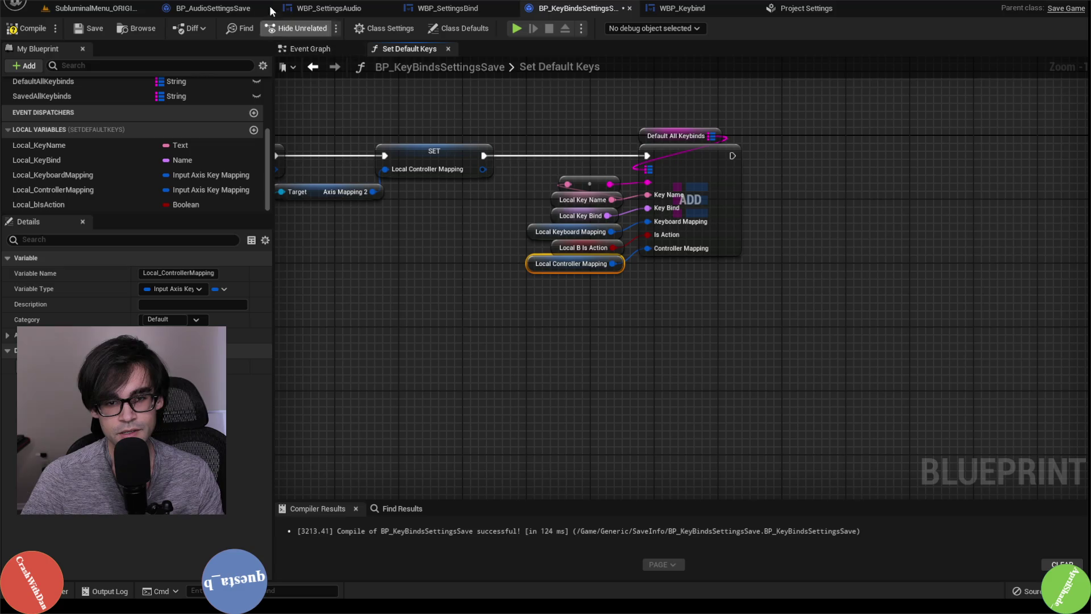
# Compile and save BP_KeyBindsSettingsSave
pyautogui.click(26, 27)
pyautogui.click(89, 28)
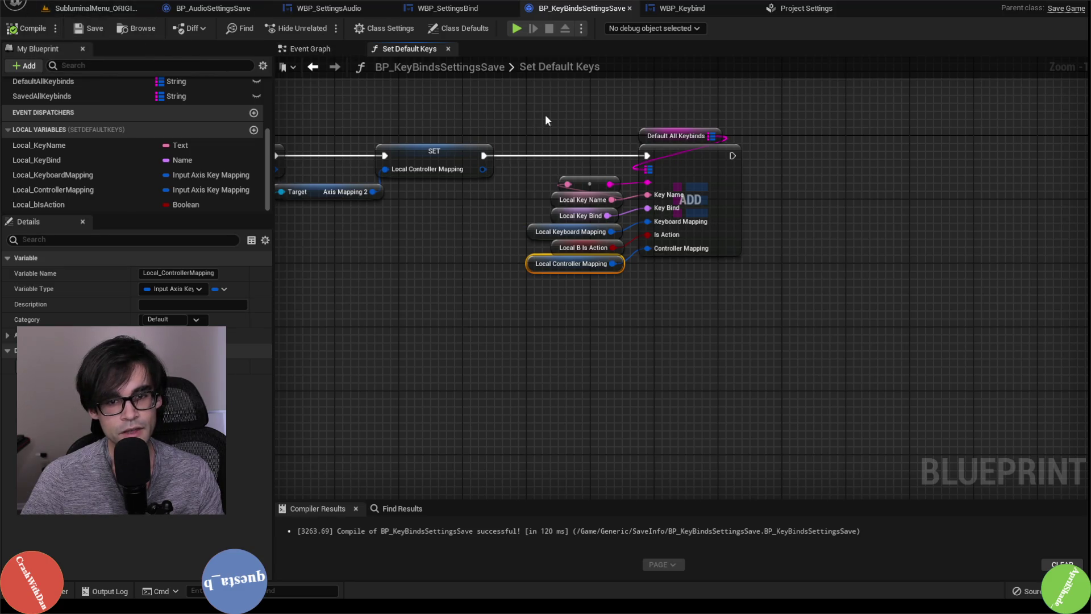
pyautogui.scroll(1, 114, 148)
pyautogui.moveTo(43, 114); pyautogui.dragTo(632, 111)
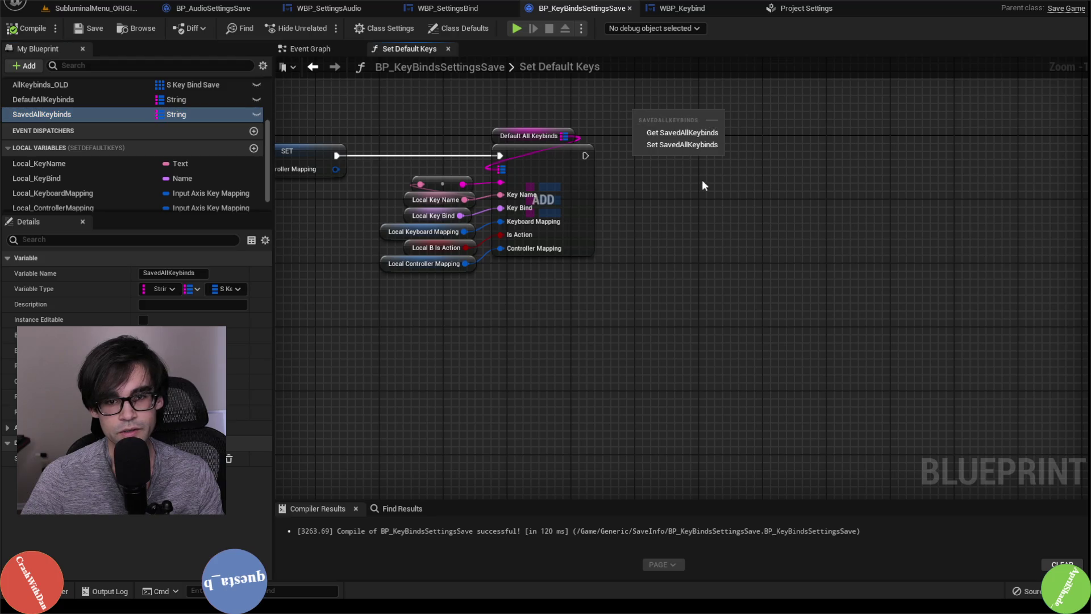
# Add a Saved All Keybinds setter fed by Default All Keybinds after the Add, then compile
pyautogui.click(682, 134)
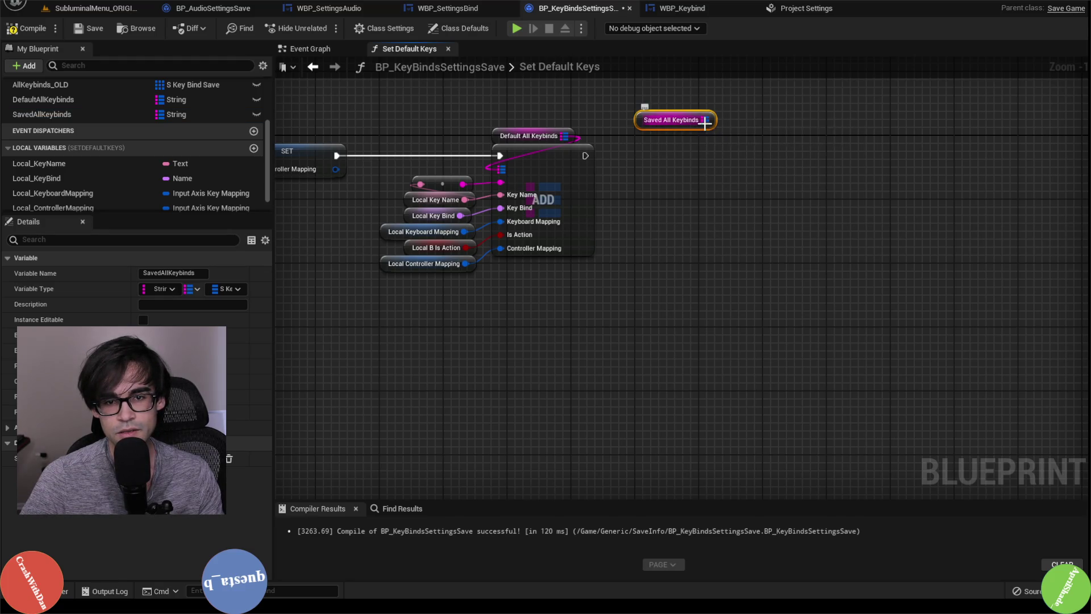
pyautogui.moveTo(704, 119)
pyautogui.mouseDown()
pyautogui.moveTo(717, 205)
pyautogui.moveTo(706, 196)
pyautogui.mouseUp()
pyautogui.write('set')
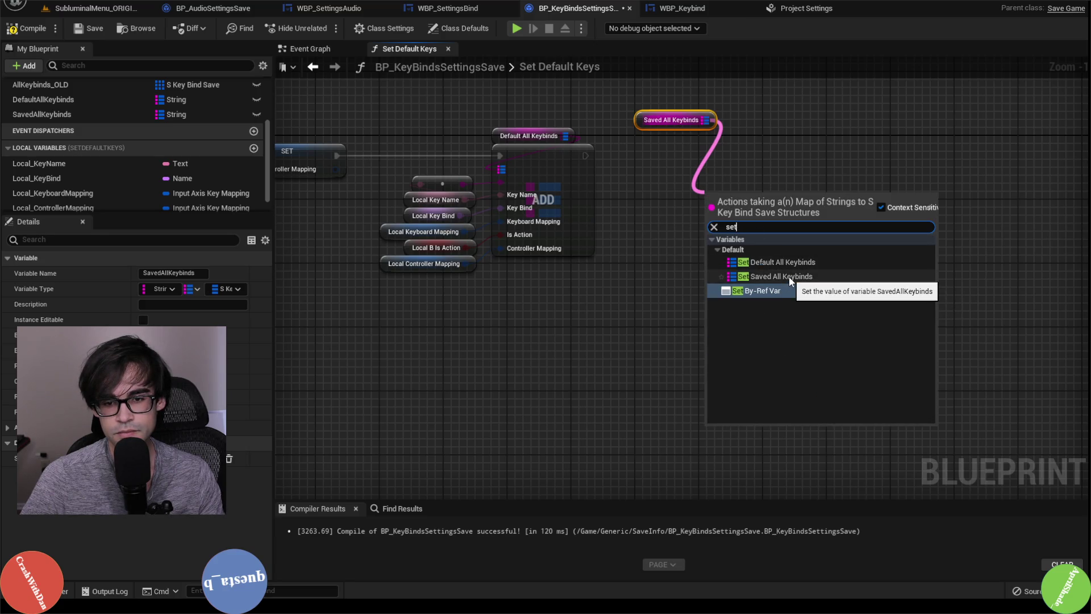
pyautogui.click(788, 276)
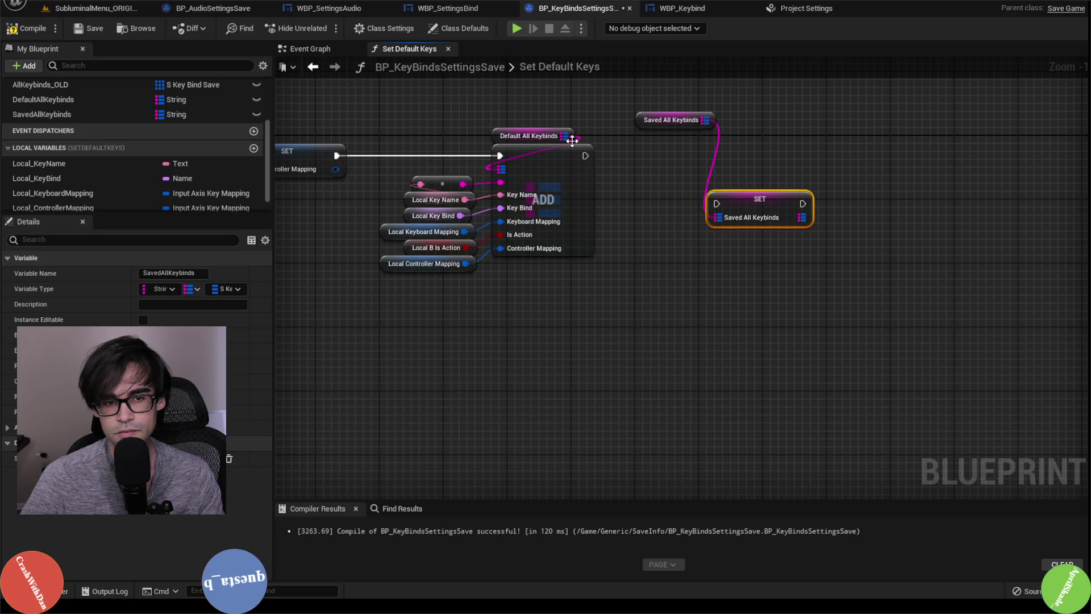
pyautogui.moveTo(572, 139)
pyautogui.mouseDown()
pyautogui.moveTo(697, 161)
pyautogui.moveTo(728, 225)
pyautogui.mouseUp()
pyautogui.moveTo(586, 156)
pyautogui.mouseDown()
pyautogui.moveTo(717, 203)
pyautogui.moveTo(707, 166)
pyautogui.moveTo(688, 159)
pyautogui.mouseUp()
pyautogui.moveTo(606, 100); pyautogui.dragTo(661, 123)
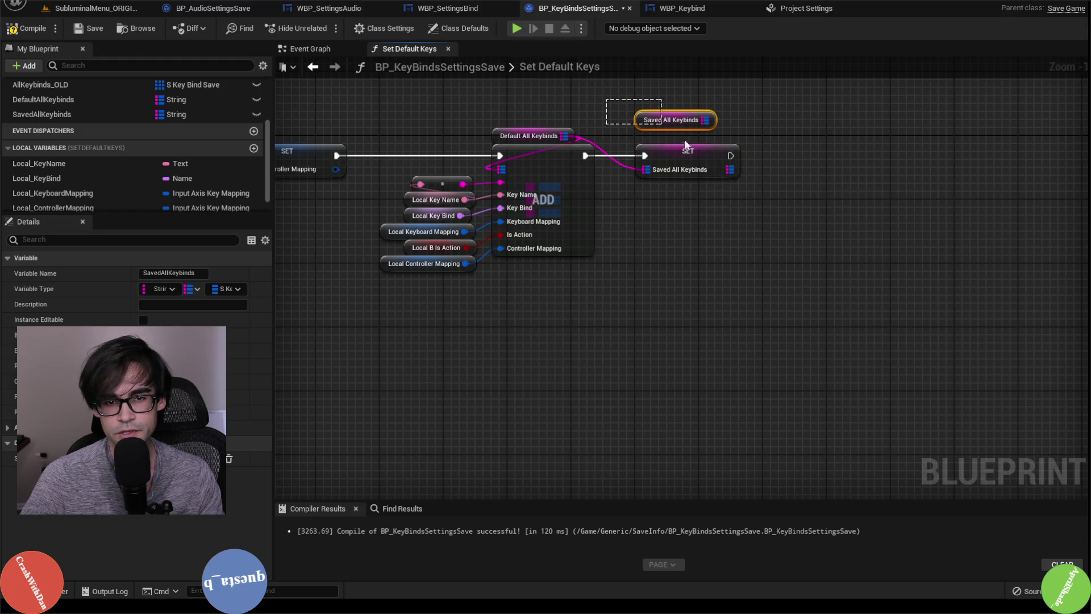
pyautogui.press('Delete')
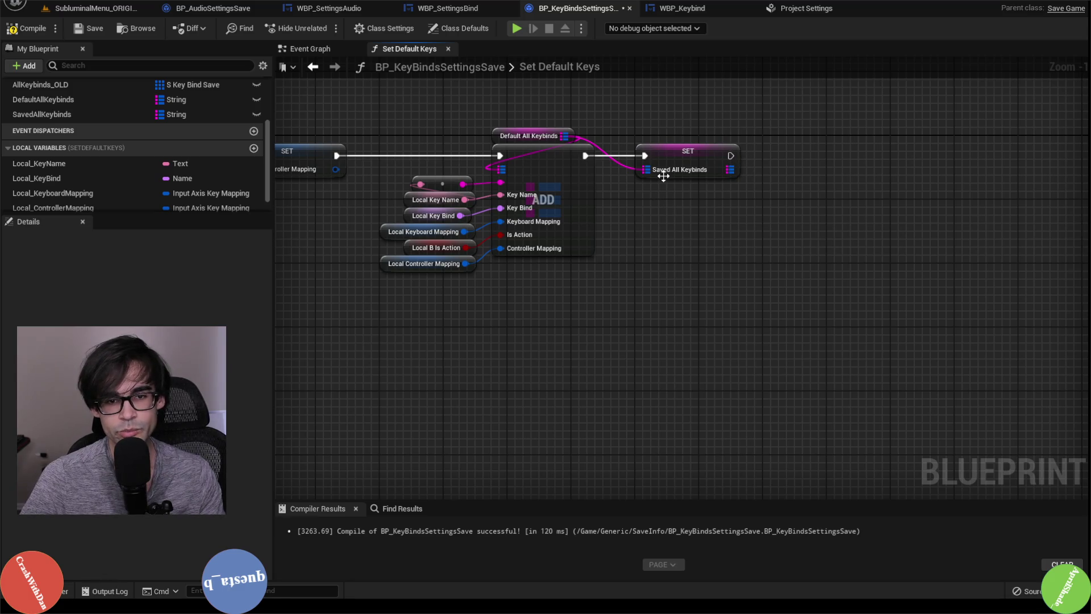
pyautogui.click(28, 32)
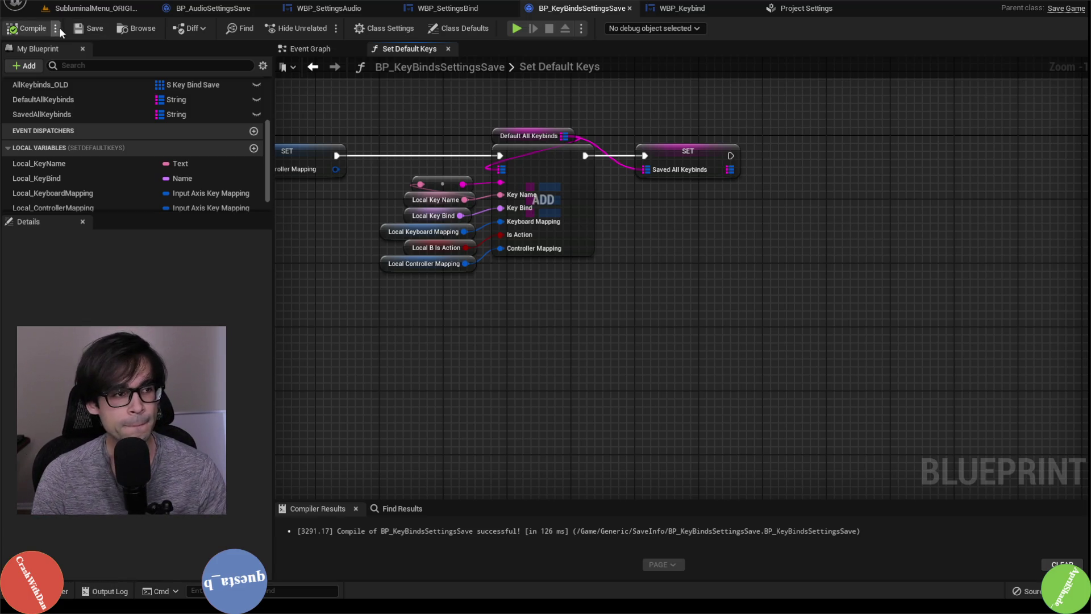
# Recompile BP_KeyBindsSettingsSave, review Set Default Keys, and switch to WBP_SettingsBind's Event Graph
pyautogui.click(31, 33)
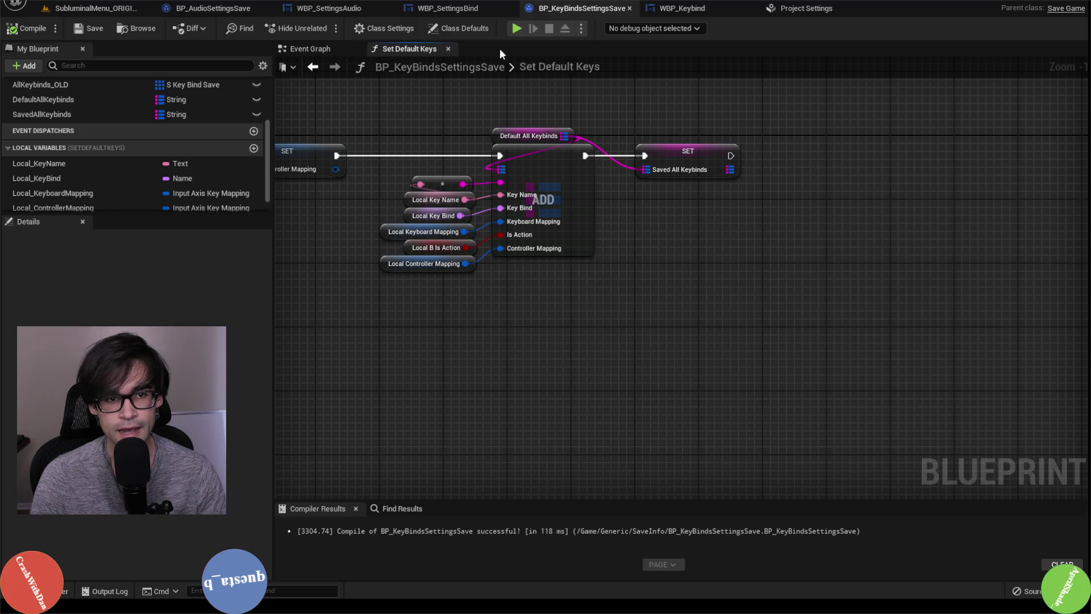
pyautogui.click(330, 52)
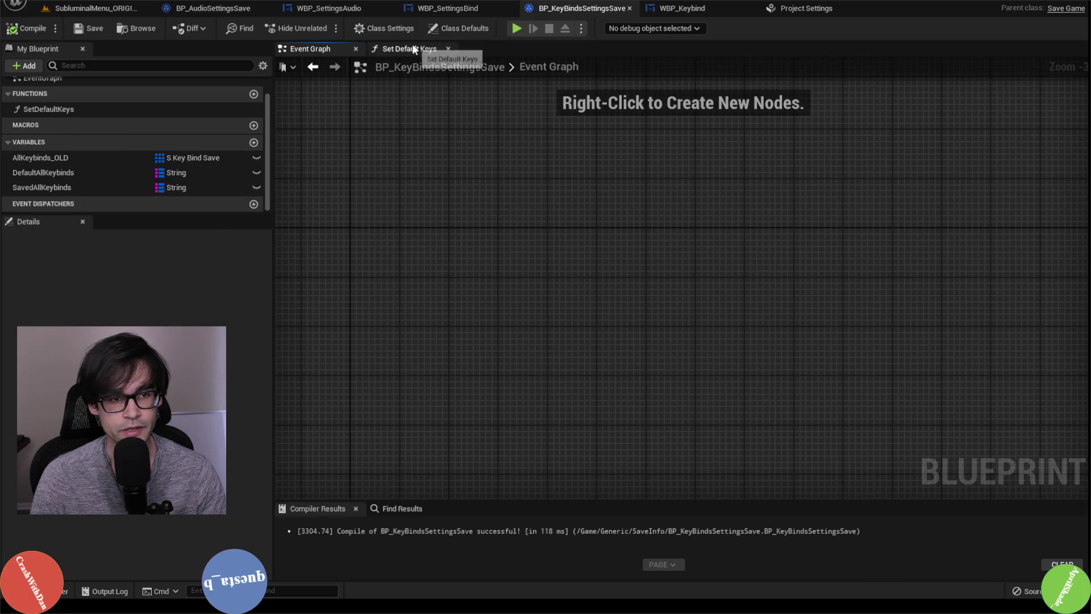
pyautogui.click(414, 50)
pyautogui.scroll(-3, 569, 159)
pyautogui.scroll(3, 591, 181)
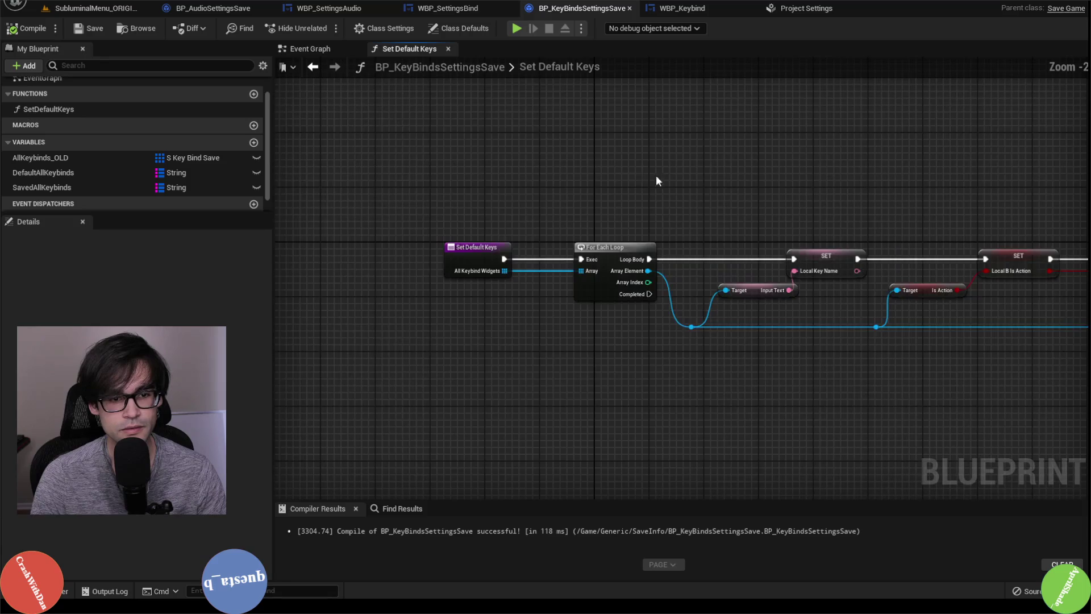
pyautogui.moveTo(656, 176); pyautogui.dragTo(515, 153)
pyautogui.click(465, 12)
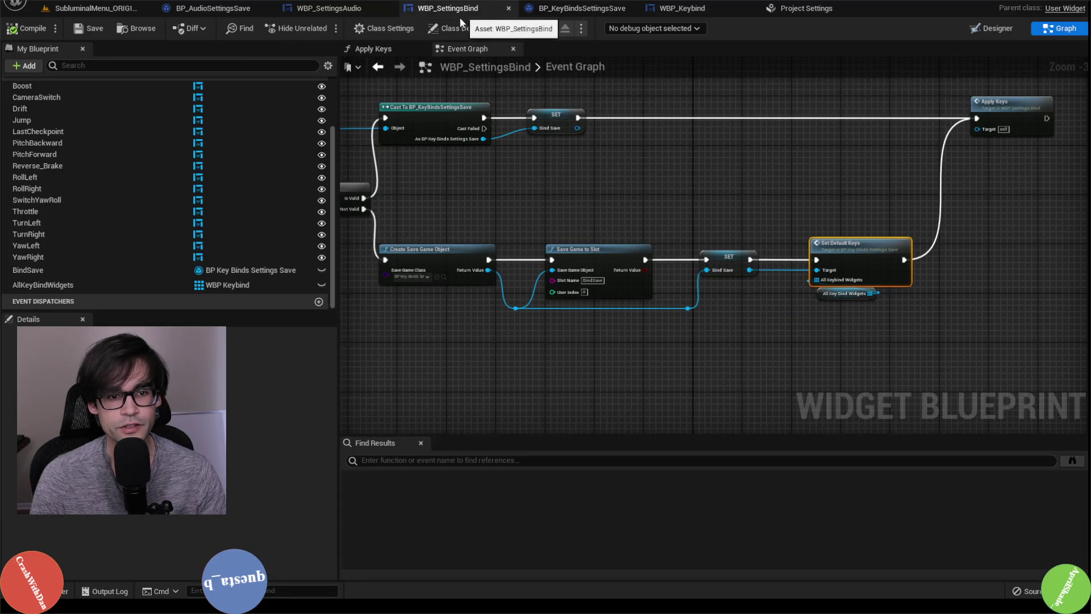
# From the WBP_SettingsBind Event Graph, open the Apply Keys function graph
pyautogui.scroll(2, 632, 295)
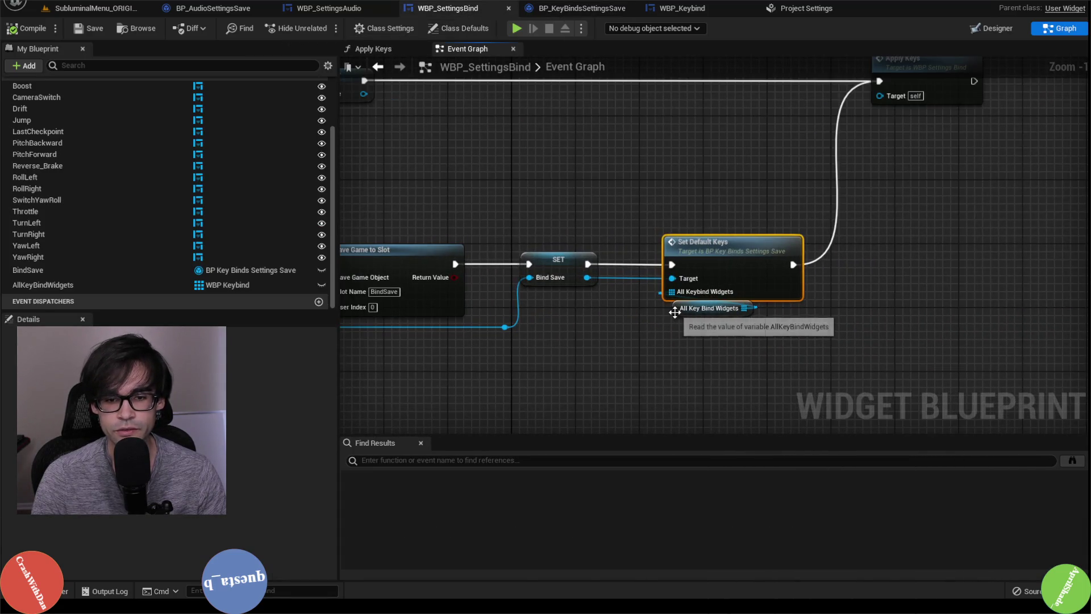
pyautogui.moveTo(676, 311); pyautogui.dragTo(664, 312)
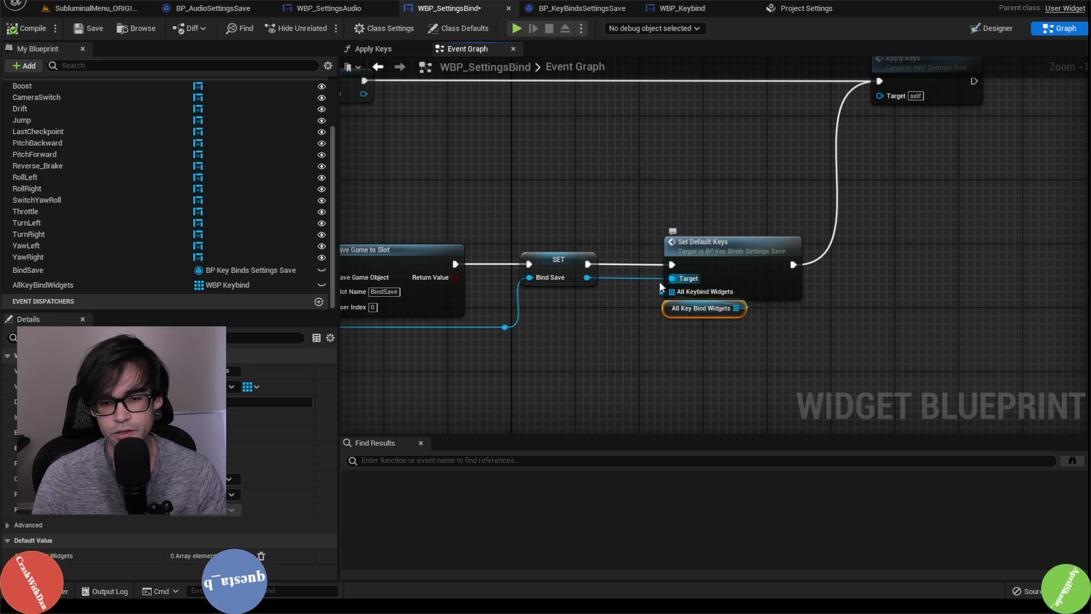
pyautogui.moveTo(672, 183); pyautogui.dragTo(575, 270)
pyautogui.scroll(-2, 577, 260)
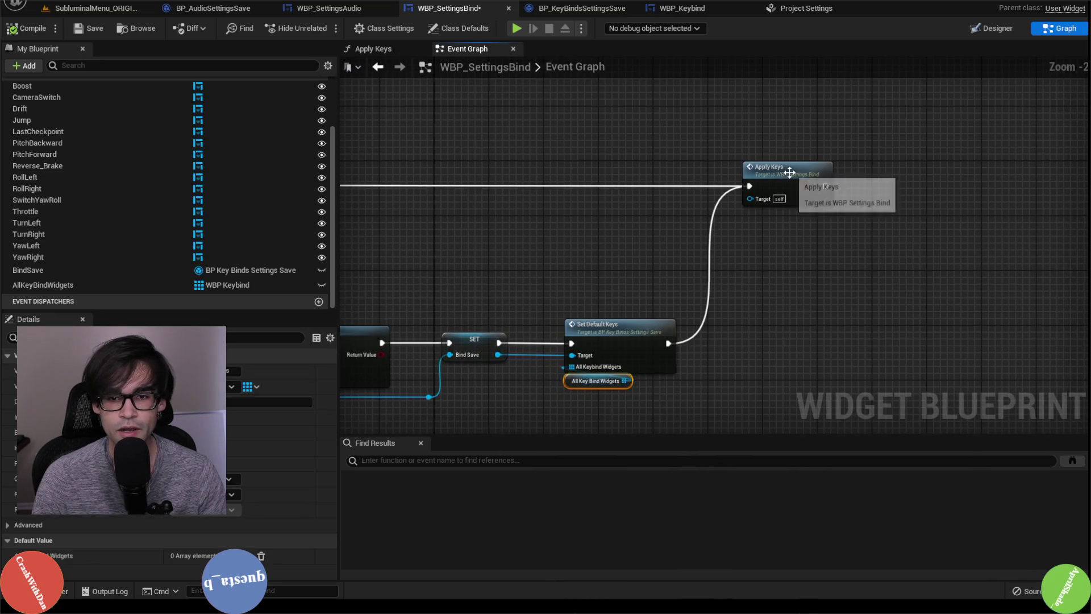
pyautogui.doubleClick(789, 178)
pyautogui.scroll(-2, 523, 240)
pyautogui.scroll(2, 514, 247)
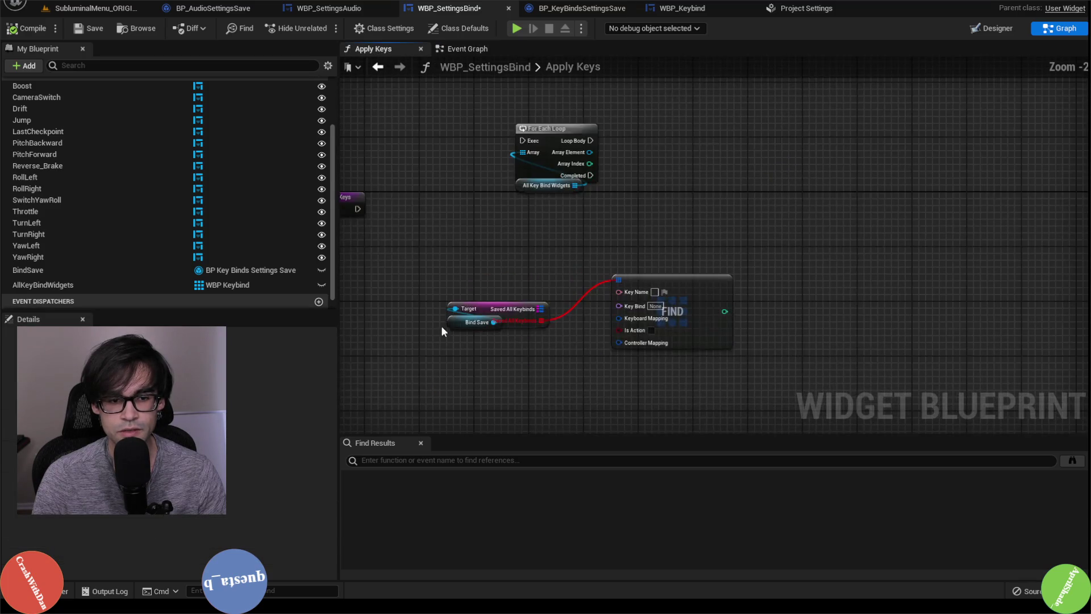
# Replace the old FIND node with a Find on the Saved All Keybinds map
pyautogui.moveTo(457, 328); pyautogui.dragTo(454, 356)
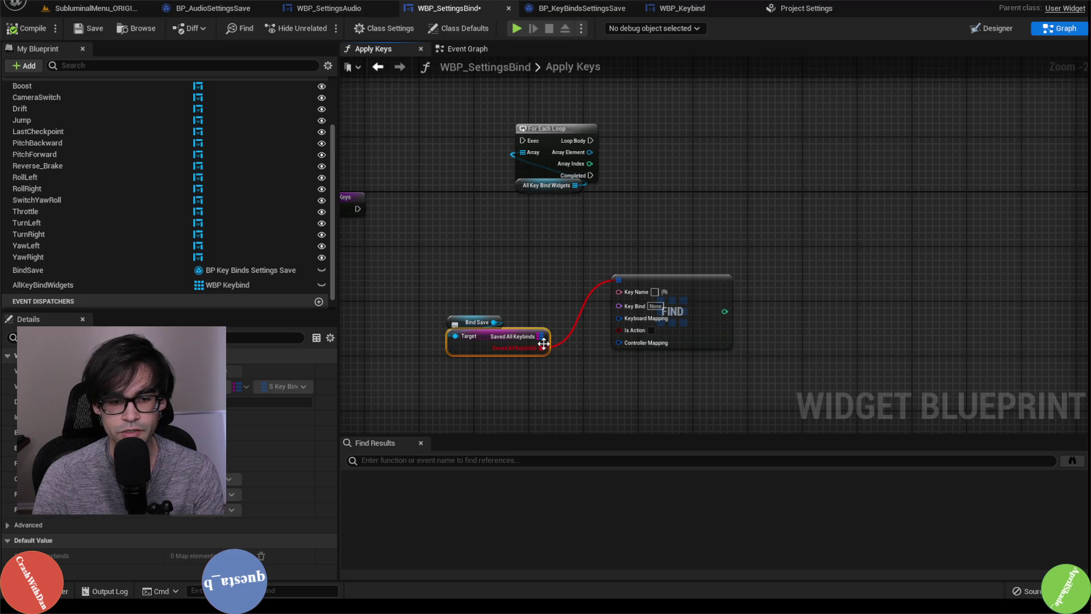
pyautogui.moveTo(543, 350); pyautogui.dragTo(642, 315)
pyautogui.click(656, 316)
pyautogui.press('Delete')
pyautogui.write('find')
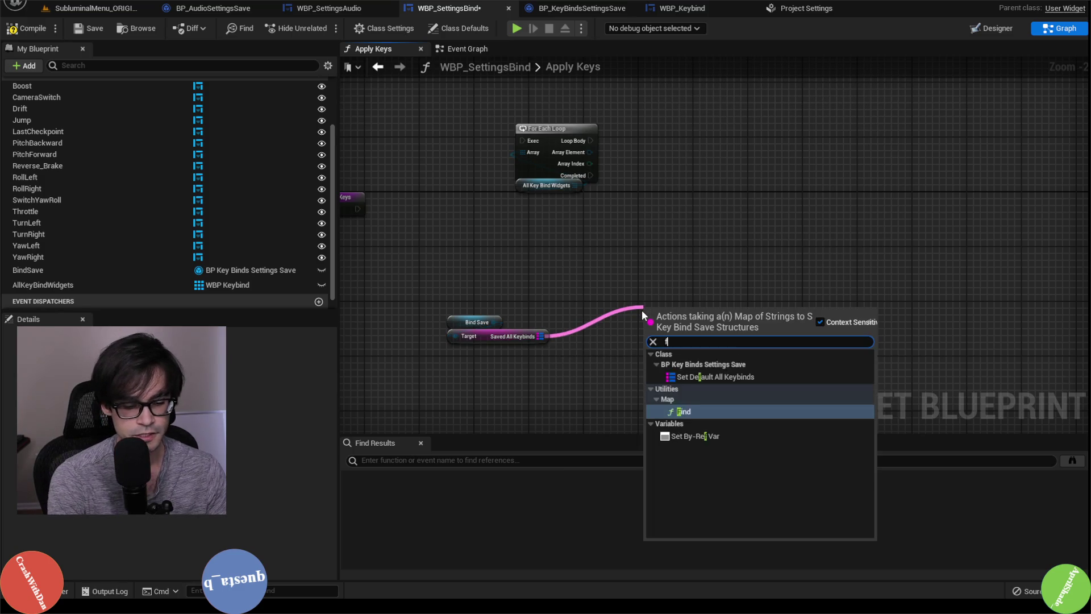
pyautogui.press('Return')
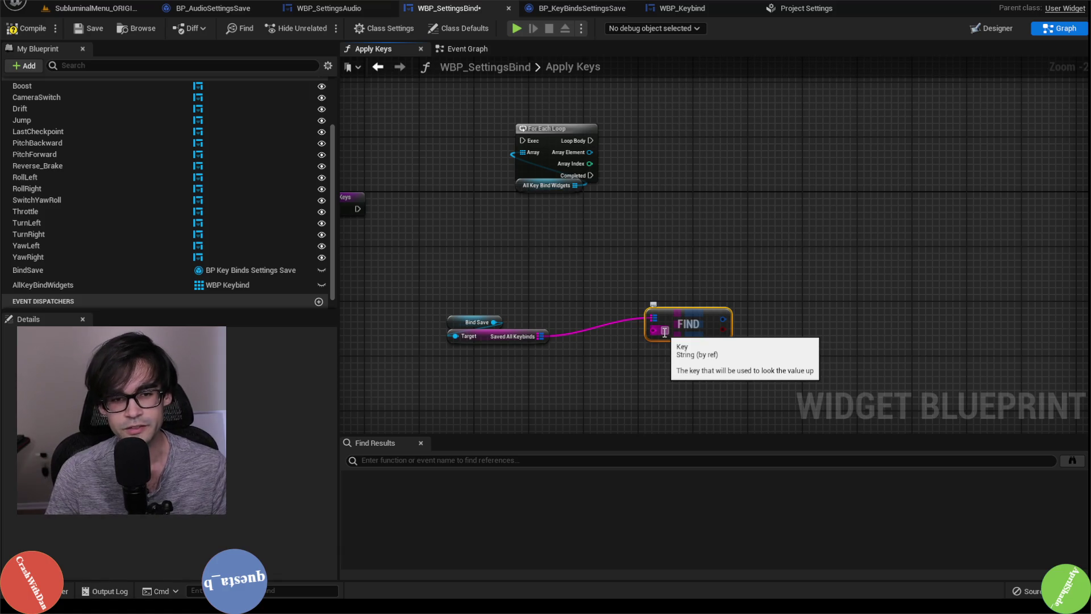
# Run the For Each Loop from Apply Keys and rearrange the Bind Save, Find and getter nodes
pyautogui.moveTo(423, 304)
pyautogui.mouseDown()
pyautogui.moveTo(499, 372)
pyautogui.moveTo(497, 363)
pyautogui.moveTo(546, 390)
pyautogui.mouseUp()
pyautogui.moveTo(638, 157); pyautogui.dragTo(694, 322)
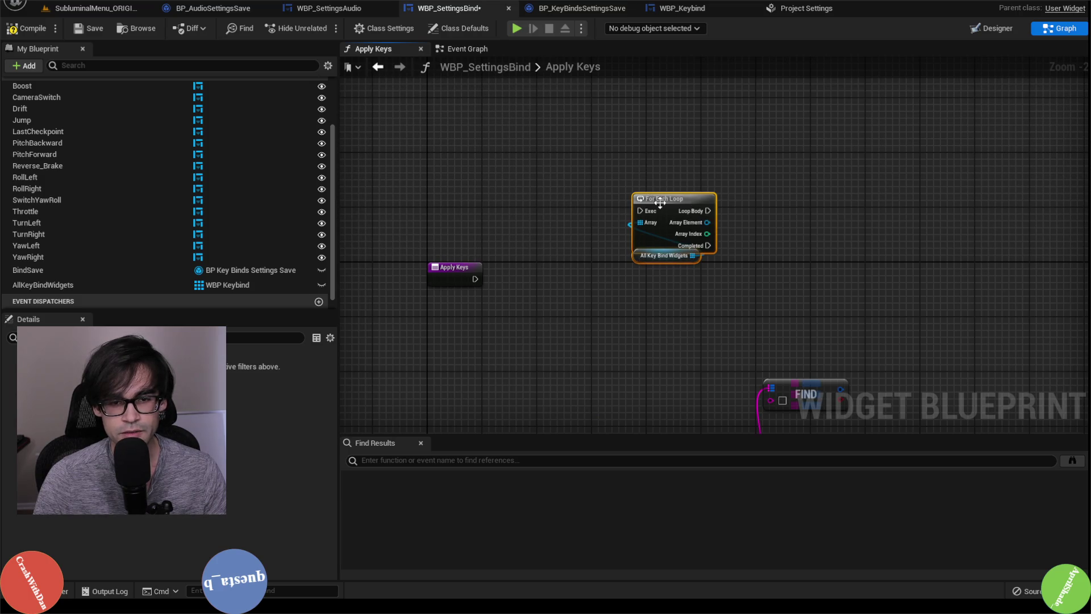
pyautogui.moveTo(660, 202); pyautogui.dragTo(592, 272)
pyautogui.moveTo(475, 278); pyautogui.dragTo(570, 279)
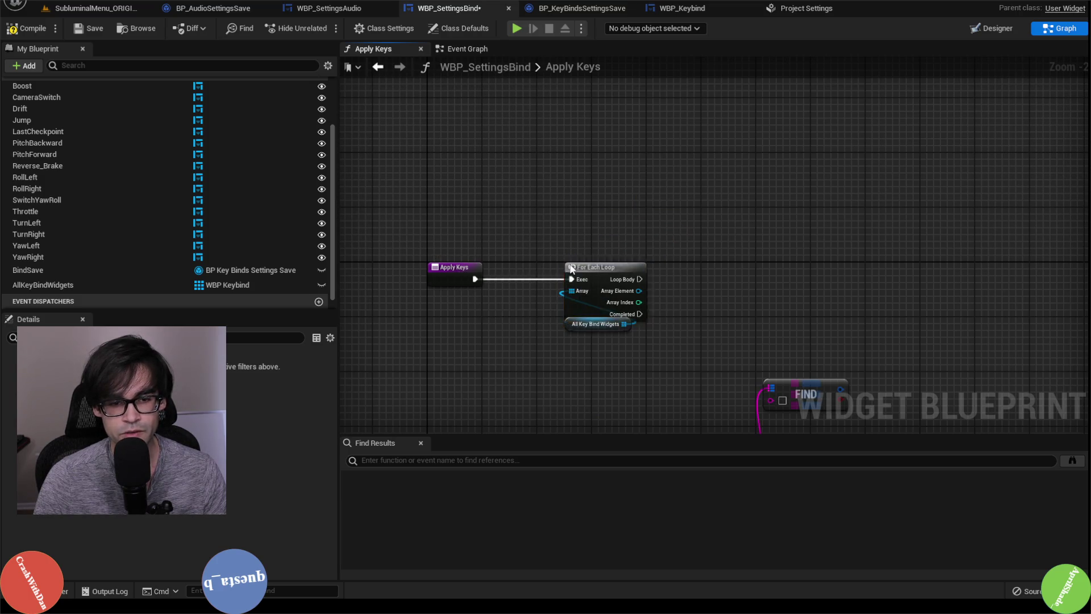
pyautogui.keyDown('ctrl'); pyautogui.click(572, 328); pyautogui.keyUp('ctrl')
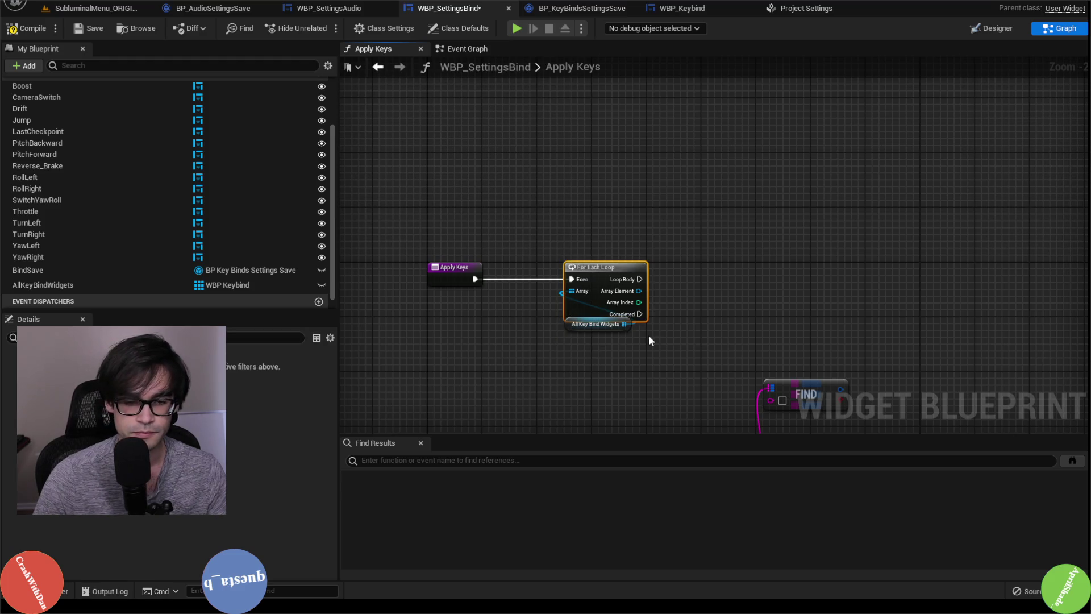
pyautogui.click(588, 327)
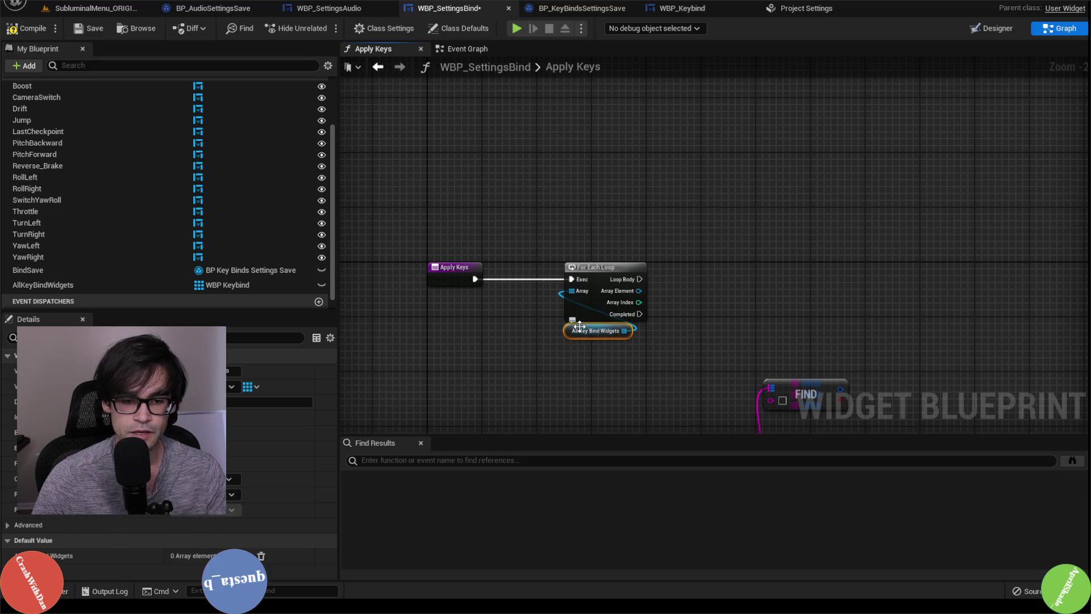
pyautogui.click(786, 311)
pyautogui.moveTo(785, 312)
pyautogui.mouseDown()
pyautogui.moveTo(591, 225)
pyautogui.moveTo(610, 199)
pyautogui.moveTo(608, 263)
pyautogui.mouseUp()
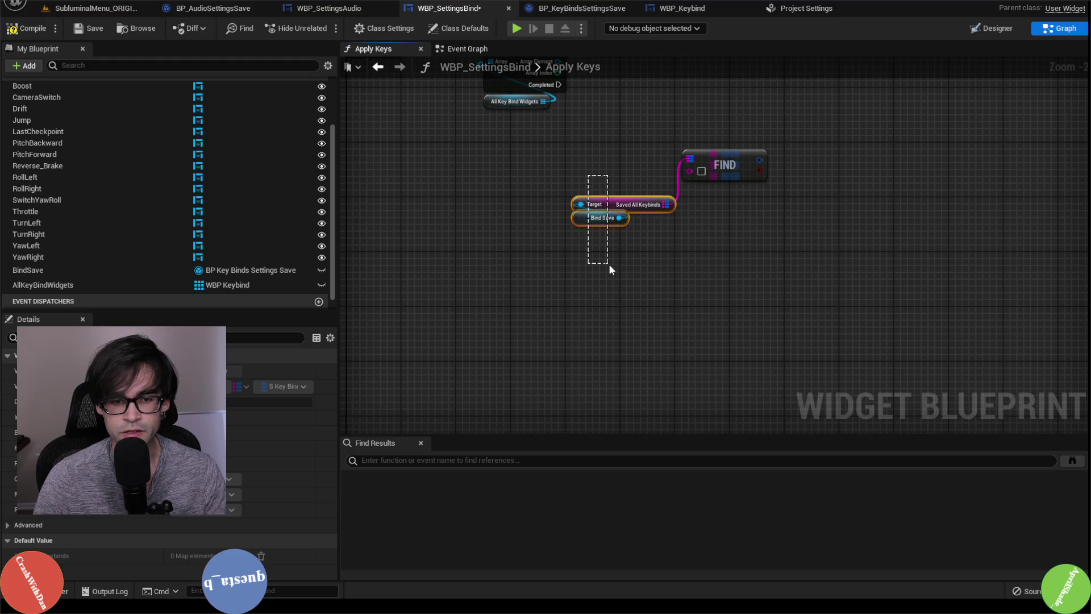
pyautogui.moveTo(581, 204); pyautogui.dragTo(676, 179)
pyautogui.moveTo(602, 218)
pyautogui.mouseDown()
pyautogui.moveTo(662, 199)
pyautogui.moveTo(676, 176)
pyautogui.moveTo(666, 174)
pyautogui.mouseUp()
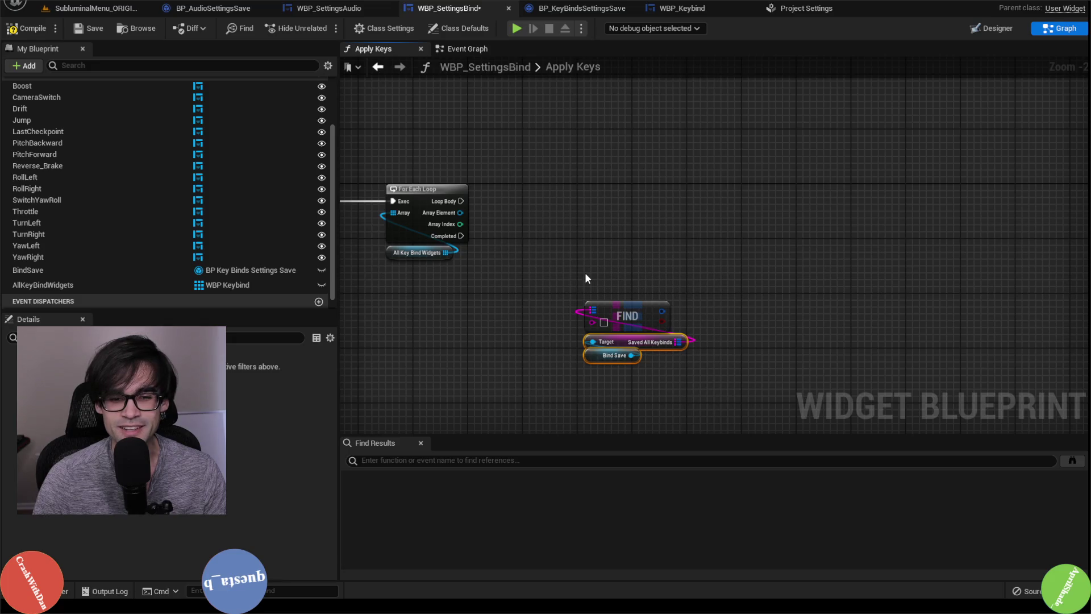
pyautogui.moveTo(627, 322); pyautogui.dragTo(648, 330)
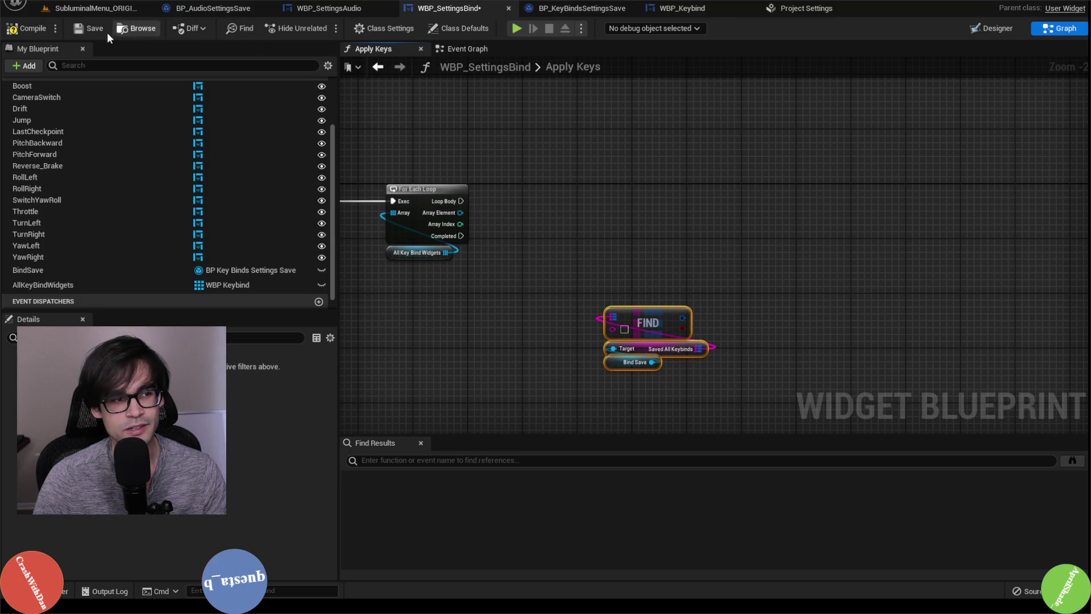
# Compile WBP_SettingsBind and check the Set Default Keys logic in BP_KeyBindsSettingsSave
pyautogui.click(42, 29)
pyautogui.click(330, 8)
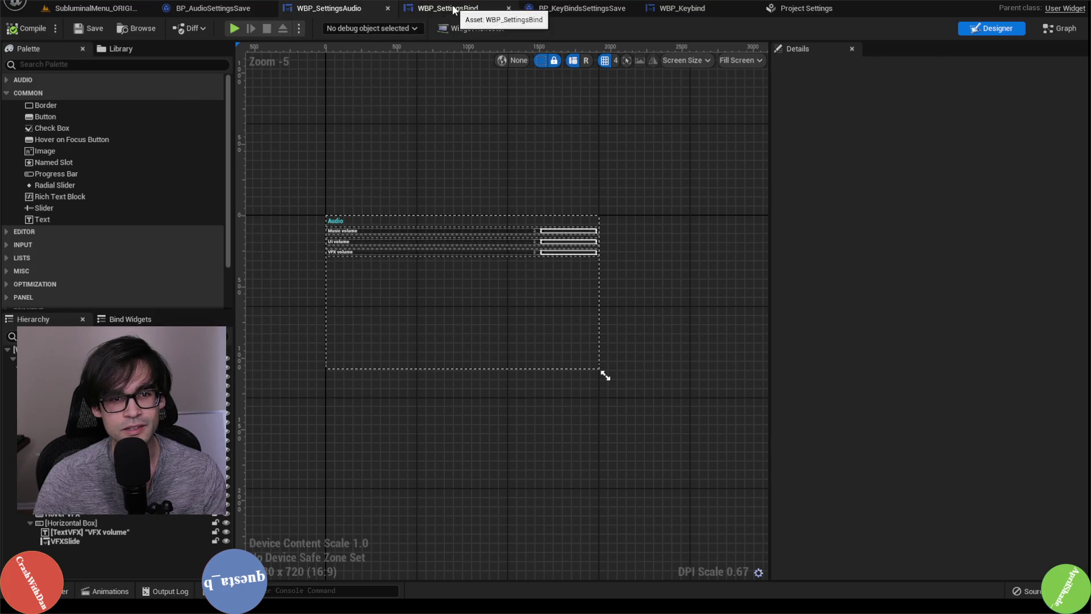
pyautogui.click(449, 7)
pyautogui.click(560, 9)
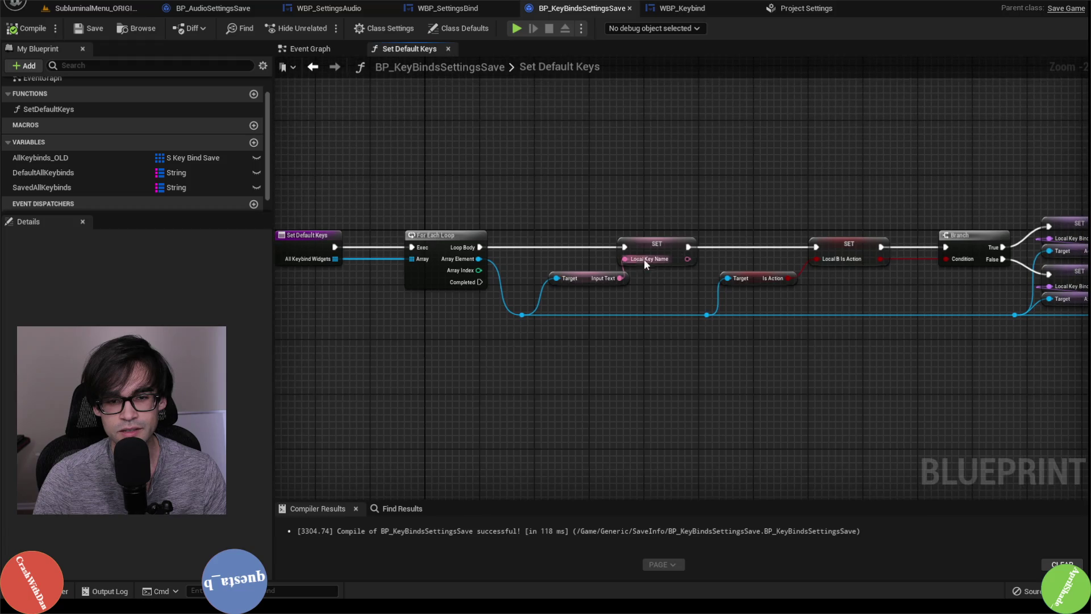
pyautogui.click(449, 8)
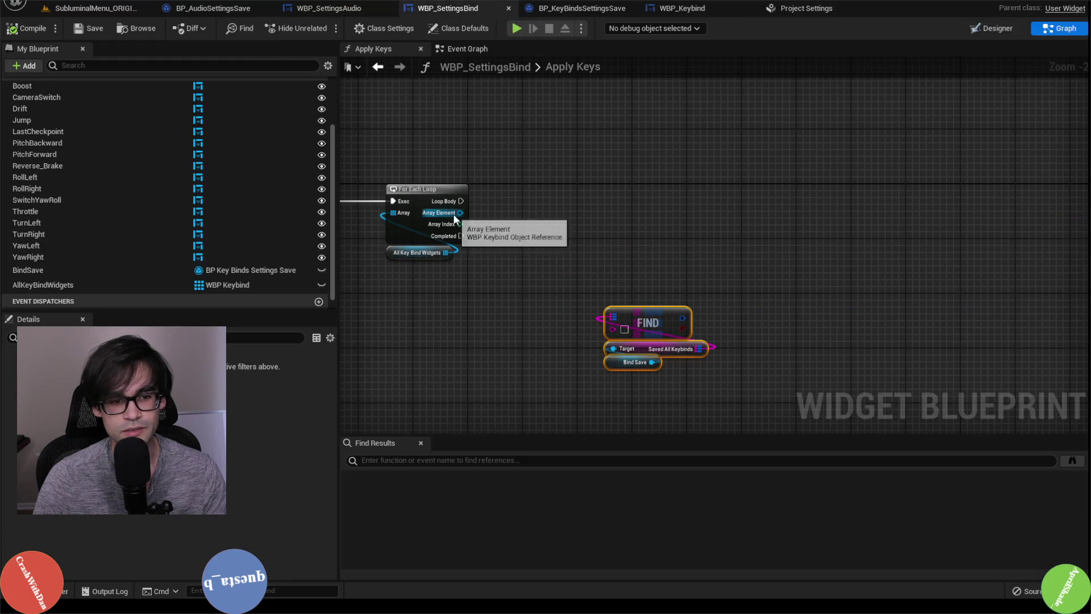
# Add a Get Input Text node off each loop element and feed it into Find's lookup key
pyautogui.moveTo(460, 214); pyautogui.dragTo(595, 241)
pyautogui.write('get input')
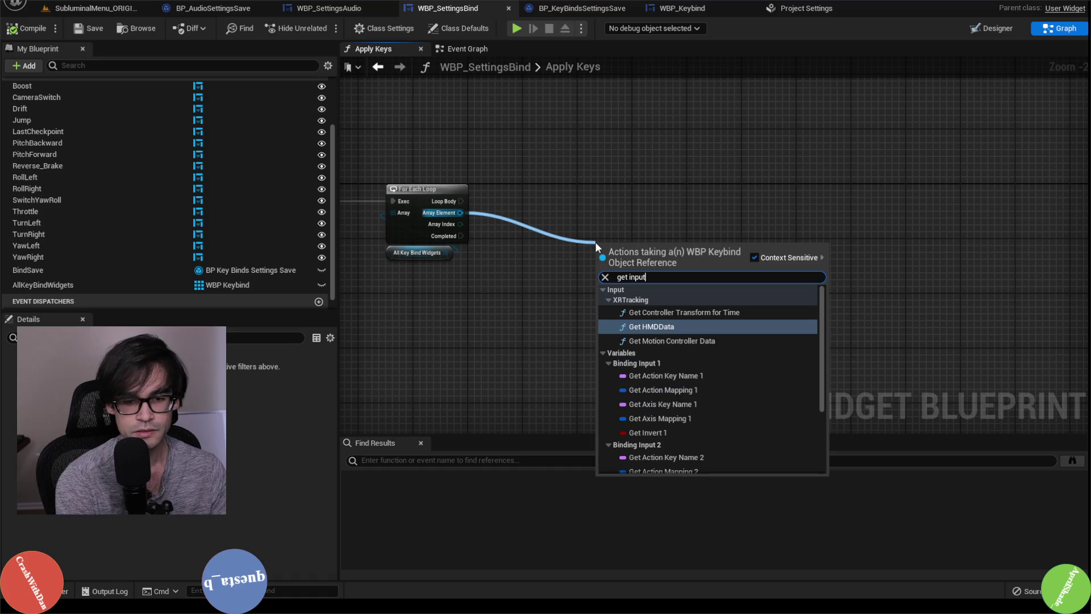
pyautogui.write(' tex')
pyautogui.press('Return')
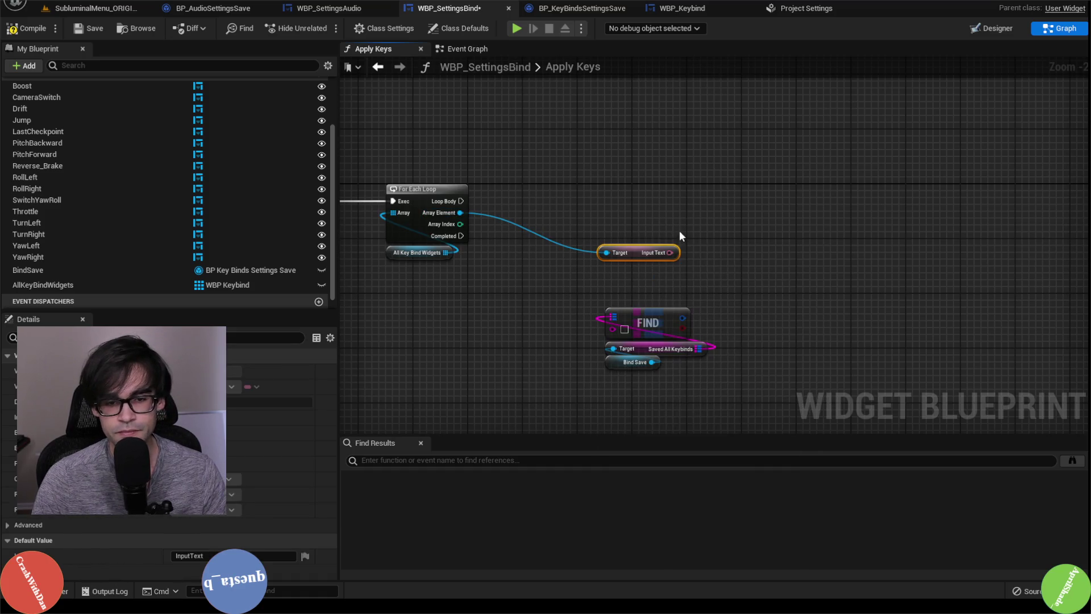
pyautogui.moveTo(675, 249)
pyautogui.mouseDown()
pyautogui.moveTo(642, 277)
pyautogui.moveTo(624, 331)
pyautogui.mouseUp()
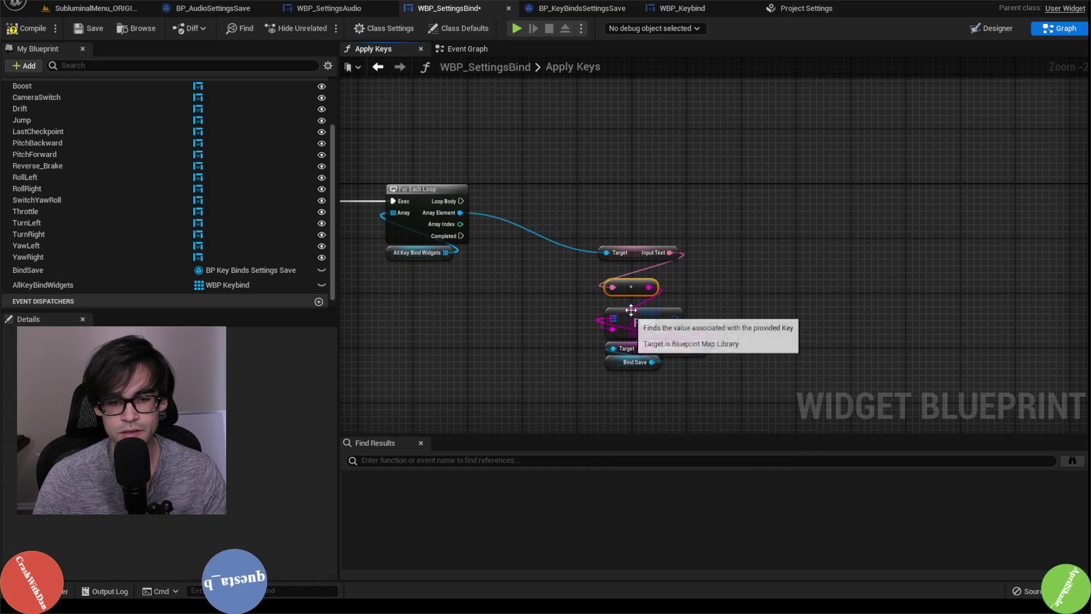
# Reposition the Input Text getter and the Find nodes in the Apply Keys graph
pyautogui.keyDown('ctrl'); pyautogui.click(630, 252); pyautogui.keyUp('ctrl')
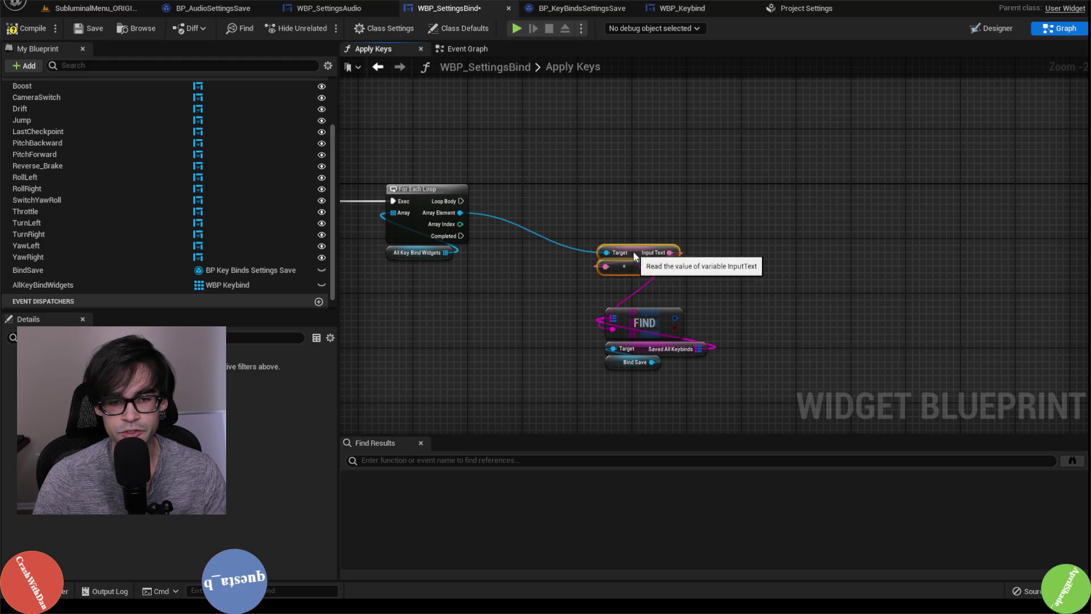
pyautogui.moveTo(633, 252); pyautogui.dragTo(543, 281)
pyautogui.moveTo(643, 268); pyautogui.dragTo(698, 370)
pyautogui.moveTo(644, 321)
pyautogui.mouseDown()
pyautogui.moveTo(659, 219)
pyautogui.moveTo(643, 289)
pyautogui.mouseUp()
pyautogui.moveTo(658, 358); pyautogui.dragTo(658, 358)
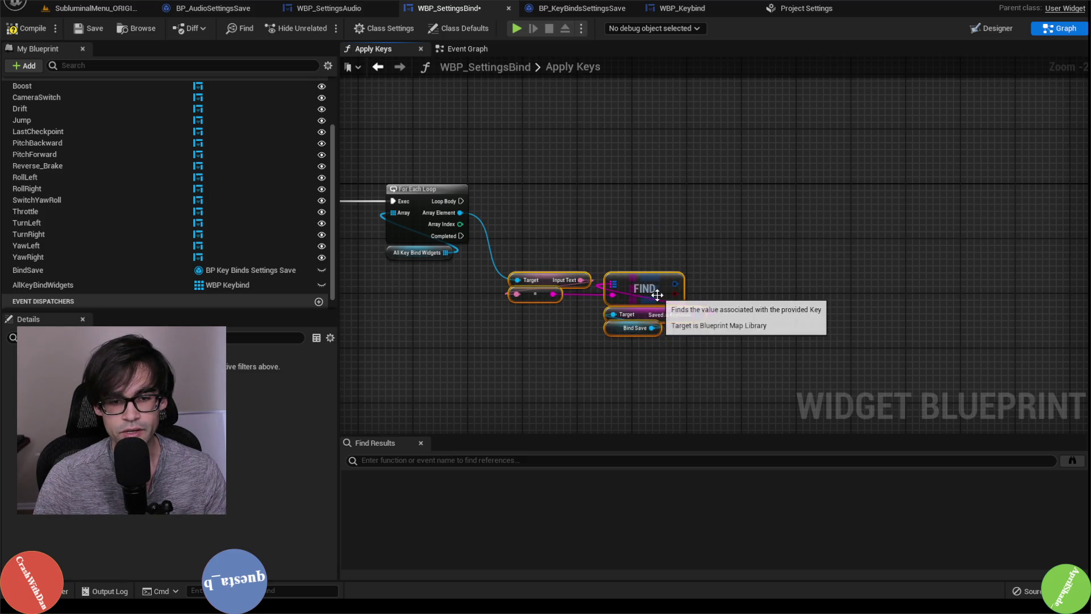
pyautogui.moveTo(662, 288); pyautogui.dragTo(662, 309)
# Break the Find result into its struct members and rearrange the Find and keybind getters
pyautogui.rightClick(675, 307)
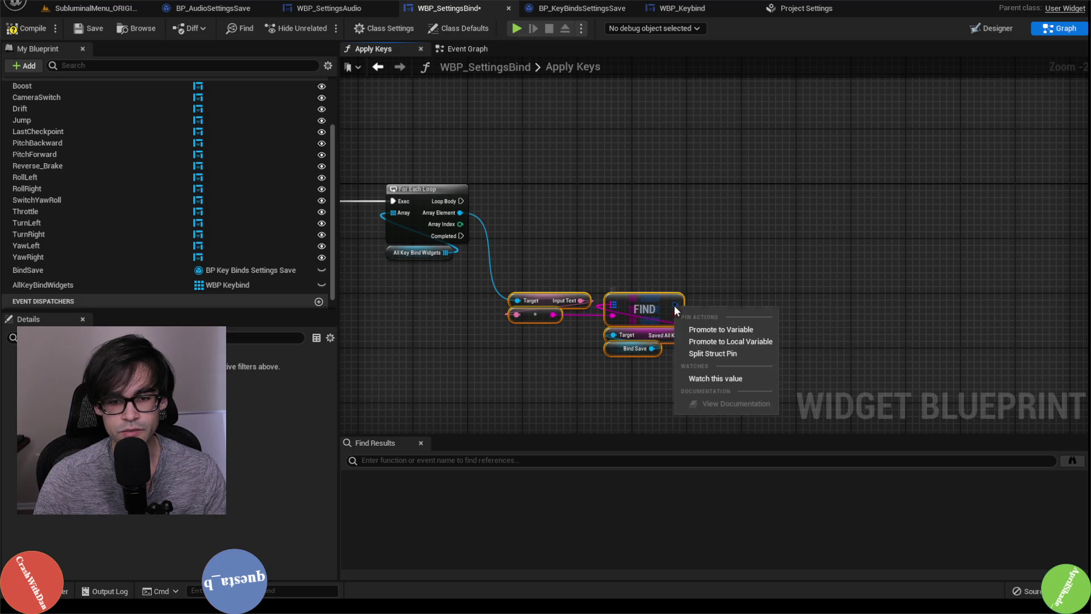
pyautogui.click(711, 353)
pyautogui.moveTo(646, 294)
pyautogui.mouseDown()
pyautogui.moveTo(645, 260)
pyautogui.moveTo(642, 322)
pyautogui.moveTo(630, 286)
pyautogui.moveTo(737, 303)
pyautogui.moveTo(754, 317)
pyautogui.moveTo(735, 364)
pyautogui.mouseUp()
pyautogui.click(629, 324)
pyautogui.moveTo(636, 385)
pyautogui.mouseDown()
pyautogui.moveTo(647, 344)
pyautogui.moveTo(667, 324)
pyautogui.mouseUp()
pyautogui.moveTo(739, 364)
pyautogui.mouseDown()
pyautogui.moveTo(794, 301)
pyautogui.moveTo(800, 320)
pyautogui.moveTo(781, 322)
pyautogui.mouseUp()
pyautogui.moveTo(654, 293); pyautogui.dragTo(652, 366)
pyautogui.moveTo(659, 316); pyautogui.dragTo(660, 295)
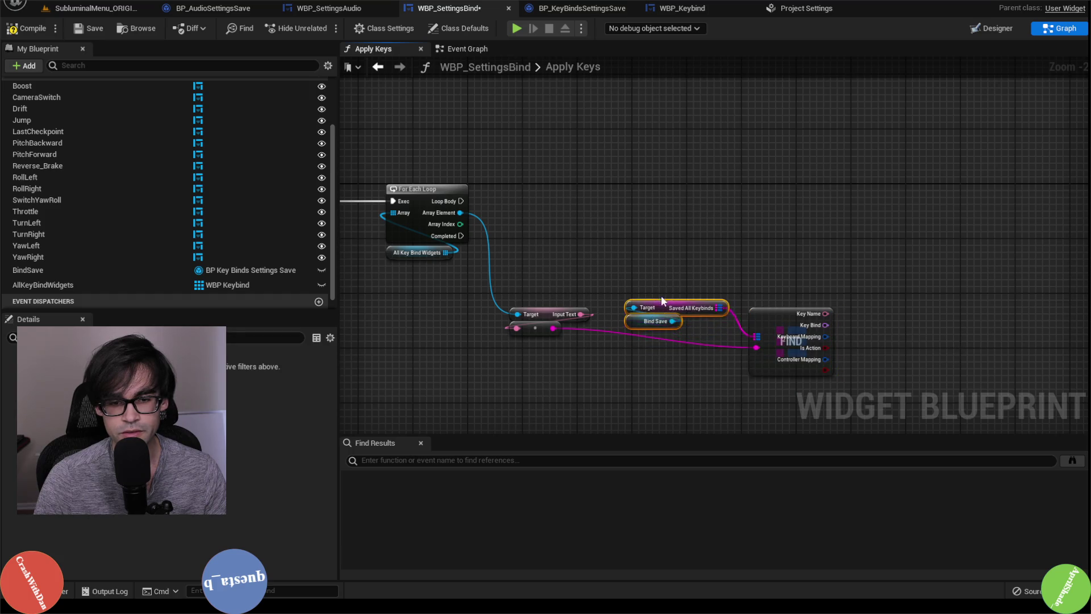
# Tidy the Input Text, Saved All Keybinds and Find nodes into a cleaner layout
pyautogui.moveTo(477, 236); pyautogui.dragTo(507, 343)
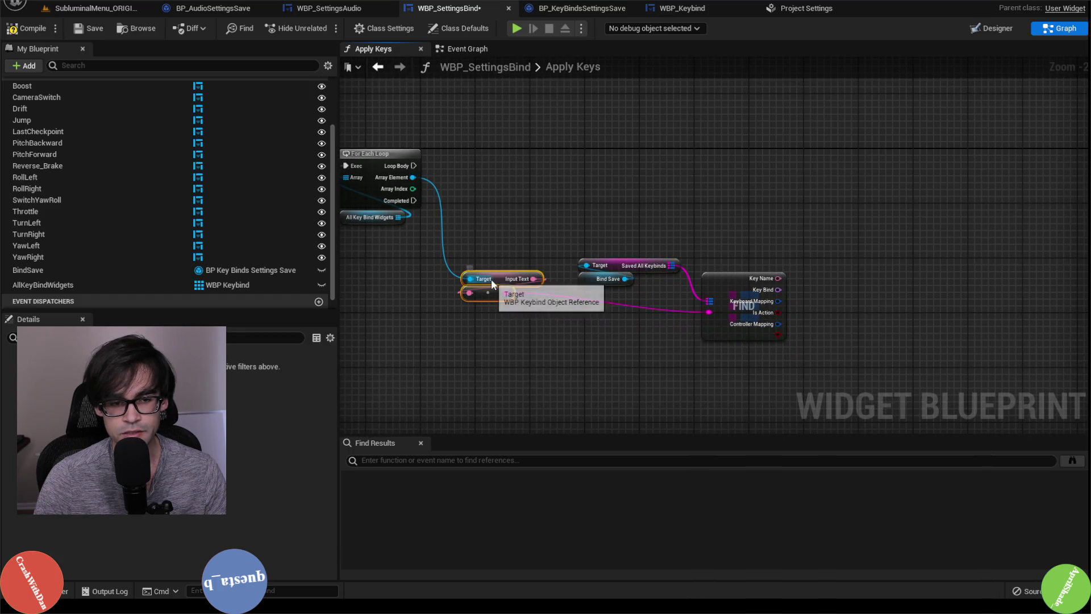
pyautogui.moveTo(491, 278)
pyautogui.mouseDown()
pyautogui.moveTo(490, 318)
pyautogui.moveTo(496, 308)
pyautogui.moveTo(499, 319)
pyautogui.mouseUp()
pyautogui.moveTo(524, 217)
pyautogui.mouseDown()
pyautogui.moveTo(611, 273)
pyautogui.moveTo(523, 253)
pyautogui.moveTo(517, 284)
pyautogui.moveTo(483, 277)
pyautogui.mouseUp()
pyautogui.moveTo(483, 227); pyautogui.dragTo(571, 292)
pyautogui.moveTo(562, 228)
pyautogui.mouseDown()
pyautogui.moveTo(770, 215)
pyautogui.moveTo(747, 253)
pyautogui.mouseUp()
pyautogui.moveTo(888, 302); pyautogui.dragTo(804, 295)
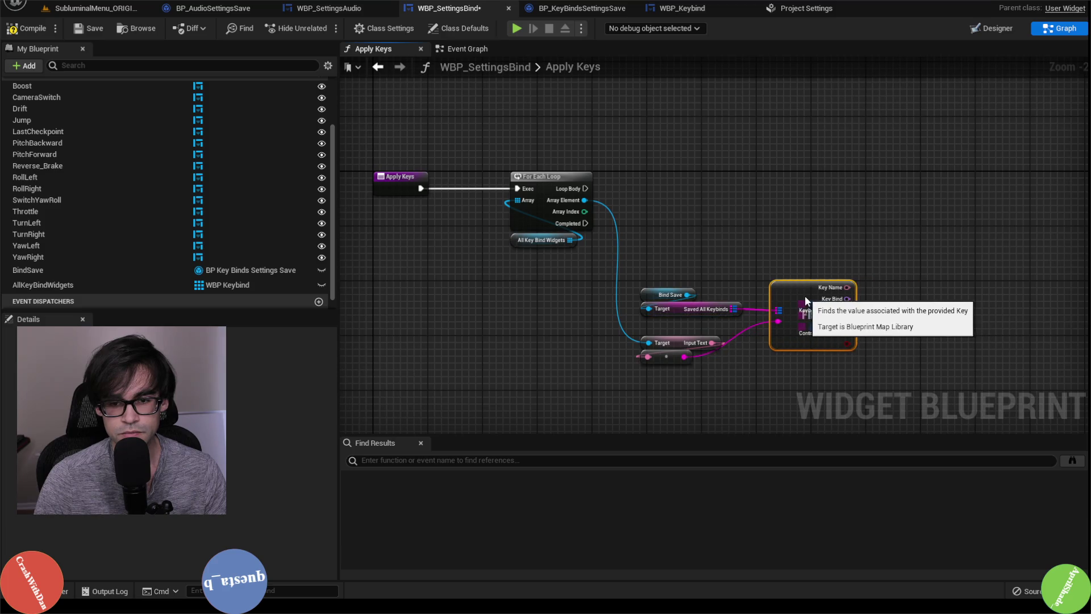
pyautogui.click(670, 357)
pyautogui.moveTo(680, 341); pyautogui.dragTo(720, 331)
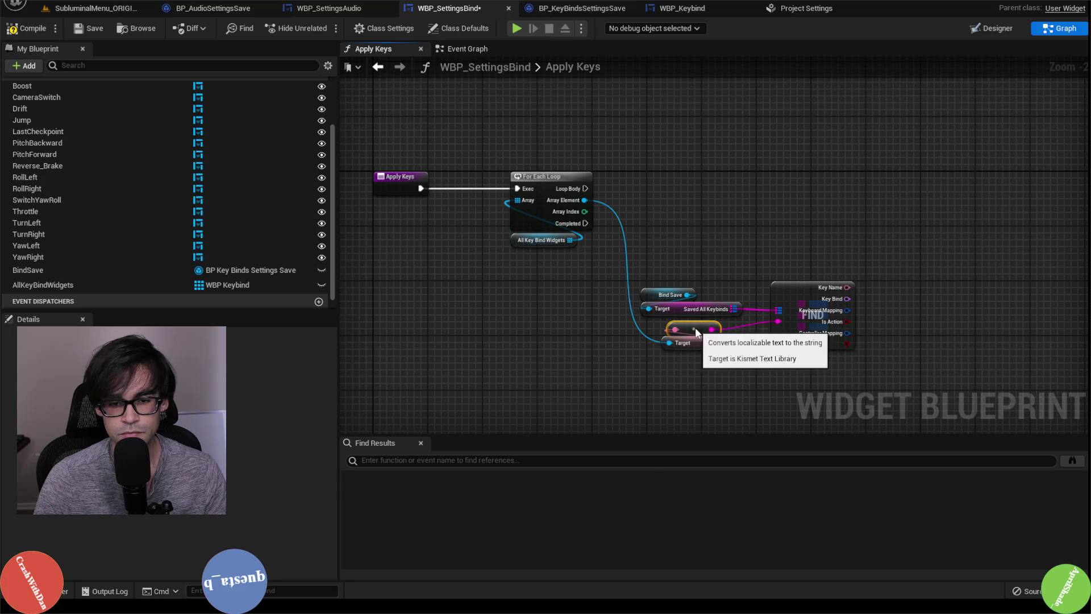
# Line up the conversion and Input Text nodes and straighten the Find node's wire with Q
pyautogui.click(707, 376)
pyautogui.moveTo(706, 377); pyautogui.dragTo(720, 327)
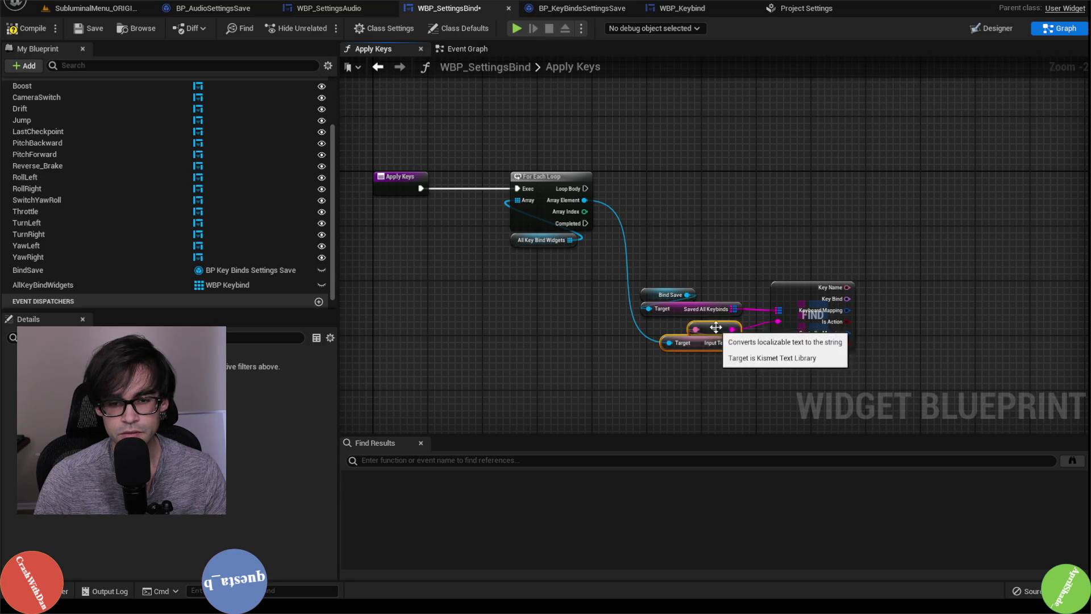
pyautogui.click(688, 365)
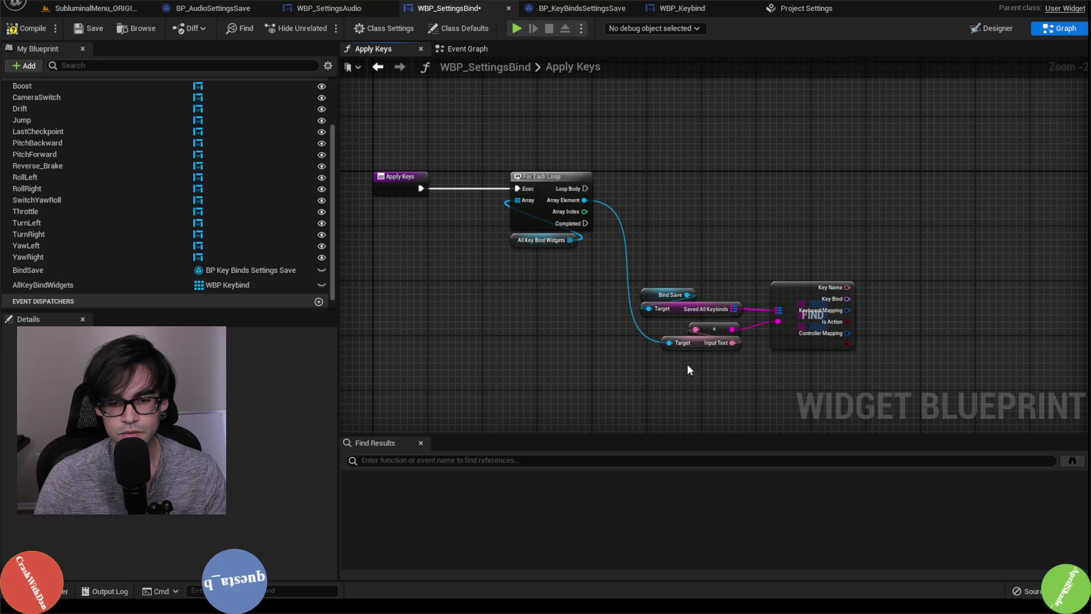
pyautogui.moveTo(707, 326); pyautogui.dragTo(666, 328)
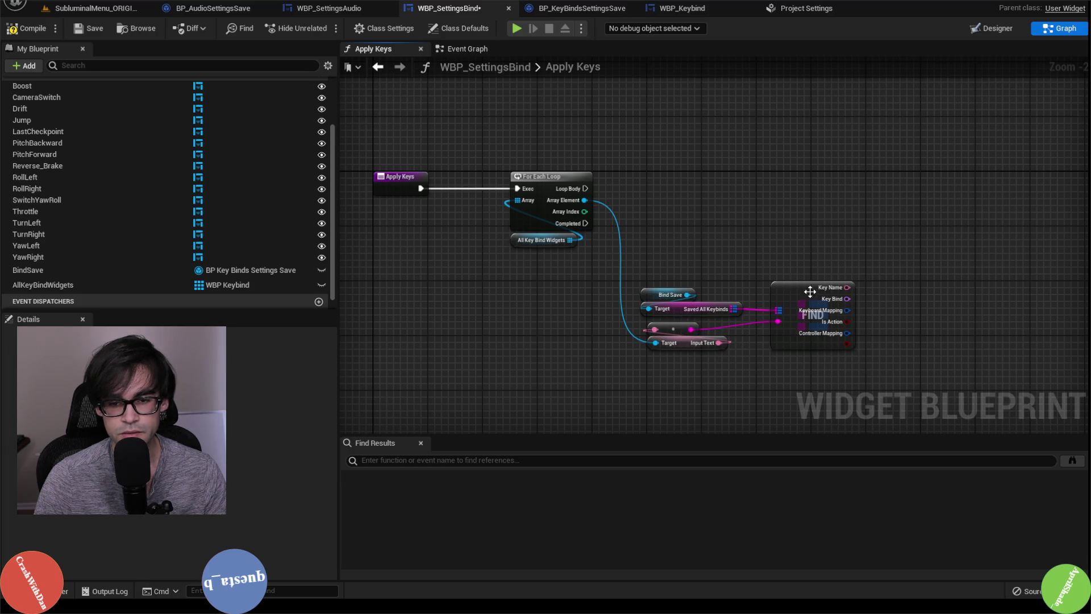
pyautogui.moveTo(811, 294); pyautogui.dragTo(811, 281)
pyautogui.keyDown('shift'); pyautogui.click(674, 310); pyautogui.keyUp('shift')
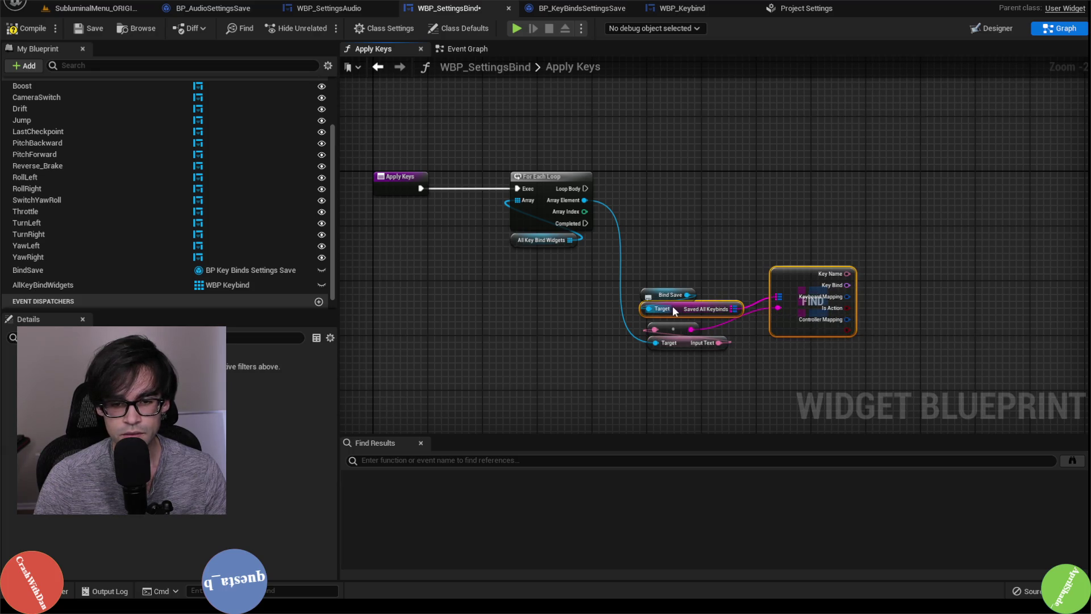
pyautogui.press('q')
pyautogui.click(751, 247)
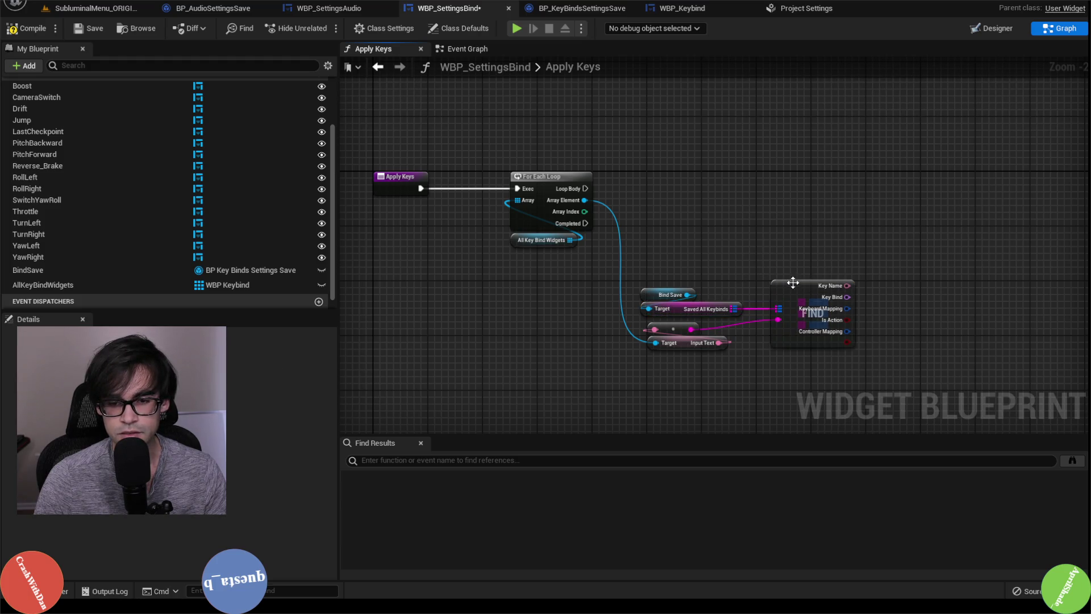
pyautogui.click(735, 250)
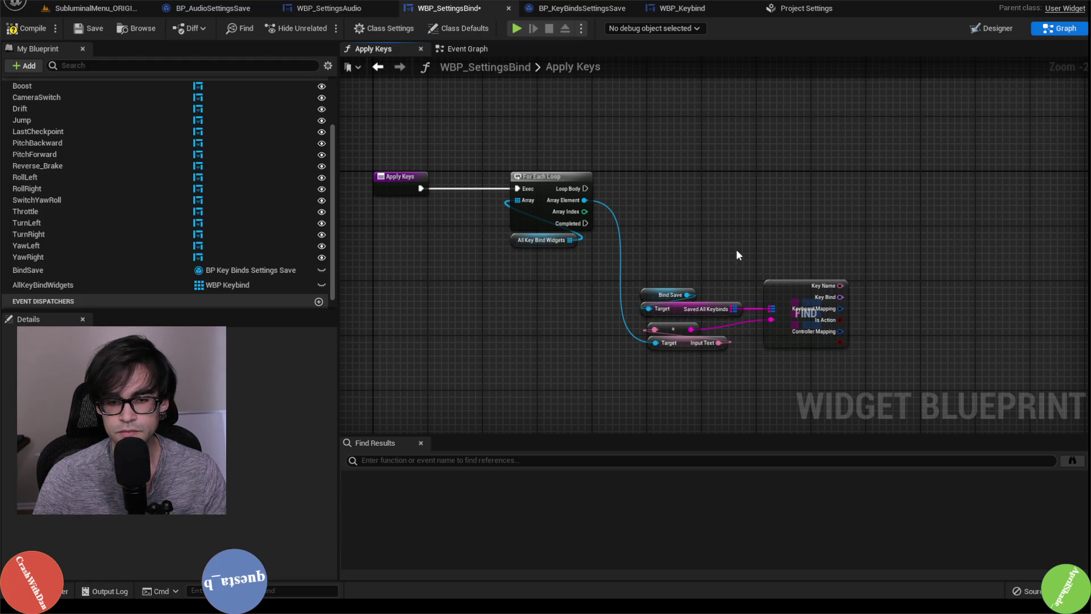
# Insert a reroute point on the loop's Array Element wire
pyautogui.moveTo(736, 251); pyautogui.dragTo(635, 287)
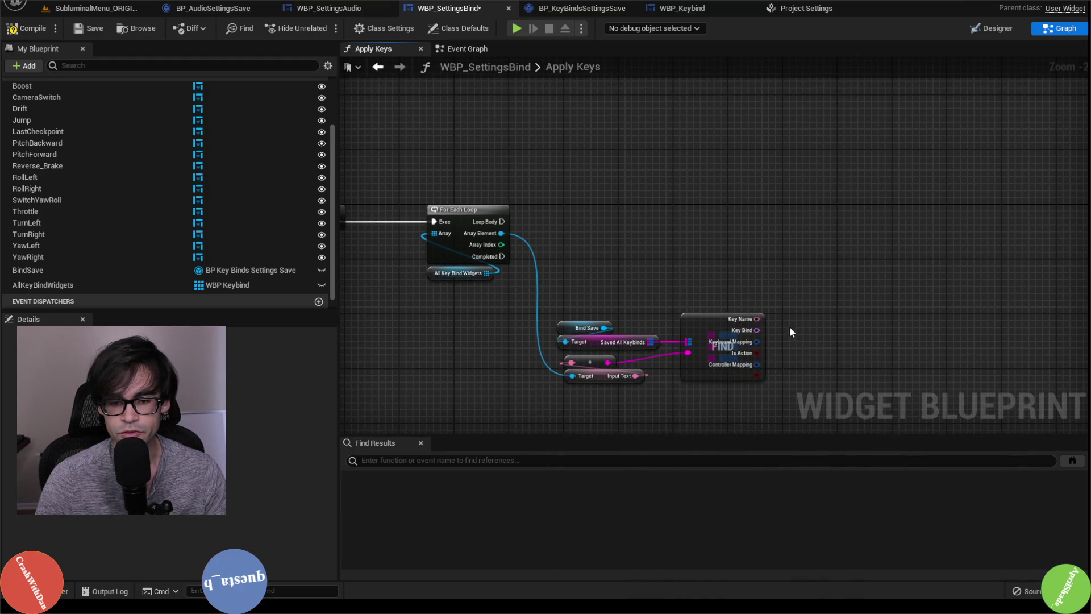
pyautogui.moveTo(571, 182); pyautogui.dragTo(786, 179)
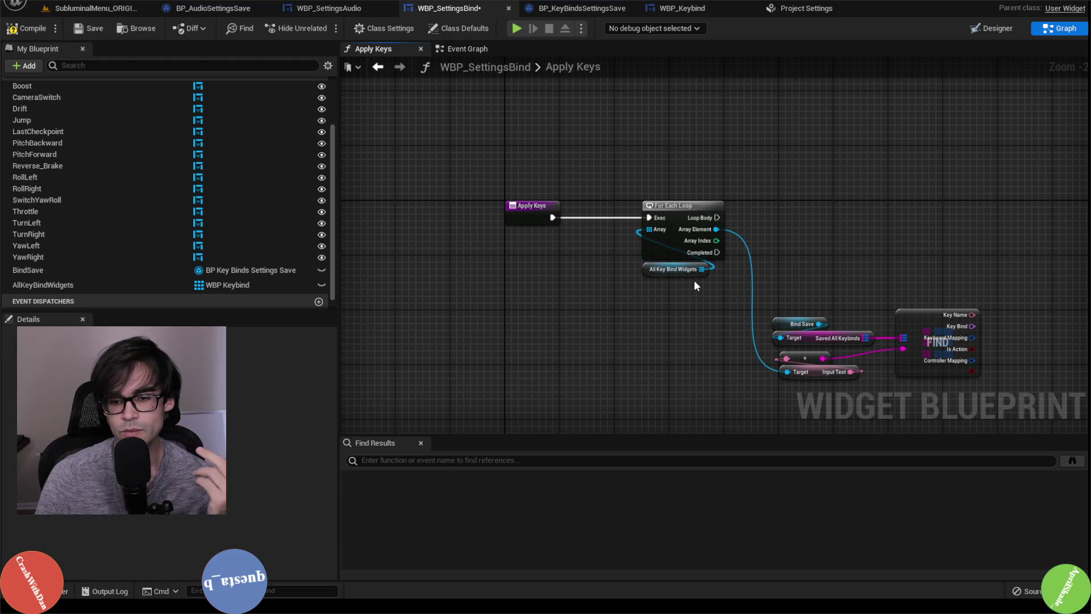
pyautogui.moveTo(942, 269); pyautogui.dragTo(851, 288)
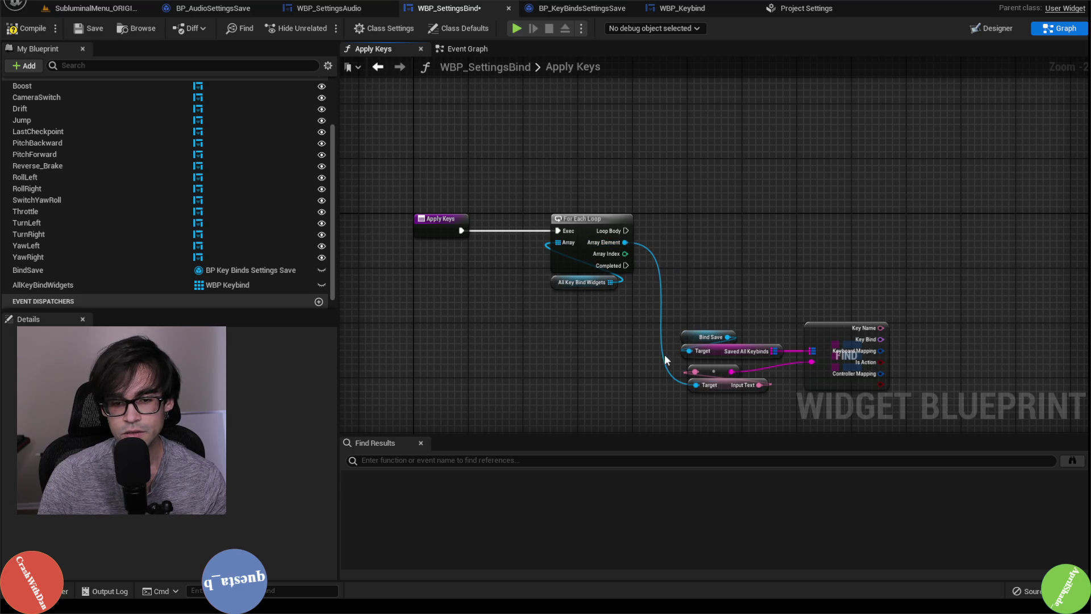
pyautogui.doubleClick(661, 286)
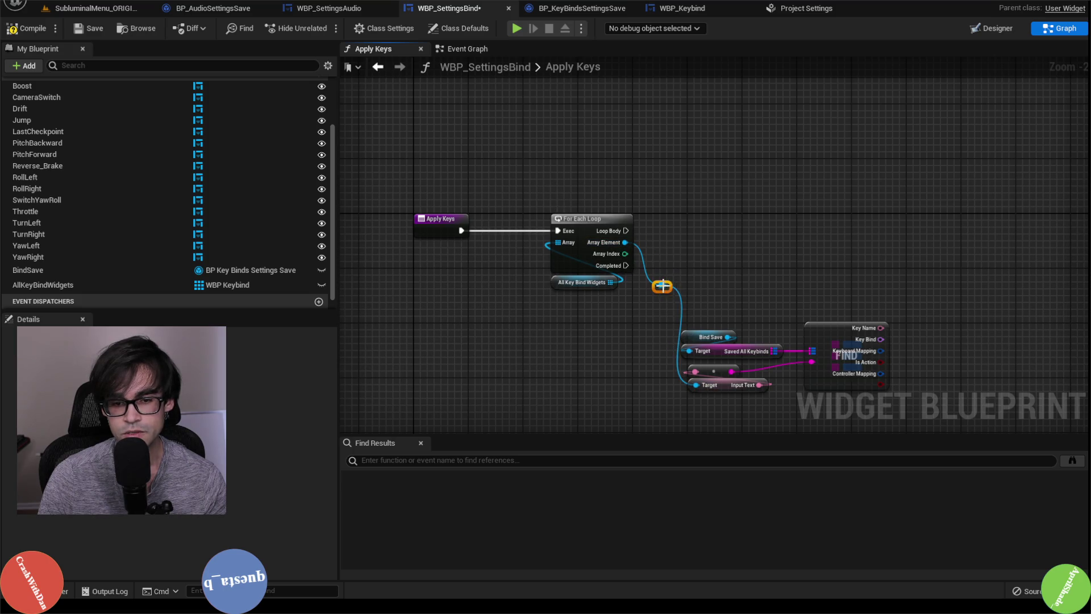
pyautogui.moveTo(788, 288); pyautogui.dragTo(705, 274)
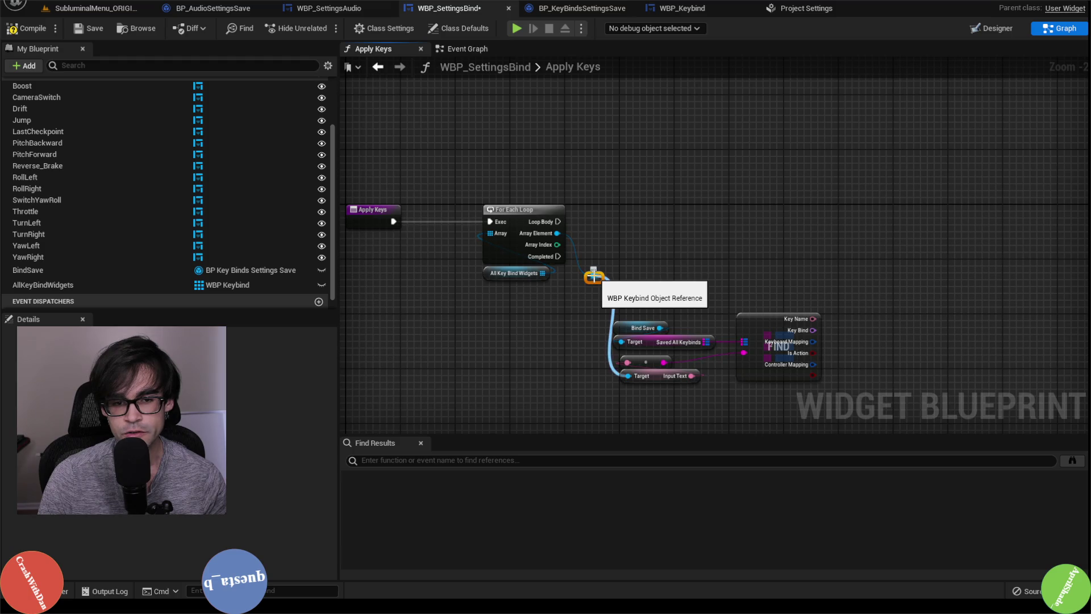
# Save the WBP_SettingsBind widget blueprint and glance at the audio settings tabs
pyautogui.click(90, 28)
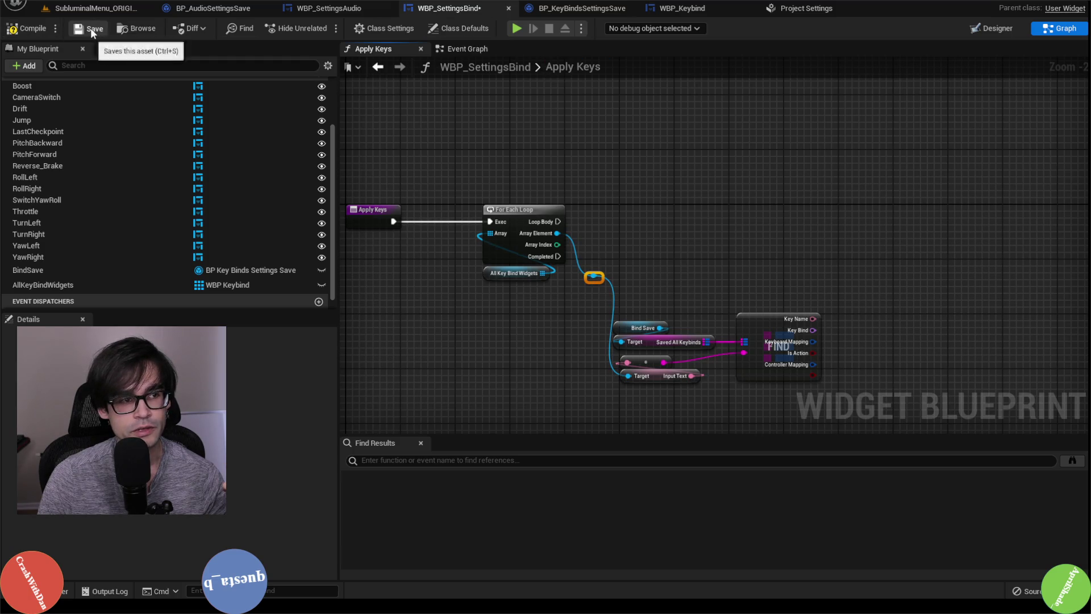
pyautogui.click(26, 28)
pyautogui.click(353, 15)
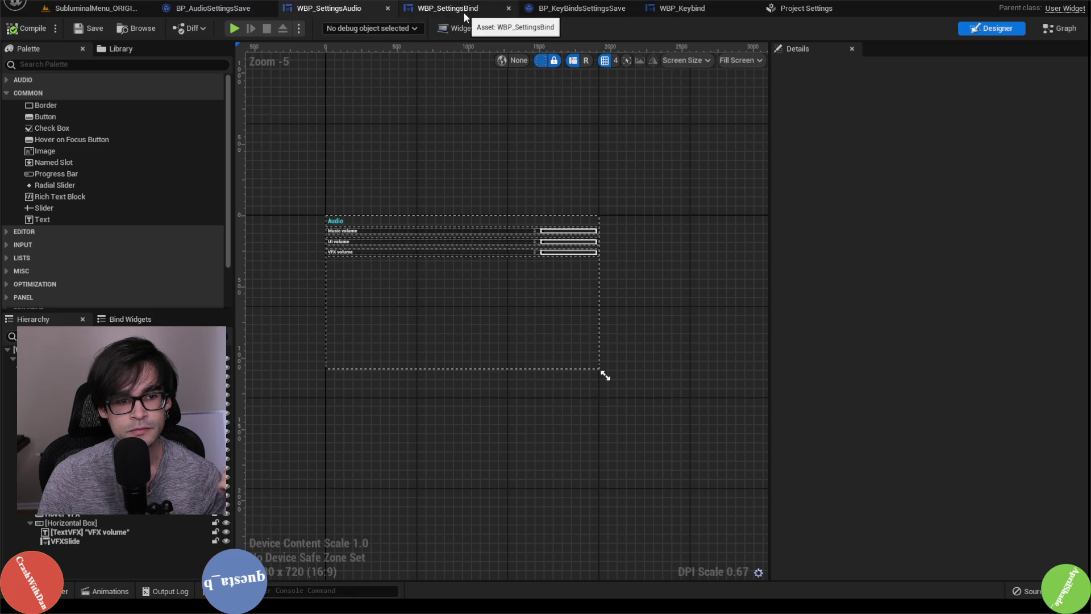
pyautogui.click(417, 10)
pyautogui.click(216, 9)
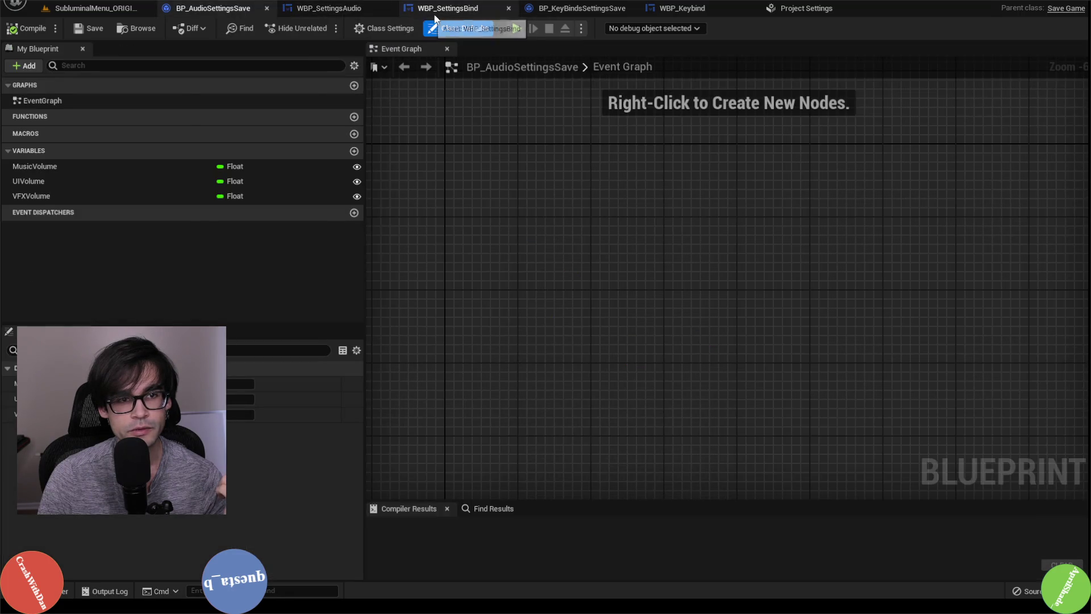
pyautogui.click(432, 9)
# Browse the key binds save blueprint and WBP_Keybind's Set Key Maps graph, then return to Apply Keys
pyautogui.click(625, 9)
pyautogui.click(681, 10)
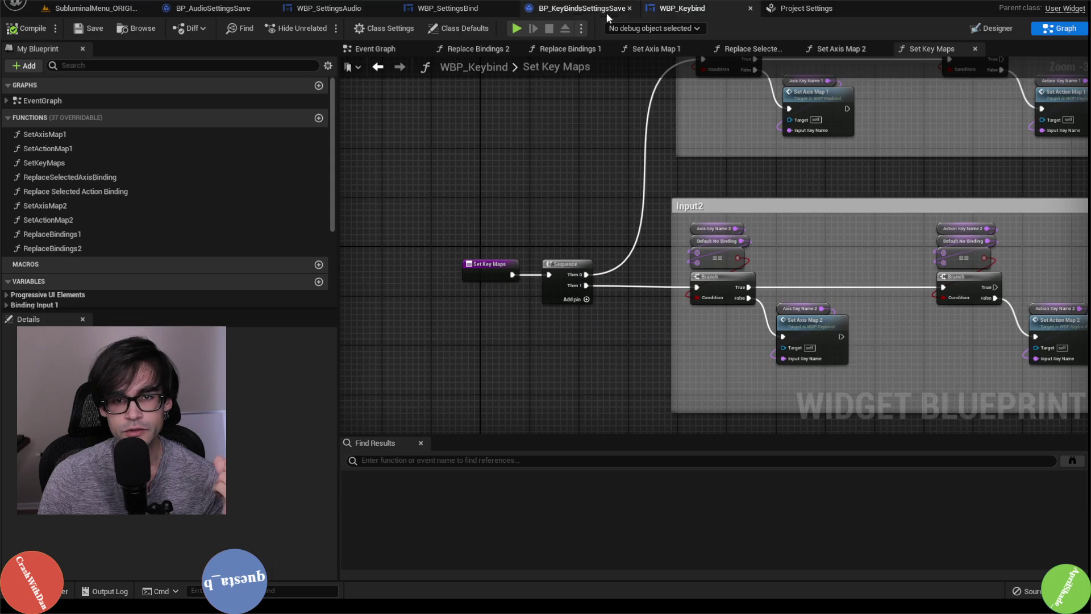
pyautogui.click(606, 10)
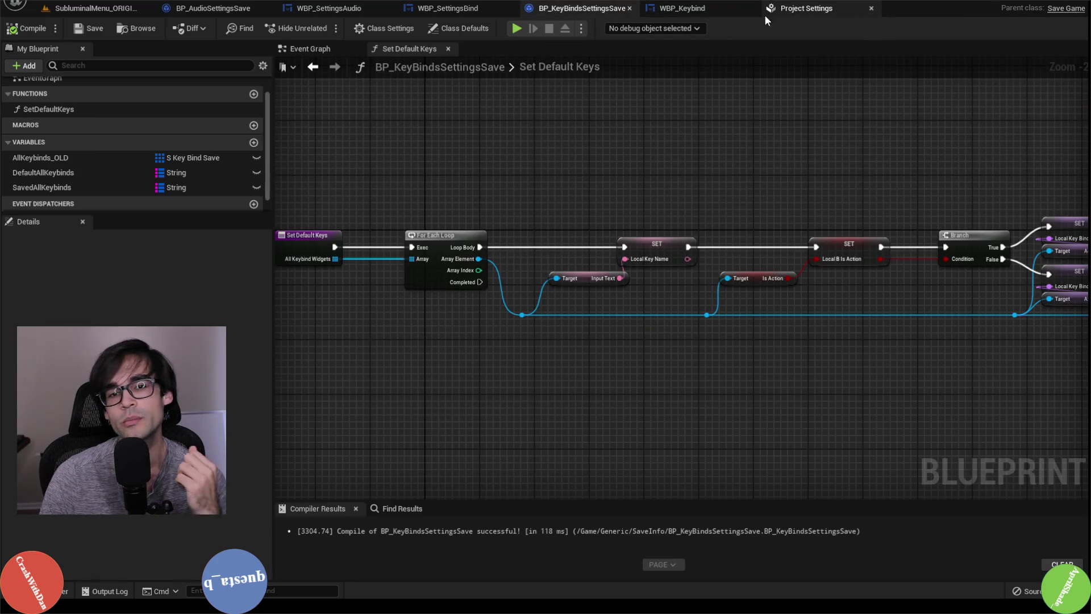
pyautogui.click(692, 9)
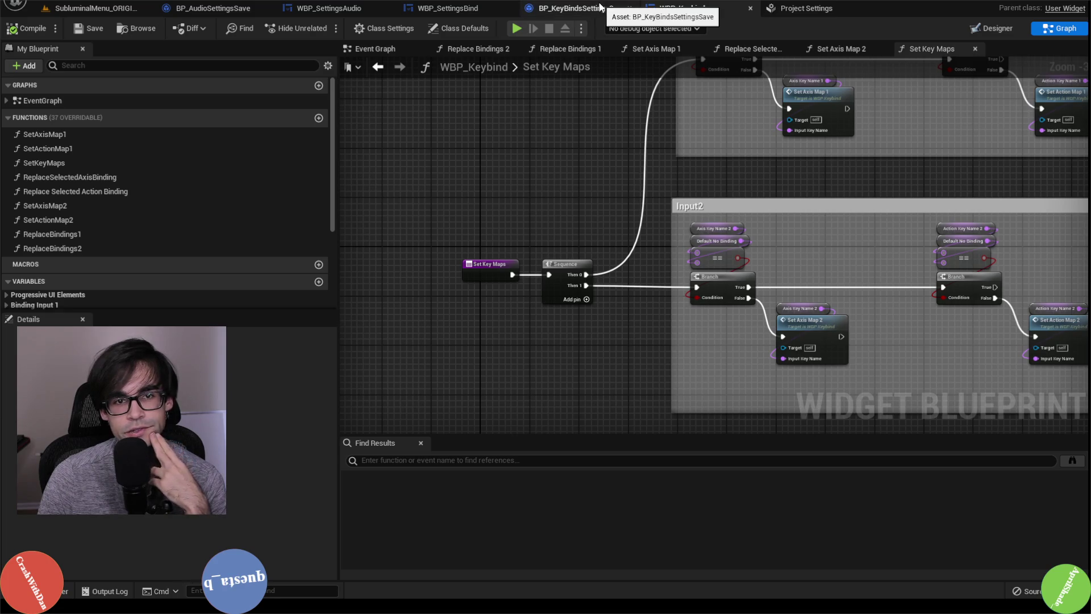
pyautogui.click(606, 9)
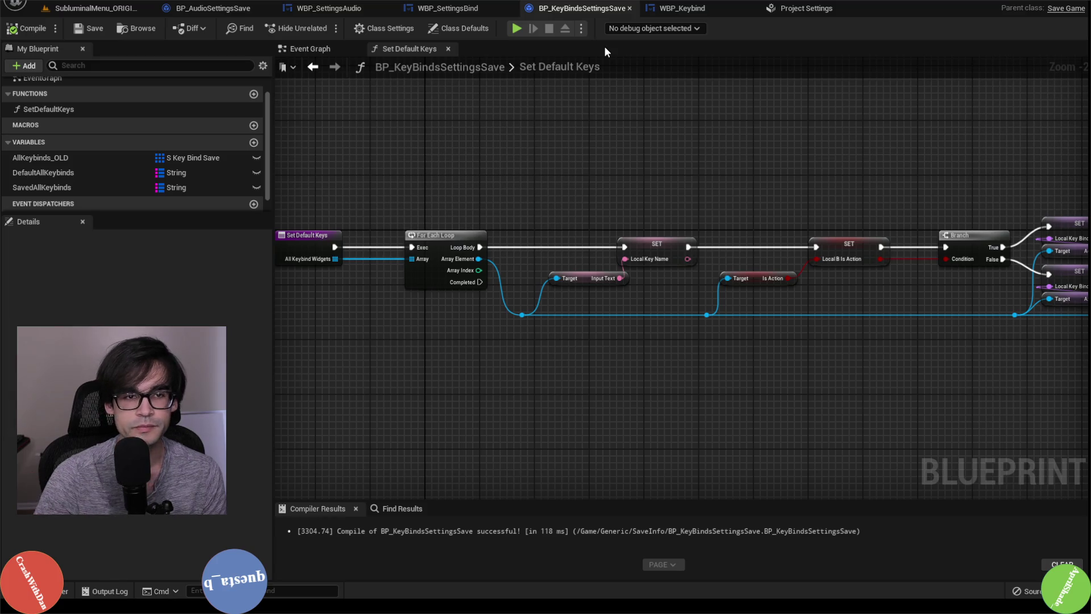
pyautogui.click(465, 9)
pyautogui.click(328, 8)
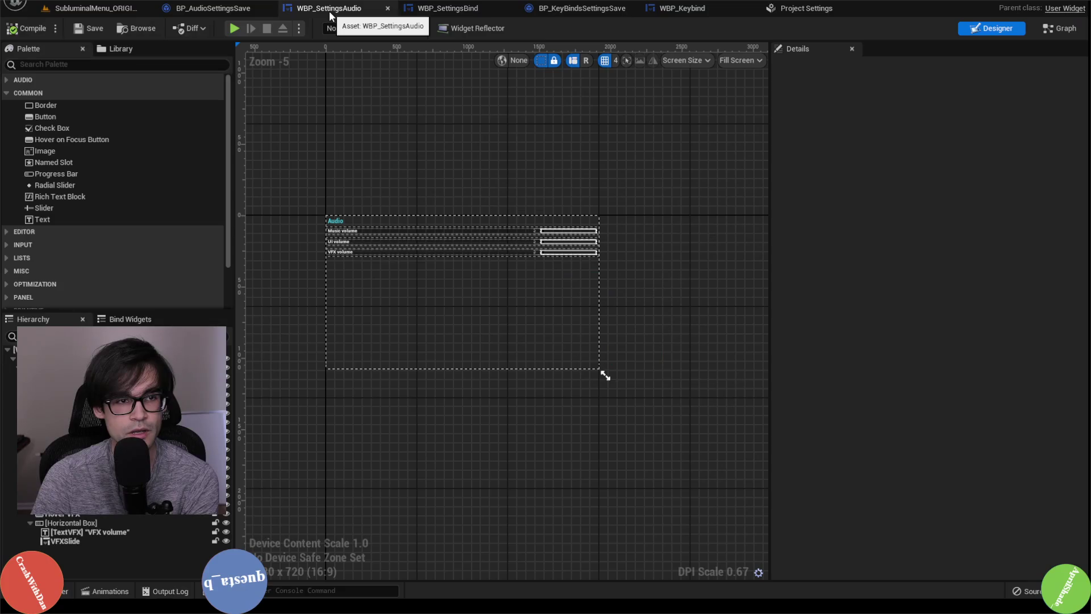
pyautogui.click(449, 8)
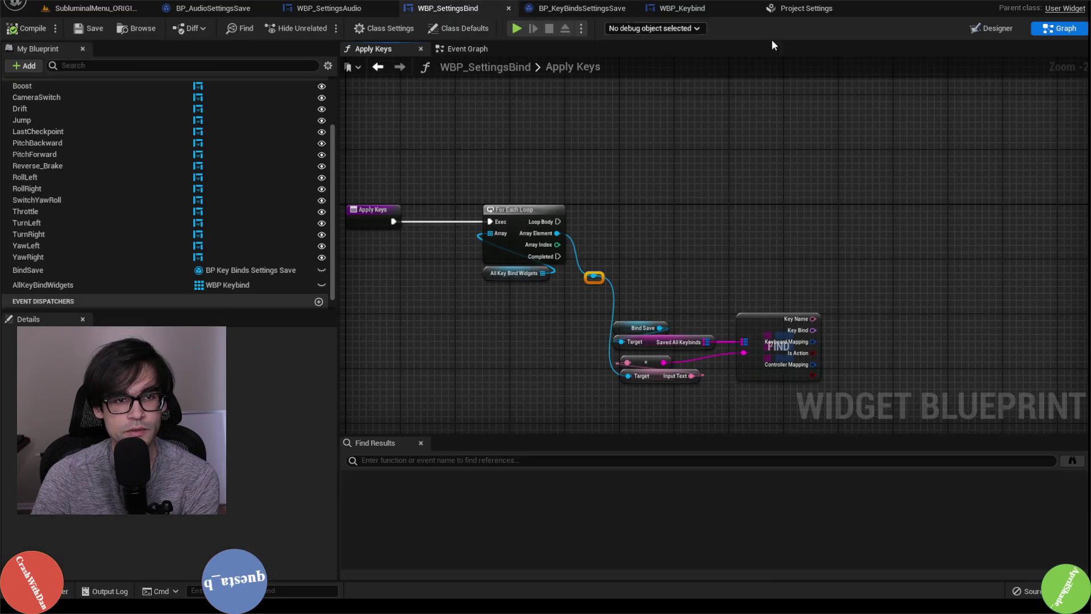
# Inspect the Throttle key-bind row's settings in the WBP_SettingsBind layout
pyautogui.click(1000, 30)
pyautogui.scroll(4, 349, 247)
pyautogui.click(340, 214)
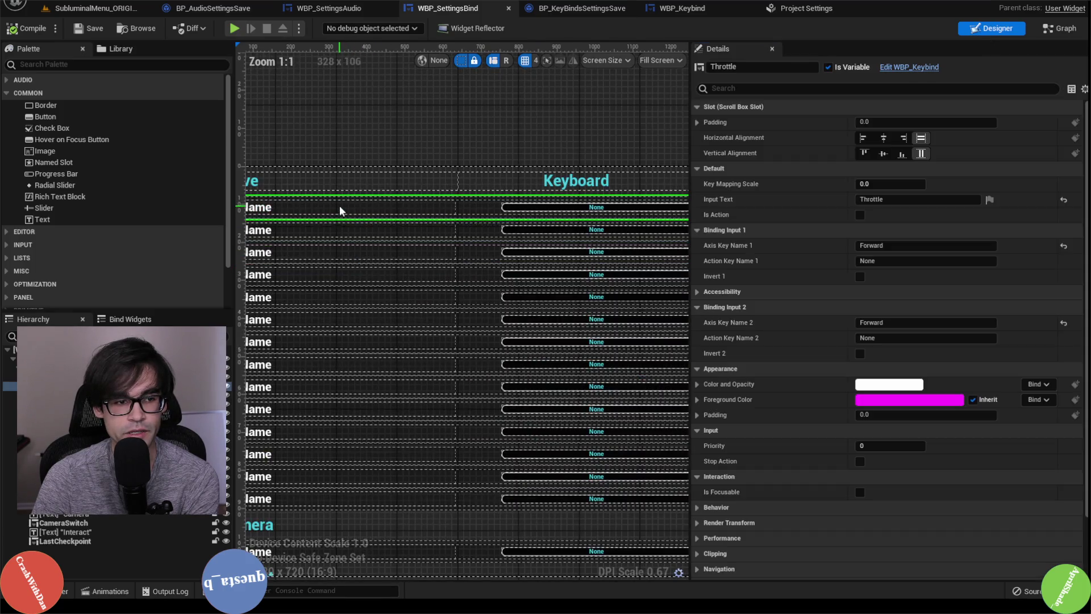
pyautogui.scroll(-4, 446, 237)
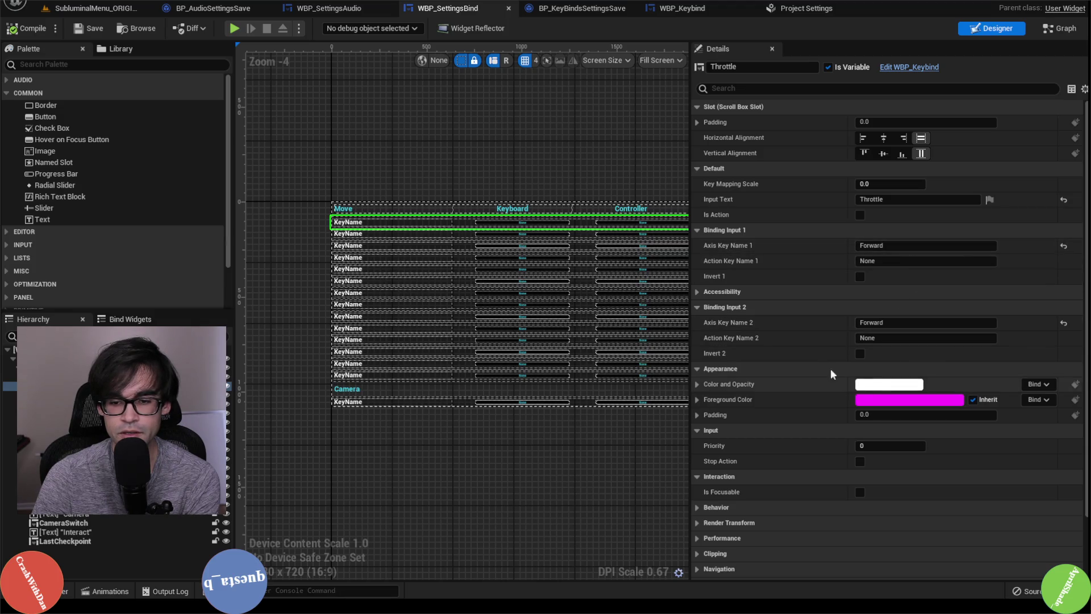
# Cycle through the open blueprint tabs, ending on WBP_Keybind's Set Key Maps graph
pyautogui.click(710, 12)
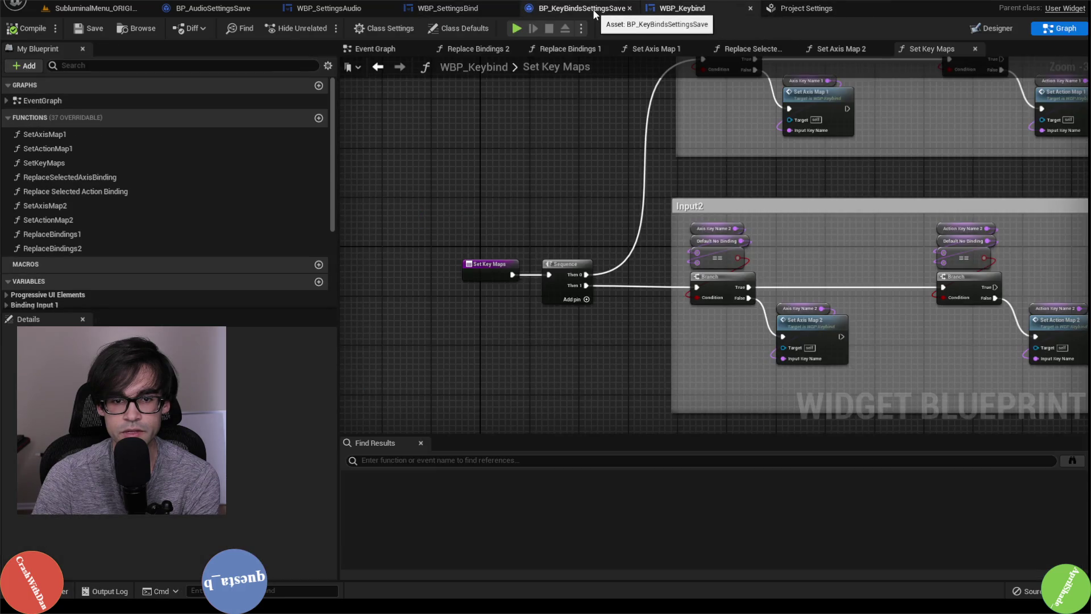
pyautogui.click(603, 9)
pyautogui.click(453, 9)
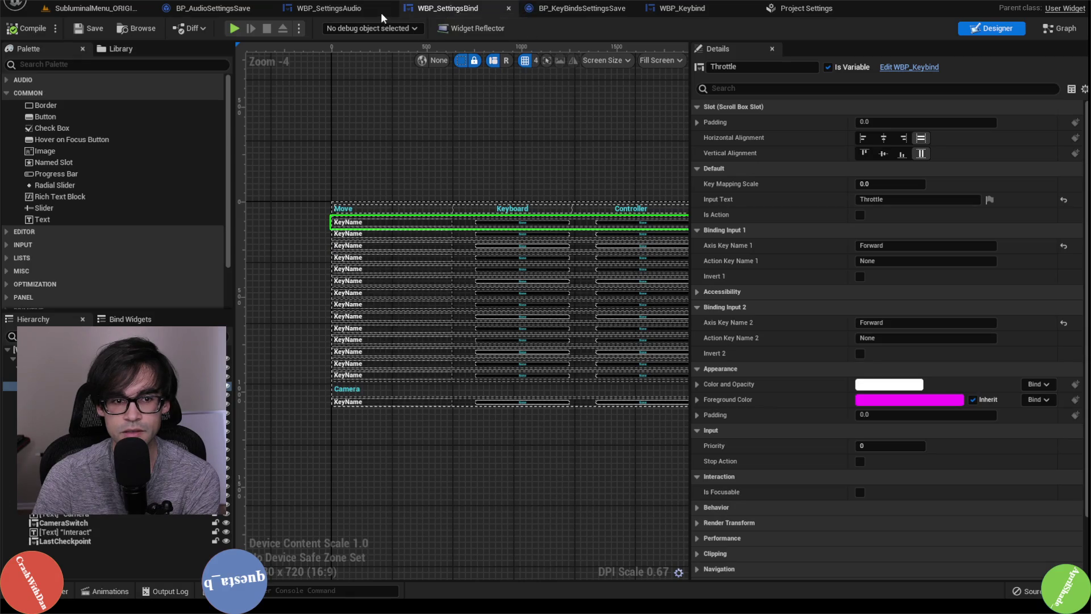
pyautogui.click(347, 9)
pyautogui.click(425, 12)
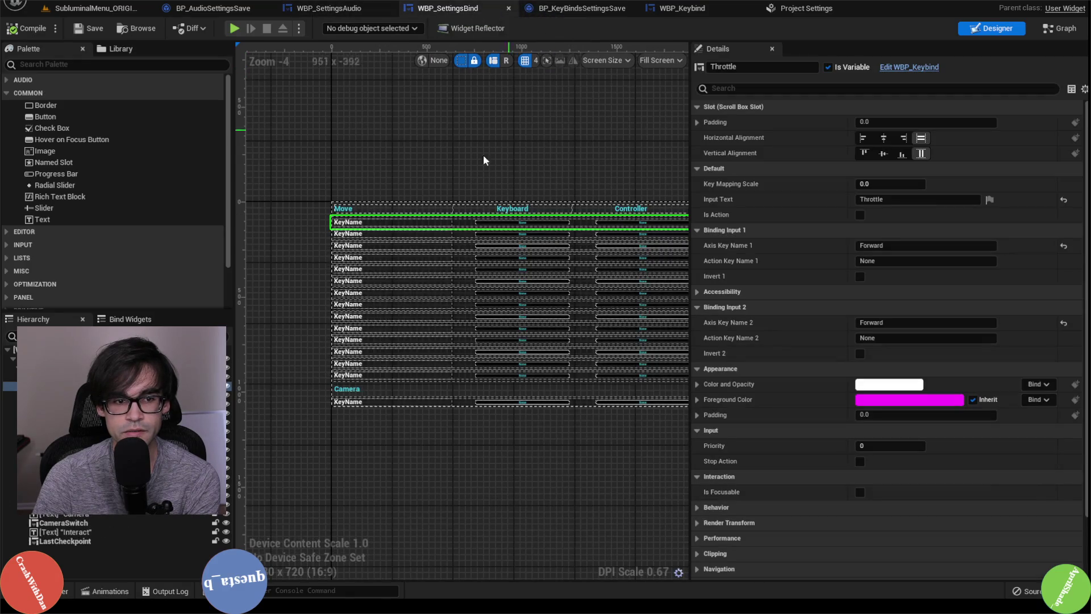
pyautogui.click(579, 12)
pyautogui.click(676, 12)
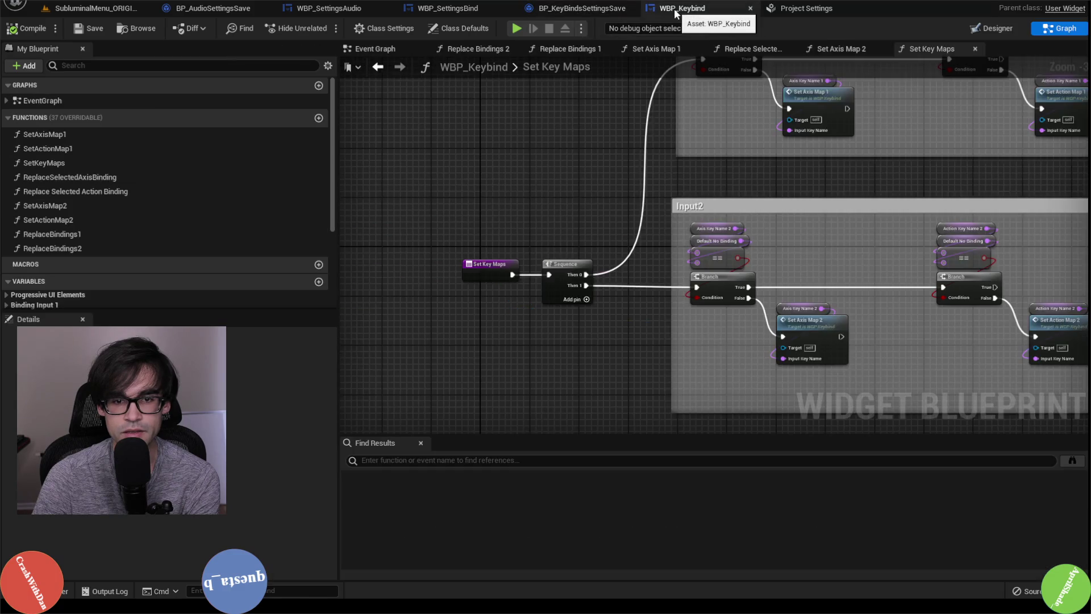
pyautogui.click(572, 13)
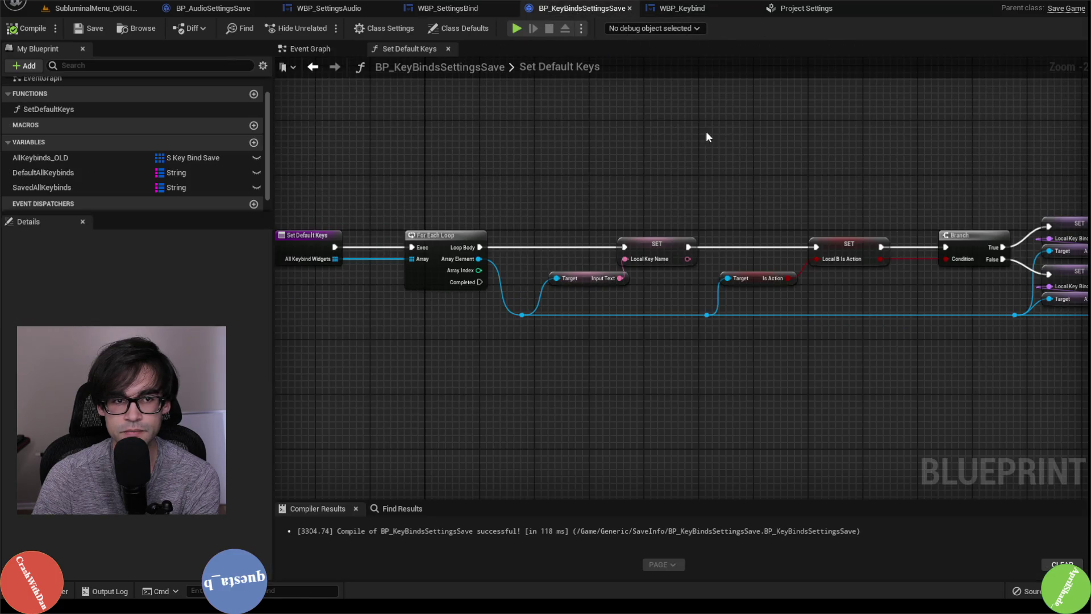
pyautogui.click(456, 12)
pyautogui.click(1031, 29)
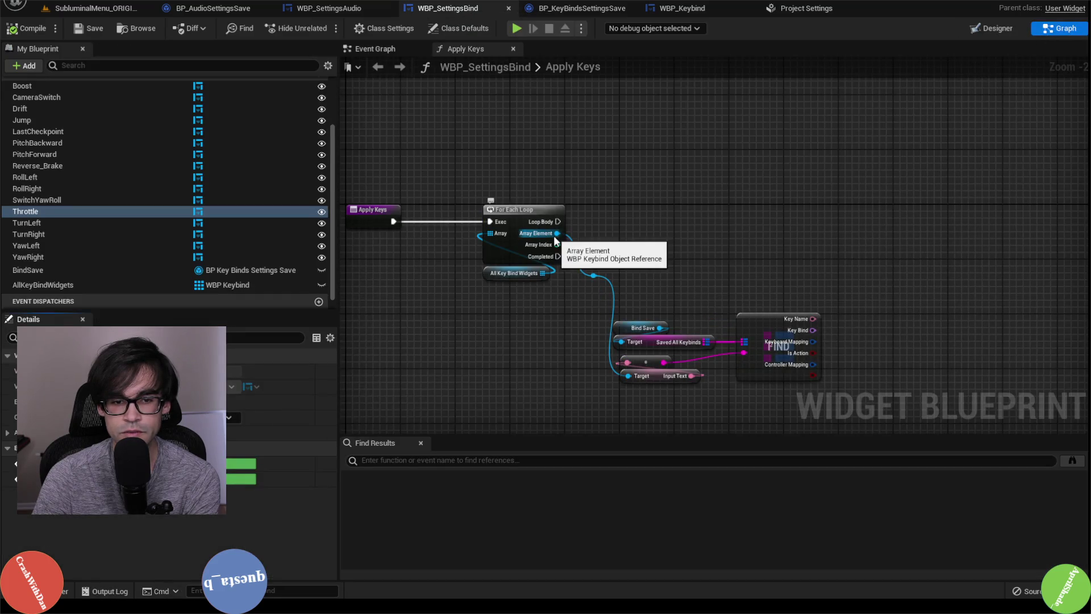
pyautogui.click(682, 12)
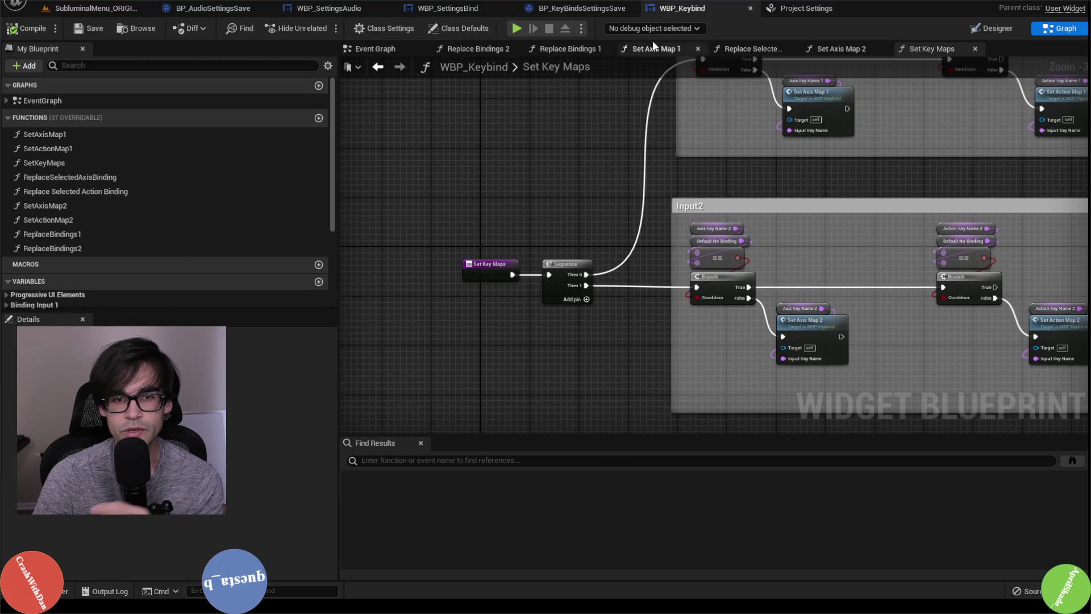
pyautogui.click(380, 49)
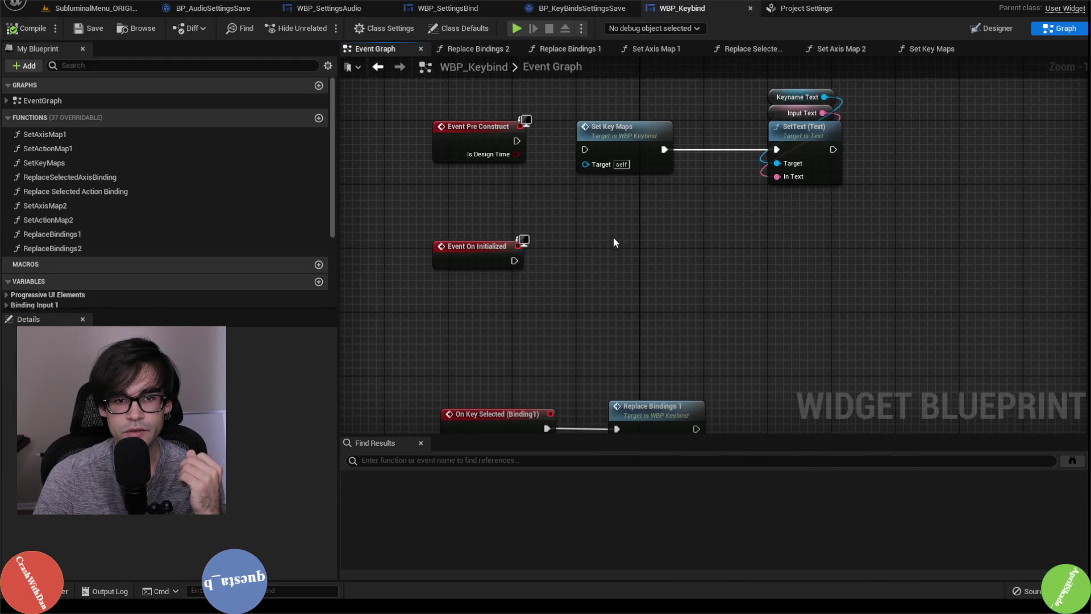
pyautogui.scroll(-4, 614, 241)
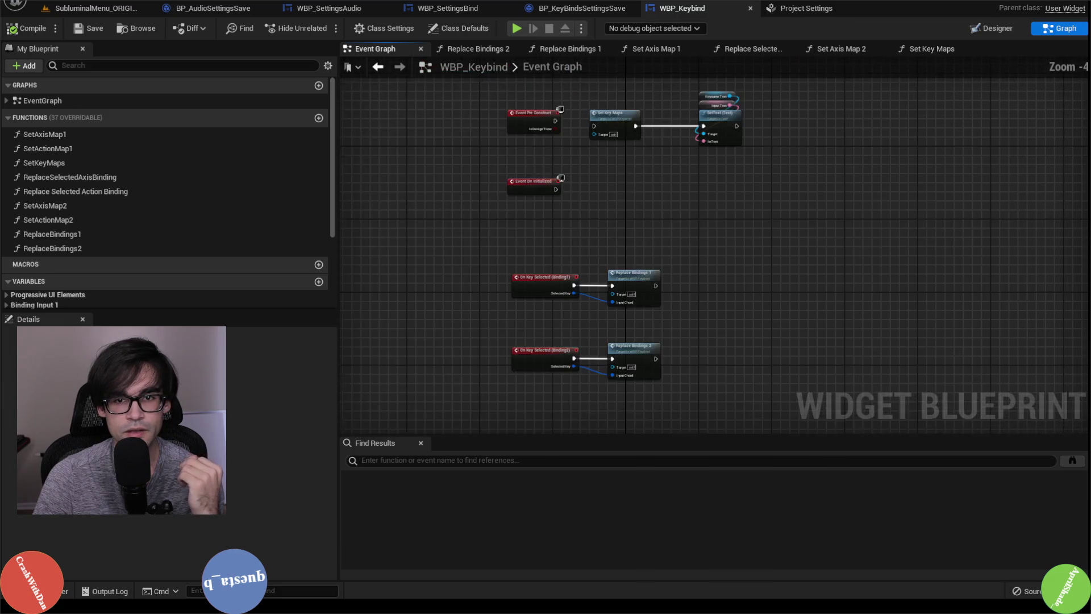
pyautogui.scroll(1, 632, 228)
pyautogui.scroll(1, 649, 246)
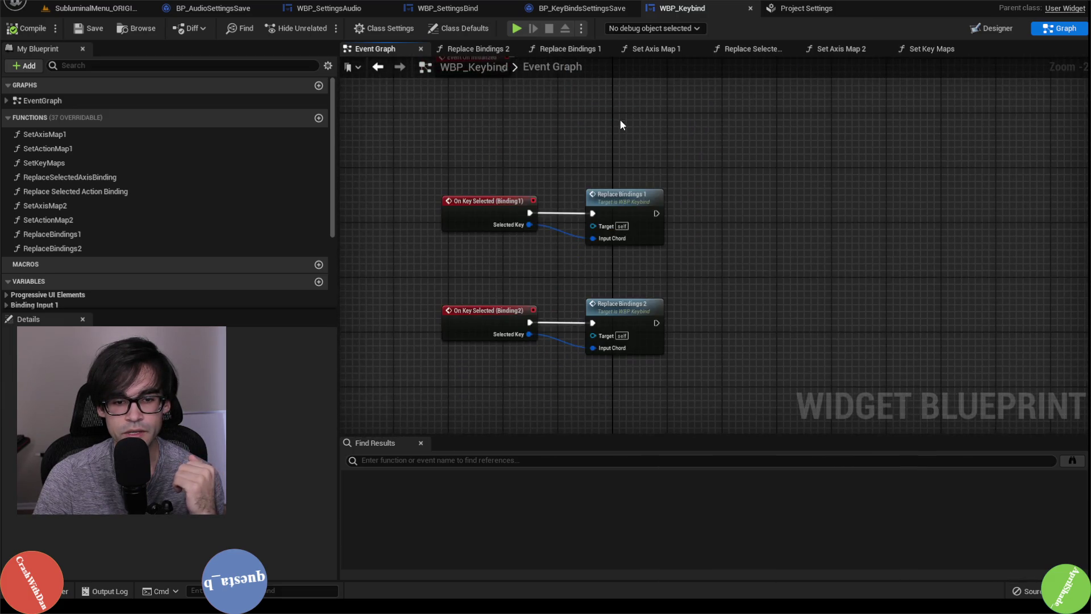
pyautogui.moveTo(621, 125); pyautogui.dragTo(626, 305)
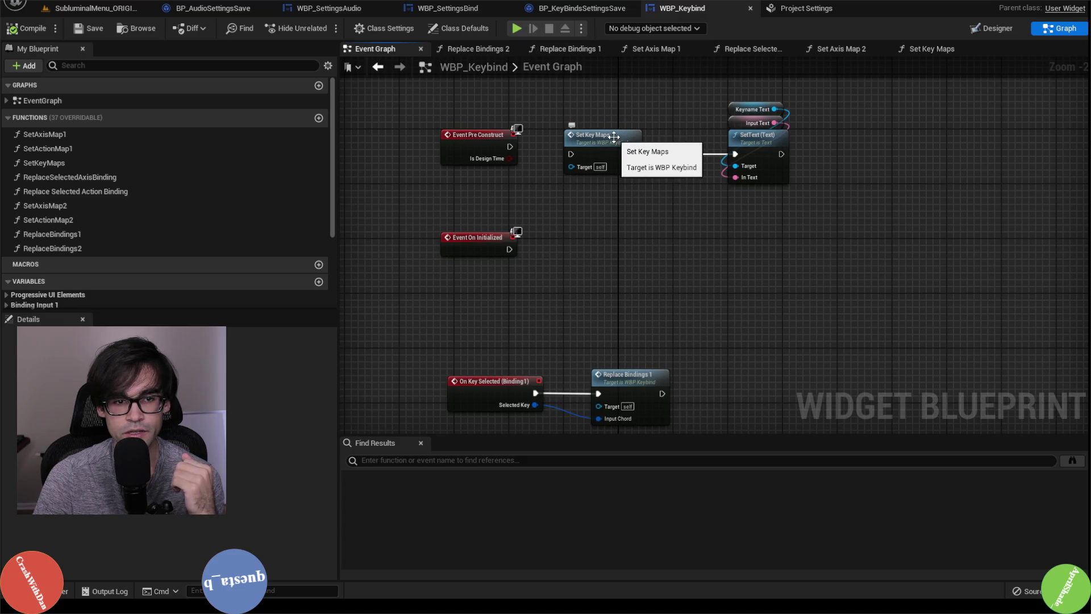
pyautogui.doubleClick(614, 137)
pyautogui.scroll(3, 626, 287)
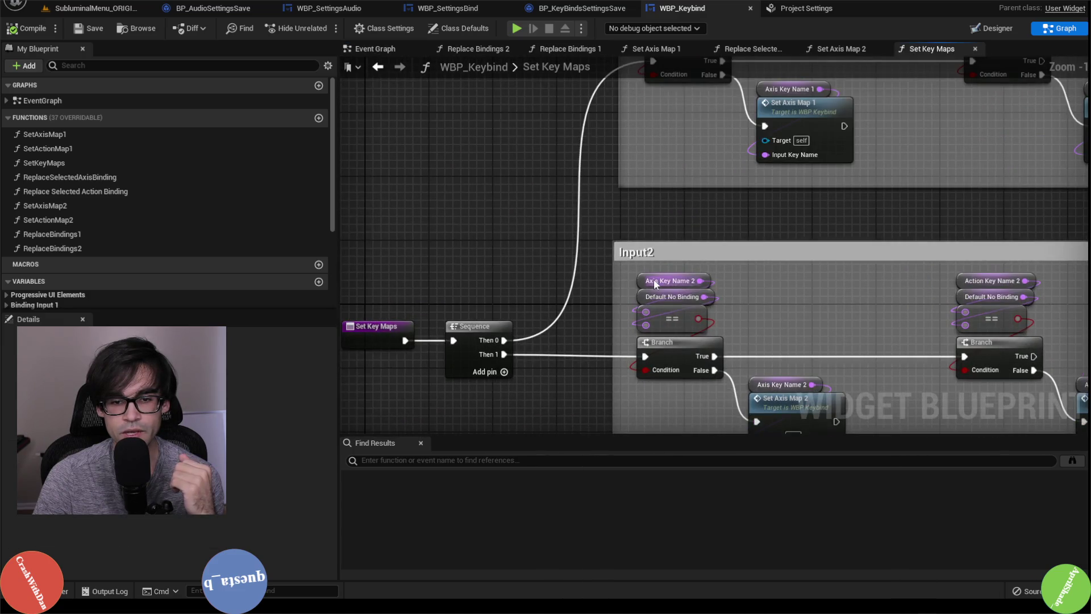
pyautogui.moveTo(606, 167); pyautogui.dragTo(606, 319)
pyautogui.moveTo(691, 329)
pyautogui.mouseDown()
pyautogui.moveTo(574, 145)
pyautogui.moveTo(586, 281)
pyautogui.mouseUp()
pyautogui.scroll(-4, 632, 204)
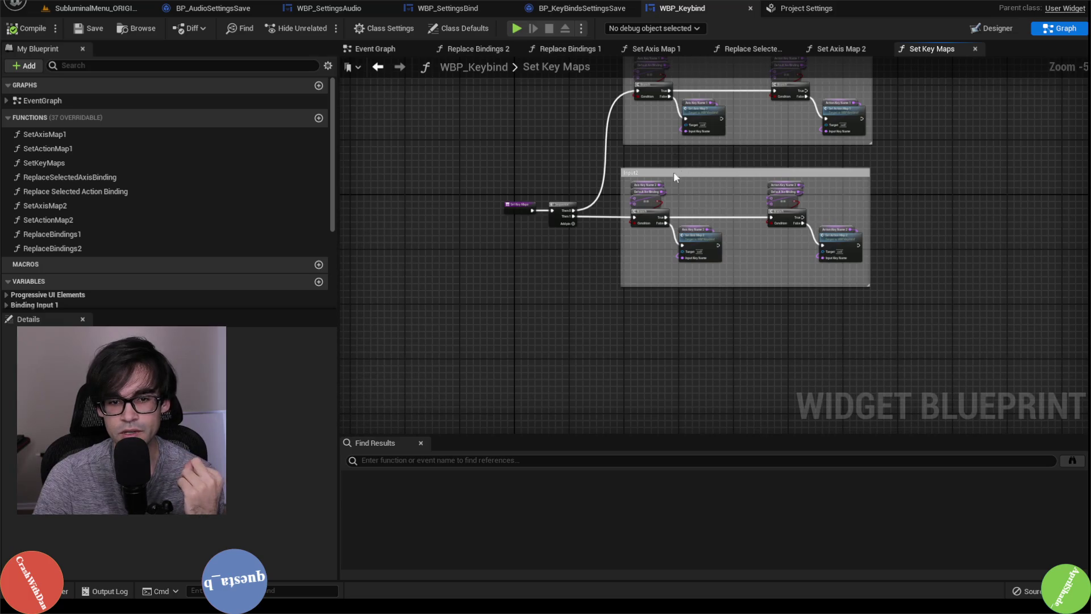
pyautogui.scroll(2, 653, 188)
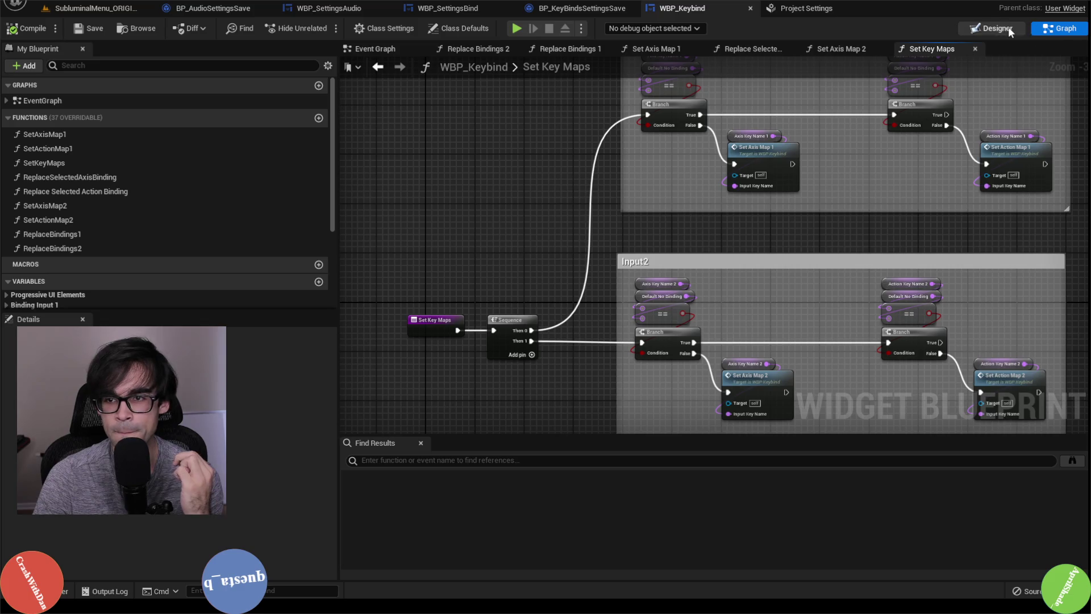
pyautogui.scroll(-3, 129, 195)
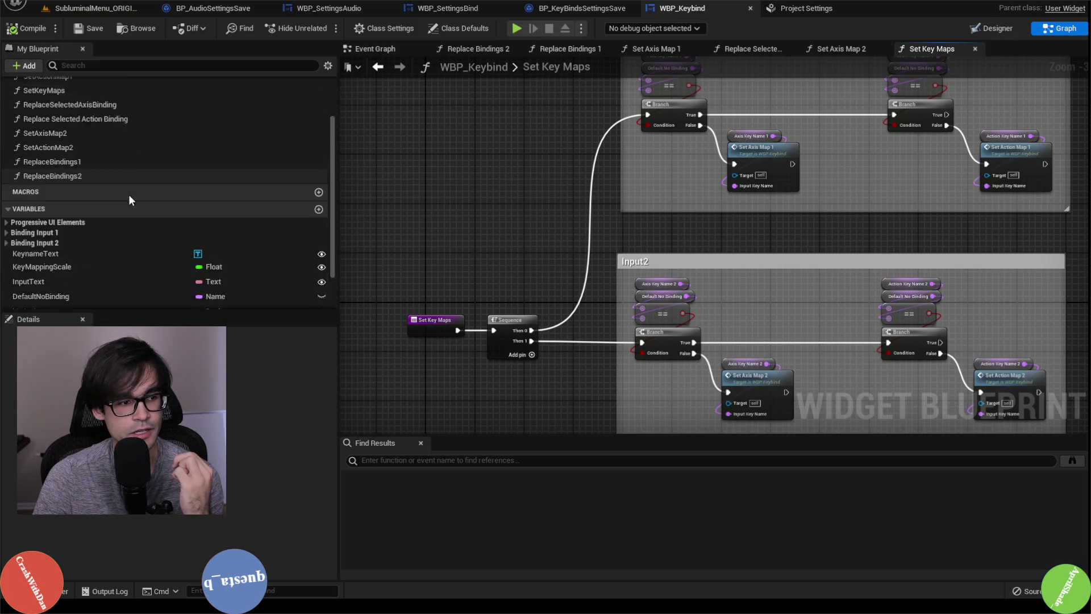
pyautogui.scroll(-2, 128, 194)
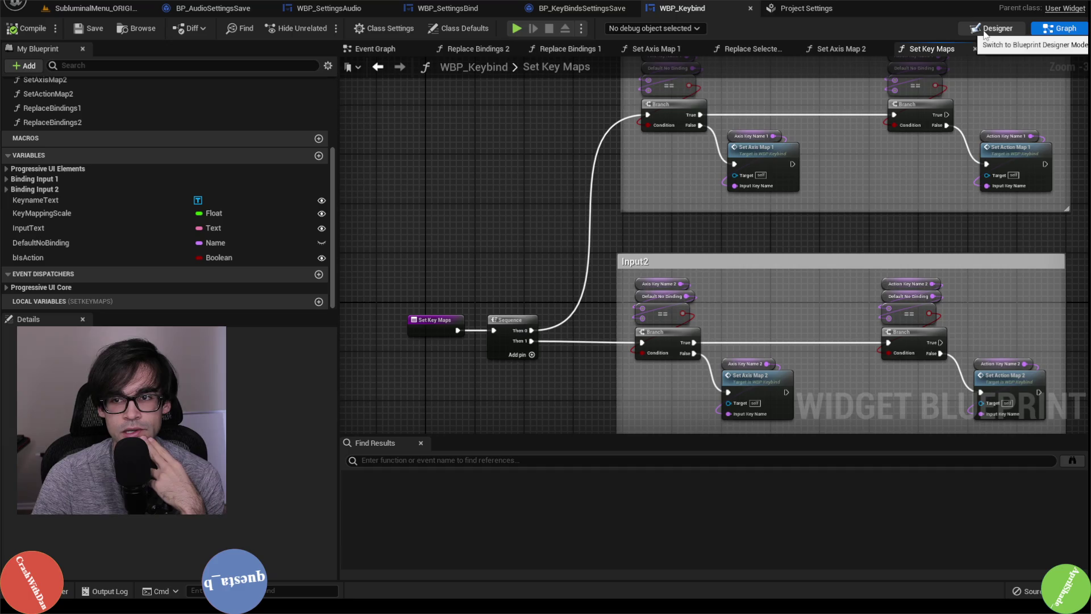
pyautogui.click(583, 8)
# Search 'set input' off the loop element reroute, then dismiss the menu without adding a node
pyautogui.click(481, 8)
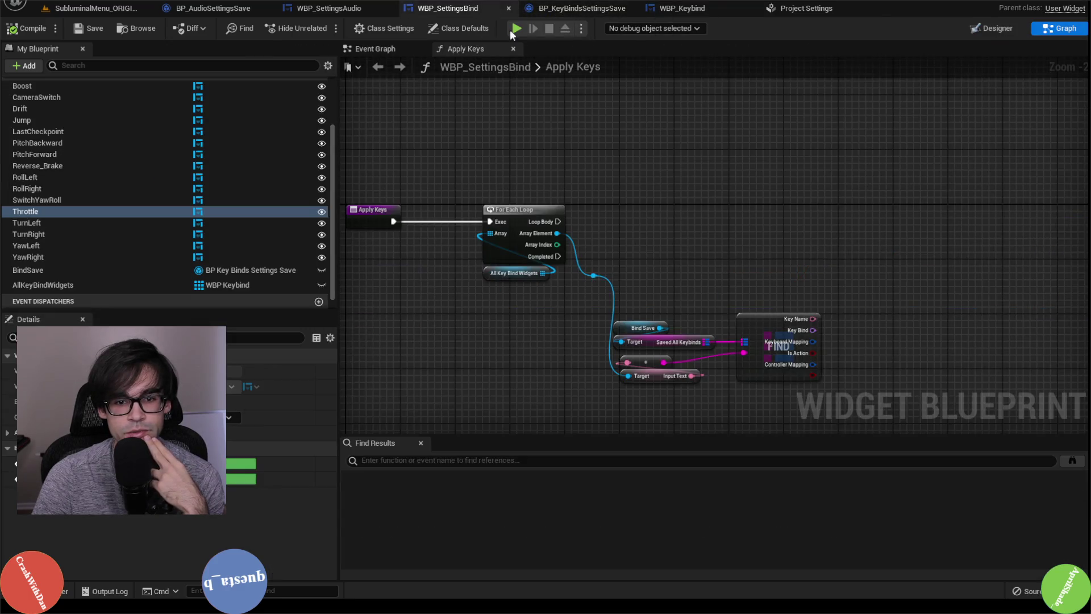
pyautogui.moveTo(599, 272); pyautogui.dragTo(642, 238)
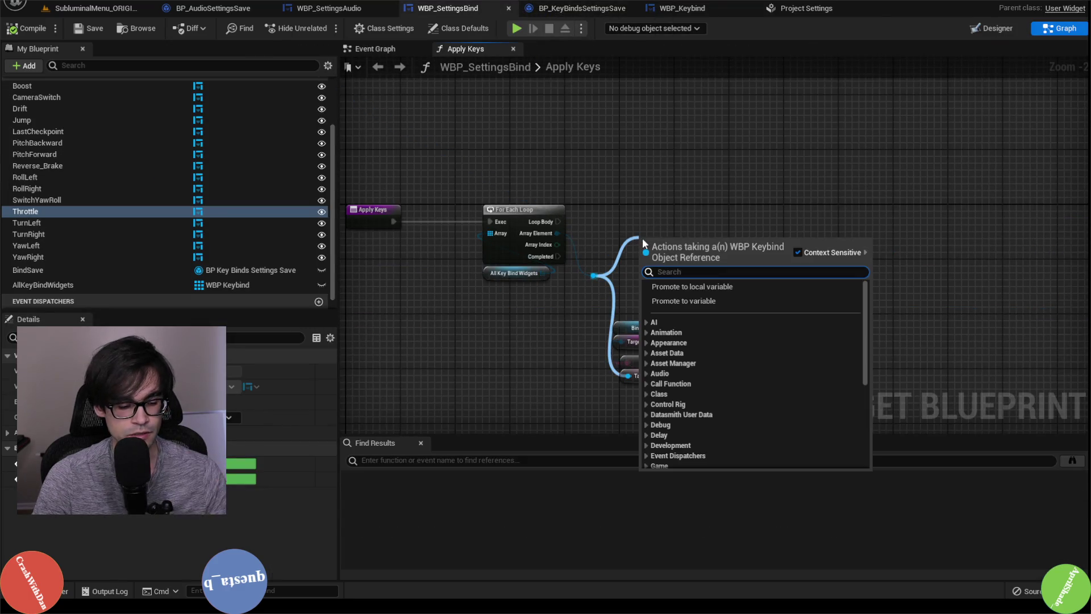
pyautogui.write('set input')
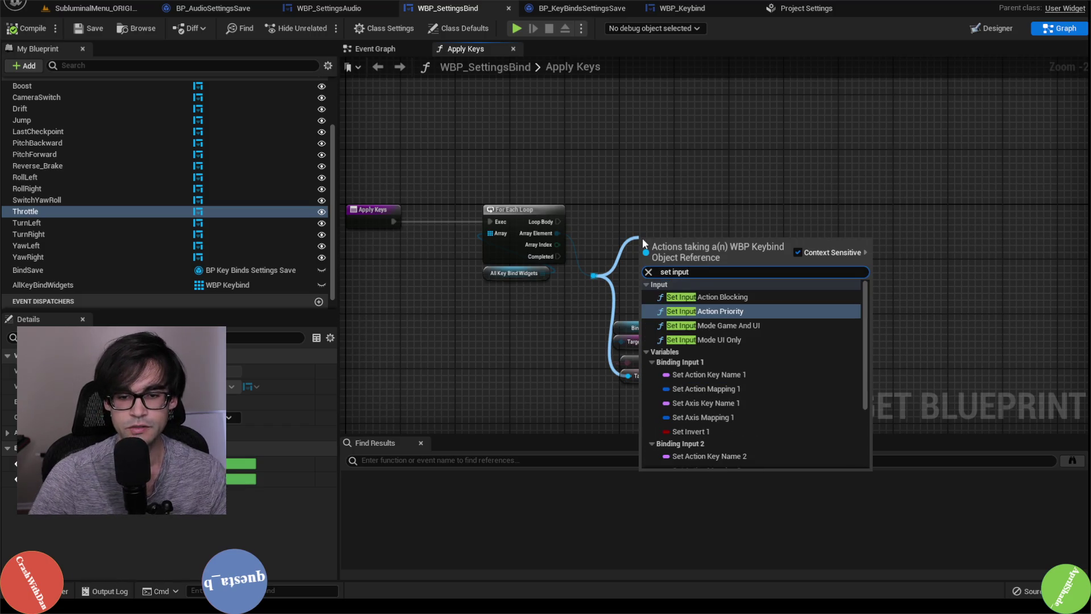
pyautogui.press('Down')
pyautogui.press('Down')
pyautogui.press('Down')
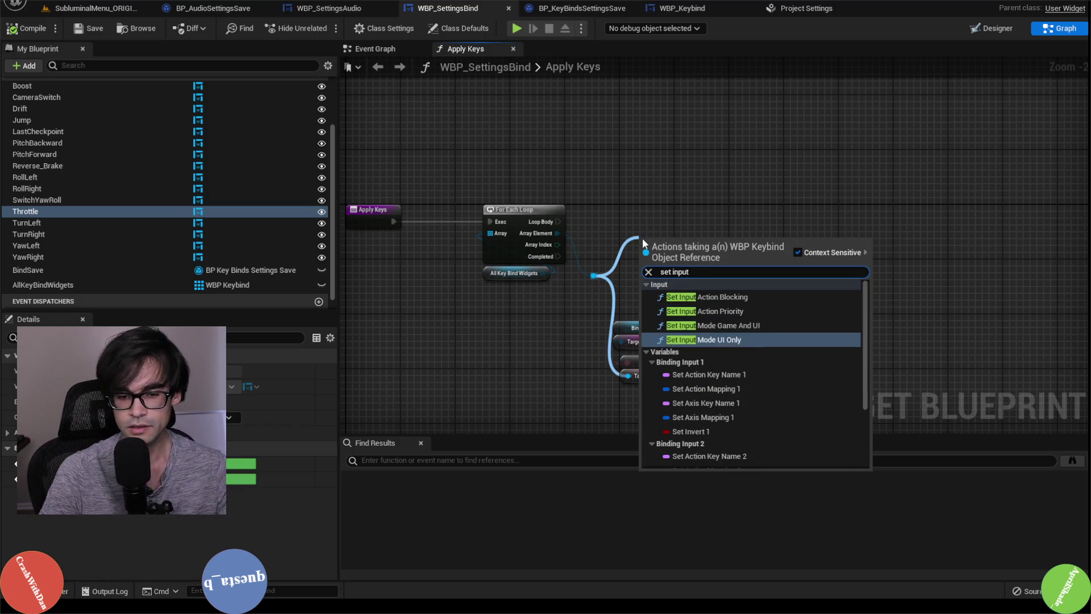
pyautogui.press('Down')
pyautogui.press('Down')
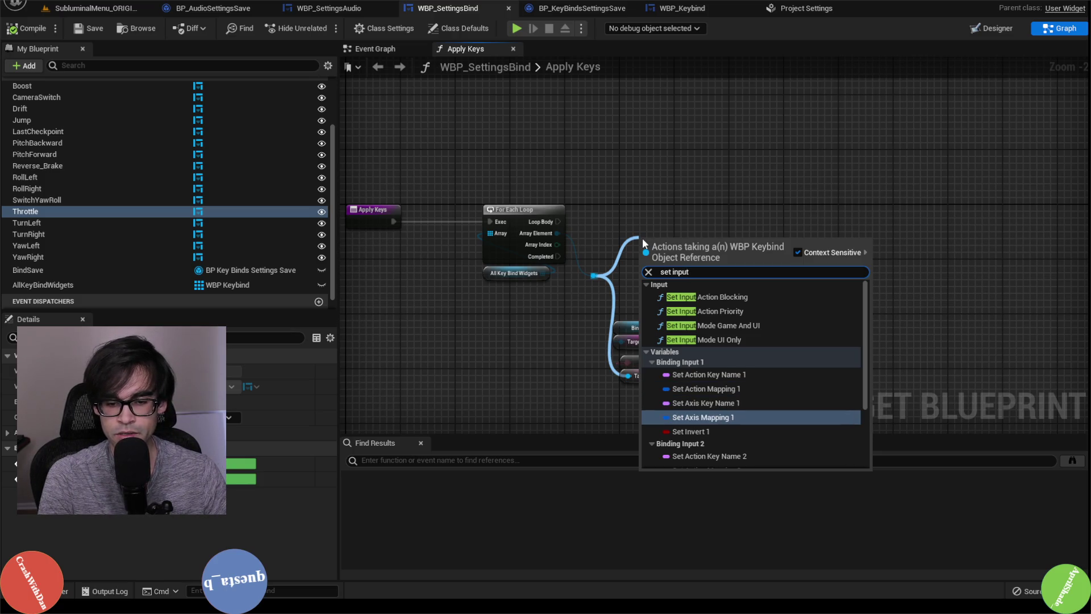
pyautogui.press('Up')
pyautogui.press('Up')
pyautogui.press('Up')
pyautogui.click(639, 176)
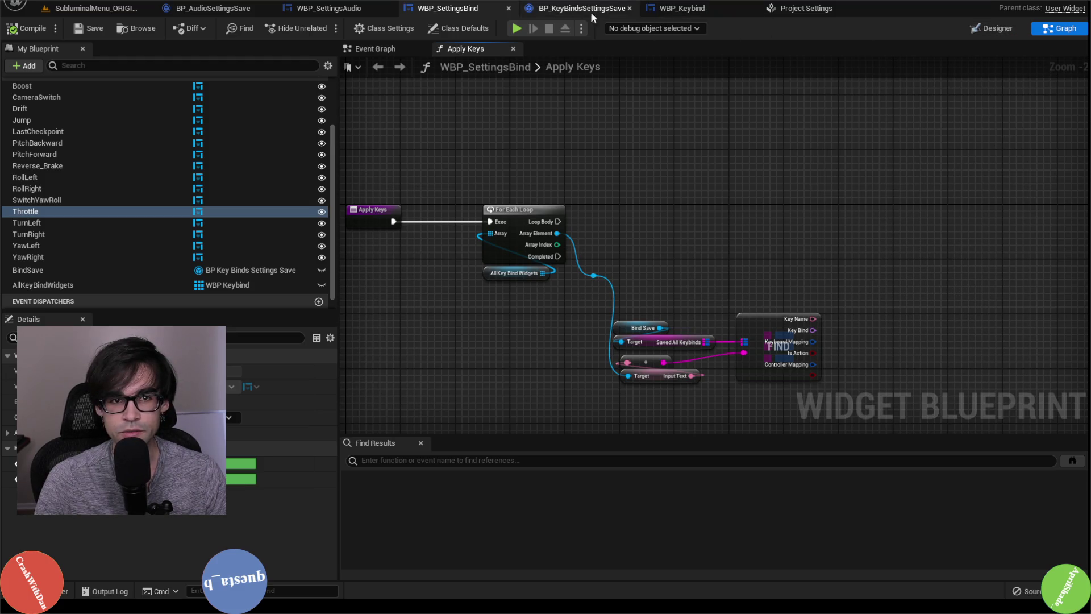
pyautogui.click(966, 28)
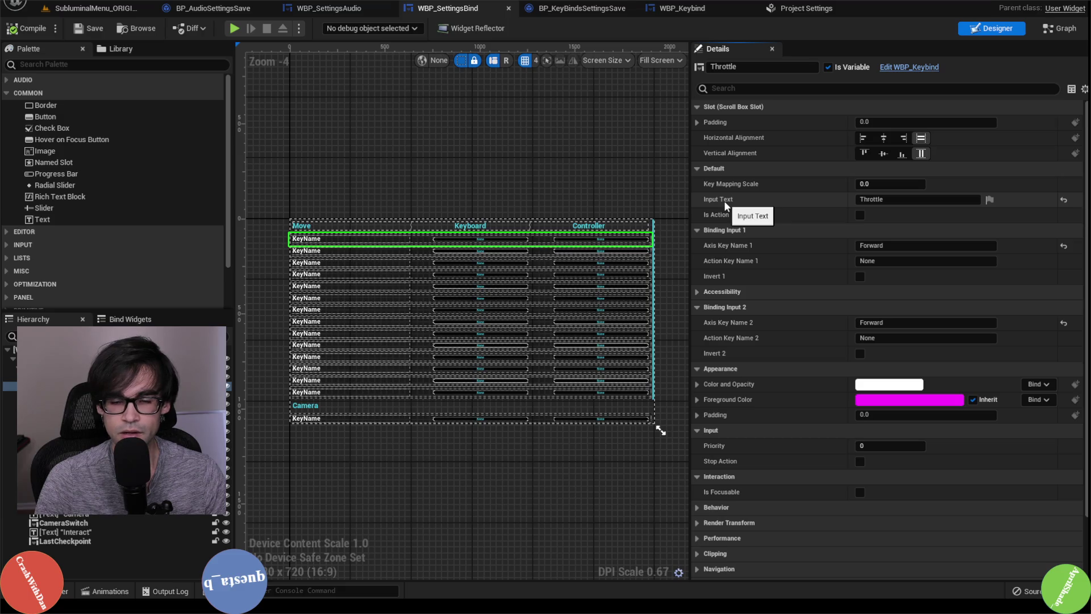
# Compare the axis names of the Throttle, Reverse_Brake, TurnLeft and TurnRight rows, then open WBP_Keybind
pyautogui.click(370, 252)
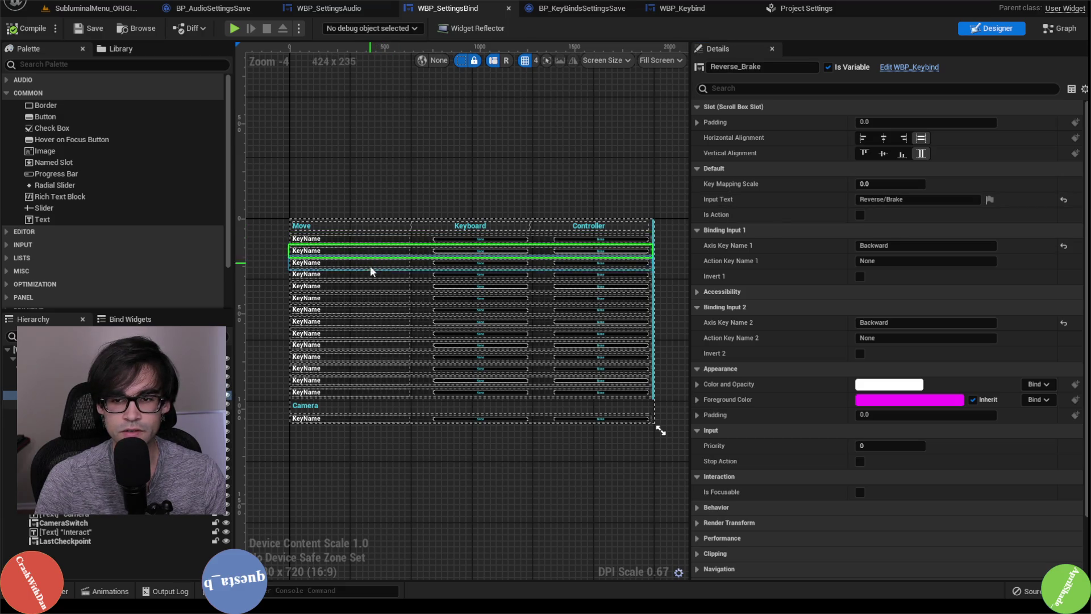
pyautogui.click(368, 264)
pyautogui.click(372, 273)
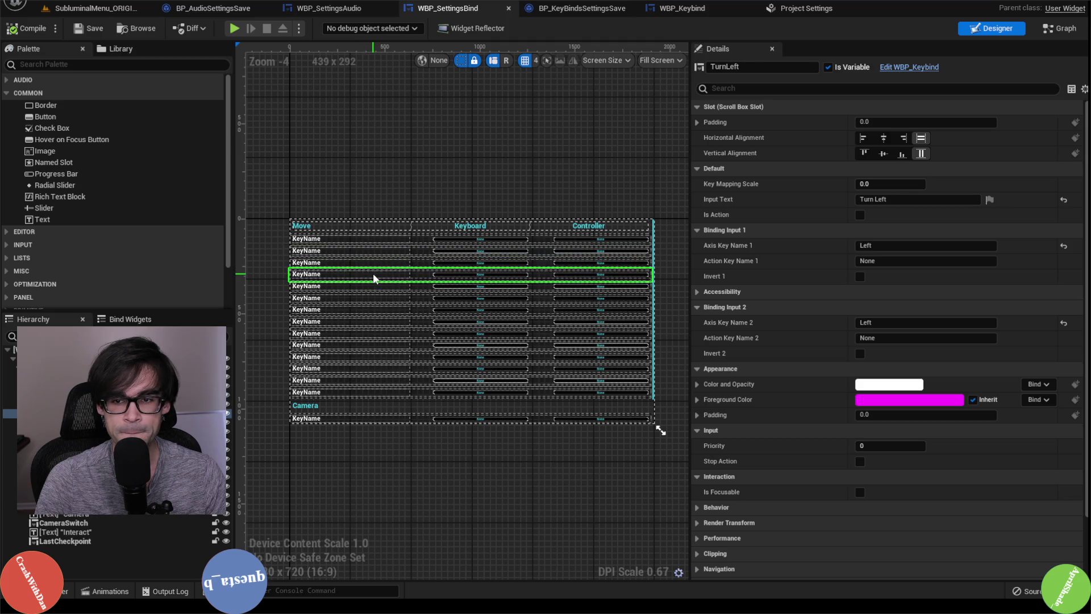
pyautogui.click(383, 241)
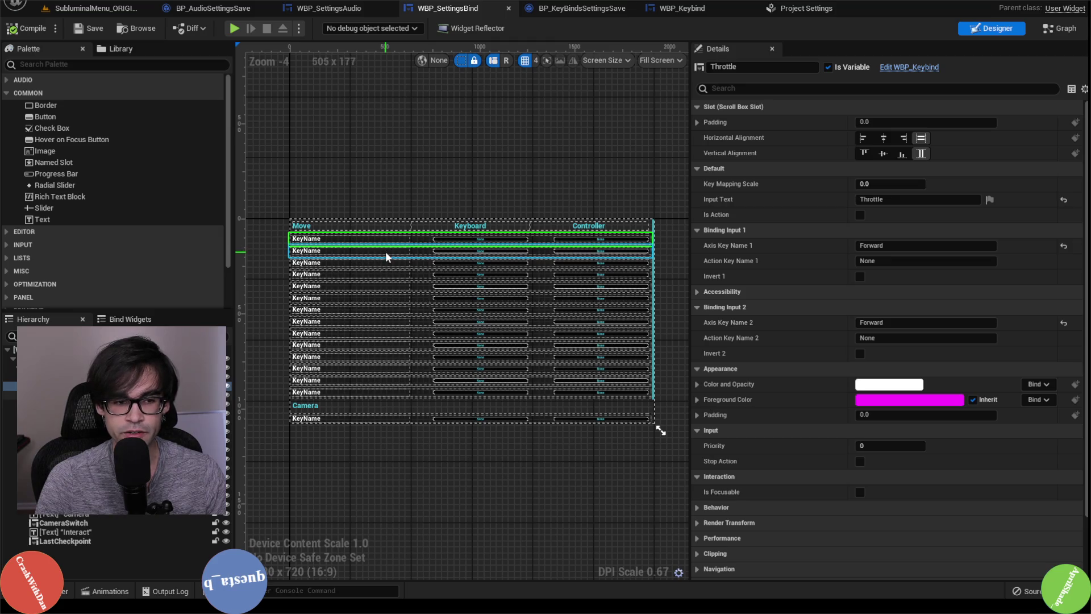
pyautogui.click(385, 251)
pyautogui.click(390, 262)
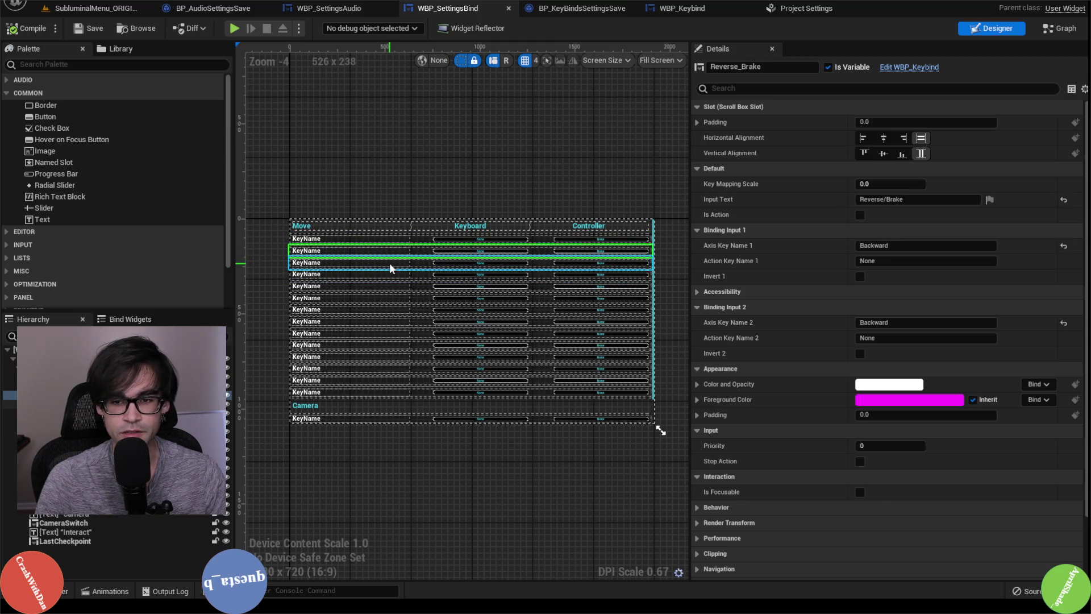
pyautogui.click(384, 277)
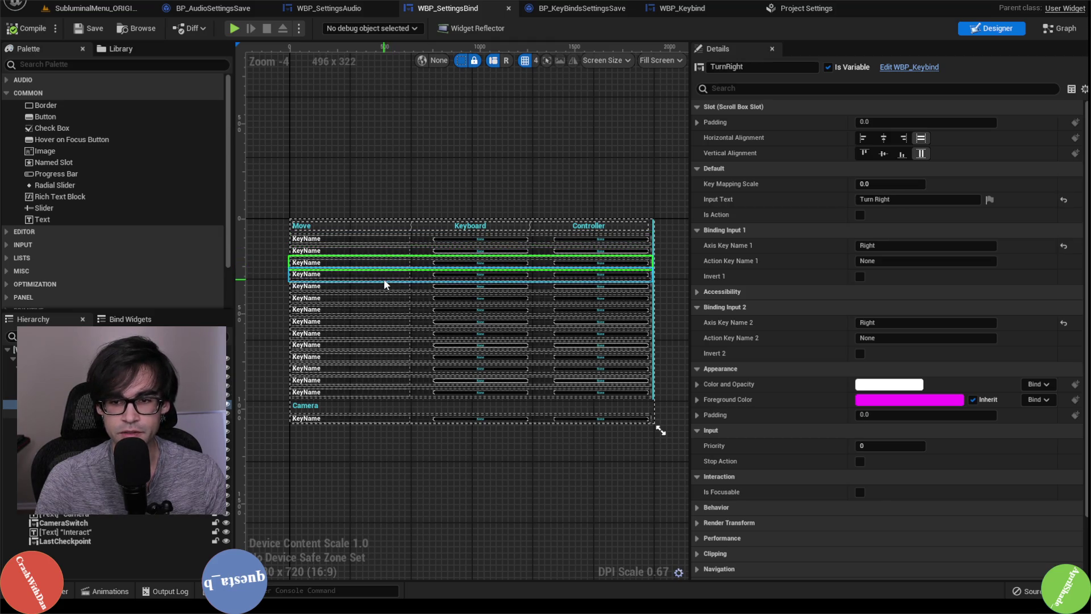
pyautogui.click(383, 241)
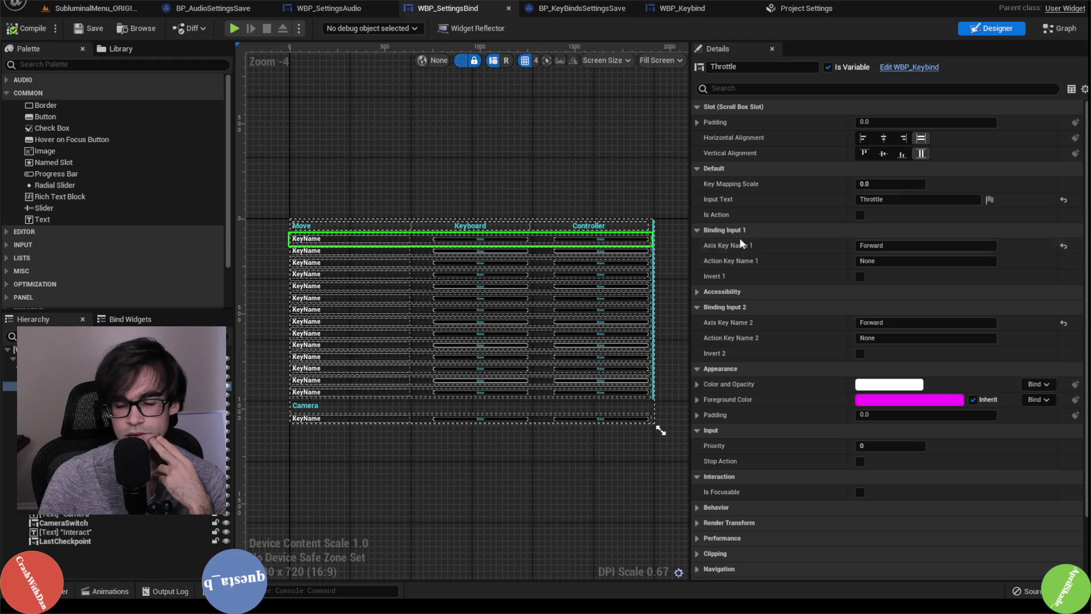
pyautogui.click(370, 250)
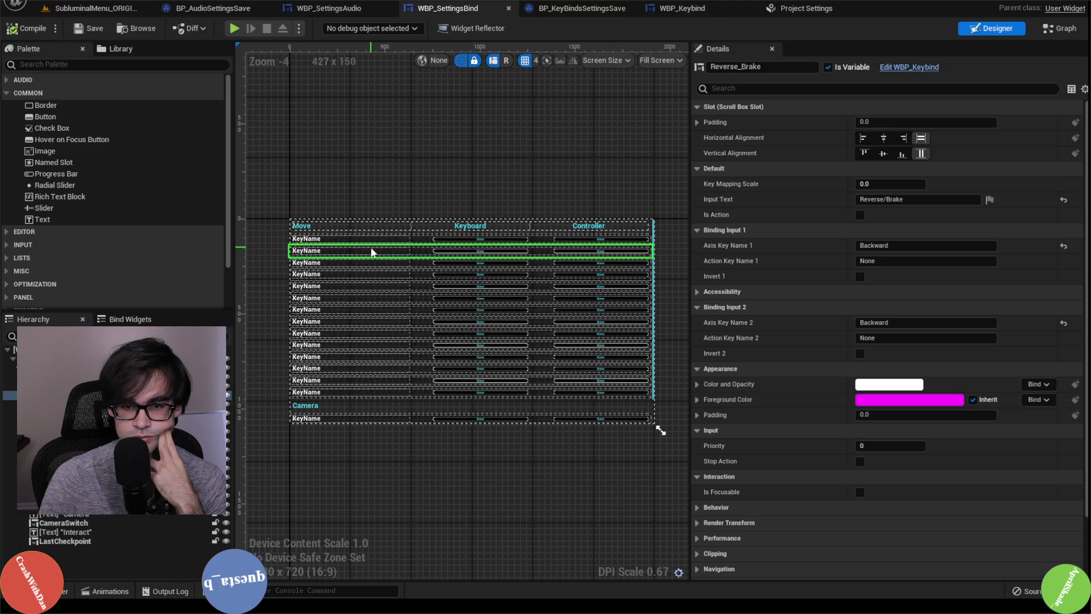
pyautogui.click(366, 263)
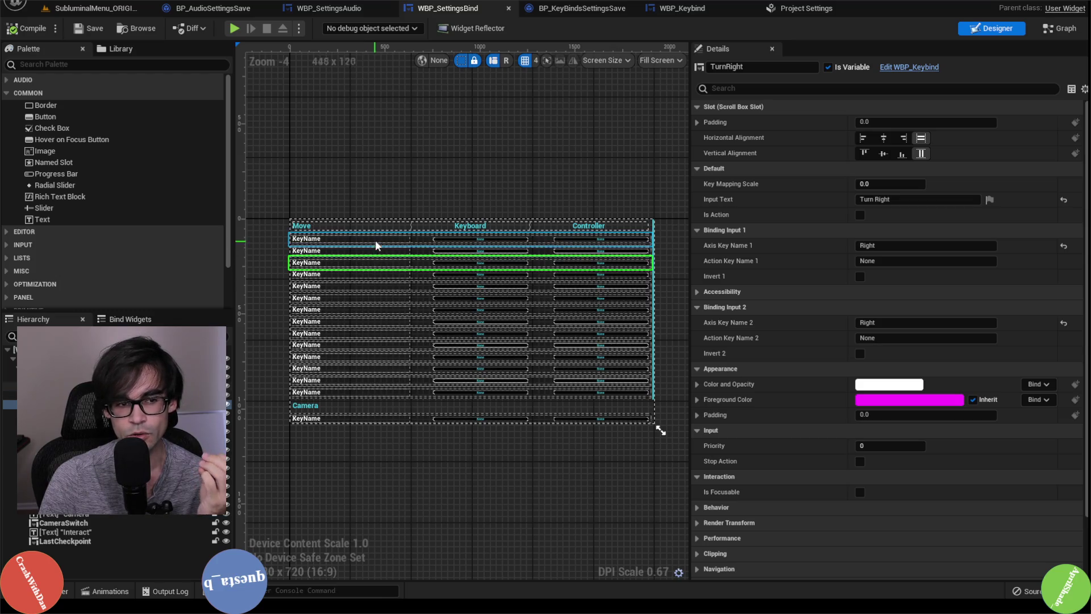
pyautogui.click(377, 237)
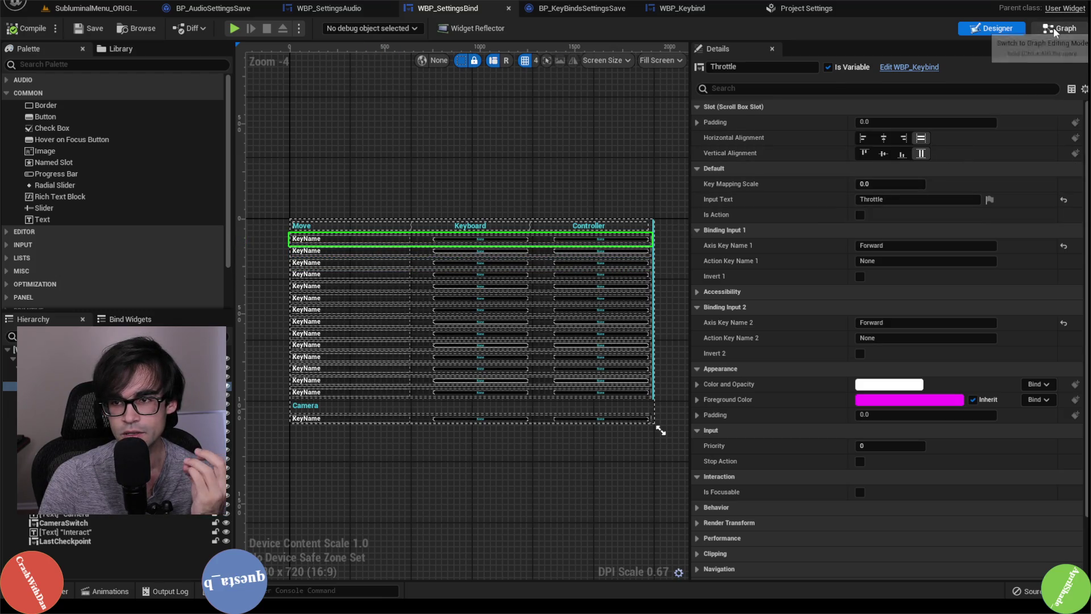
pyautogui.click(691, 8)
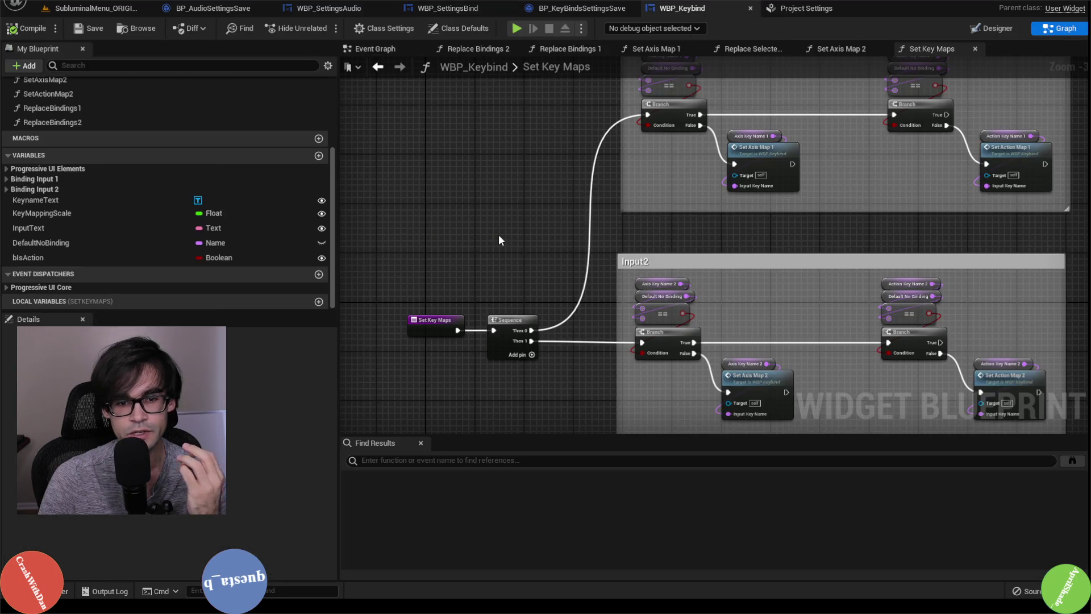
# Open the Set Axis Map 1 function and bring its entry node into view
pyautogui.scroll(-1, 548, 212)
pyautogui.scroll(3, 604, 316)
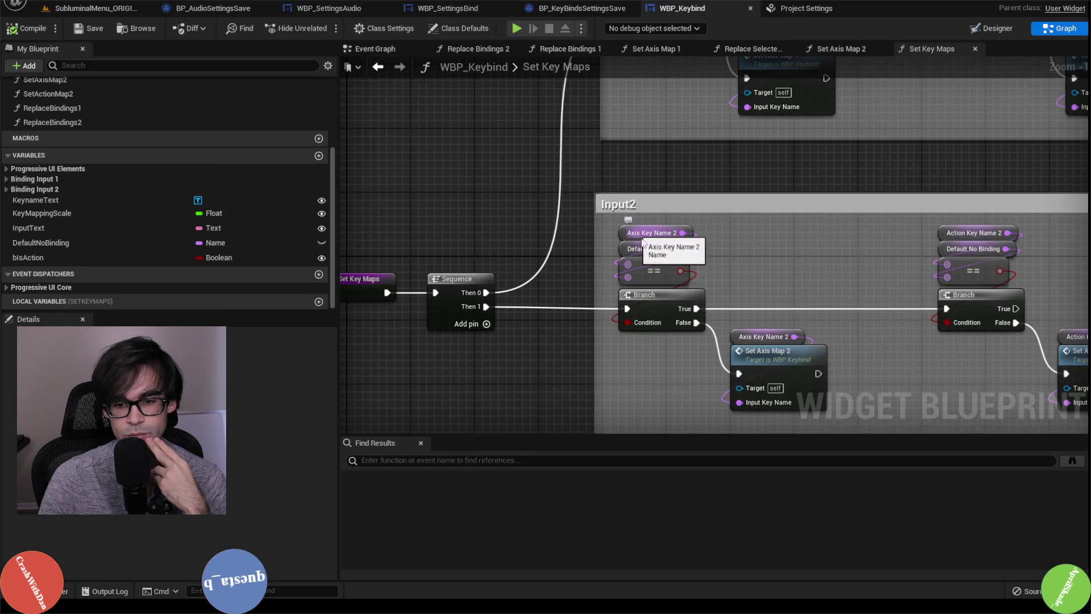
pyautogui.scroll(-3, 729, 291)
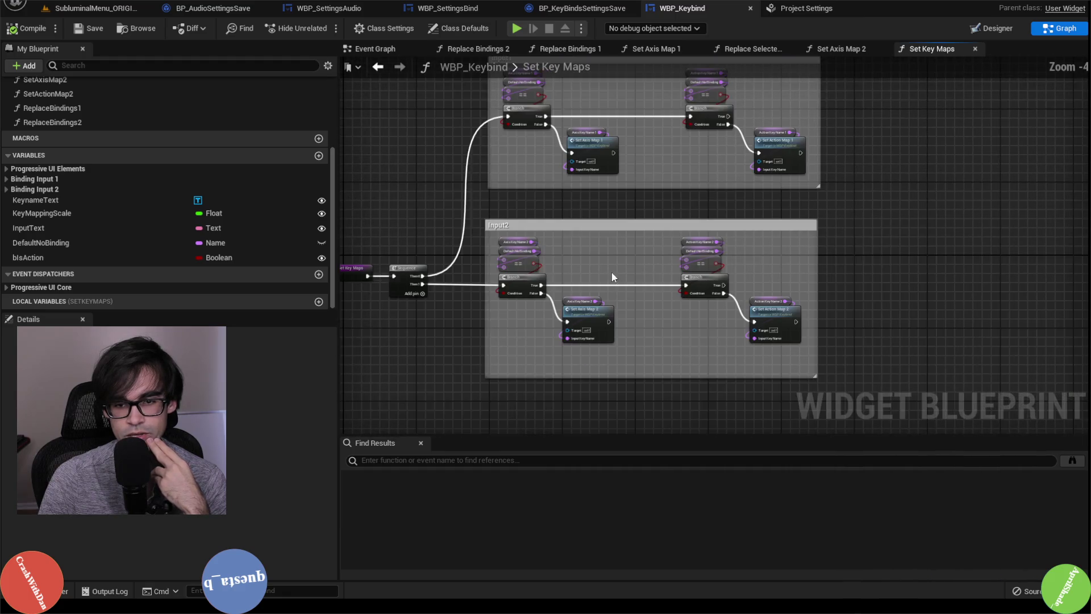
pyautogui.scroll(2, 597, 259)
pyautogui.doubleClick(613, 200)
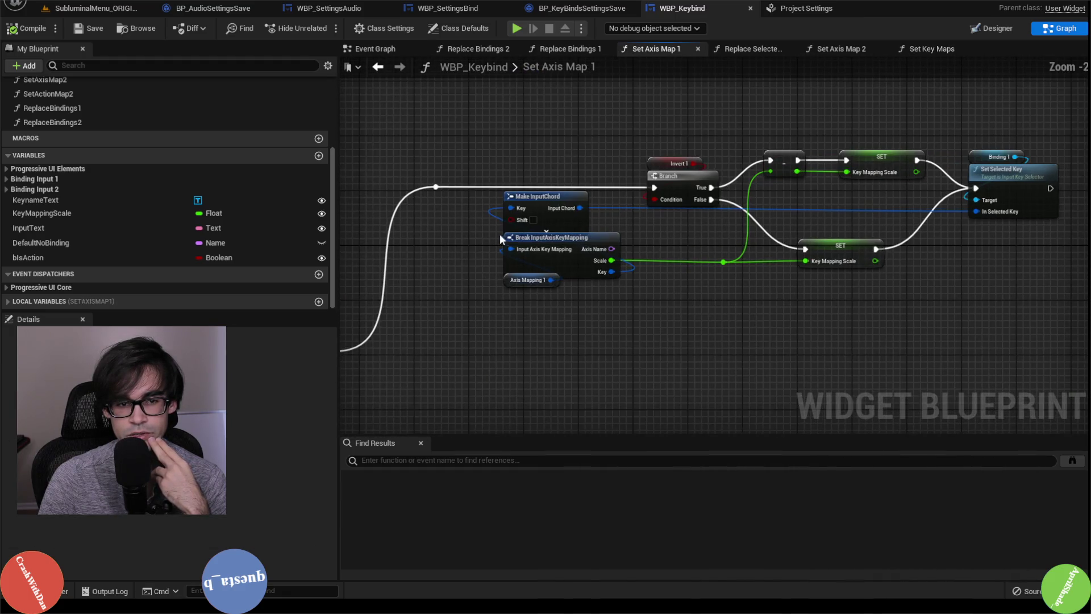
pyautogui.moveTo(500, 237); pyautogui.dragTo(684, 209)
pyautogui.moveTo(721, 260); pyautogui.dragTo(836, 250)
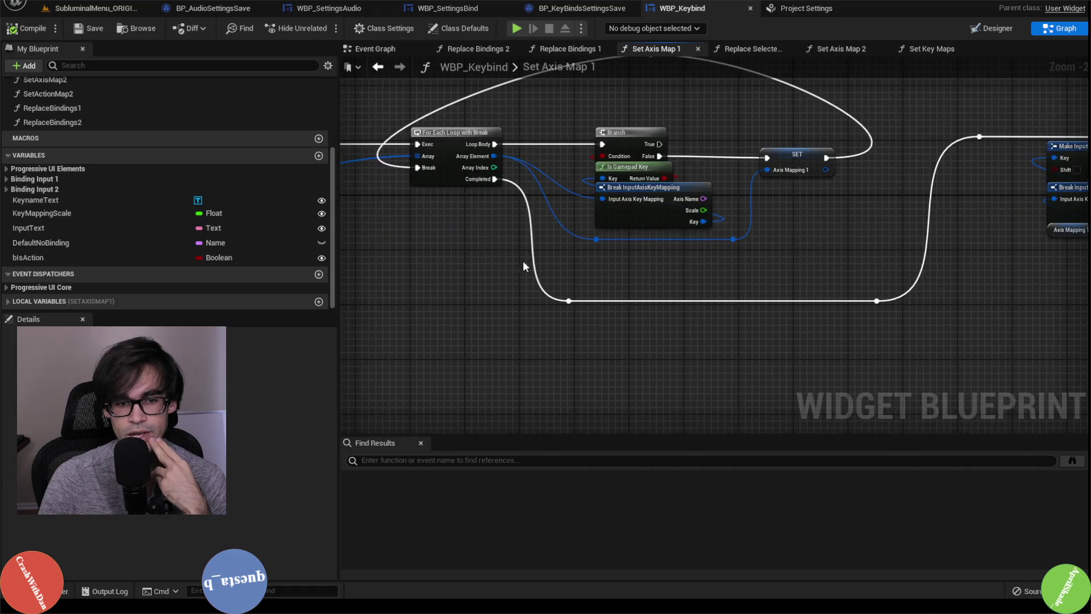
pyautogui.moveTo(522, 261); pyautogui.dragTo(783, 287)
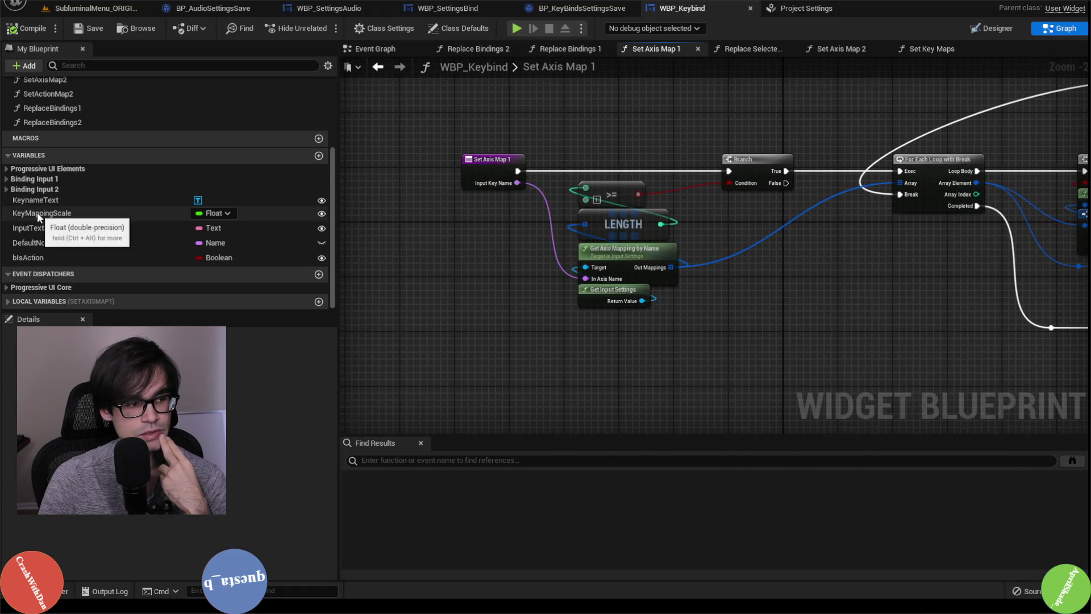
# Expand the Binding Input 1 and 2 variable groups and select ActionMapping1
pyautogui.click(10, 179)
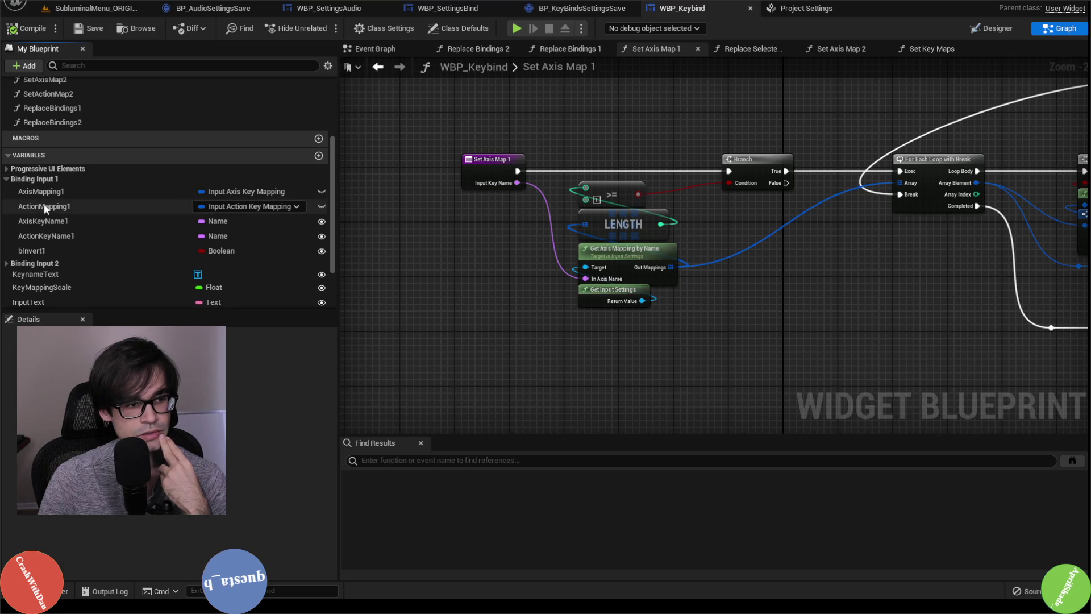
pyautogui.click(67, 208)
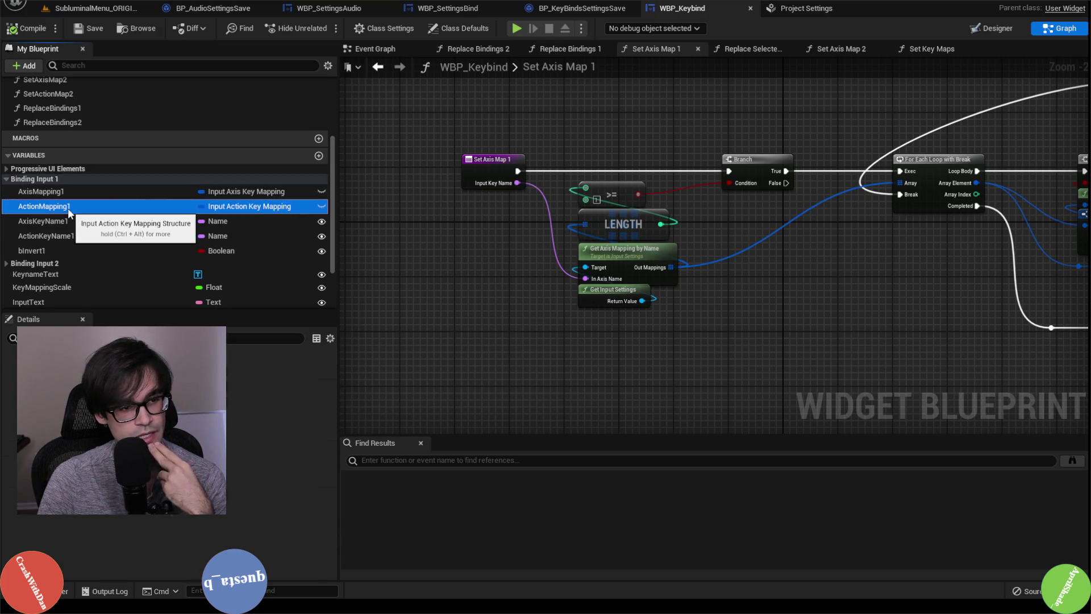
pyautogui.click(49, 264)
pyautogui.scroll(-1, 148, 274)
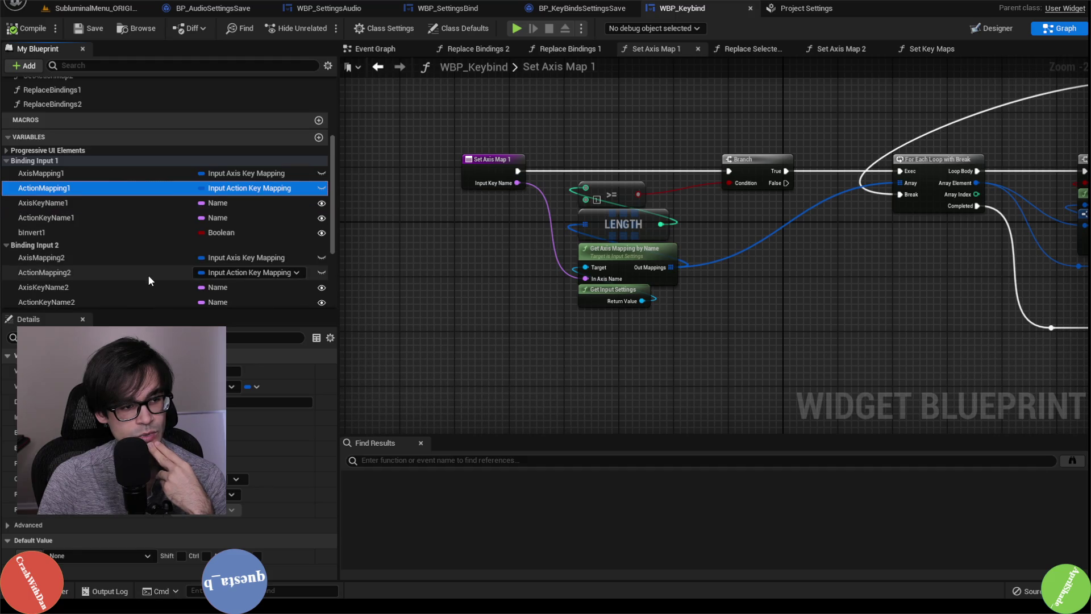
pyautogui.scroll(-1, 144, 272)
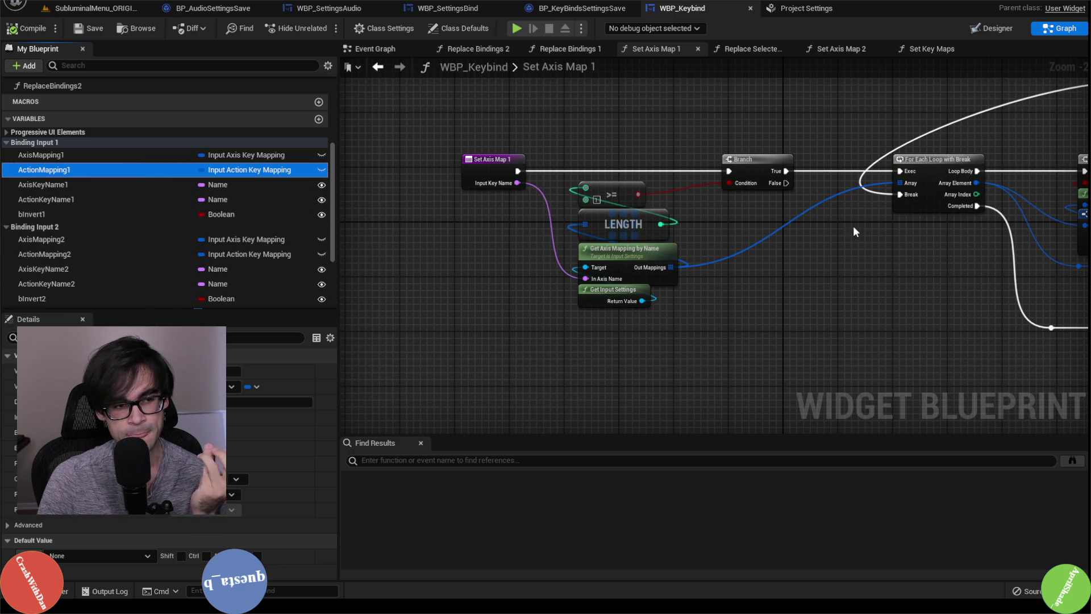
# Check the BP_KeyBindsSettingsSave, WBP_SettingsBind and WBP_SettingsAudio tabs before returning to WBP_Keybind
pyautogui.click(585, 9)
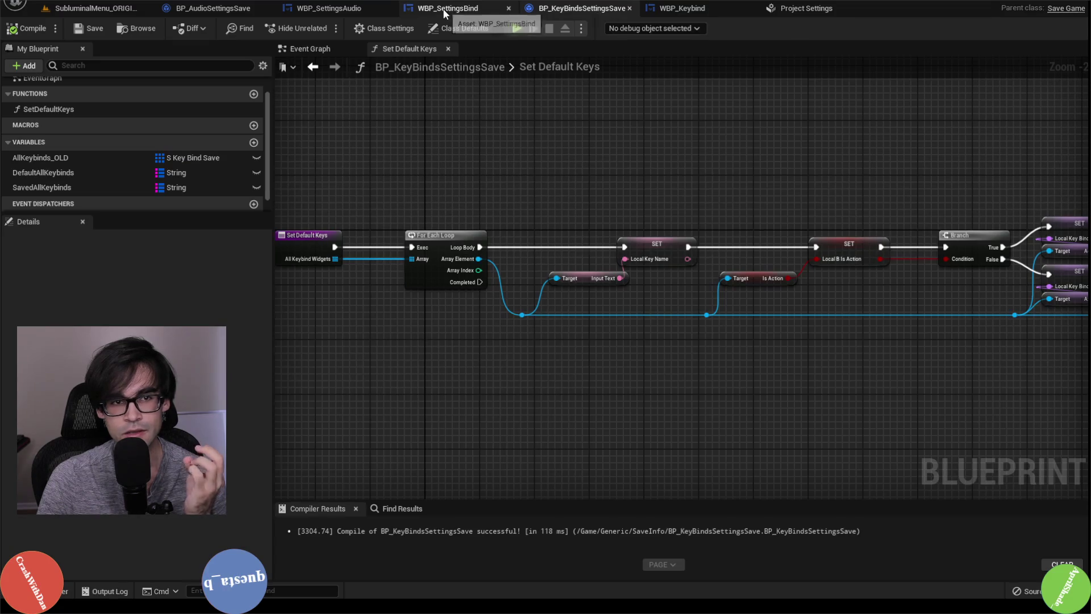
pyautogui.click(445, 10)
pyautogui.click(328, 8)
pyautogui.click(582, 8)
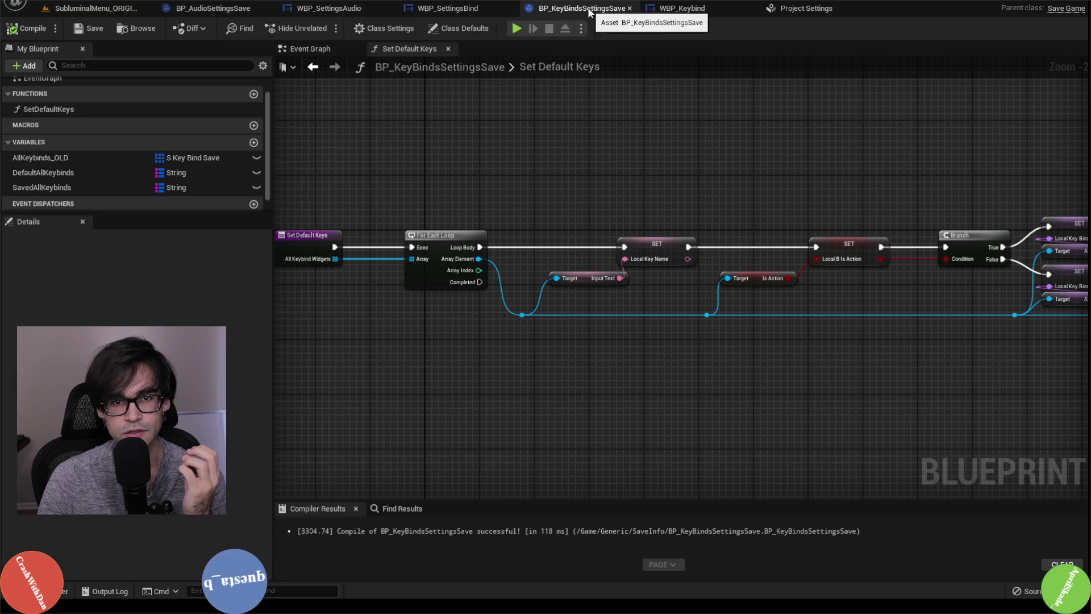
pyautogui.click(711, 9)
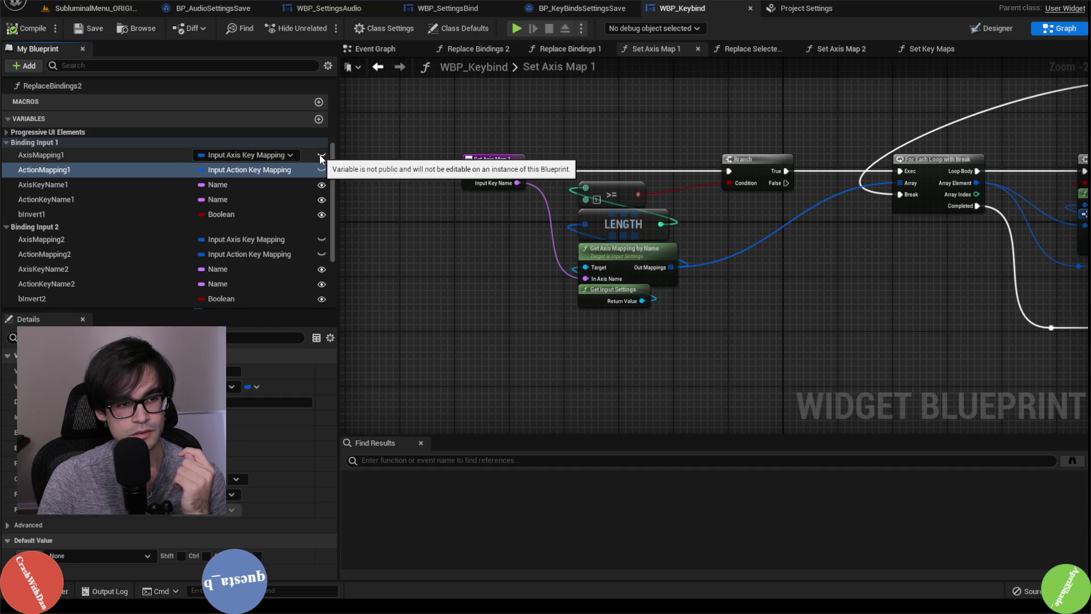
# Make AxisMapping1, ActionMapping1, AxisMapping2 and ActionMapping2 public
pyautogui.click(321, 155)
pyautogui.click(321, 170)
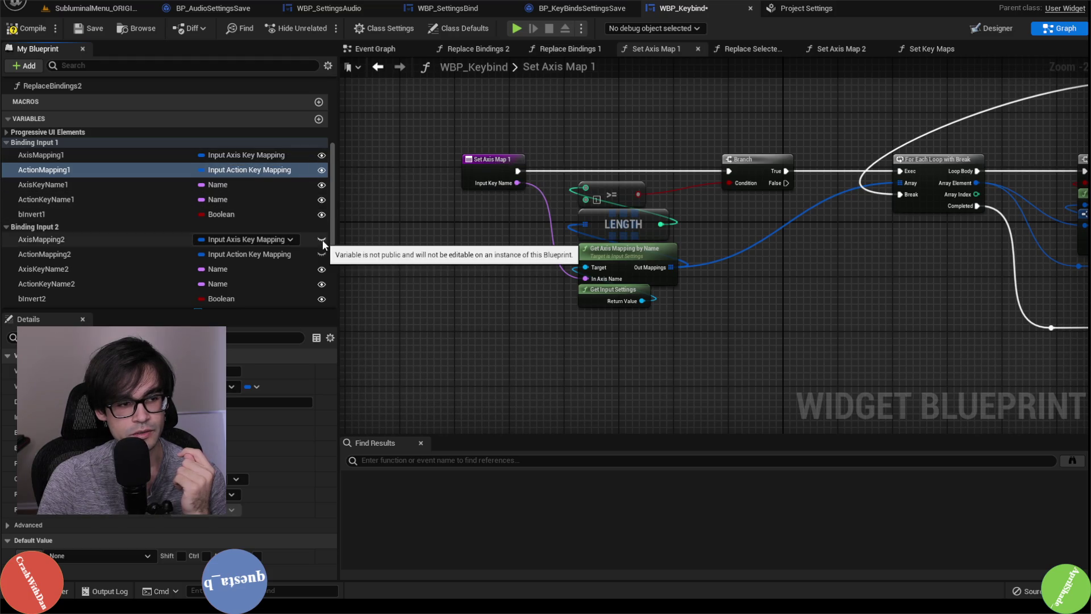
pyautogui.click(322, 240)
pyautogui.click(322, 254)
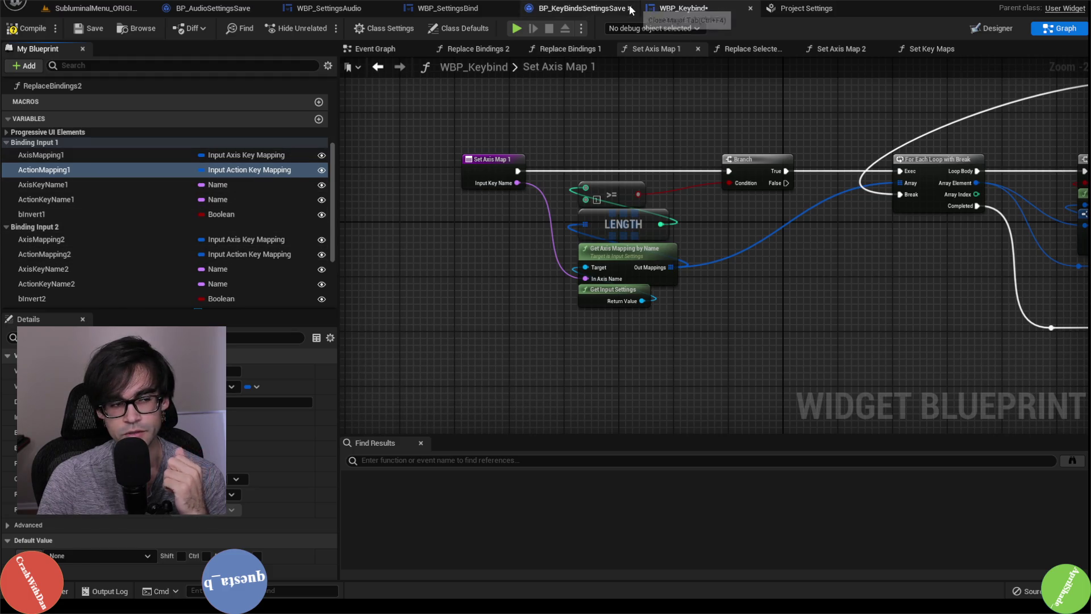
# Return to WBP_SettingsBind's Apply Keys graph
pyautogui.click(582, 8)
pyautogui.click(449, 8)
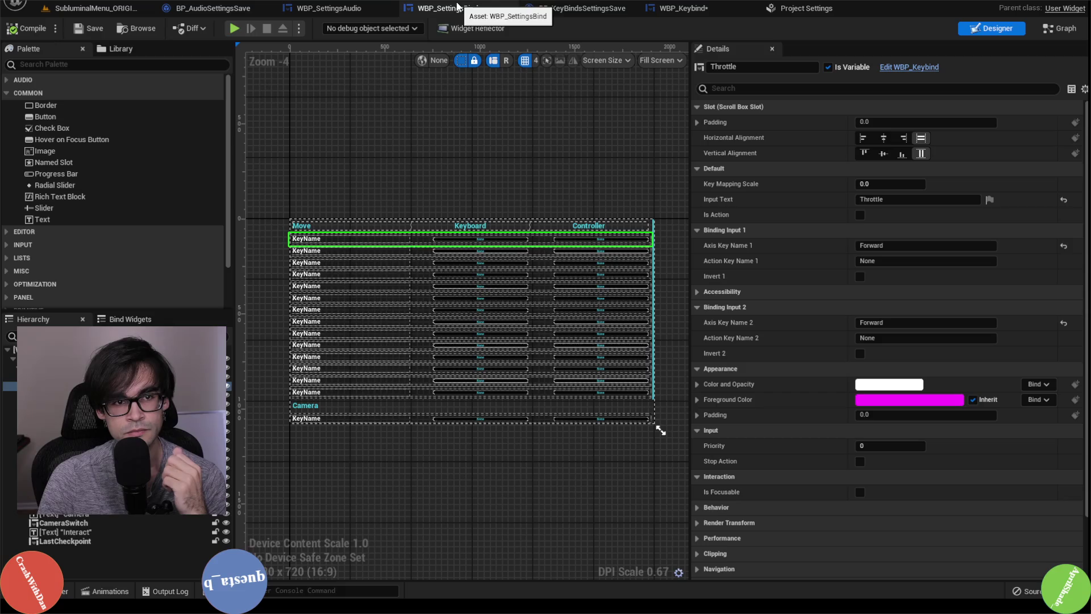
pyautogui.click(1059, 28)
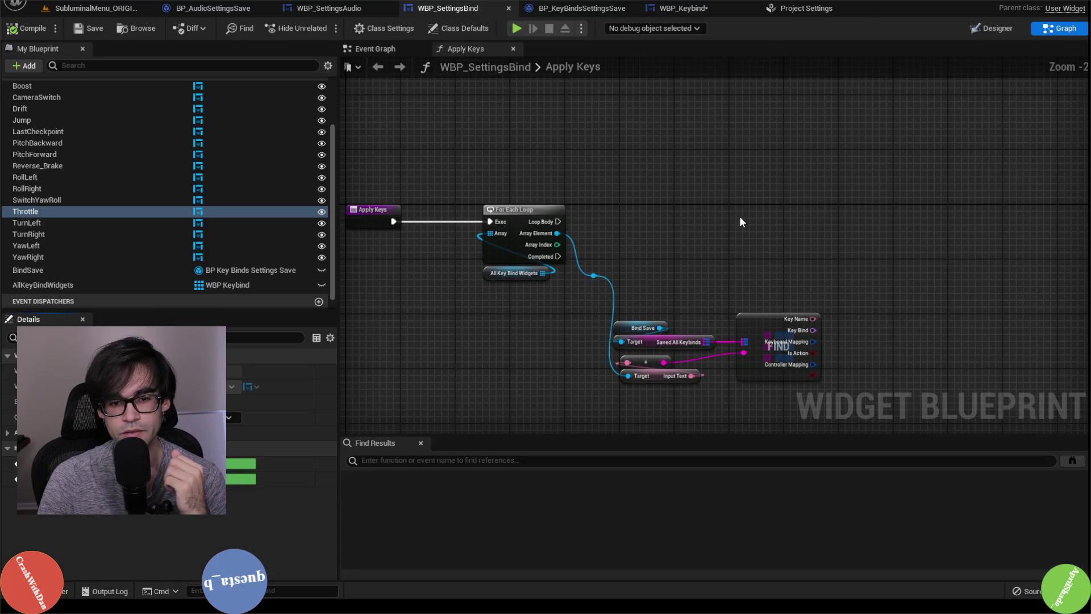
# Add a Set Axis Map 1 call off the key bind widget wire
pyautogui.moveTo(536, 259); pyautogui.dragTo(633, 202)
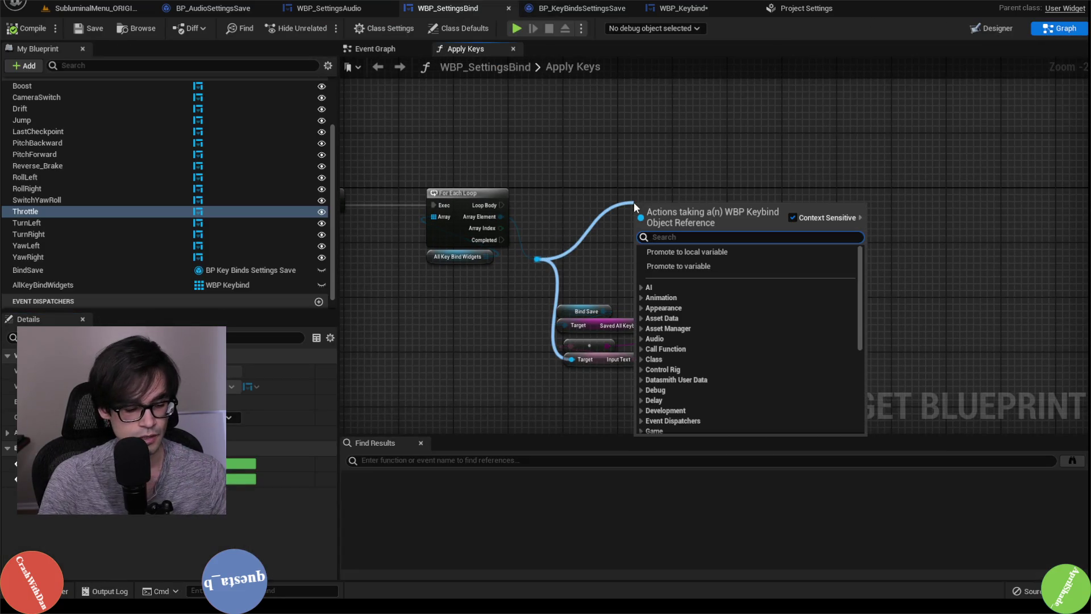
pyautogui.write('set ax')
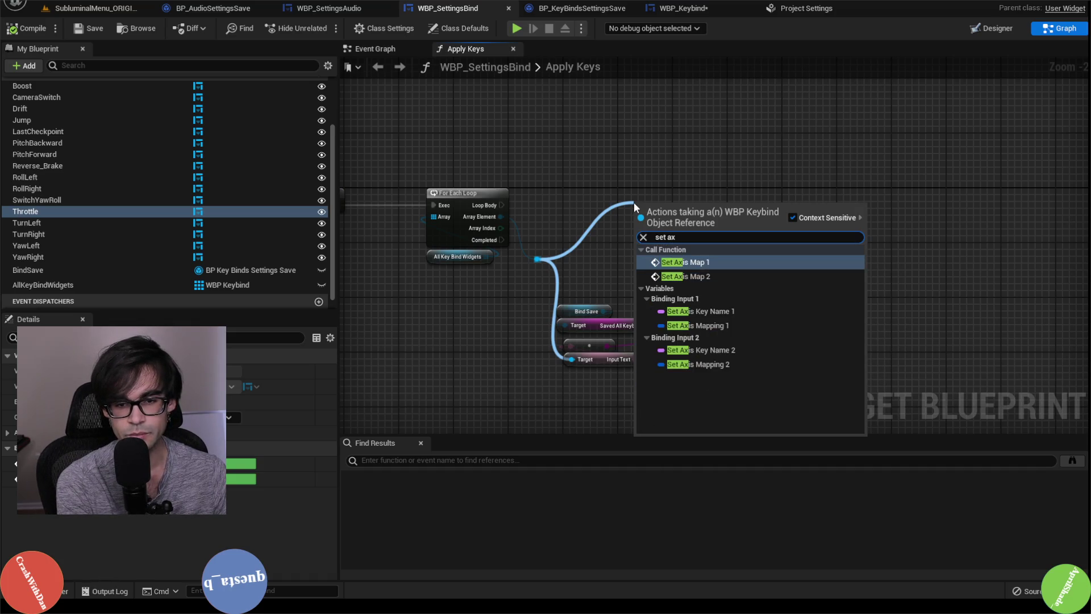
pyautogui.press('Return')
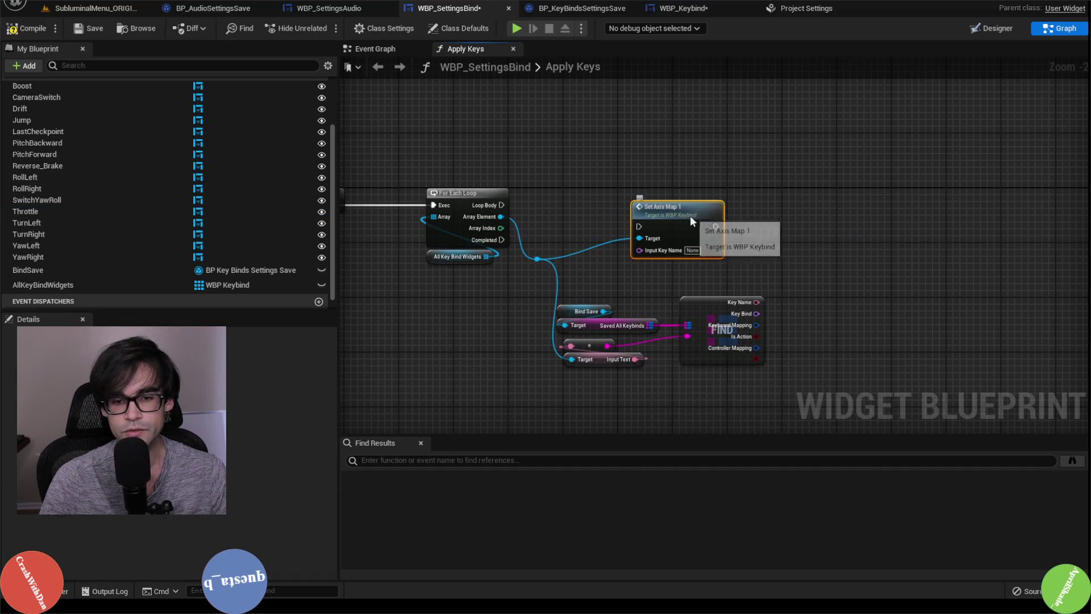
pyautogui.moveTo(692, 222); pyautogui.dragTo(930, 223)
# Add a Branch on Is Action run by Loop Body, with False calling Set Axis Map 1
pyautogui.moveTo(746, 293); pyautogui.dragTo(770, 191)
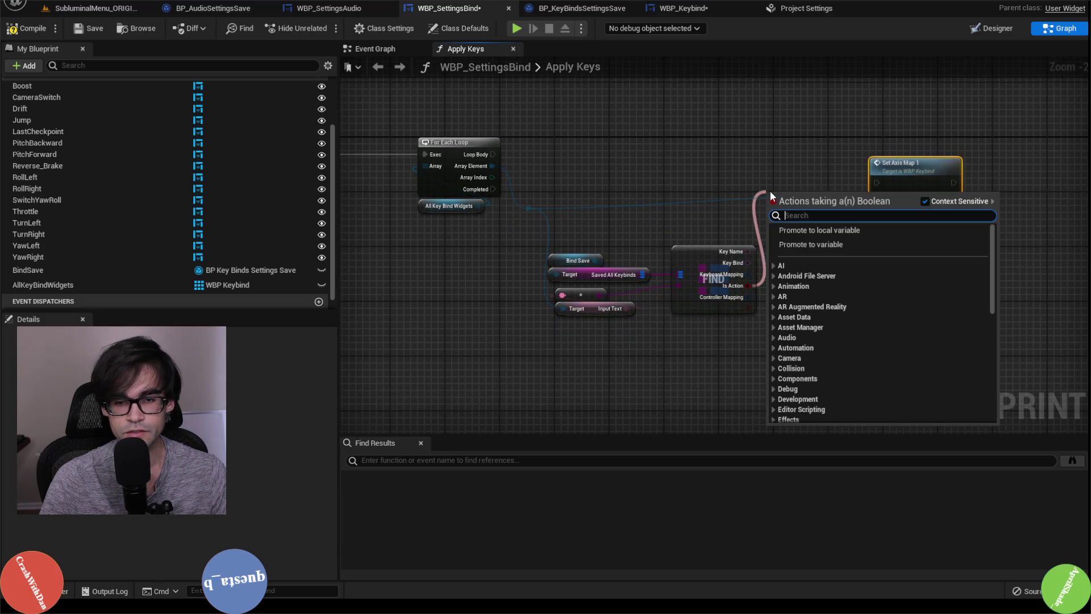
pyautogui.write('branch')
pyautogui.press('Return')
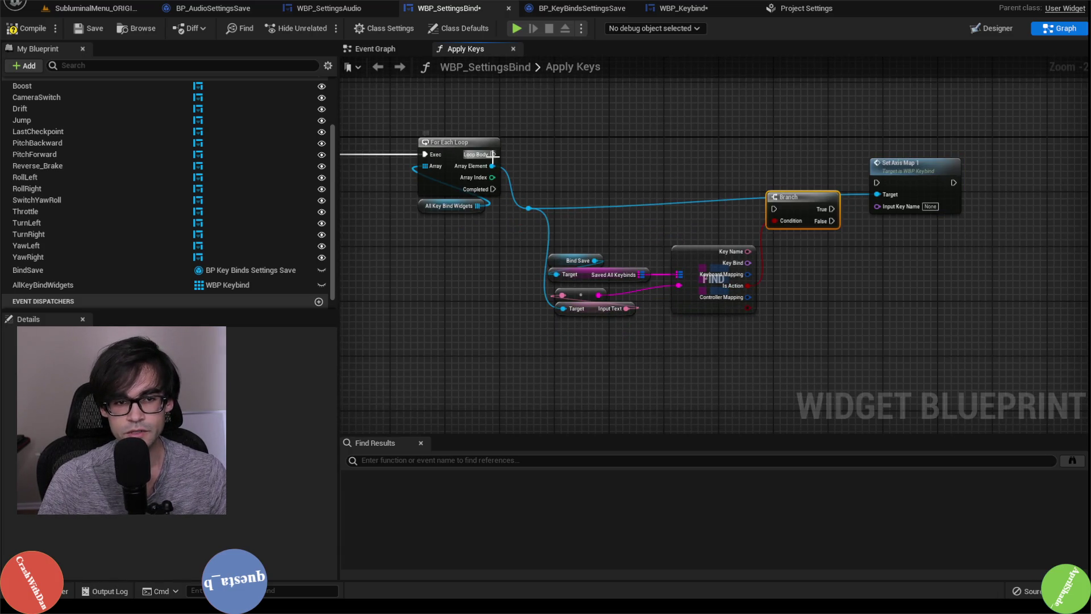
pyautogui.moveTo(493, 155)
pyautogui.mouseDown()
pyautogui.moveTo(772, 178)
pyautogui.moveTo(775, 207)
pyautogui.moveTo(799, 165)
pyautogui.moveTo(796, 148)
pyautogui.moveTo(619, 128)
pyautogui.mouseUp()
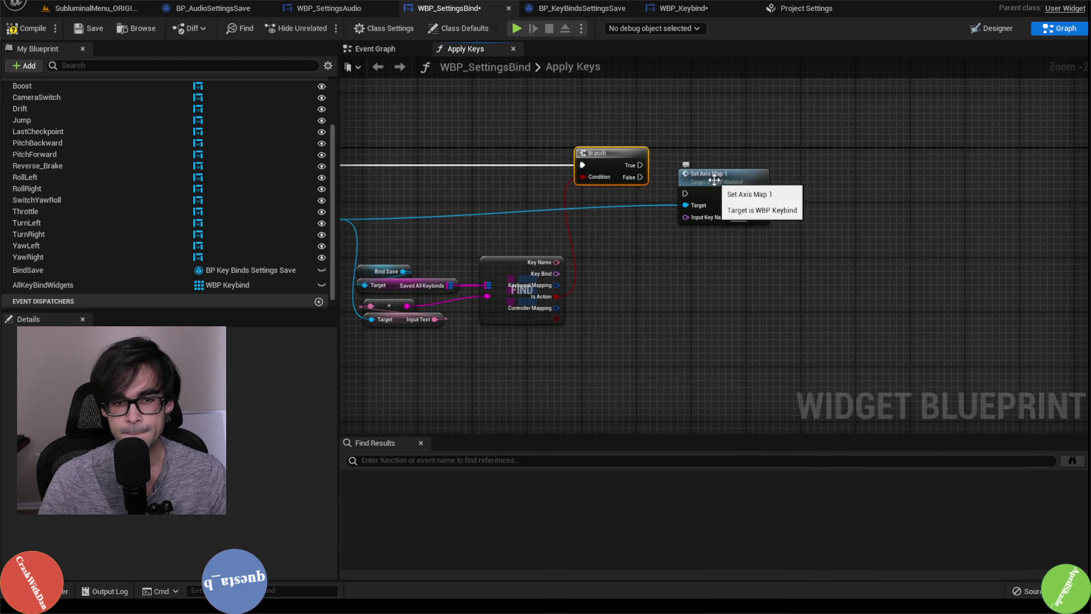
pyautogui.moveTo(714, 179); pyautogui.dragTo(739, 213)
pyautogui.moveTo(640, 177); pyautogui.dragTo(716, 226)
pyautogui.scroll(2, 690, 283)
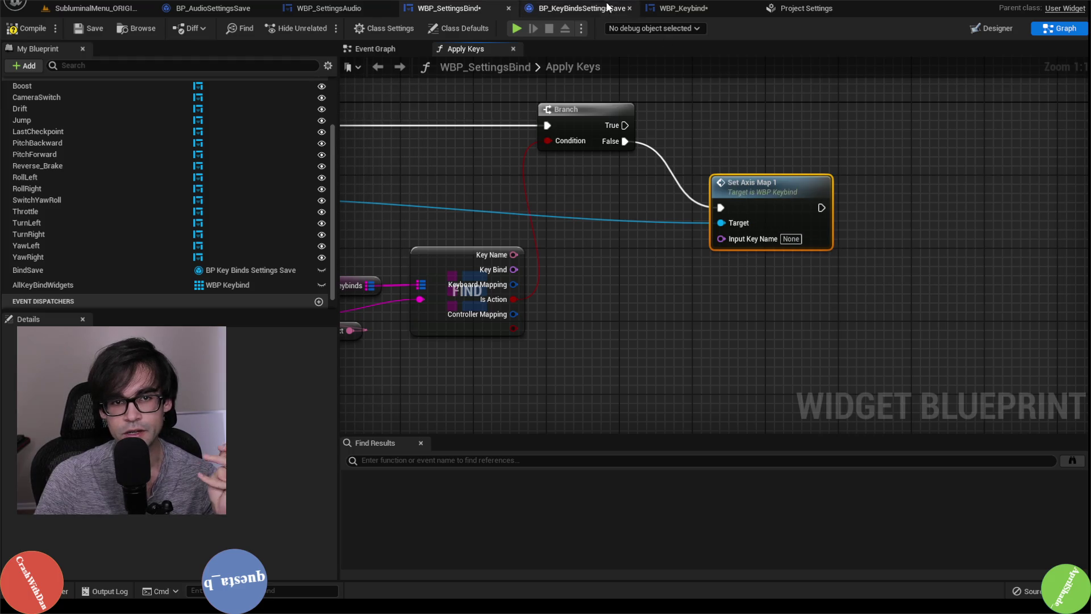
# Review WBP_Keybind's Set Axis Map 1 function, then drag a new wire off the key bind widget
pyautogui.click(598, 7)
pyautogui.click(682, 8)
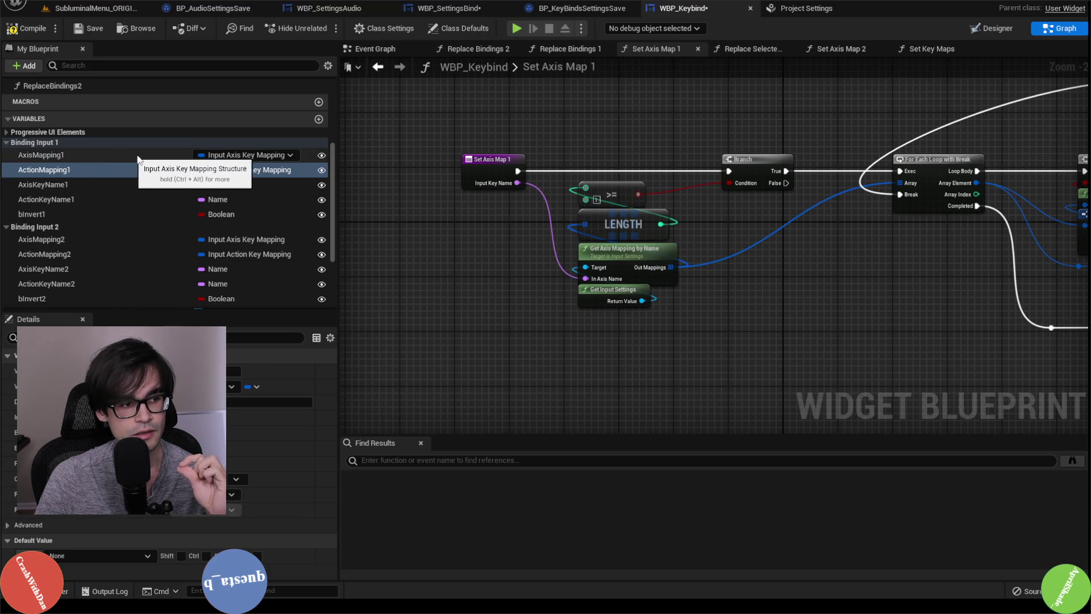
pyautogui.click(594, 10)
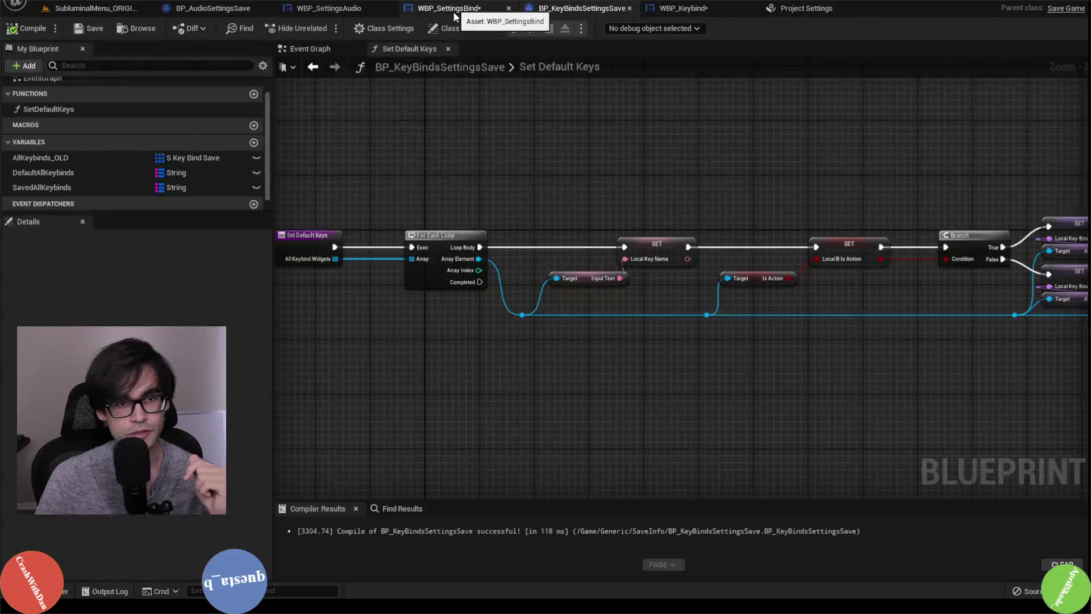
pyautogui.click(452, 9)
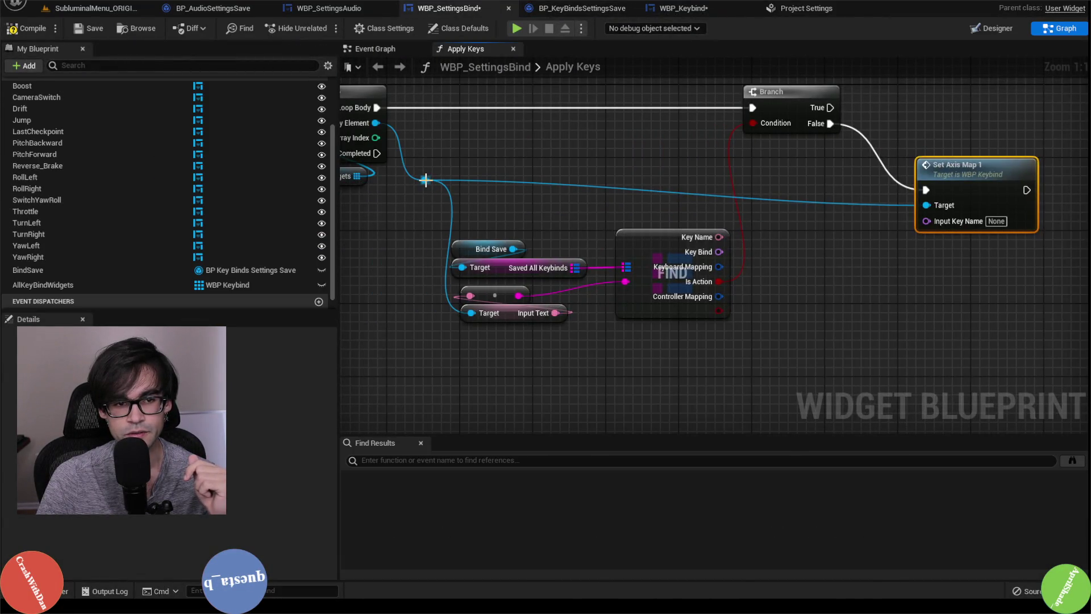
pyautogui.moveTo(425, 180); pyautogui.dragTo(744, 196)
# Replace Set Axis Map 1 with a Set Axis Mapping 1 node fed by Find's Keyboard Mapping on Branch False
pyautogui.write('set axis mapp')
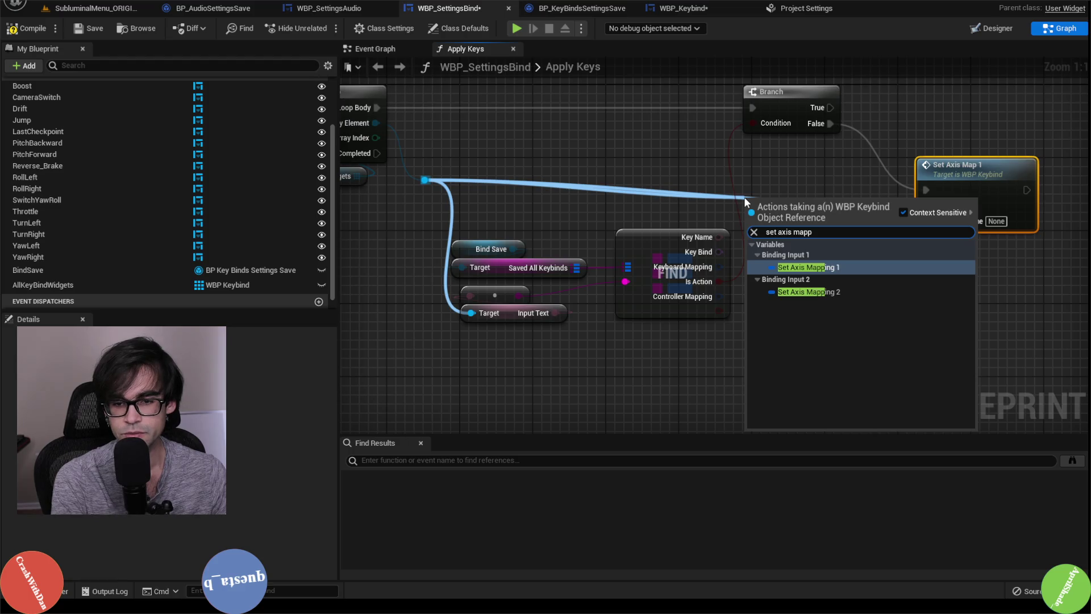
pyautogui.press('Return')
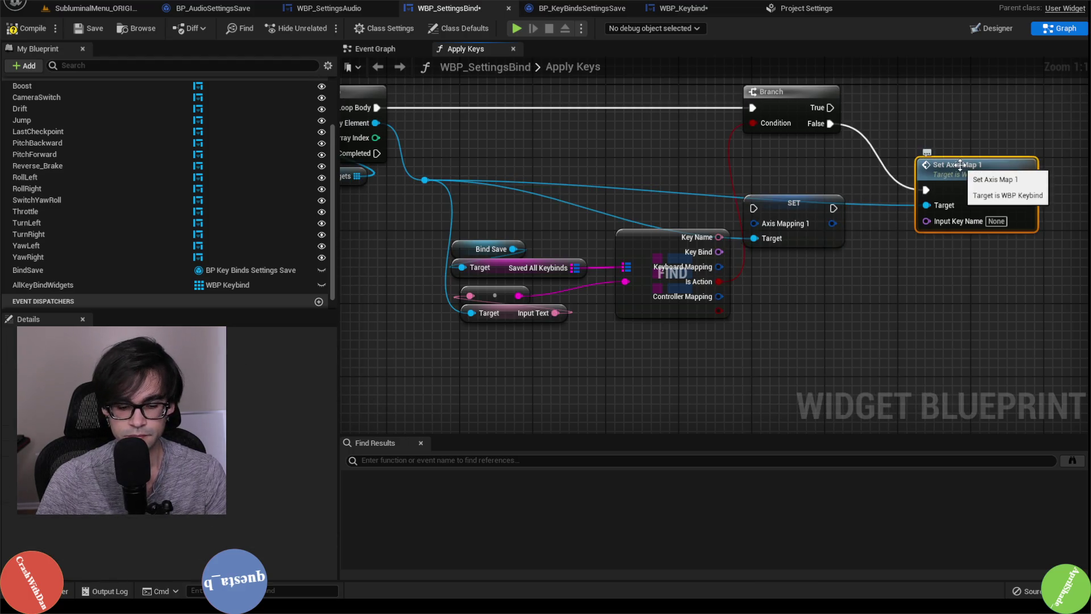
pyautogui.press('Delete')
pyautogui.moveTo(768, 210)
pyautogui.mouseDown()
pyautogui.moveTo(892, 182)
pyautogui.moveTo(922, 153)
pyautogui.moveTo(938, 153)
pyautogui.mouseUp()
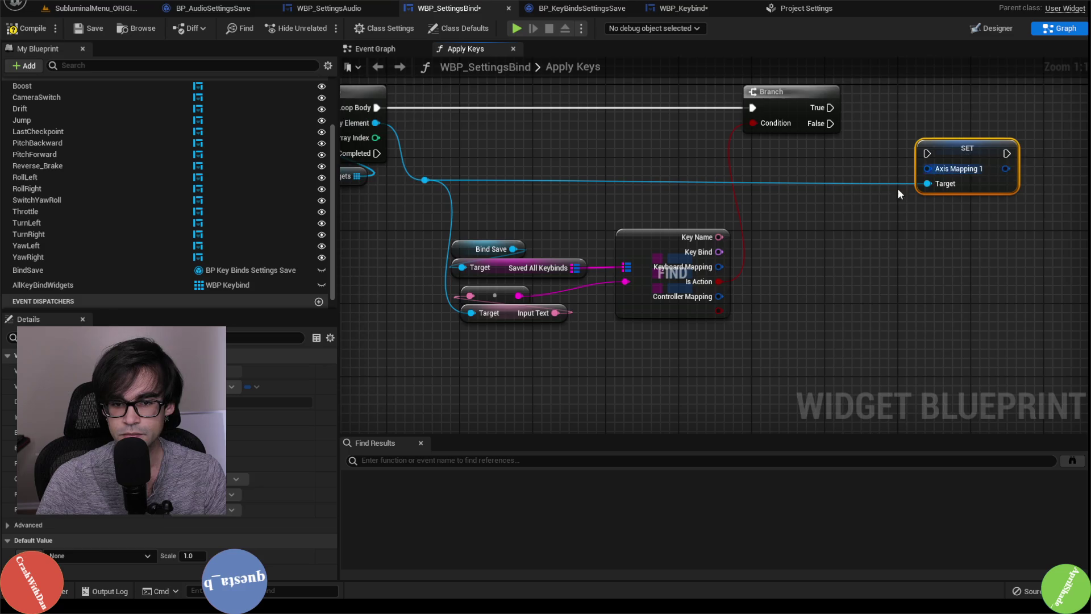
pyautogui.moveTo(898, 188); pyautogui.dragTo(761, 211)
pyautogui.moveTo(581, 289)
pyautogui.mouseDown()
pyautogui.moveTo(791, 192)
pyautogui.moveTo(682, 139)
pyautogui.mouseUp()
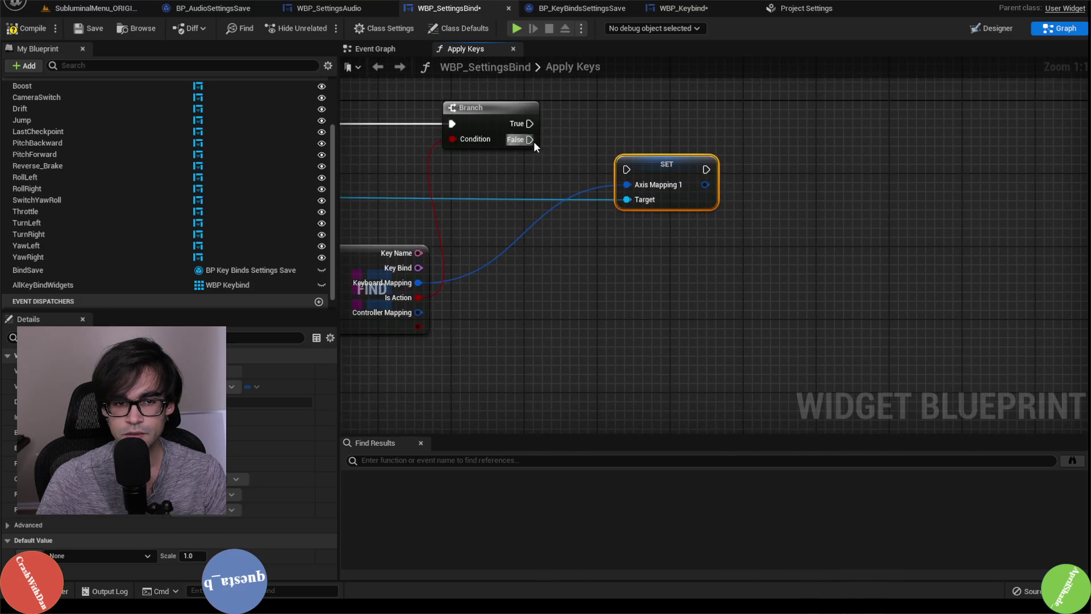
pyautogui.moveTo(529, 139); pyautogui.dragTo(624, 170)
# Raise the setter, add a reroute on its Target wire, and drag a new action off Array Element
pyautogui.scroll(-2, 646, 233)
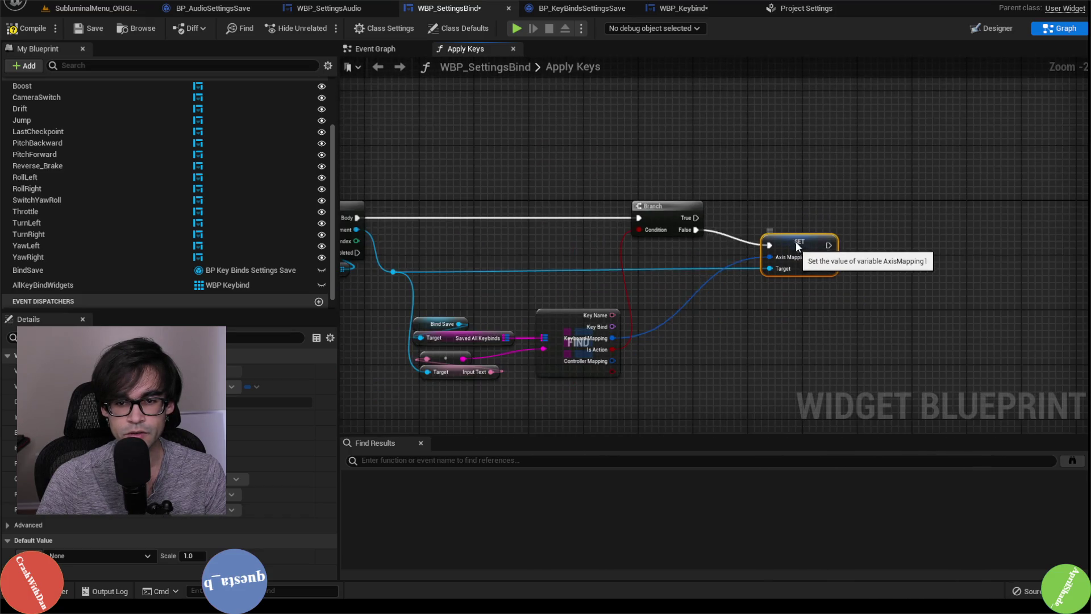
pyautogui.moveTo(792, 252); pyautogui.dragTo(791, 225)
pyautogui.doubleClick(660, 252)
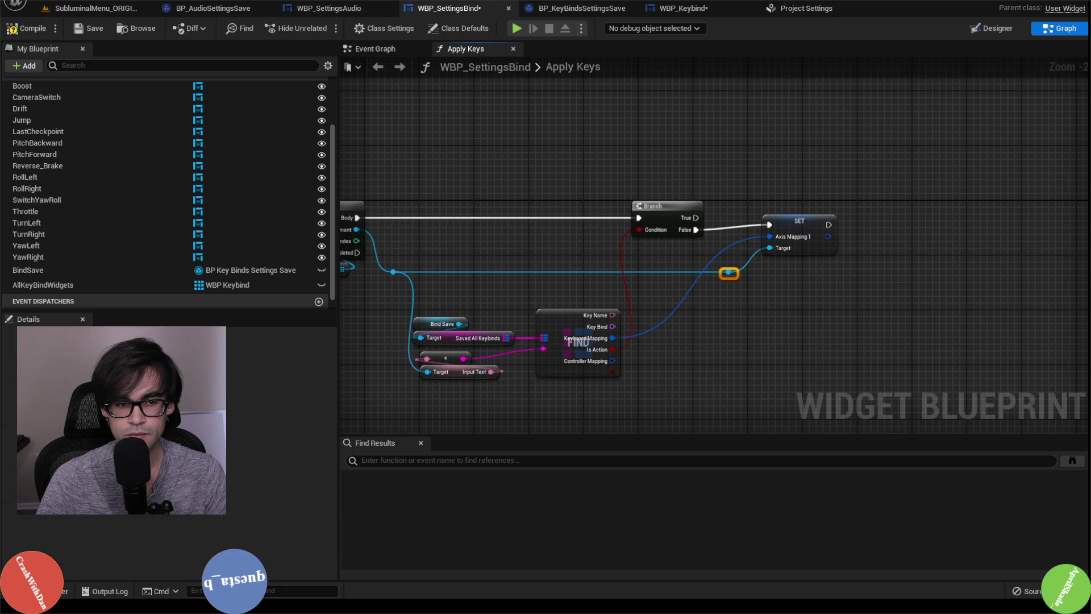
pyautogui.moveTo(735, 277)
pyautogui.mouseDown()
pyautogui.moveTo(1039, 287)
pyautogui.moveTo(663, 282)
pyautogui.moveTo(776, 278)
pyautogui.mouseUp()
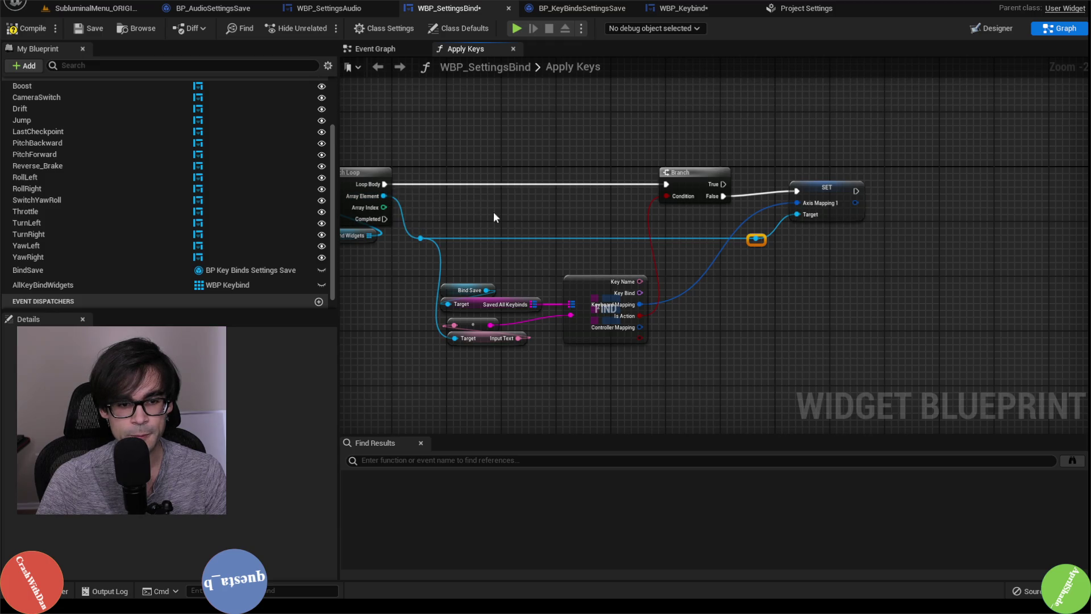
pyautogui.moveTo(384, 196); pyautogui.dragTo(439, 185)
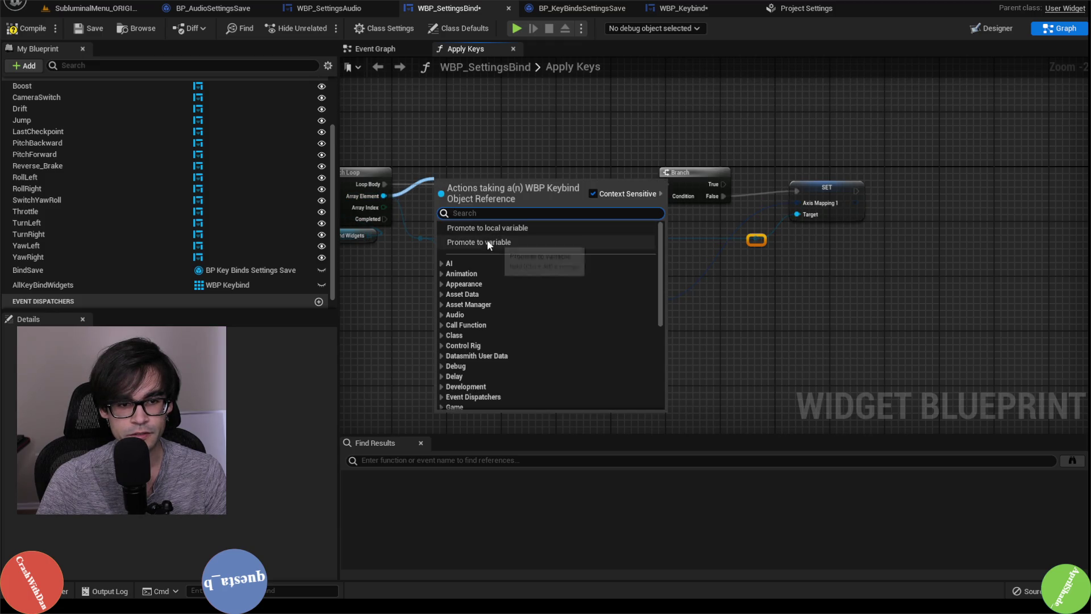
pyautogui.click(487, 240)
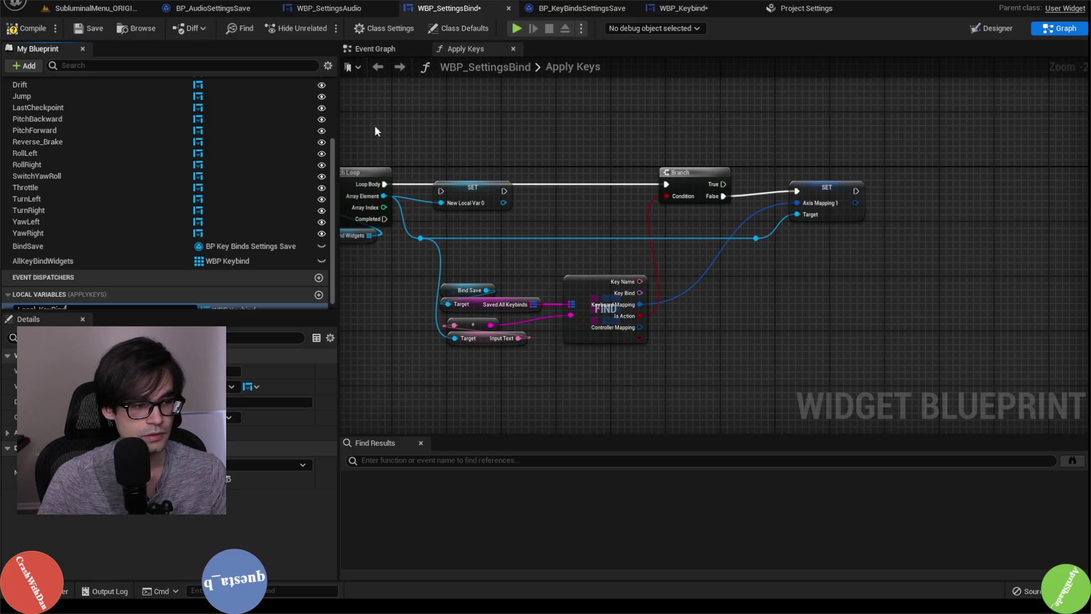
pyautogui.scroll(-2, 374, 125)
pyautogui.press('Return')
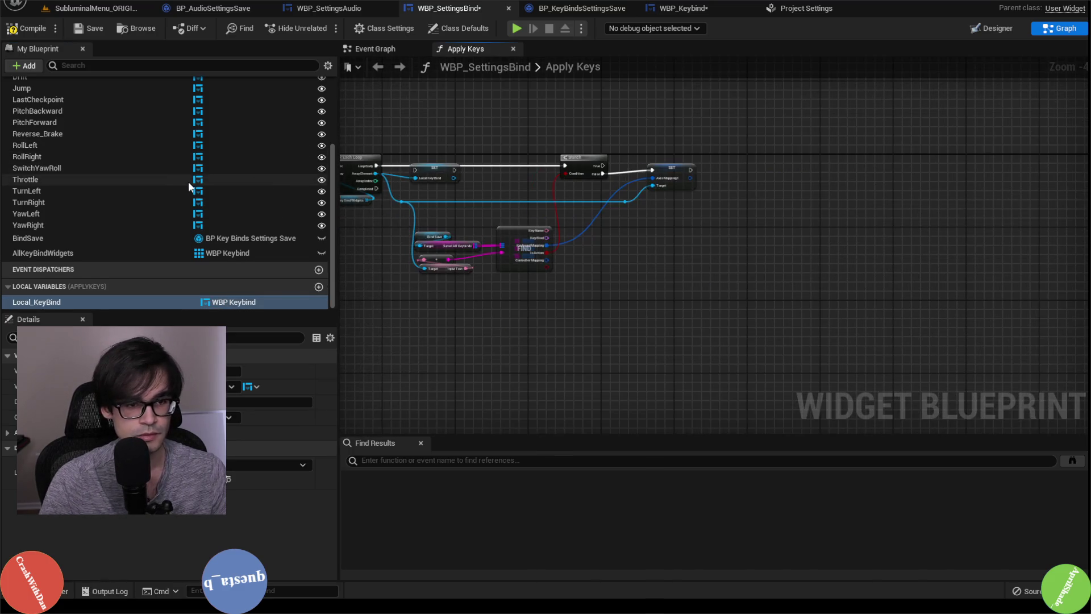
pyautogui.scroll(3, 578, 139)
pyautogui.moveTo(447, 156); pyautogui.dragTo(505, 161)
pyautogui.moveTo(577, 161); pyautogui.dragTo(768, 153)
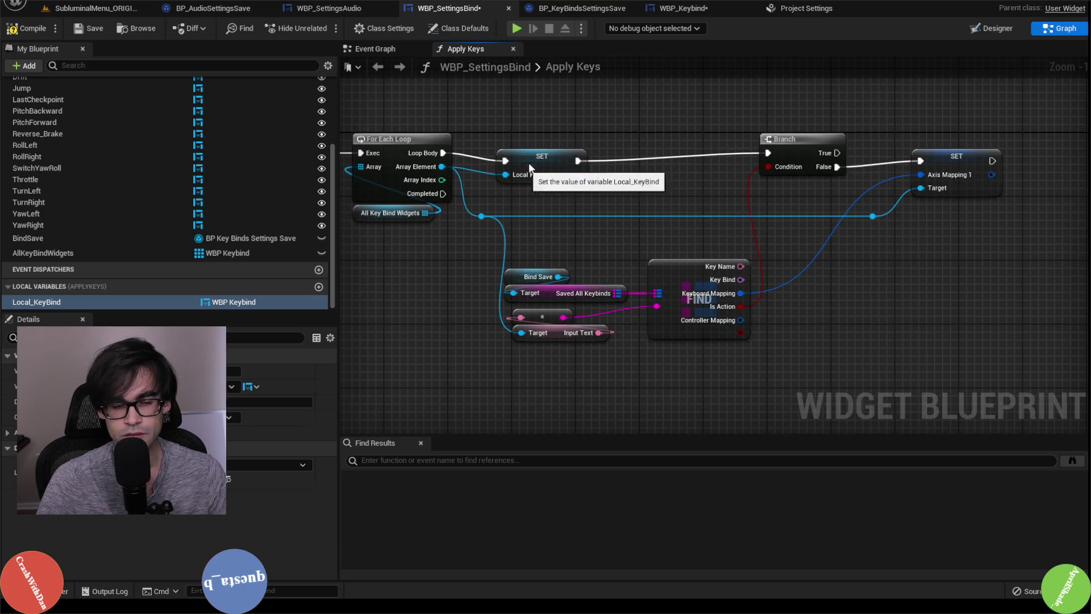
pyautogui.click(543, 170)
pyautogui.moveTo(564, 180); pyautogui.dragTo(516, 195)
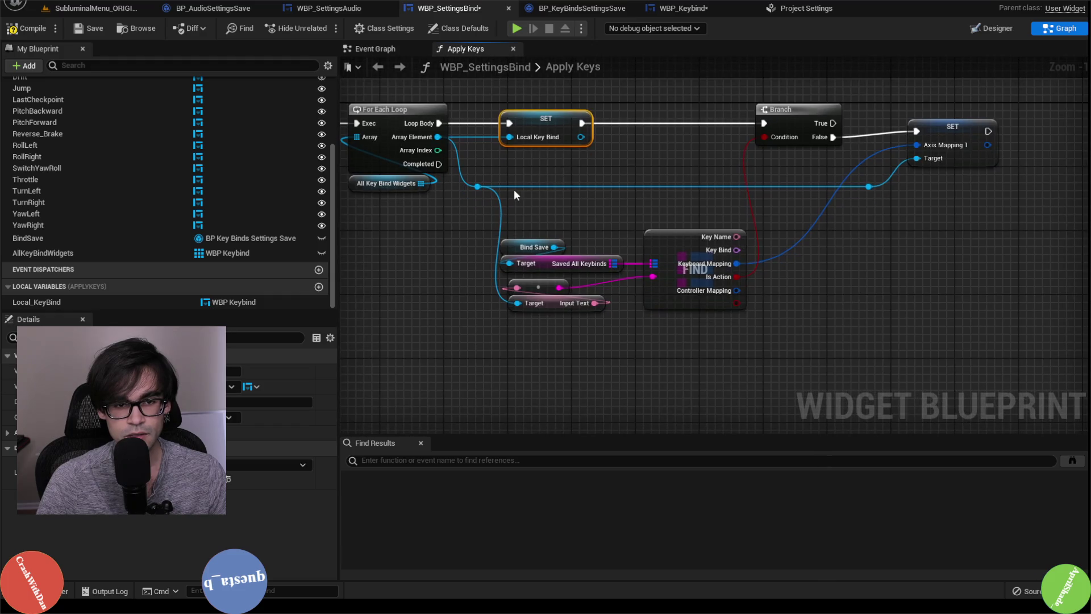
pyautogui.click(868, 187)
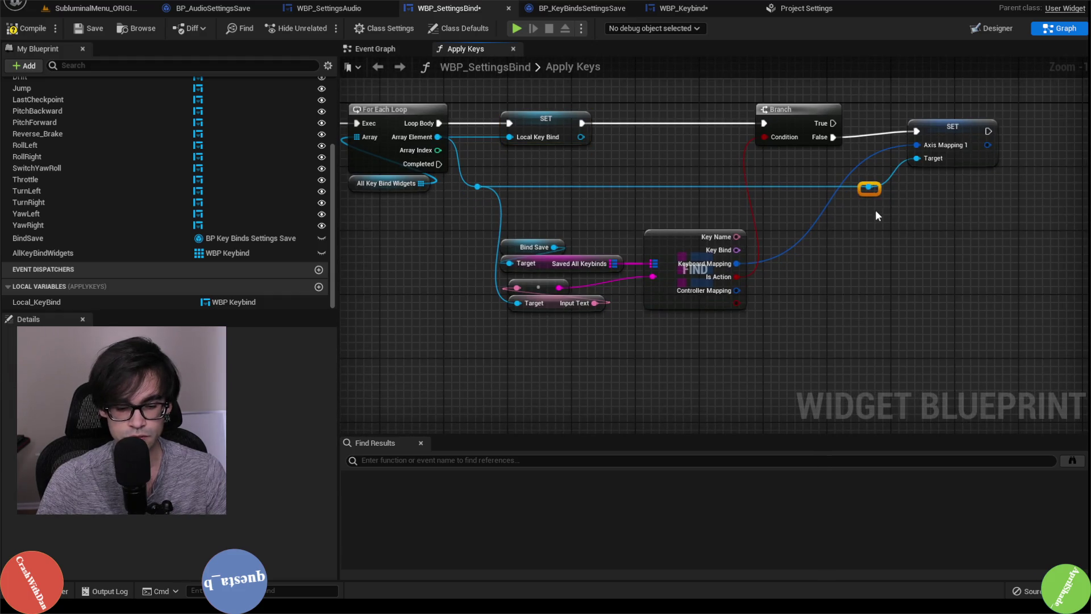
pyautogui.press('Delete')
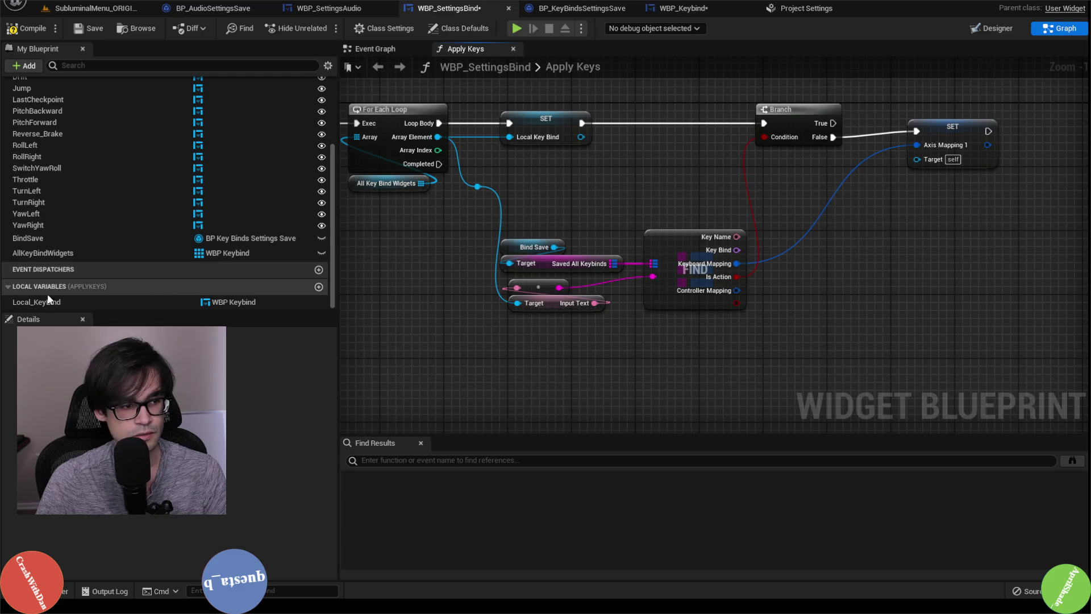
pyautogui.moveTo(48, 299); pyautogui.dragTo(517, 302)
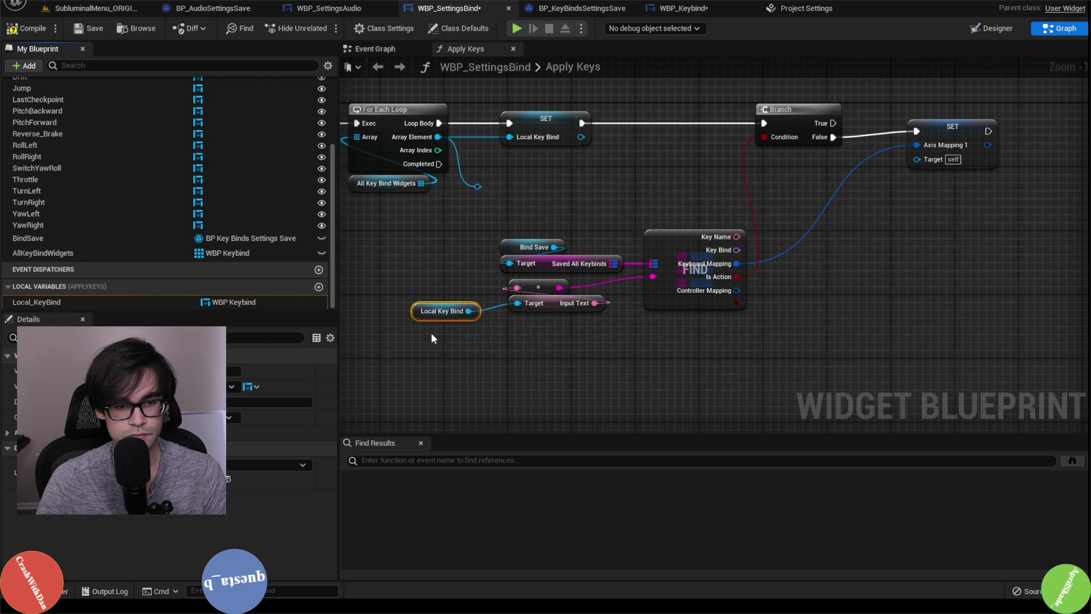
pyautogui.moveTo(414, 315); pyautogui.dragTo(509, 323)
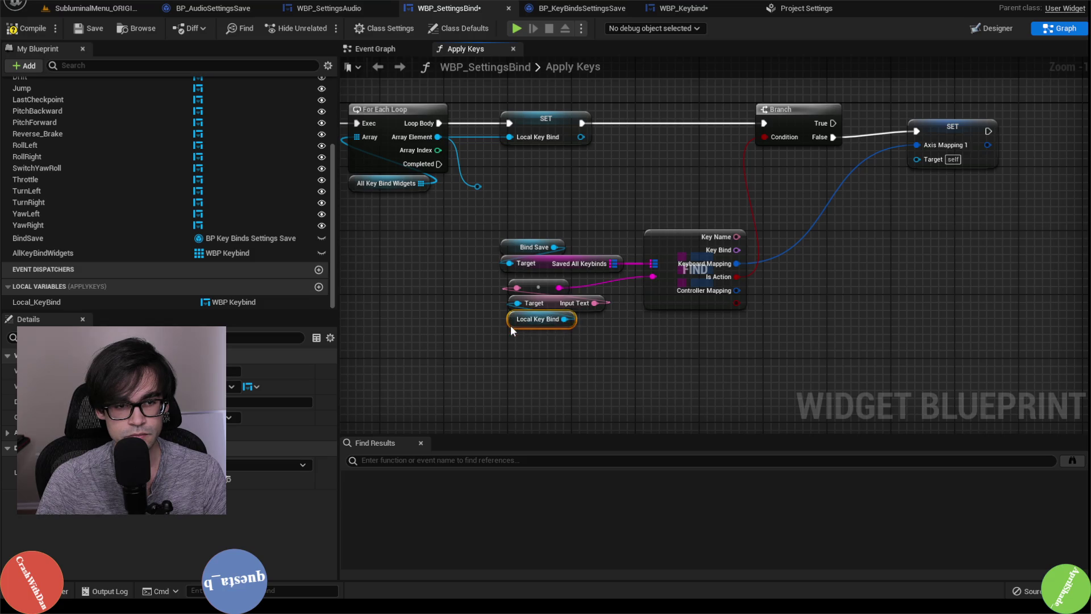
pyautogui.click(477, 187)
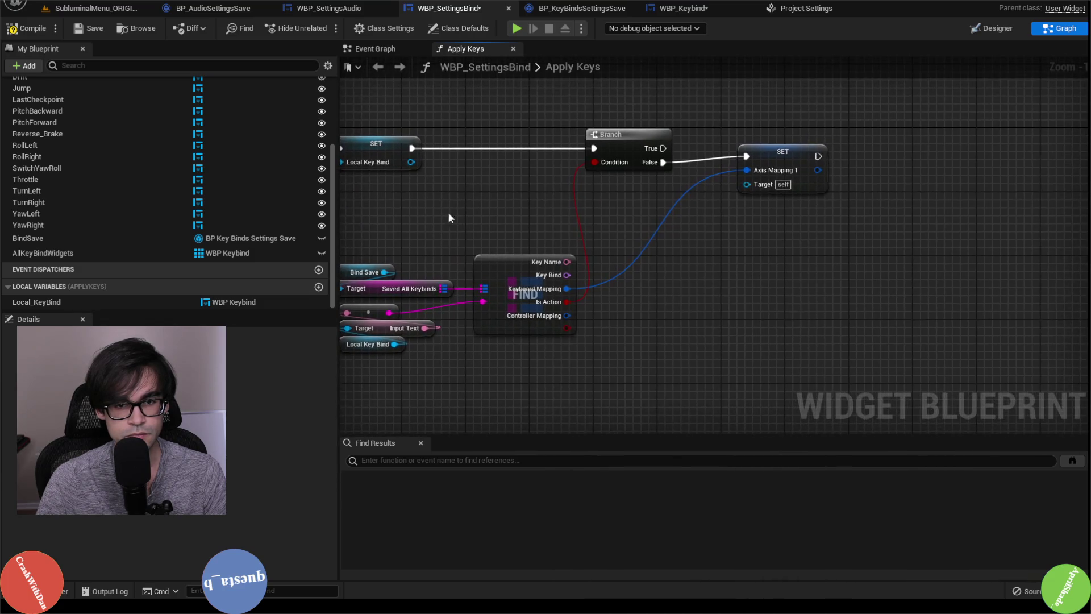
pyautogui.moveTo(464, 220)
pyautogui.mouseDown()
pyautogui.moveTo(523, 336)
pyautogui.moveTo(611, 376)
pyautogui.mouseUp()
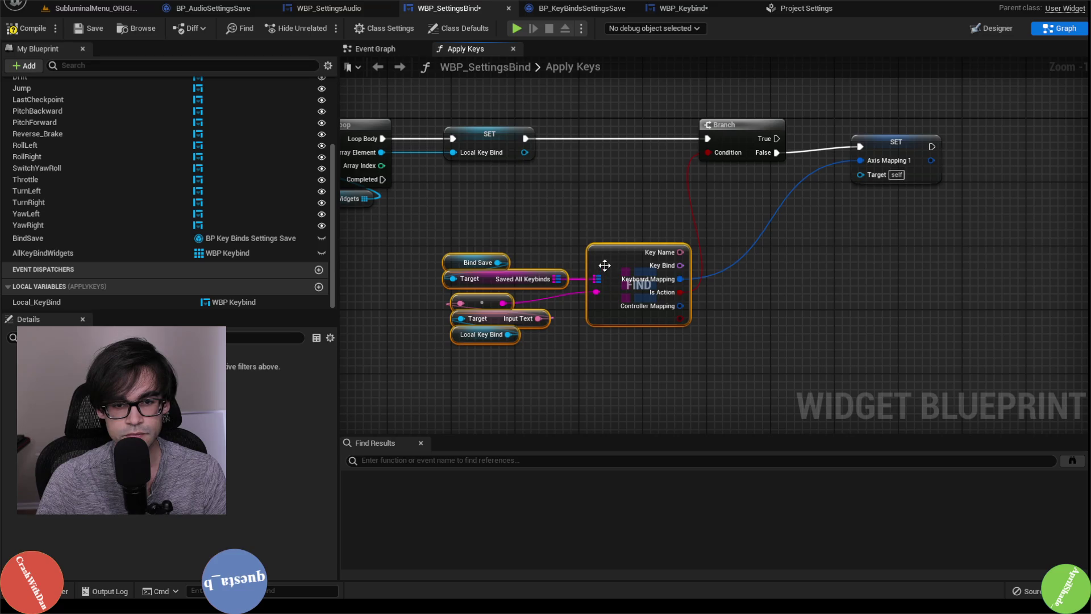
pyautogui.moveTo(606, 245); pyautogui.dragTo(614, 208)
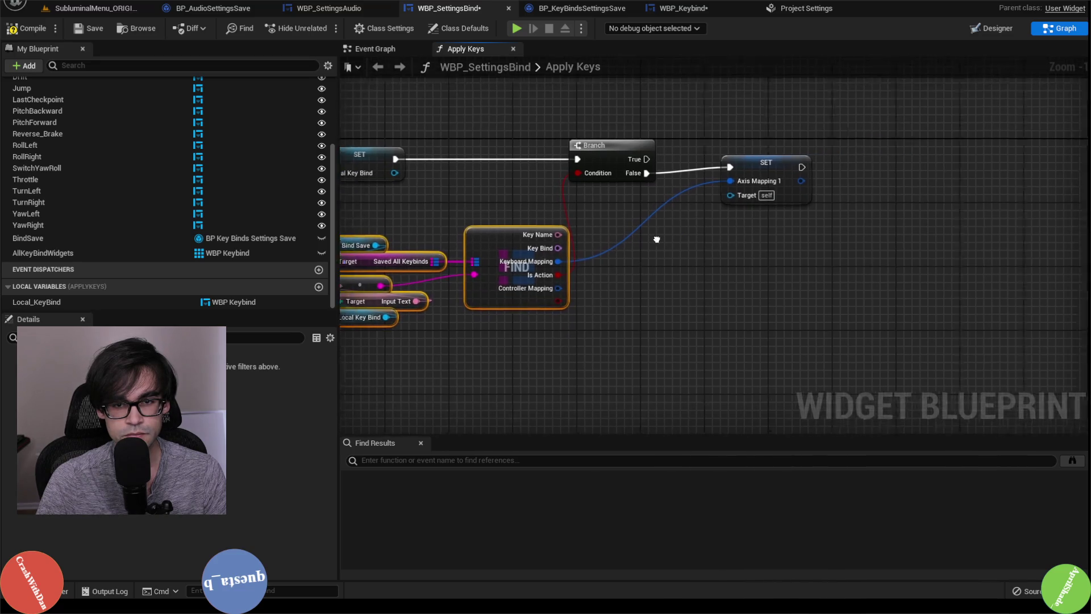
pyautogui.moveTo(586, 113); pyautogui.dragTo(765, 193)
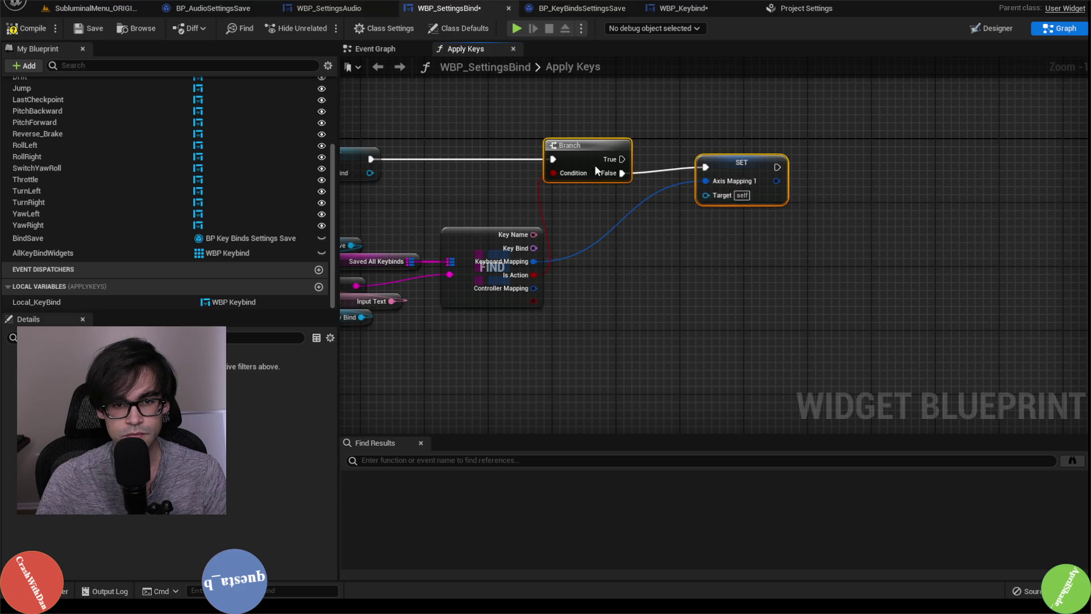
pyautogui.moveTo(595, 165); pyautogui.dragTo(818, 165)
pyautogui.click(533, 203)
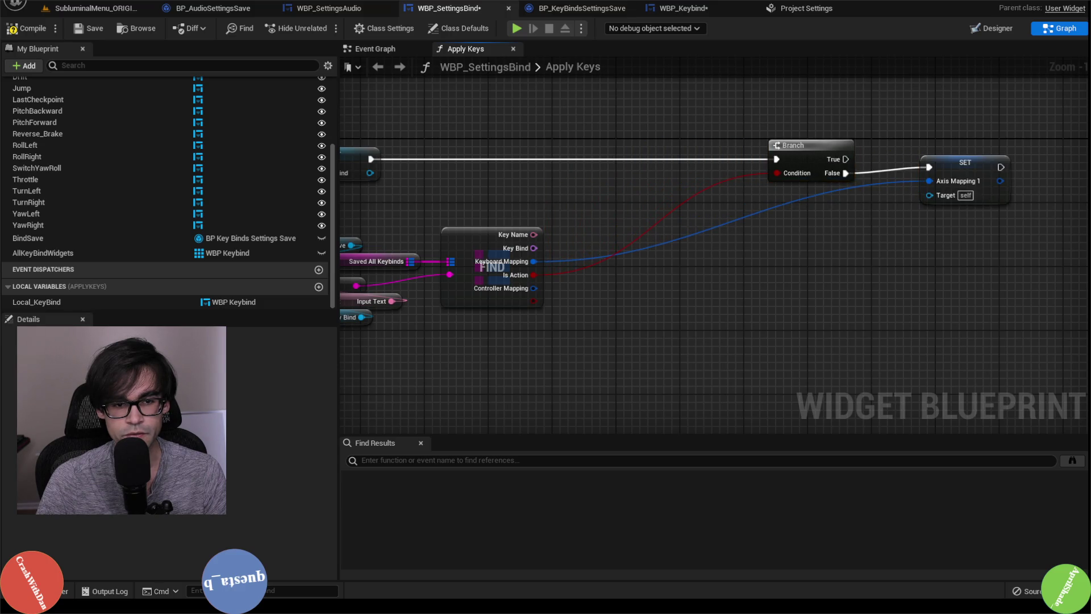
pyautogui.moveTo(589, 199); pyautogui.dragTo(615, 235)
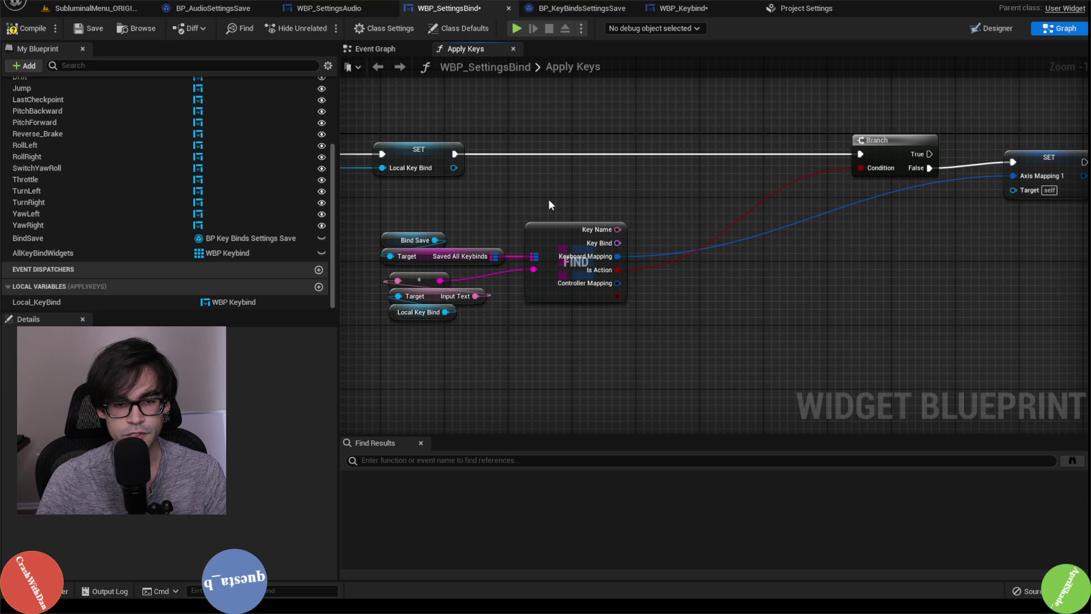
pyautogui.rightClick(618, 283)
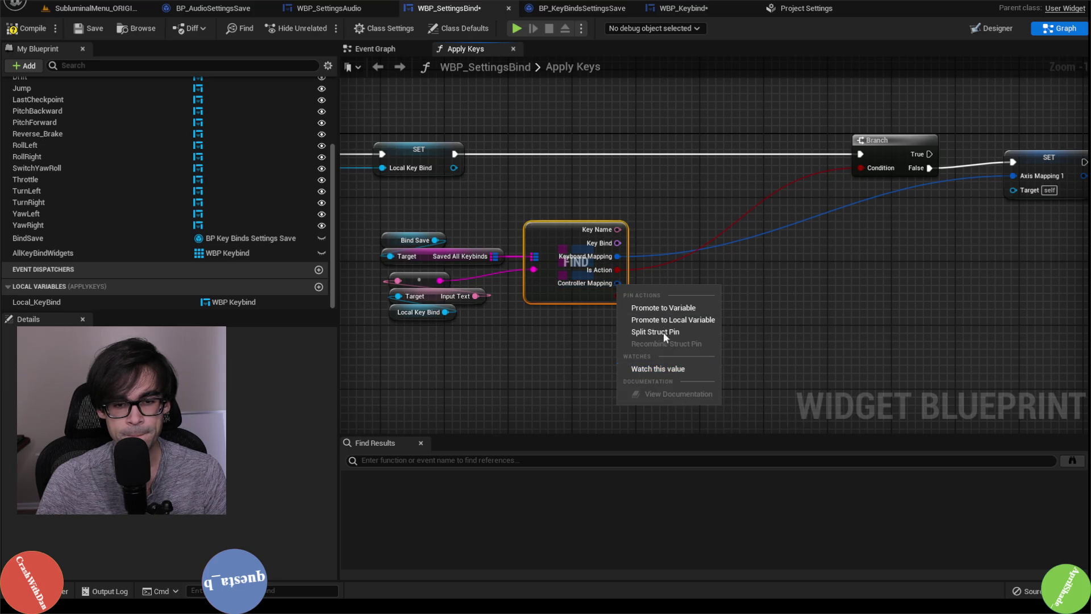
pyautogui.rightClick(617, 229)
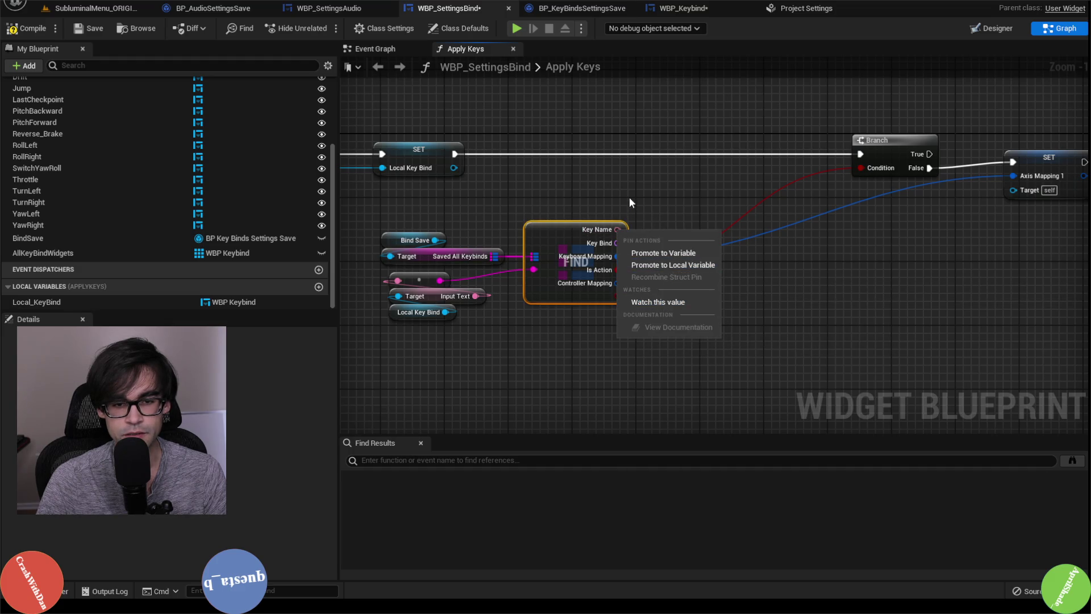
# Inspect the Find node's output pins, splitting and then recombining Controller Mapping
pyautogui.press('Escape')
pyautogui.rightClick(617, 283)
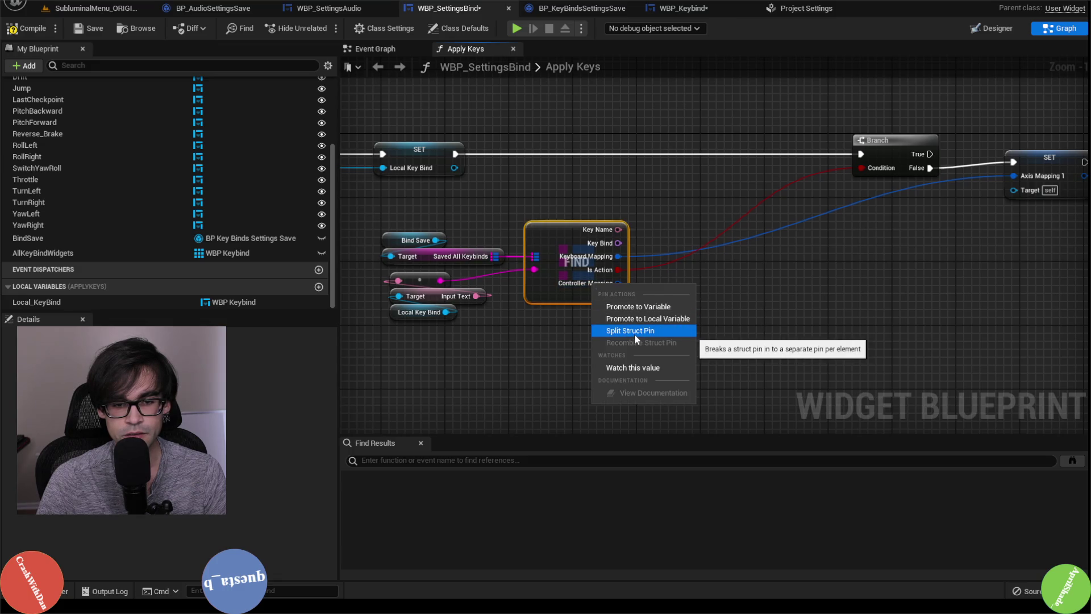
pyautogui.click(585, 318)
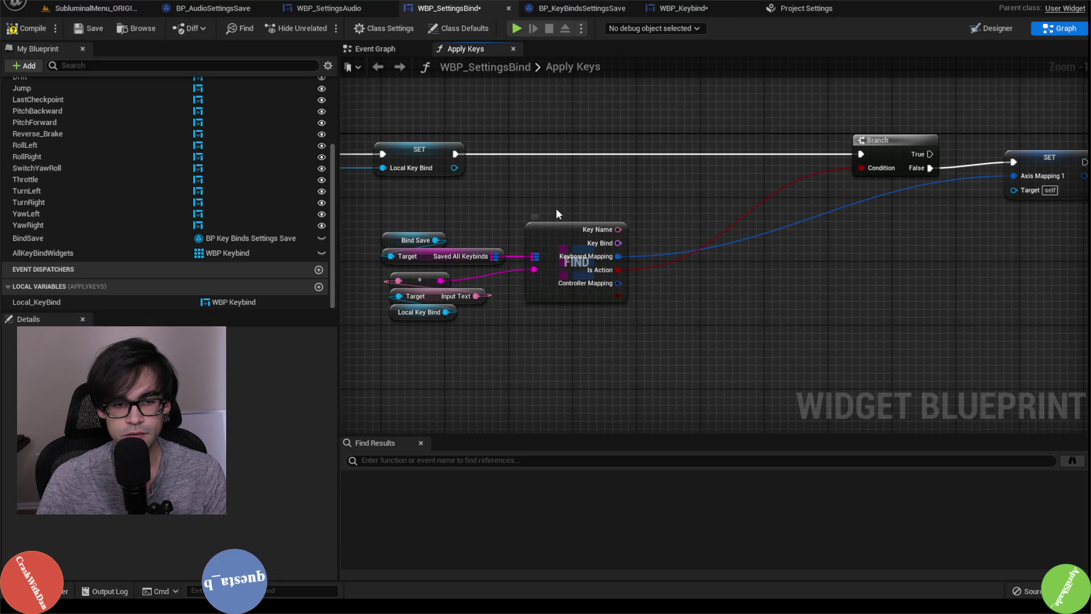
pyautogui.rightClick(612, 281)
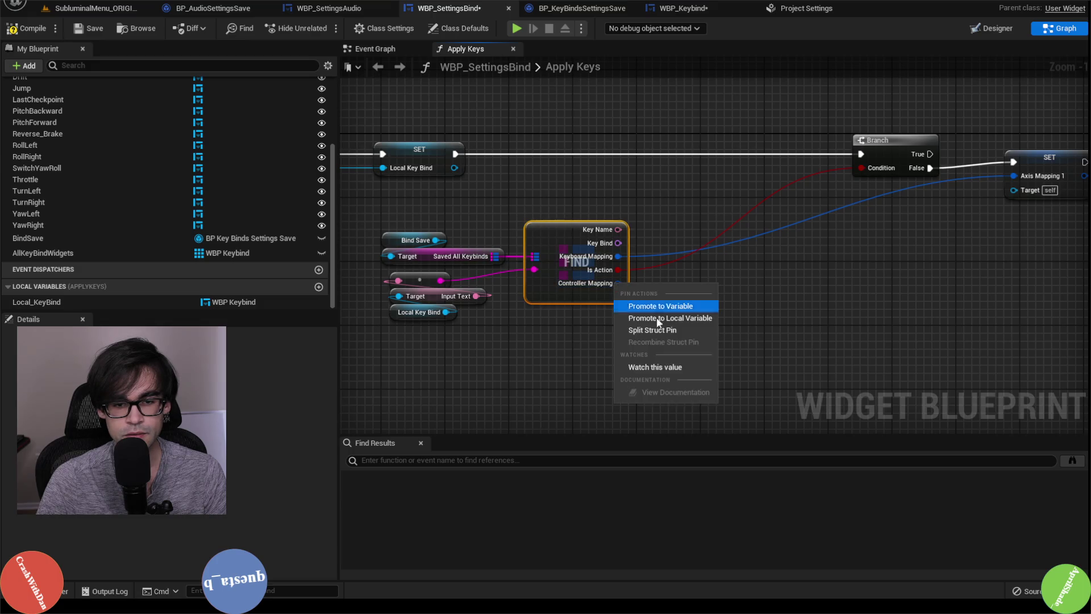
pyautogui.click(660, 331)
pyautogui.rightClick(641, 293)
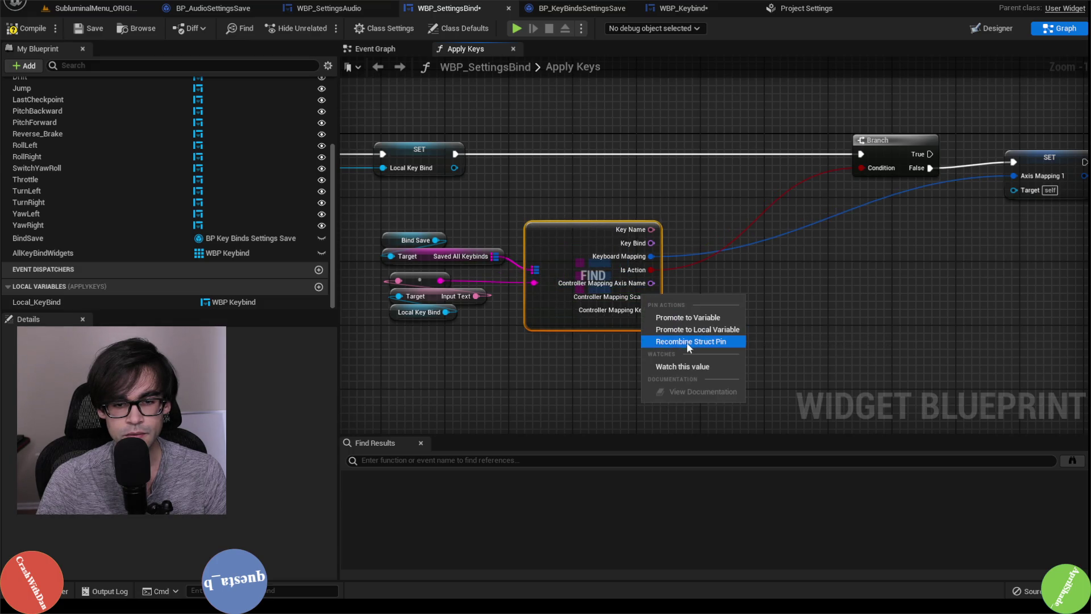
pyautogui.click(687, 342)
pyautogui.rightClick(618, 229)
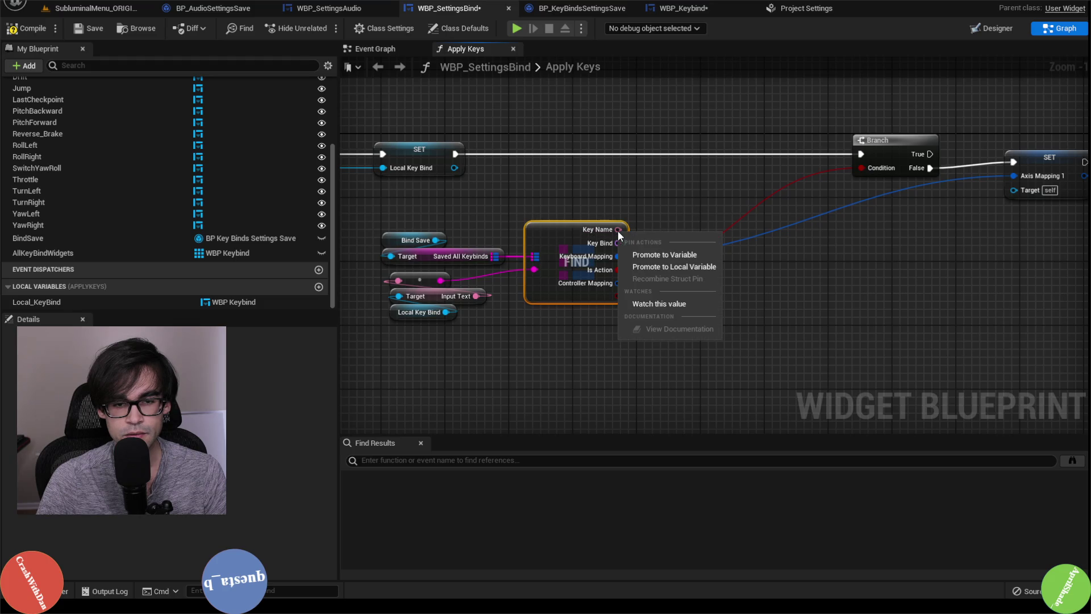
pyautogui.click(652, 214)
pyautogui.rightClick(618, 295)
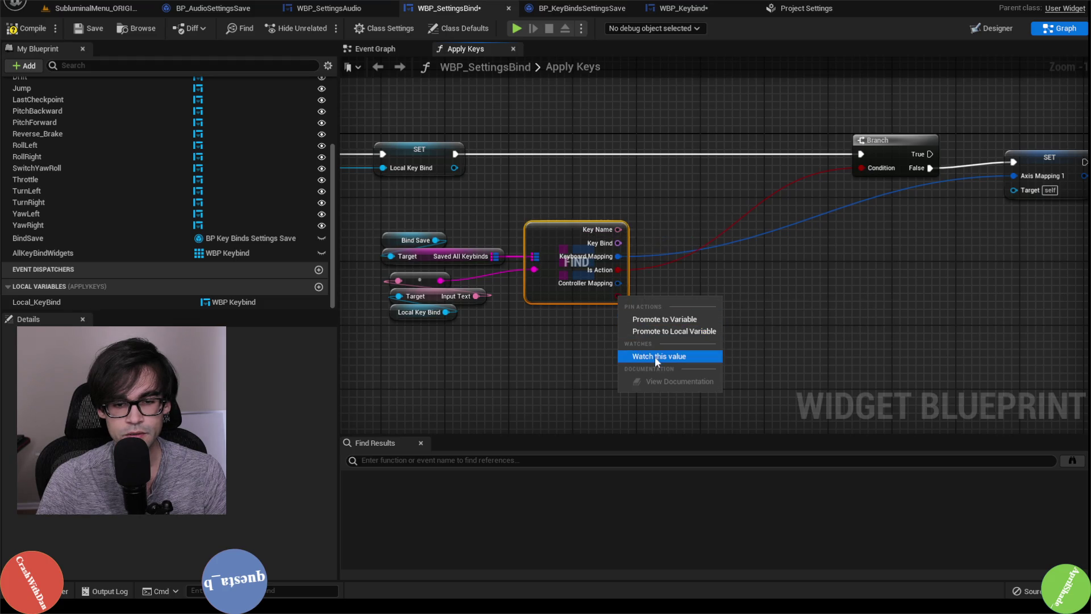
pyautogui.click(687, 234)
# Replace the old Find node with a new Find off Saved All Keybinds, wired to the lookup key
pyautogui.moveTo(532, 205); pyautogui.dragTo(616, 332)
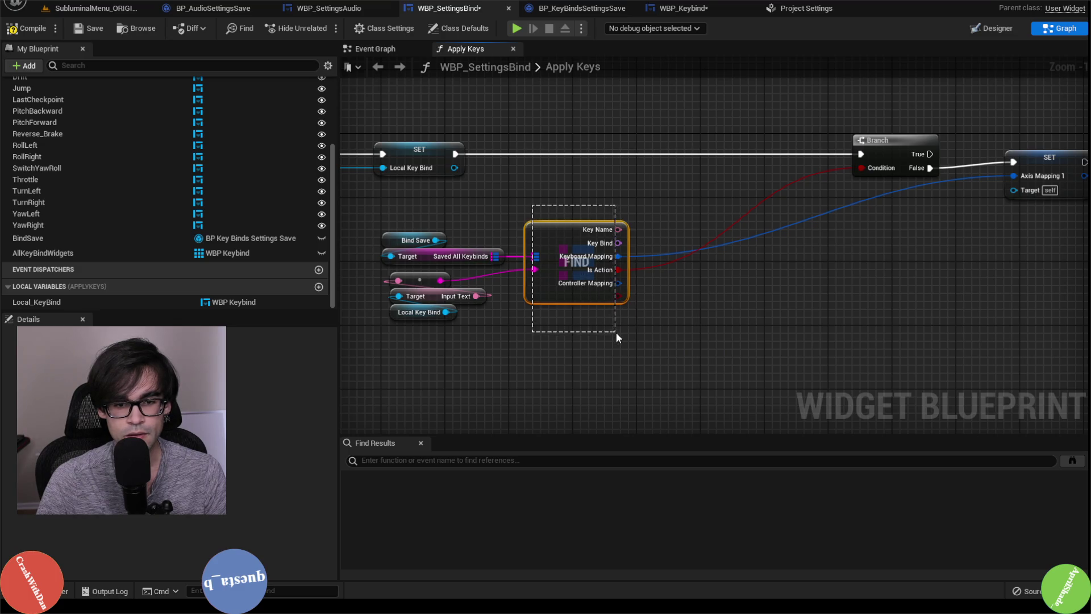
pyautogui.press('Delete')
pyautogui.moveTo(497, 257)
pyautogui.mouseDown()
pyautogui.moveTo(523, 267)
pyautogui.moveTo(565, 251)
pyautogui.mouseUp()
pyautogui.write('find')
pyautogui.press('Return')
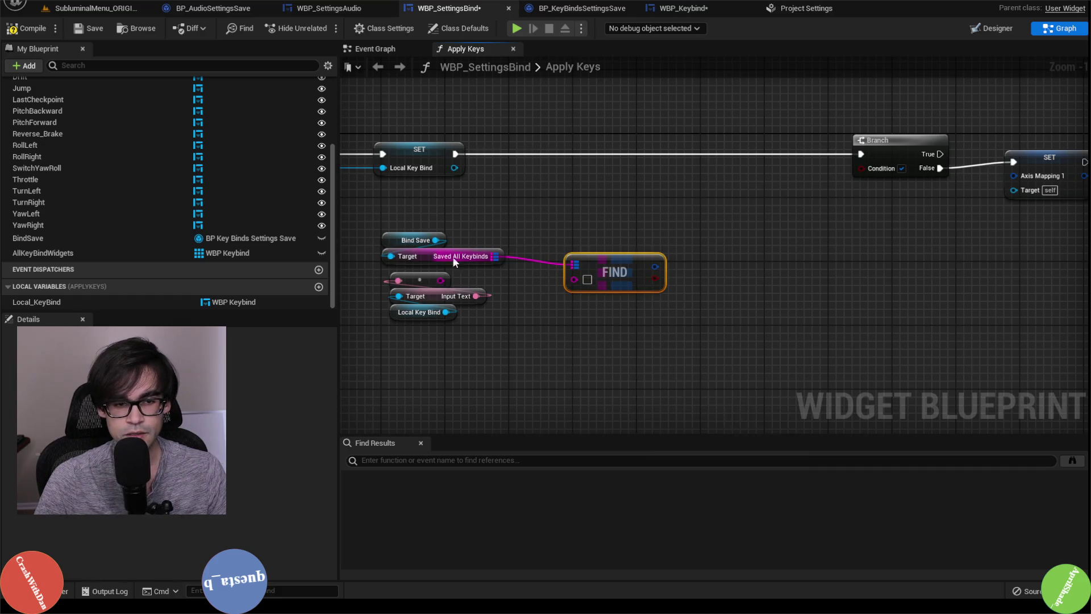
pyautogui.moveTo(440, 281)
pyautogui.mouseDown()
pyautogui.moveTo(582, 284)
pyautogui.moveTo(663, 159)
pyautogui.mouseUp()
# Promote the Find result to a local variable named Local_KeyConfiguration and route execution into its SET
pyautogui.click(741, 205)
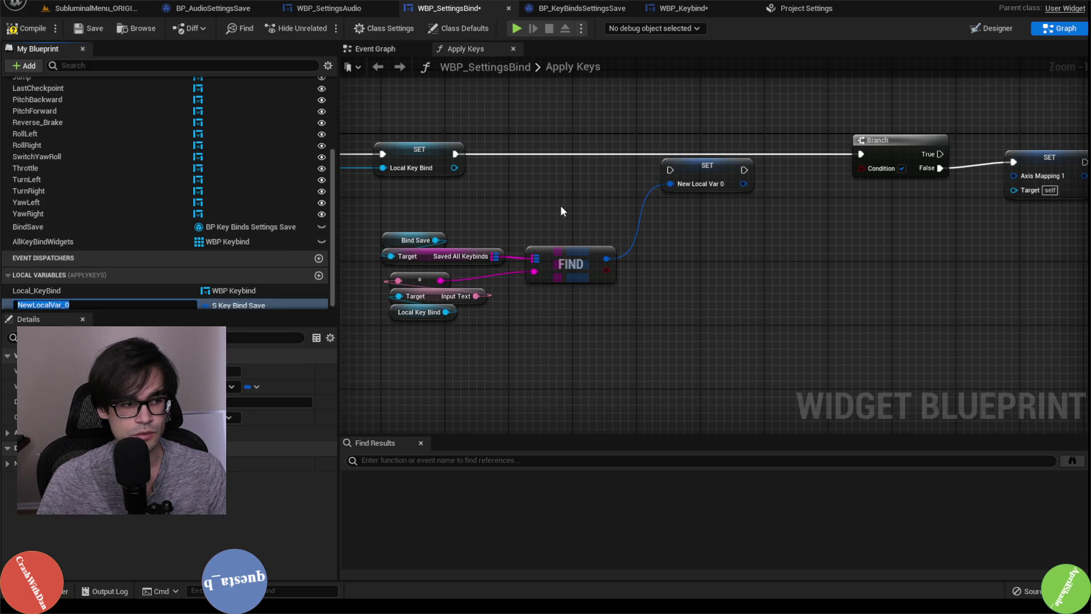
pyautogui.write('Local_Key')
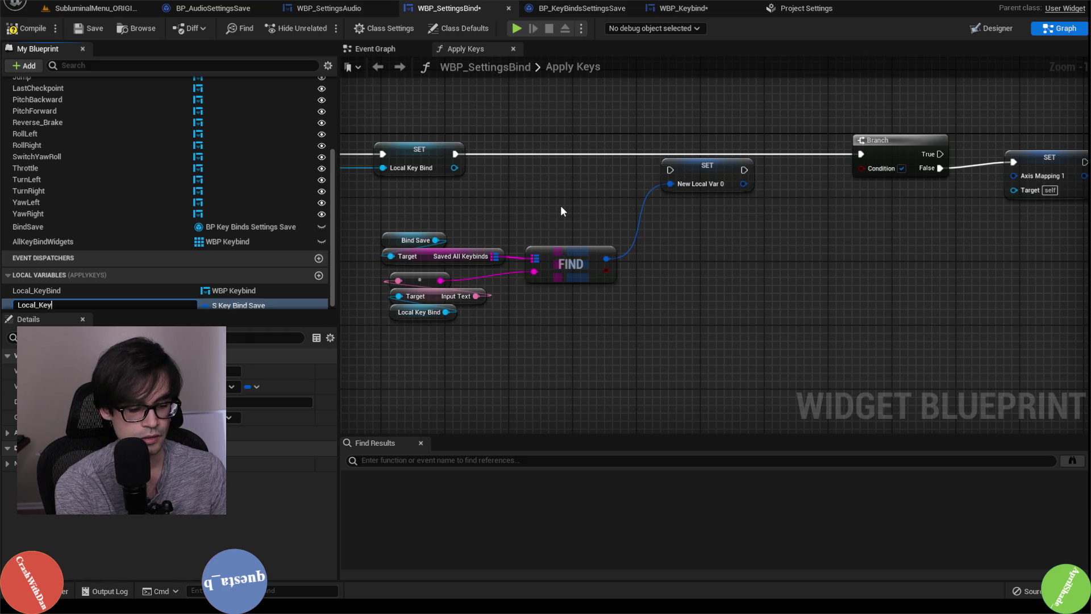
pyautogui.write('guration')
pyautogui.press('Return')
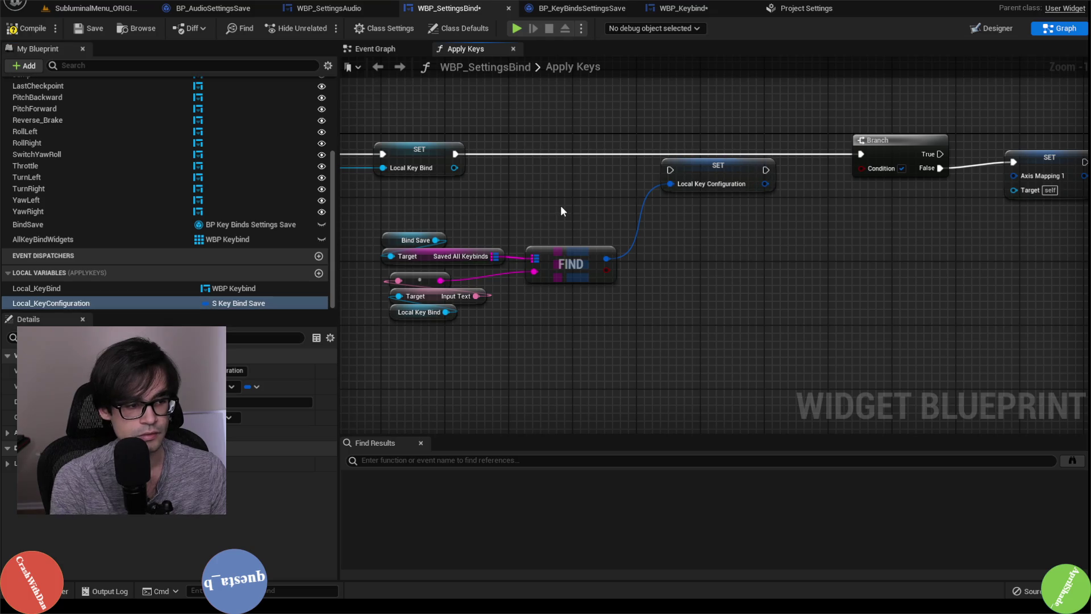
pyautogui.moveTo(717, 165); pyautogui.dragTo(671, 169)
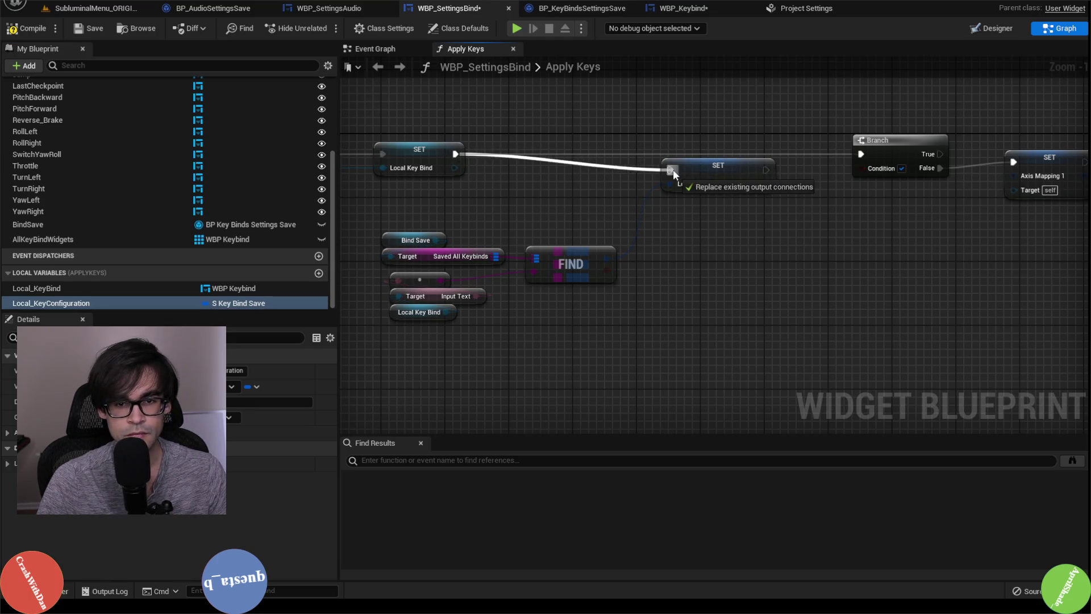
# Chain the Local Key Configuration SET before the Branch and rearrange the nearby nodes
pyautogui.moveTo(766, 169); pyautogui.dragTo(861, 154)
pyautogui.moveTo(688, 169); pyautogui.dragTo(709, 155)
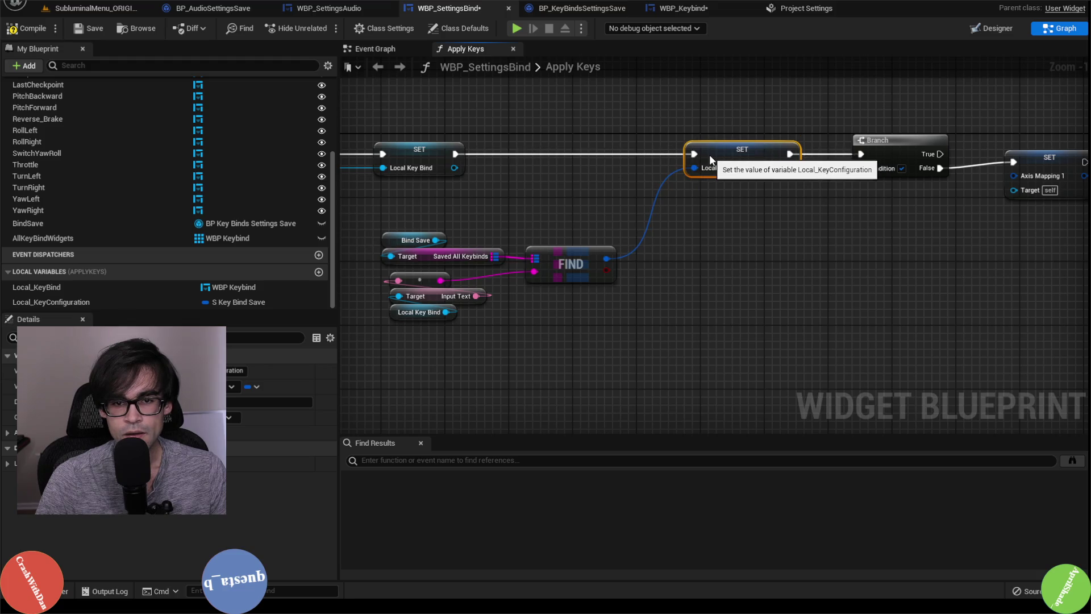
pyautogui.moveTo(414, 189)
pyautogui.mouseDown()
pyautogui.moveTo(567, 294)
pyautogui.moveTo(637, 214)
pyautogui.moveTo(668, 209)
pyautogui.mouseUp()
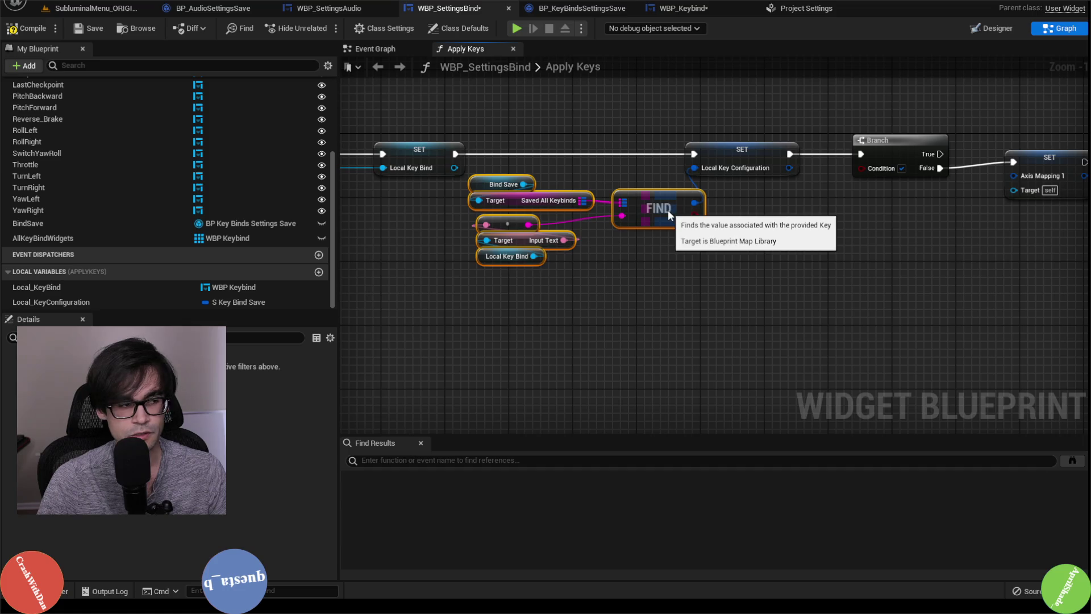
pyautogui.click(664, 139)
pyautogui.moveTo(664, 139)
pyautogui.mouseDown()
pyautogui.moveTo(397, 124)
pyautogui.moveTo(791, 226)
pyautogui.mouseUp()
pyautogui.moveTo(462, 180); pyautogui.dragTo(785, 184)
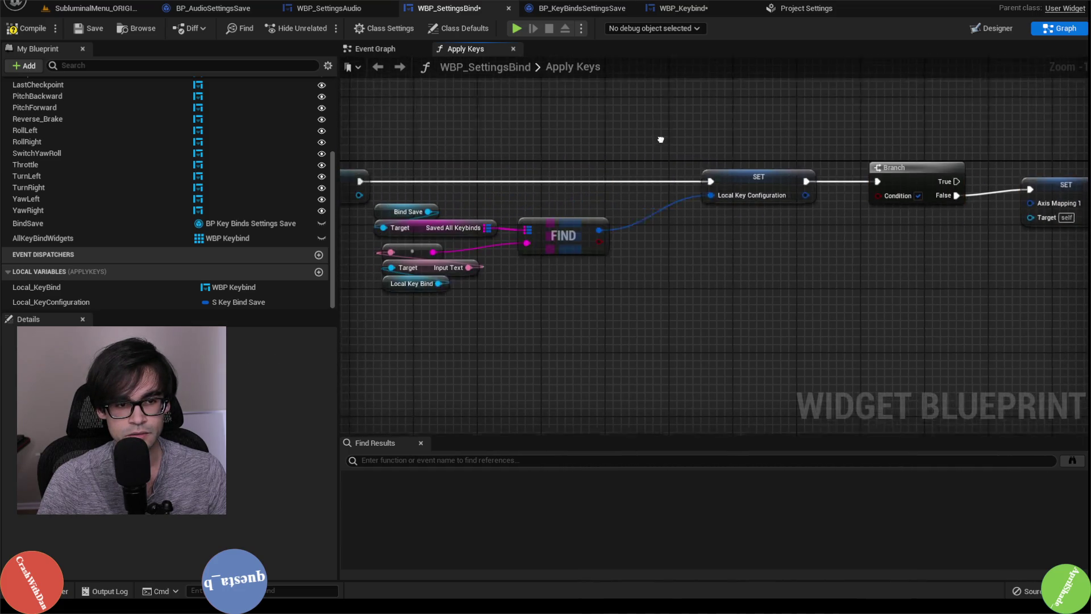
pyautogui.moveTo(546, 302); pyautogui.dragTo(421, 199)
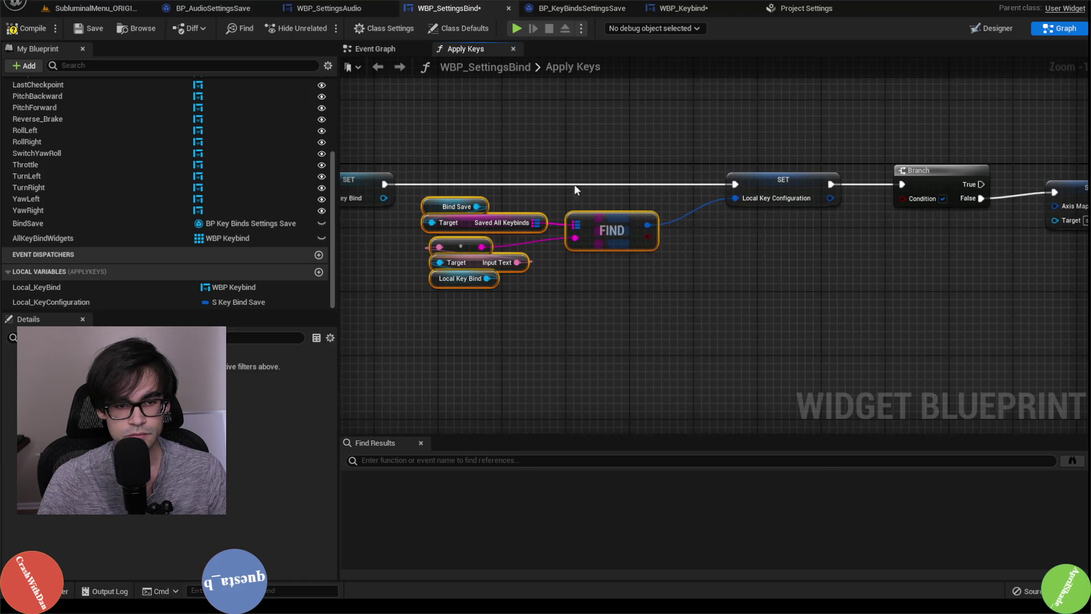
pyautogui.click(840, 156)
pyautogui.scroll(-3, 841, 156)
# Compile, split the SET node's Local Key Configuration output, and wire Is Action into the Branch Condition
pyautogui.click(41, 35)
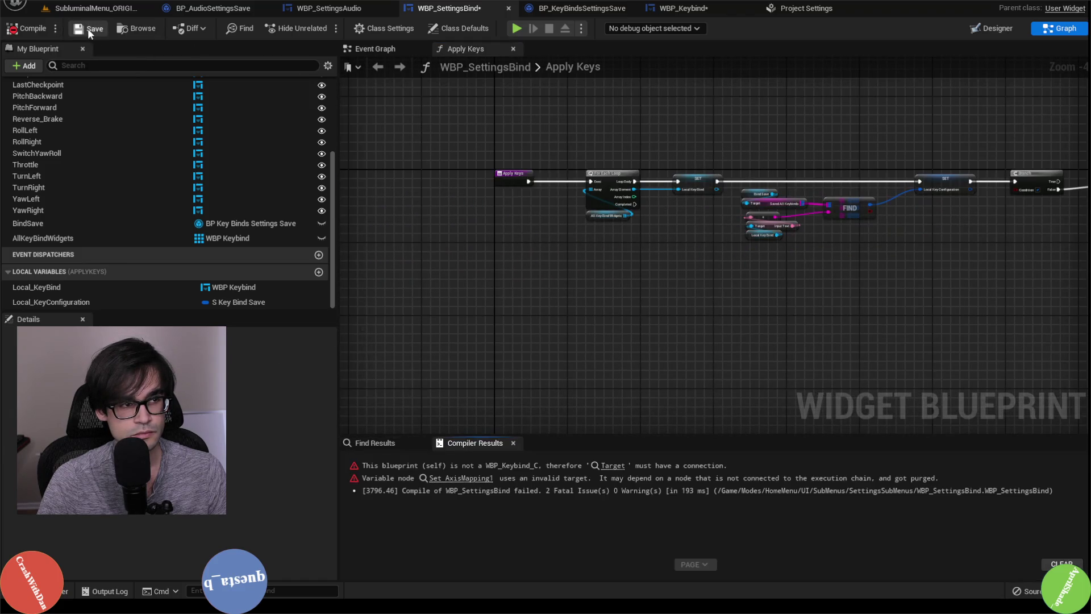
pyautogui.scroll(2, 737, 165)
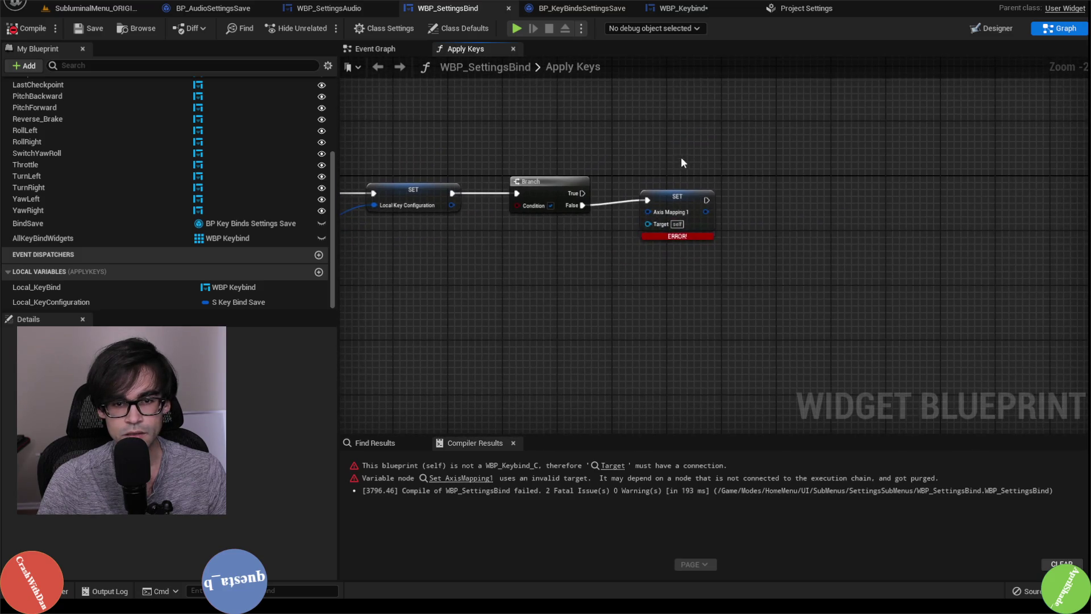
pyautogui.moveTo(678, 206); pyautogui.dragTo(675, 252)
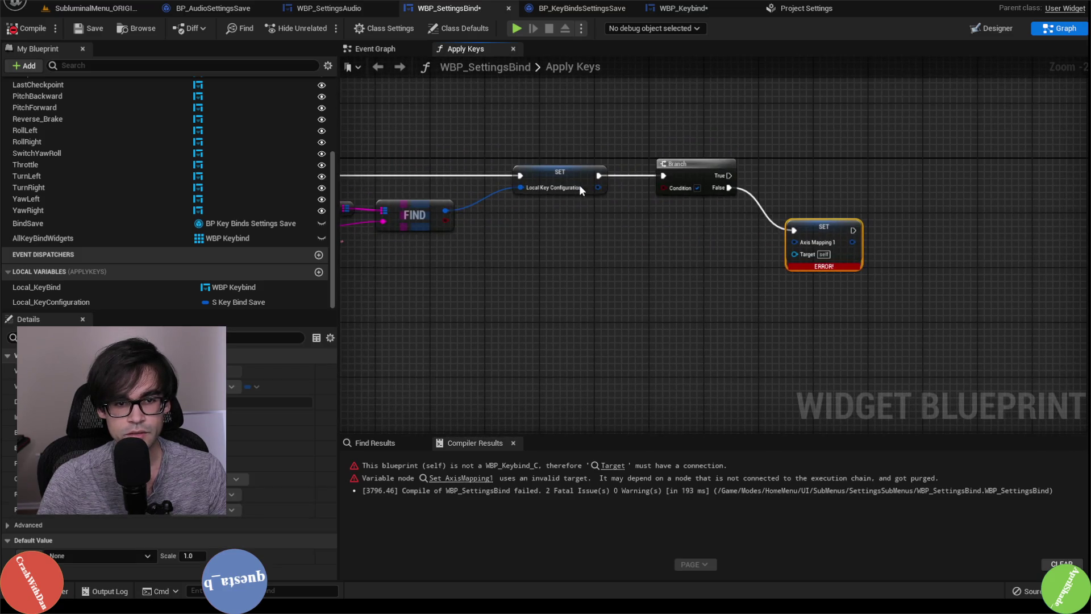
pyautogui.rightClick(598, 187)
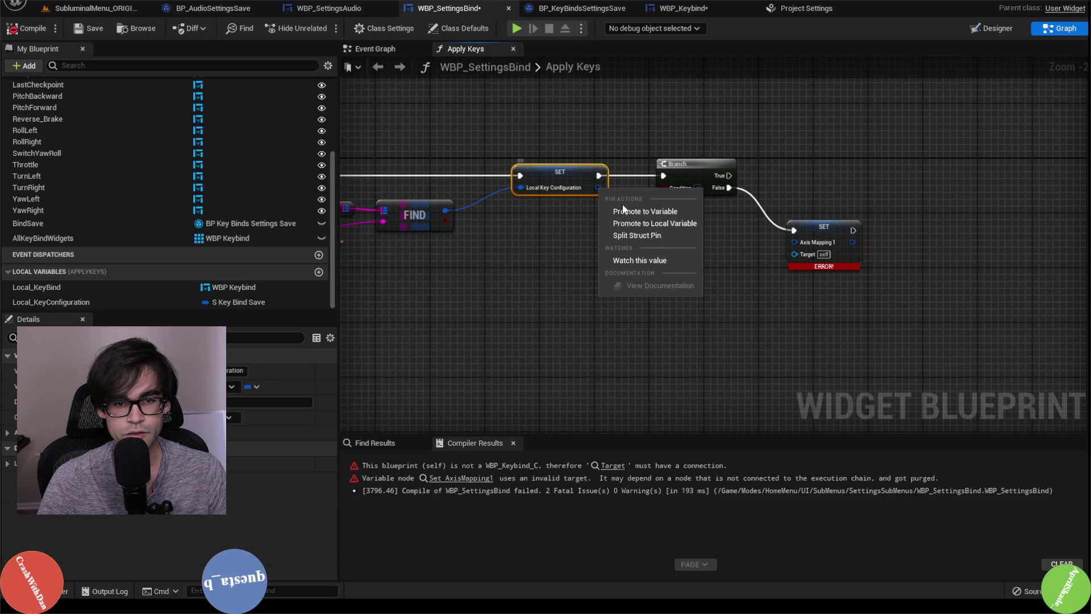
pyautogui.click(647, 236)
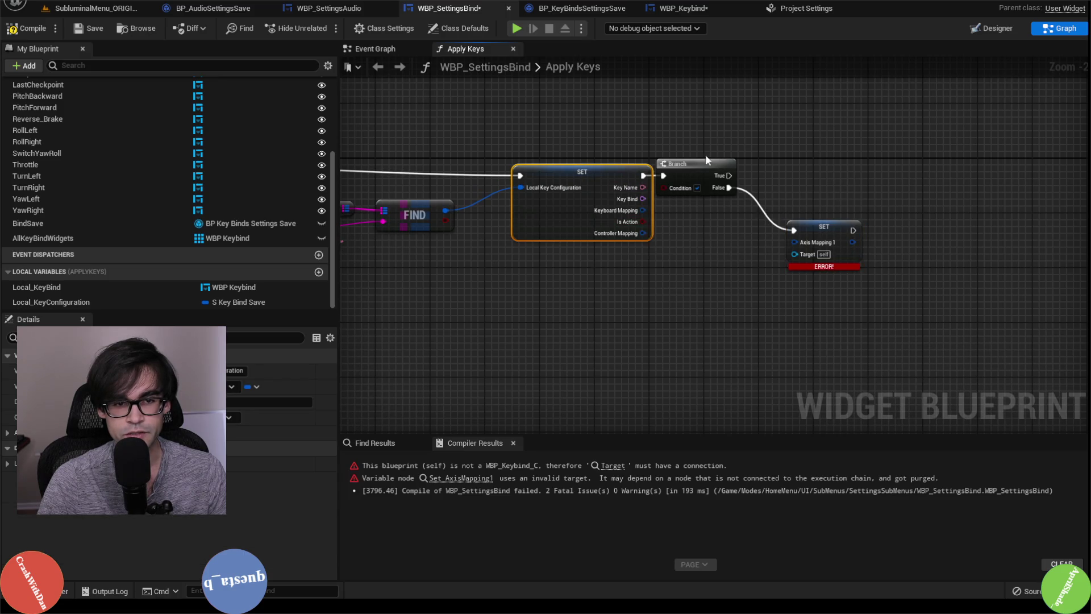
pyautogui.click(535, 179)
pyautogui.keyDown('ctrl'); pyautogui.click(667, 235); pyautogui.keyUp('ctrl')
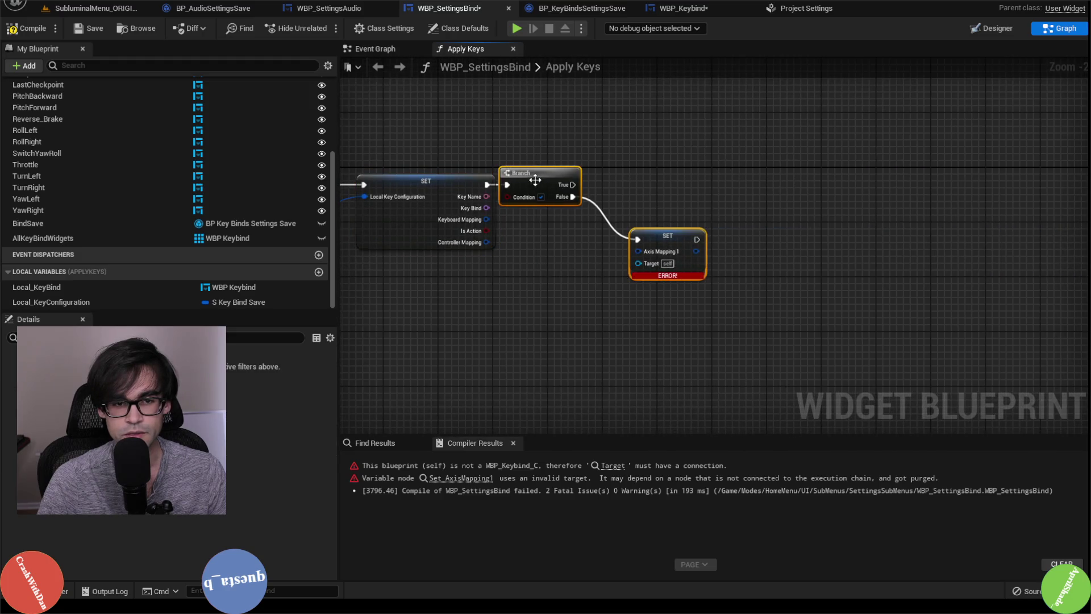
pyautogui.moveTo(535, 180); pyautogui.dragTo(589, 173)
pyautogui.click(555, 136)
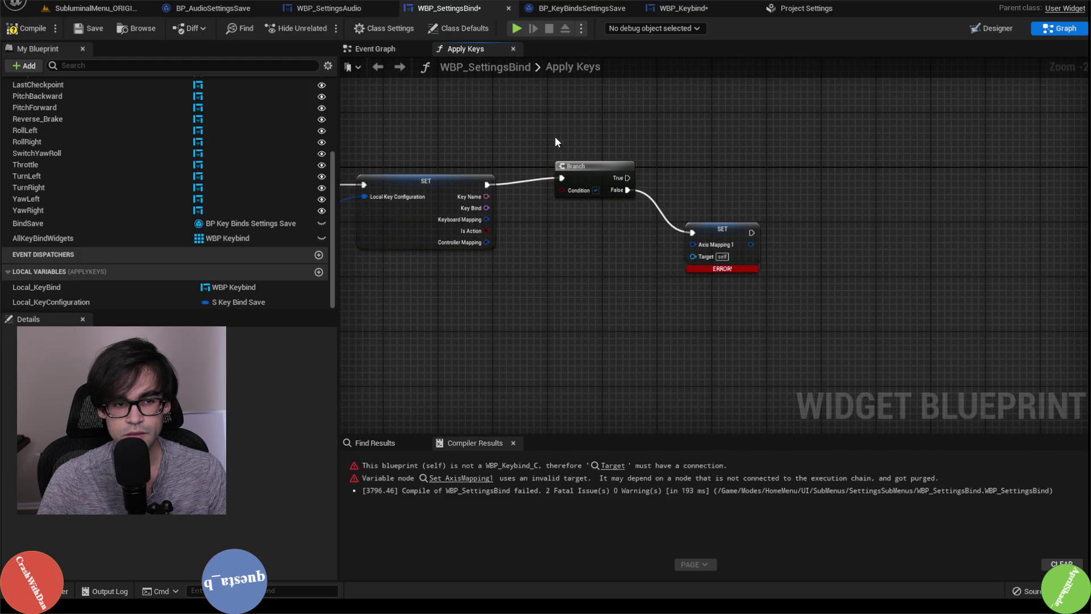
pyautogui.scroll(1, 497, 227)
pyautogui.moveTo(493, 231); pyautogui.dragTo(573, 191)
# Place a Local_KeyConfiguration getter in the Apply Keys graph
pyautogui.click(605, 173)
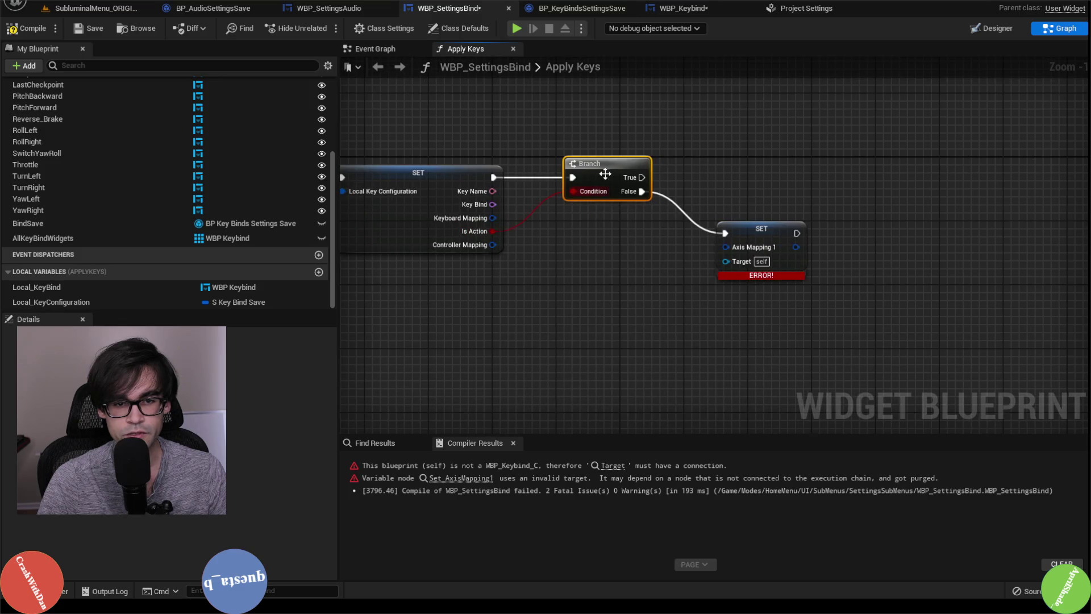
pyautogui.moveTo(686, 140); pyautogui.dragTo(623, 139)
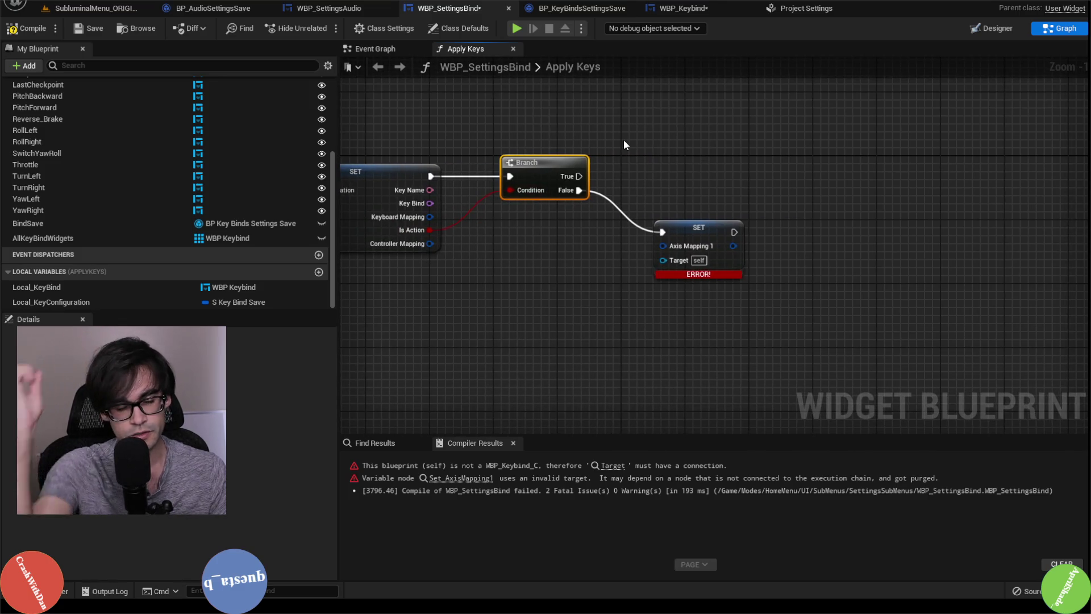
pyautogui.moveTo(57, 300); pyautogui.dragTo(484, 321)
pyautogui.click(568, 342)
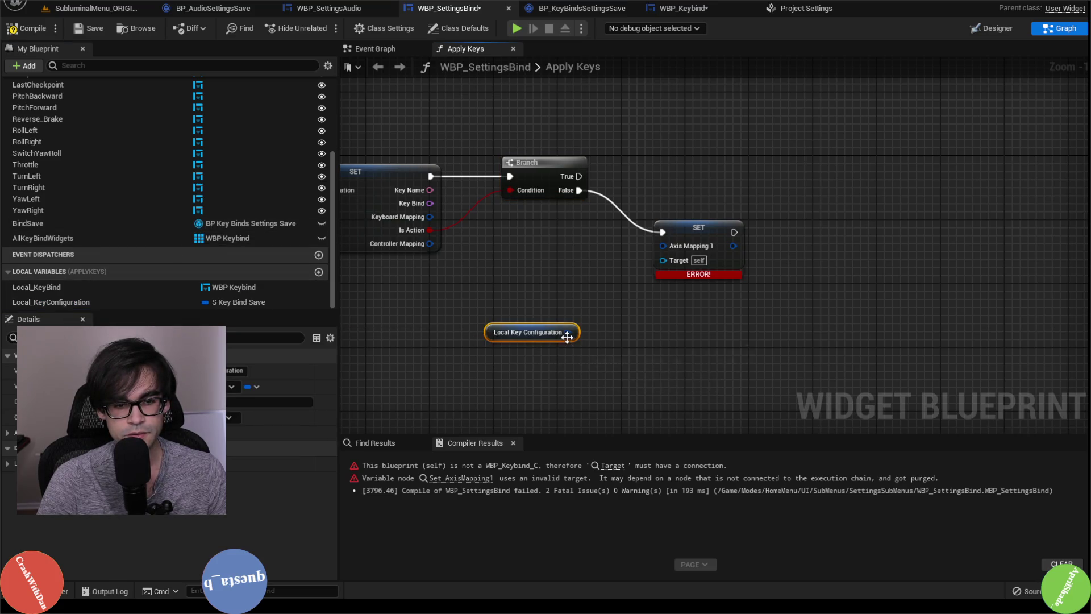
# Split the getter and wire Keyboard Mapping and Local Key Bind into SET Axis Mapping 1
pyautogui.rightClick(568, 331)
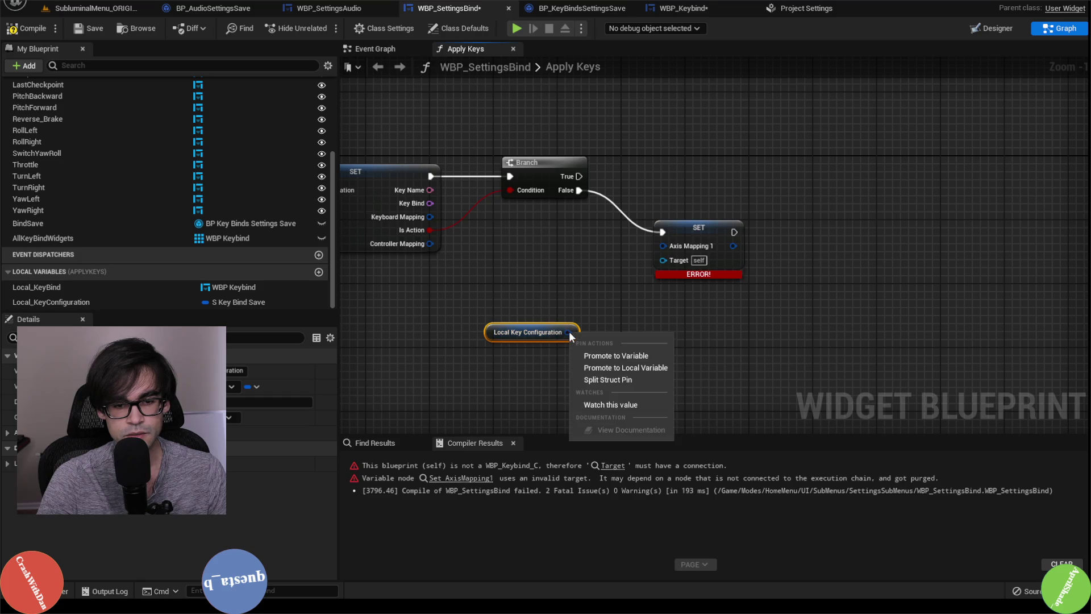
pyautogui.click(613, 380)
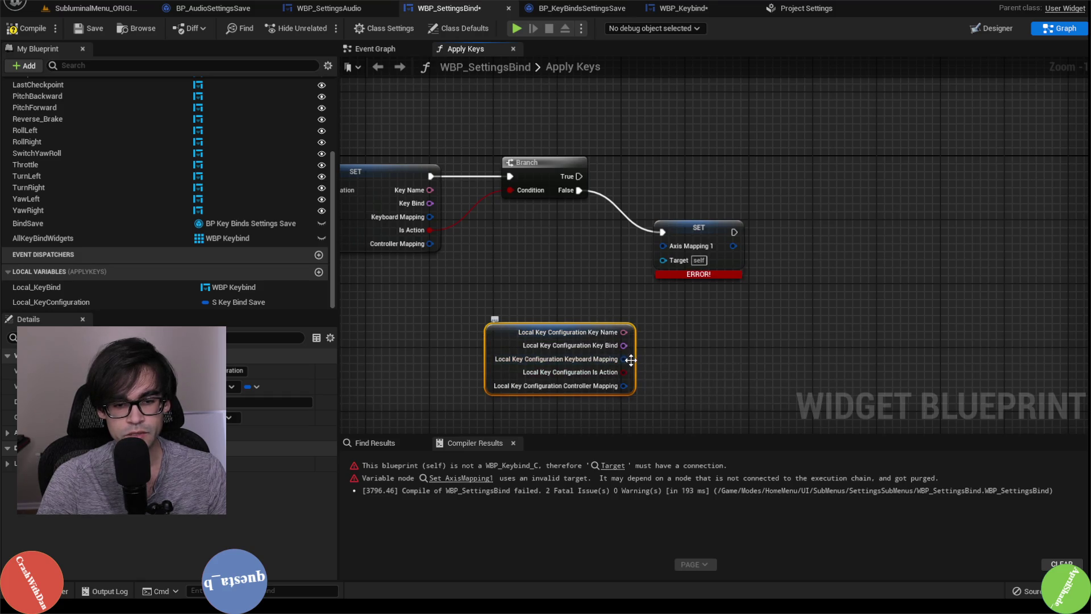
pyautogui.moveTo(625, 359)
pyautogui.mouseDown()
pyautogui.moveTo(669, 333)
pyautogui.moveTo(650, 273)
pyautogui.moveTo(664, 246)
pyautogui.moveTo(915, 244)
pyautogui.moveTo(630, 256)
pyautogui.mouseUp()
pyautogui.click(83, 287)
pyautogui.moveTo(83, 288); pyautogui.dragTo(758, 255)
pyautogui.moveTo(650, 272); pyautogui.dragTo(746, 272)
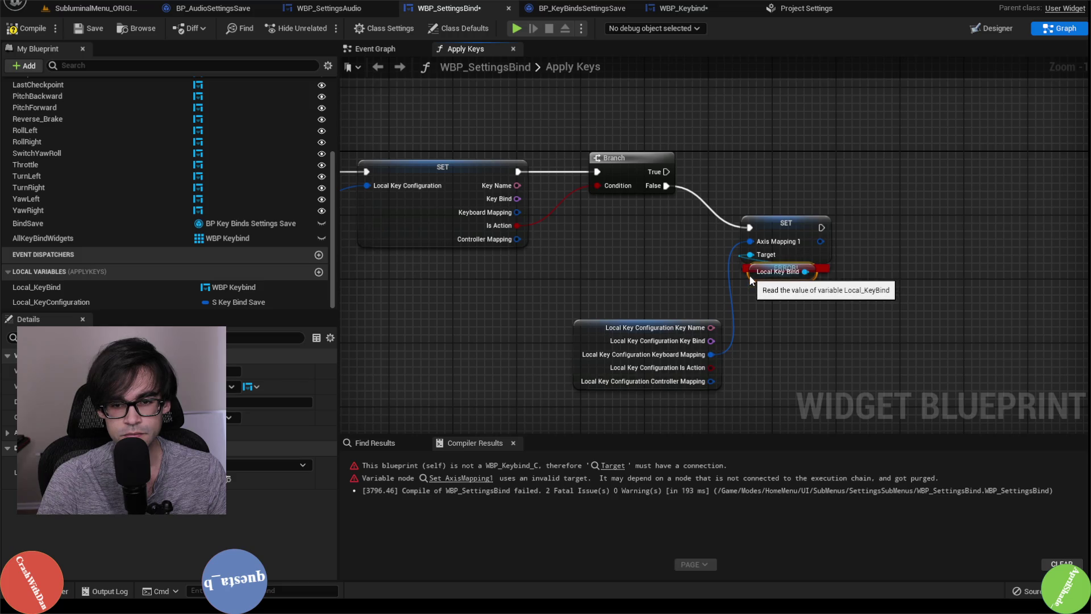
# Recompile and move the Local Key Configuration breakdown beside the SET node
pyautogui.click(27, 27)
pyautogui.moveTo(582, 336); pyautogui.dragTo(591, 277)
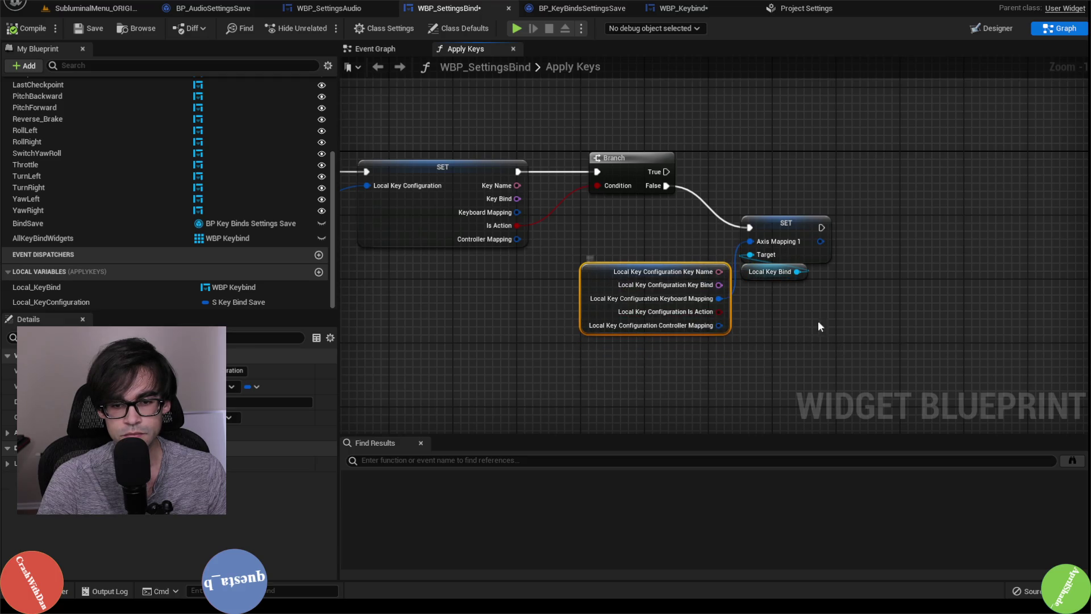
pyautogui.moveTo(819, 326); pyautogui.dragTo(628, 257)
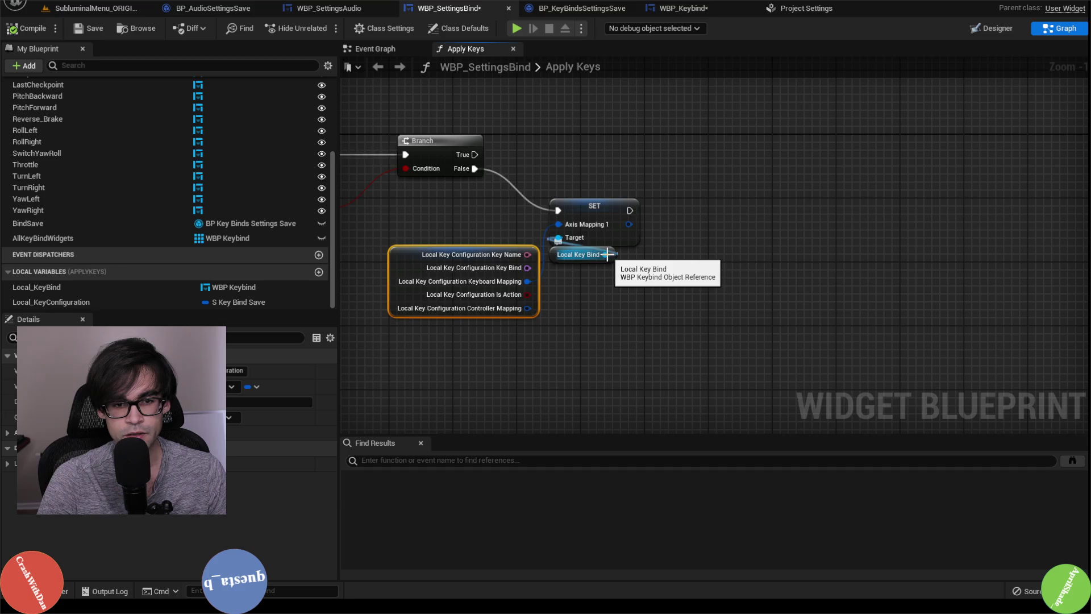
# Duplicate the Local Key Bind getter and add a Set Axis Mapping 2 node from it
pyautogui.click(577, 254)
pyautogui.hotkey('ctrl', 'c')
pyautogui.hotkey('ctrl', 'v')
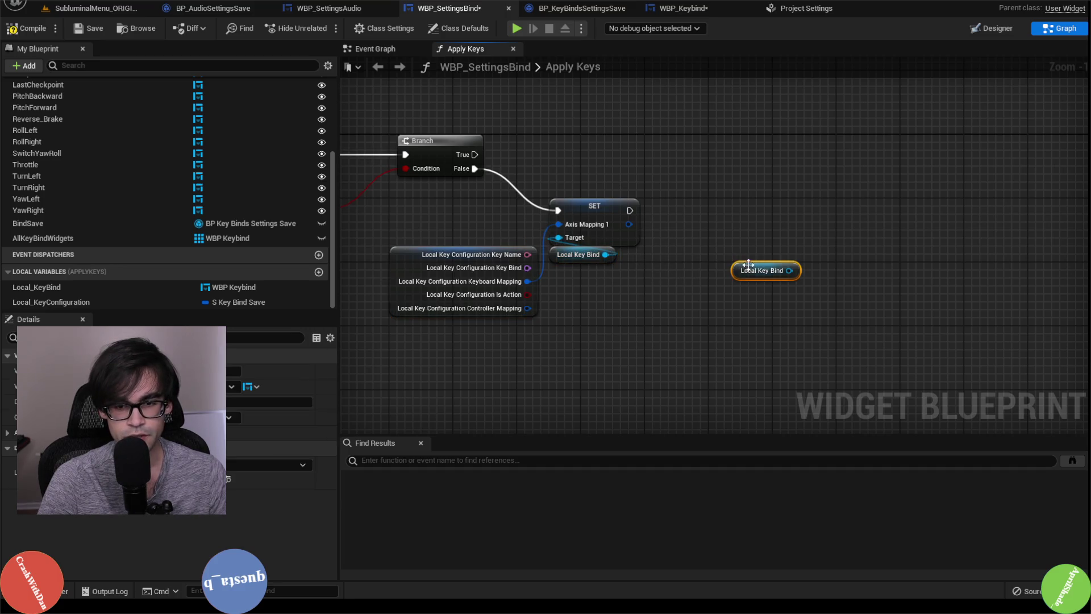
pyautogui.moveTo(789, 271); pyautogui.dragTo(793, 231)
pyautogui.write('set a')
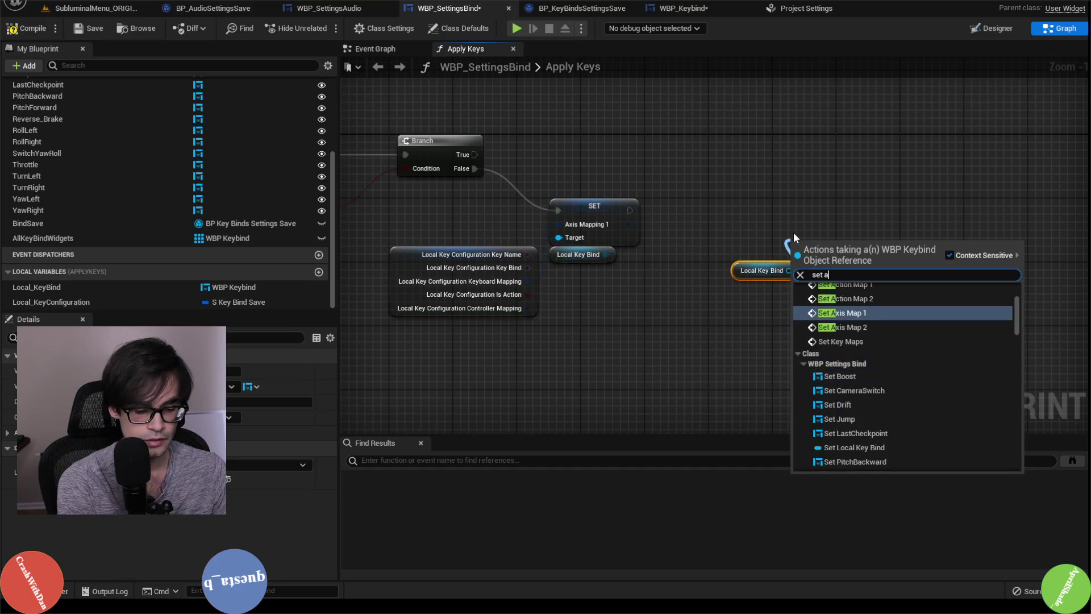
pyautogui.write('xis mapp')
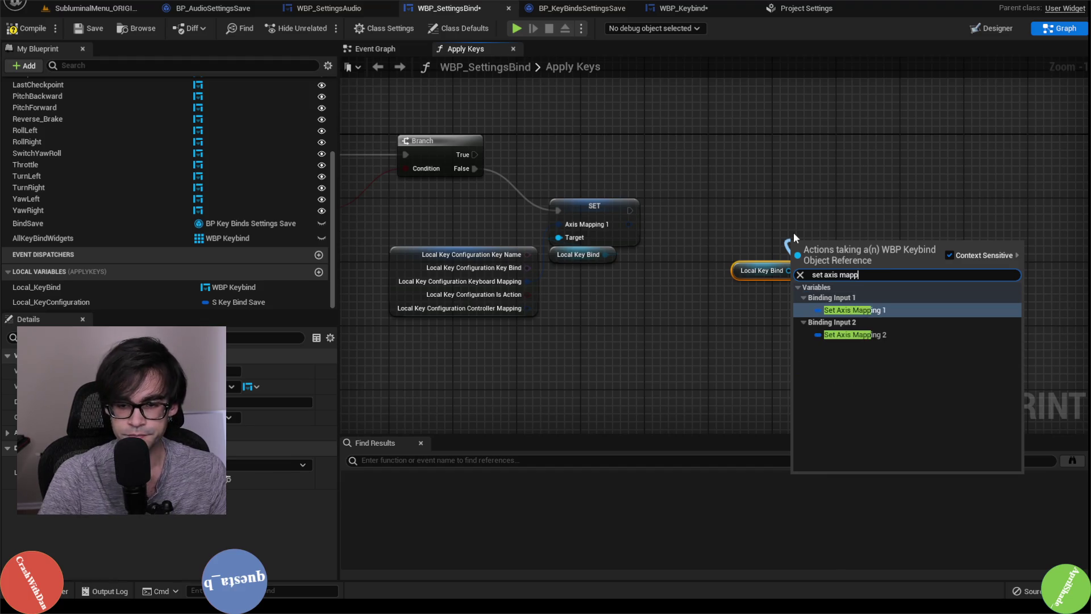
pyautogui.press('Down')
pyautogui.press('Return')
pyautogui.moveTo(824, 248); pyautogui.dragTo(769, 225)
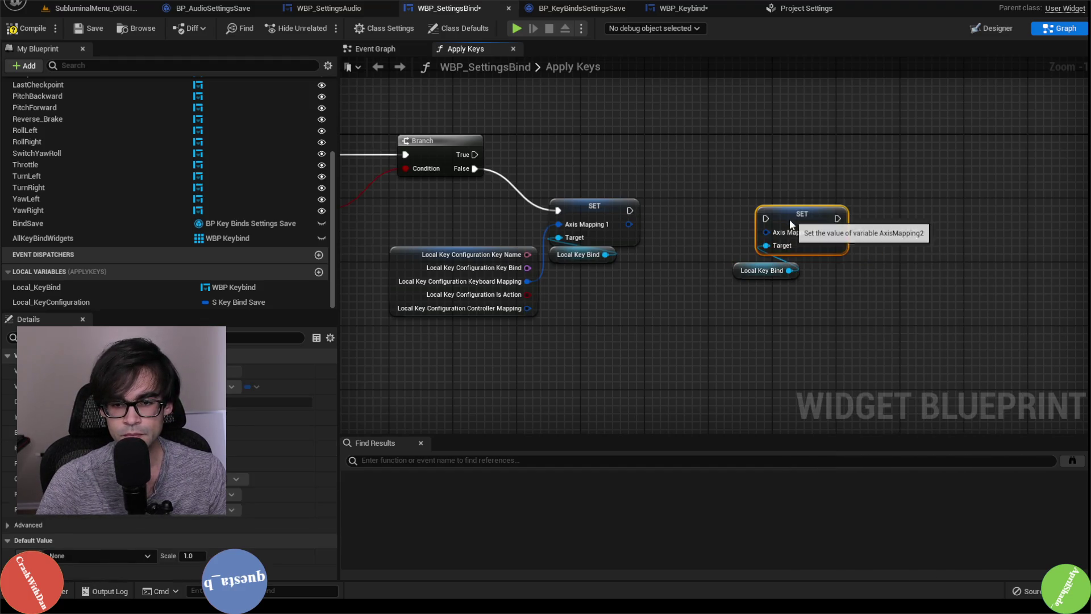
# Chain the first SET into Axis Mapping 2 and feed it Controller Mapping
pyautogui.moveTo(628, 209); pyautogui.dragTo(742, 225)
pyautogui.moveTo(771, 282); pyautogui.dragTo(770, 280)
pyautogui.moveTo(776, 222); pyautogui.dragTo(776, 206)
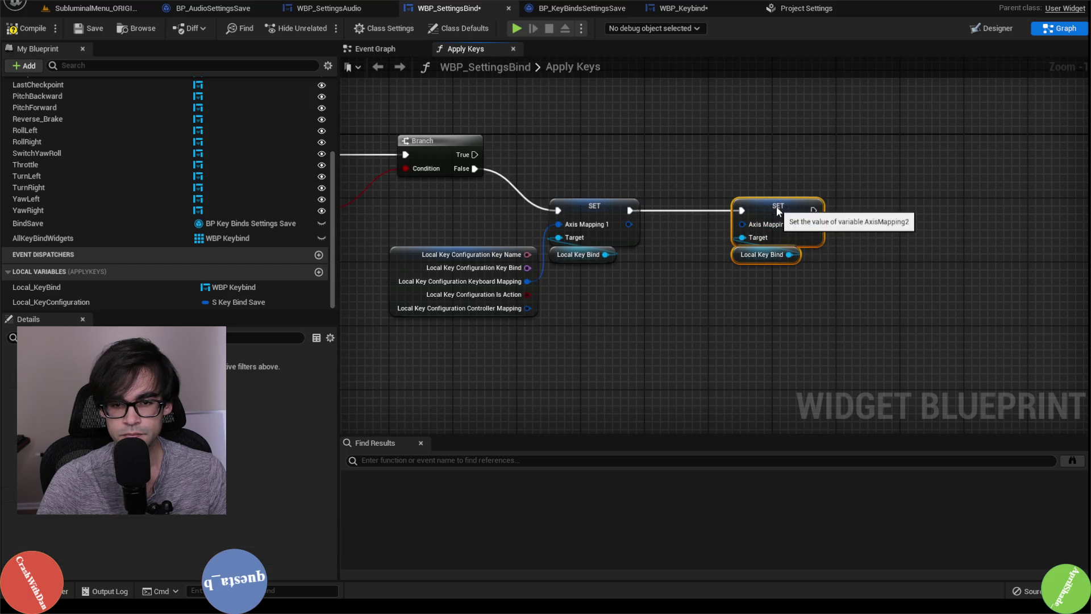
pyautogui.click(660, 248)
pyautogui.moveTo(528, 308); pyautogui.dragTo(749, 223)
# Paste another Local Key Bind getter in the space above the Branch
pyautogui.moveTo(538, 339); pyautogui.dragTo(650, 354)
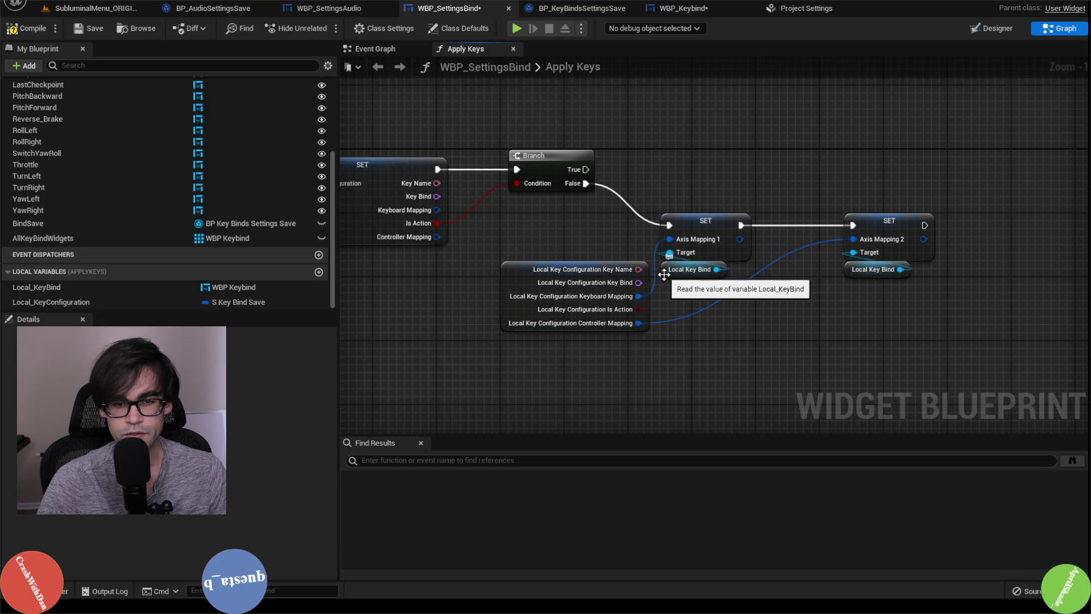
pyautogui.click(688, 269)
pyautogui.moveTo(709, 140); pyautogui.dragTo(684, 186)
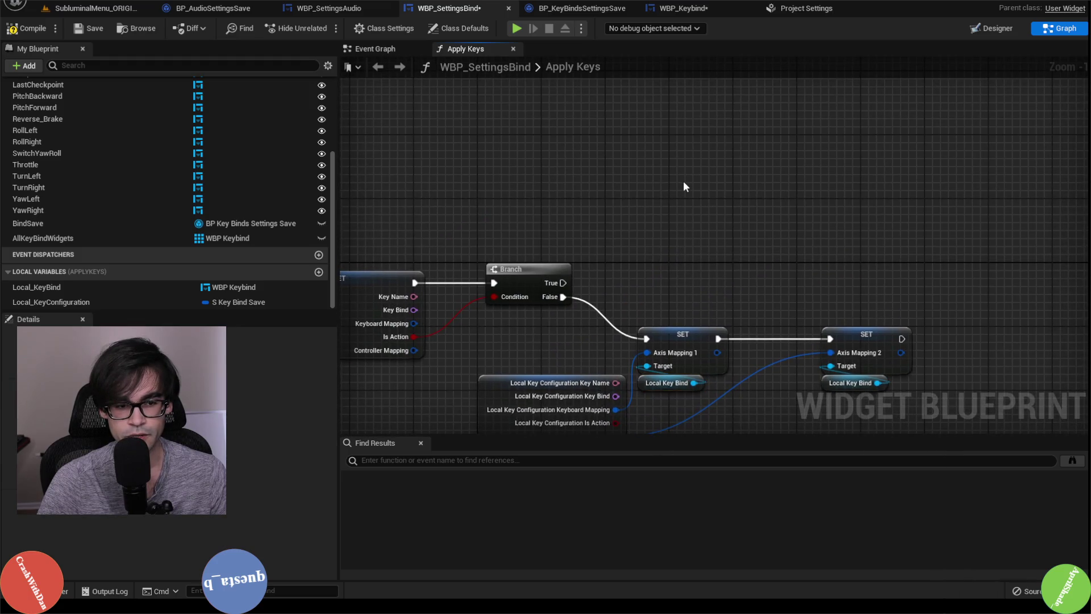
pyautogui.hotkey('ctrl', 'v')
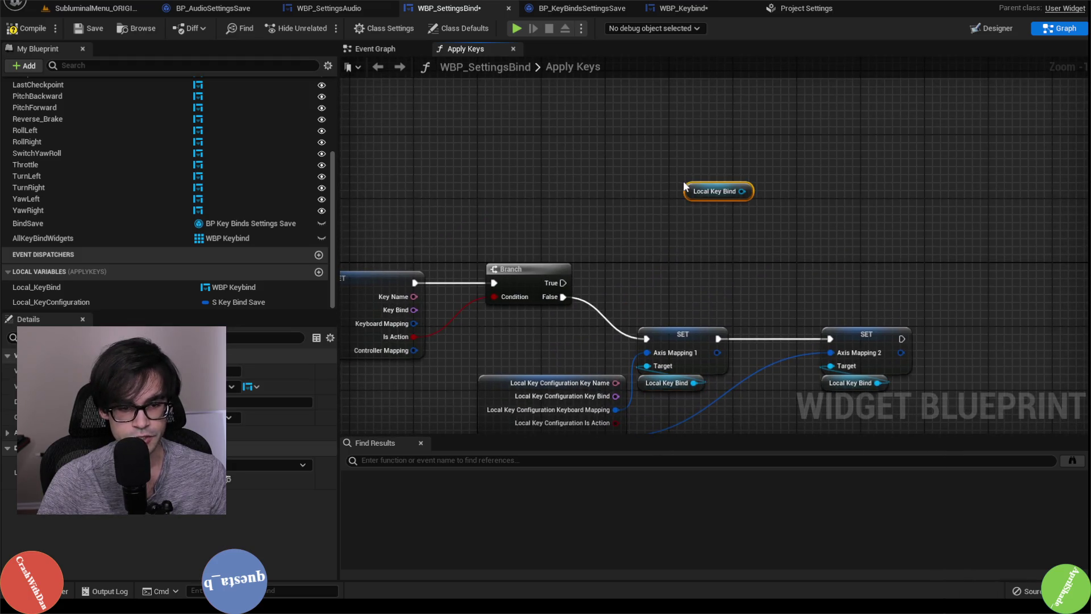
# Add a Set Action Mapping 1 node on the Local Key Bind getter, driven by Branch True
pyautogui.moveTo(695, 197)
pyautogui.mouseDown()
pyautogui.moveTo(656, 221)
pyautogui.moveTo(714, 176)
pyautogui.mouseUp()
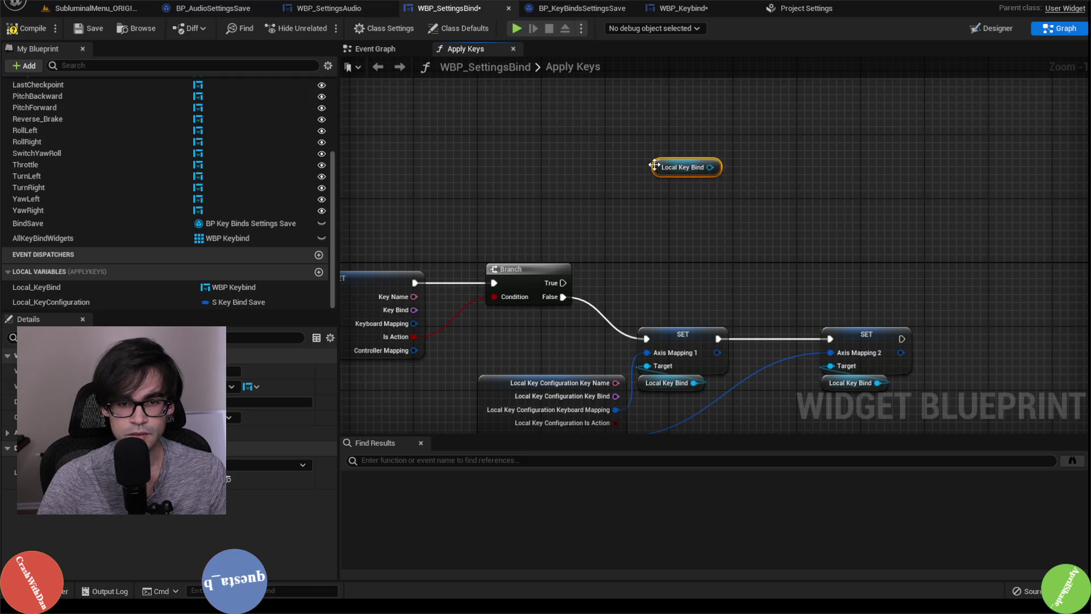
pyautogui.moveTo(704, 222); pyautogui.dragTo(704, 161)
pyautogui.write('set')
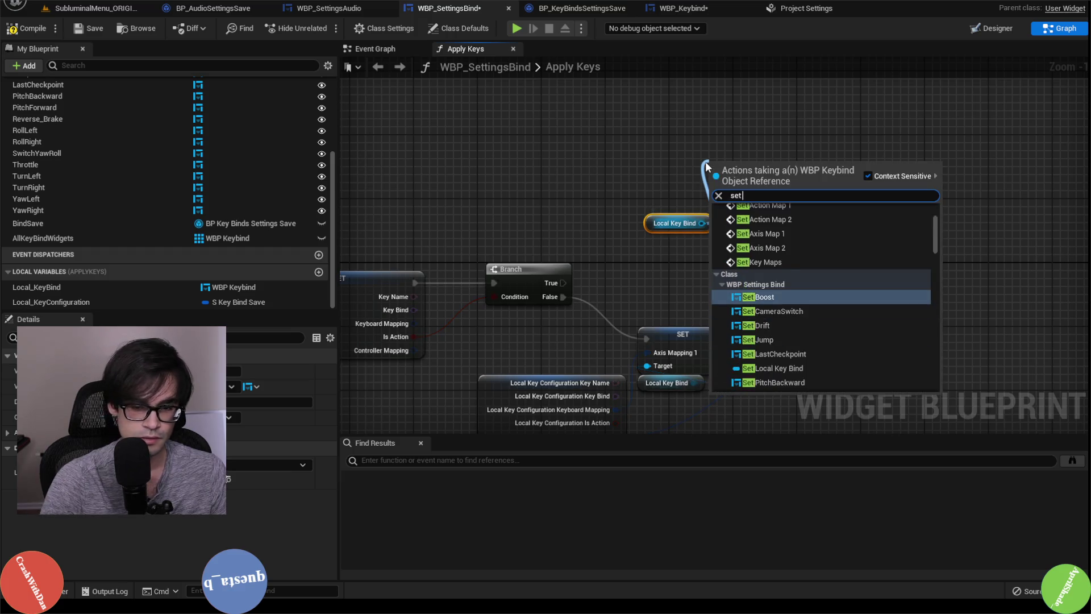
pyautogui.write(' action mapp')
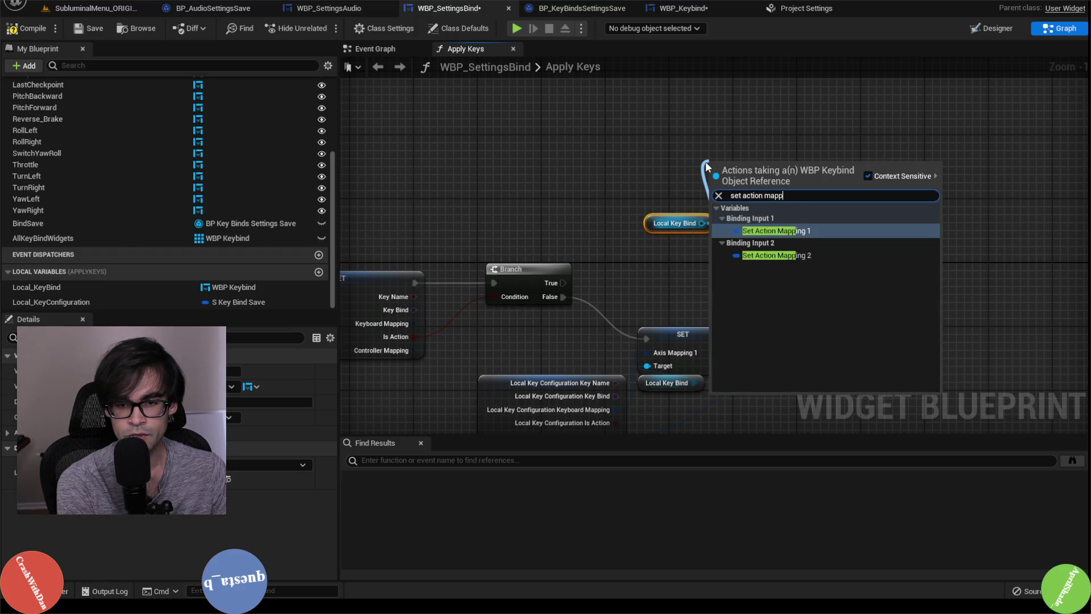
pyautogui.press('Return')
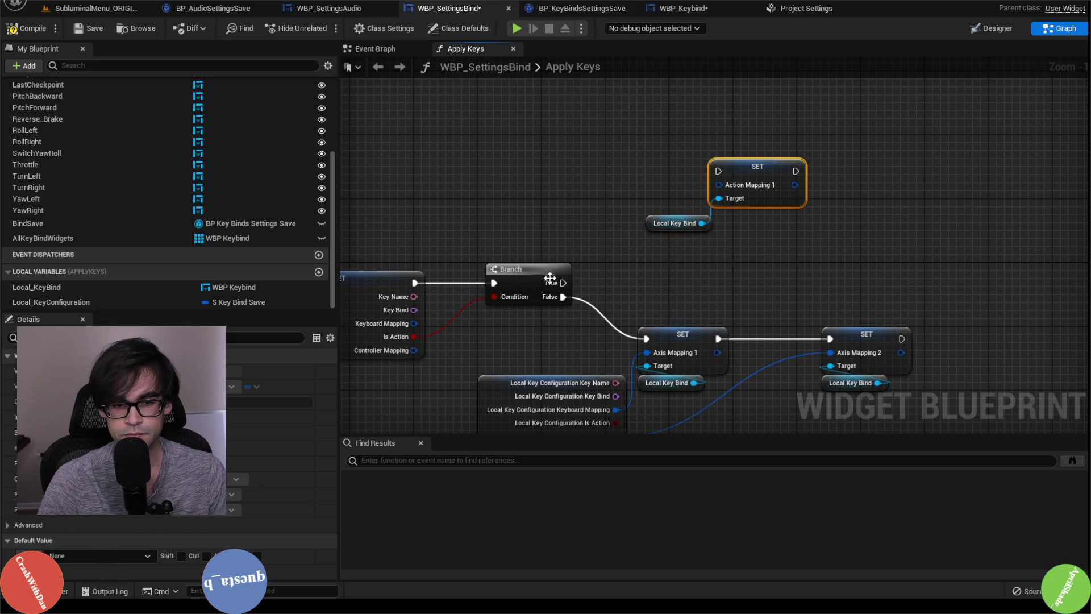
pyautogui.moveTo(563, 283)
pyautogui.mouseDown()
pyautogui.moveTo(736, 179)
pyautogui.moveTo(720, 171)
pyautogui.mouseUp()
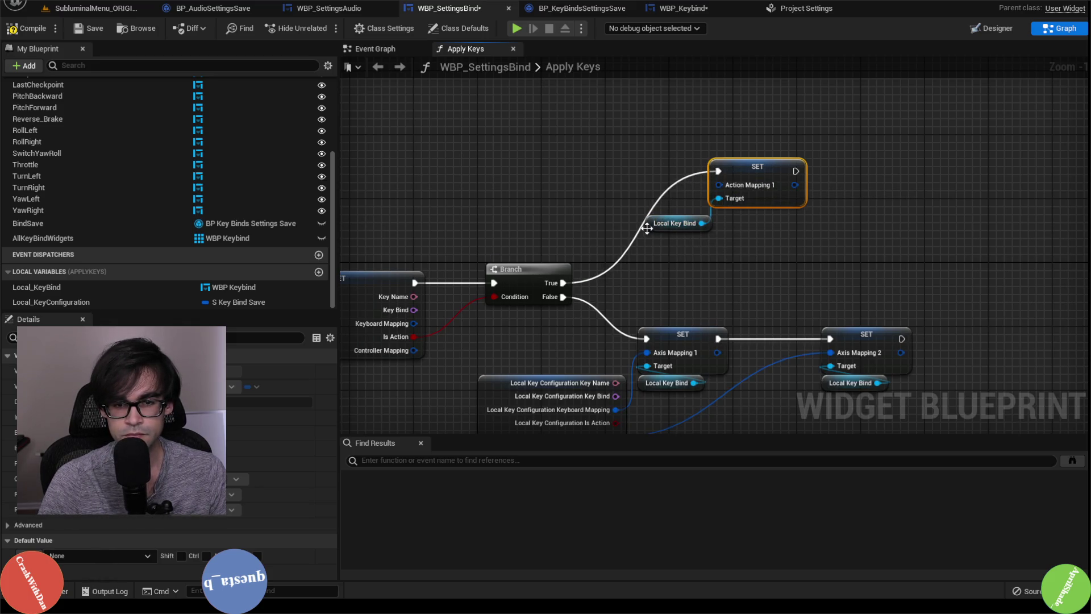
# Tidy the layout with a reroute point on the True wire and Local Key Configuration repositioned
pyautogui.moveTo(647, 228); pyautogui.dragTo(713, 222)
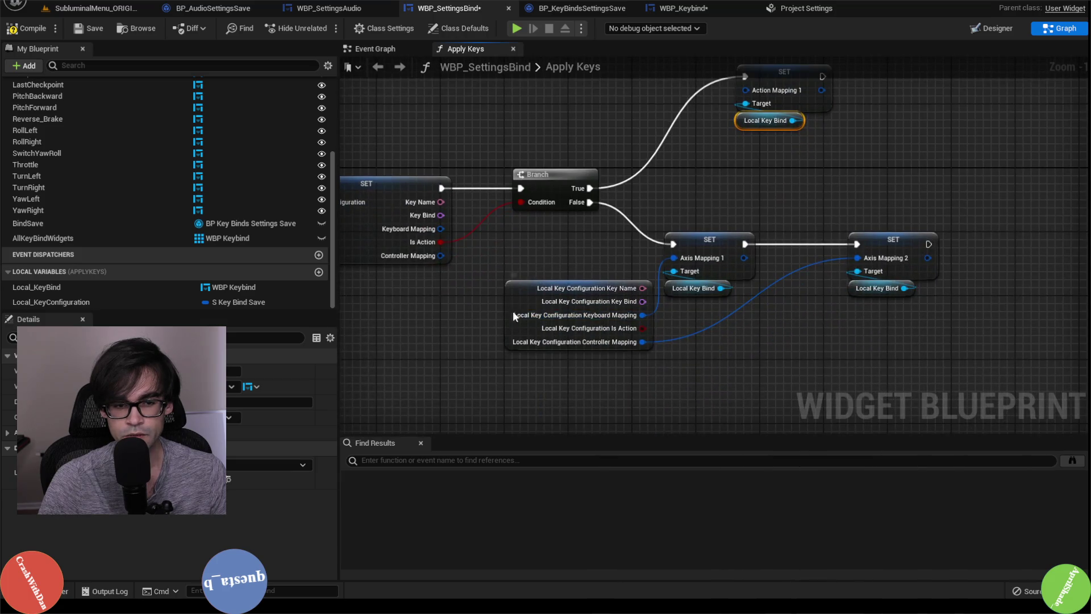
pyautogui.moveTo(512, 312)
pyautogui.mouseDown()
pyautogui.moveTo(667, 164)
pyautogui.moveTo(544, 345)
pyautogui.moveTo(577, 309)
pyautogui.moveTo(558, 291)
pyautogui.mouseUp()
pyautogui.moveTo(625, 184); pyautogui.dragTo(644, 273)
pyautogui.moveTo(653, 230)
pyautogui.mouseDown()
pyautogui.moveTo(690, 148)
pyautogui.moveTo(666, 178)
pyautogui.mouseUp()
pyautogui.moveTo(596, 310); pyautogui.dragTo(621, 294)
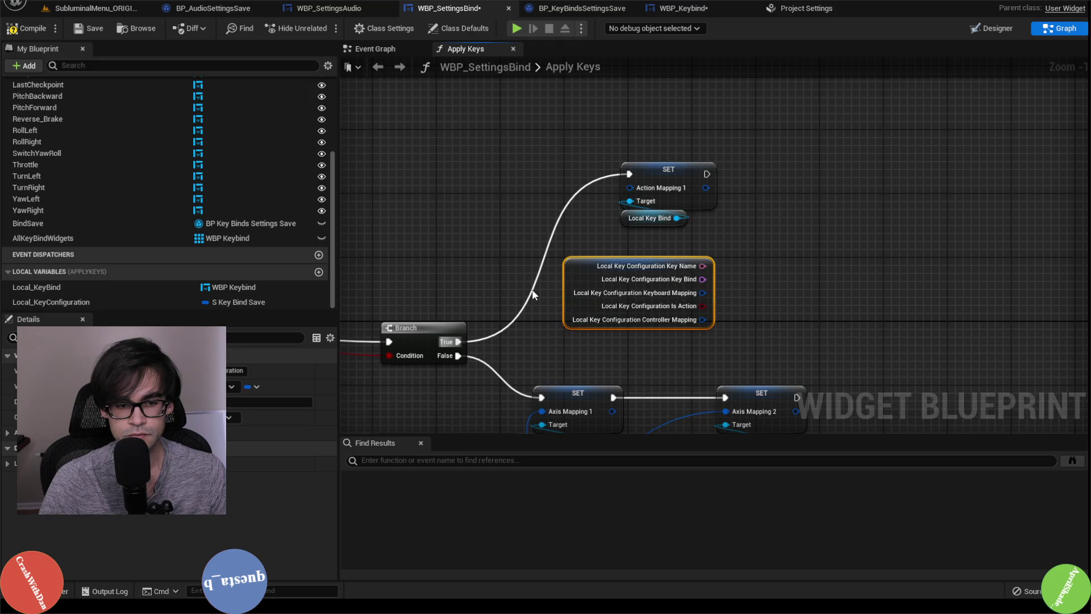
pyautogui.doubleClick(533, 296)
pyautogui.moveTo(533, 296)
pyautogui.mouseDown()
pyautogui.moveTo(558, 183)
pyautogui.moveTo(659, 228)
pyautogui.mouseUp()
pyautogui.moveTo(656, 189); pyautogui.dragTo(760, 189)
pyautogui.click(581, 276)
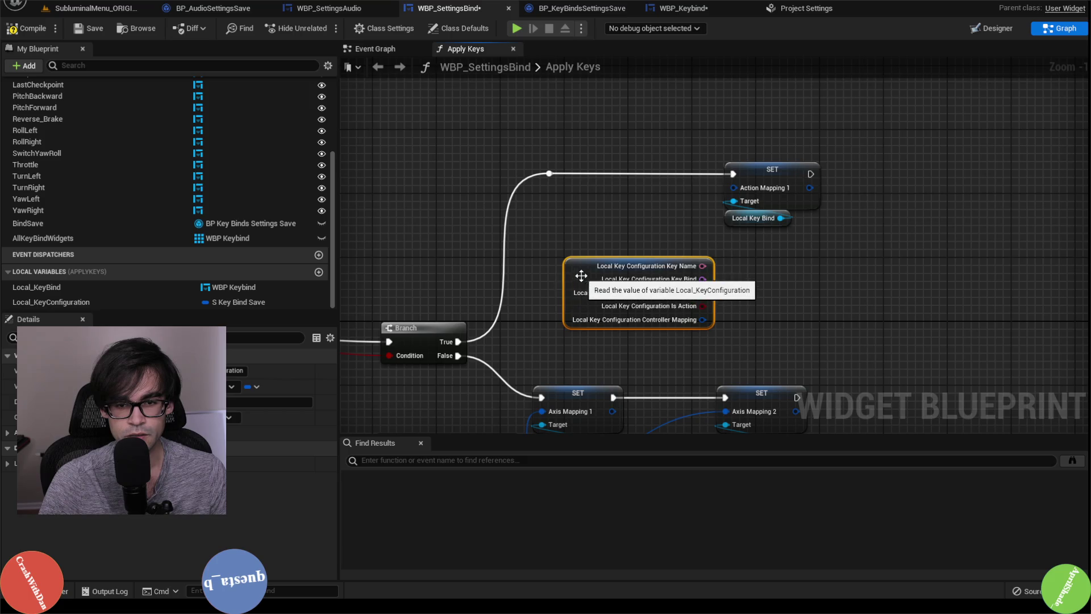
pyautogui.moveTo(581, 276); pyautogui.dragTo(566, 252)
# Try linking Keyboard Mapping to Action Mapping 1, drop the incompatible link, and recompile
pyautogui.moveTo(687, 268); pyautogui.dragTo(733, 186)
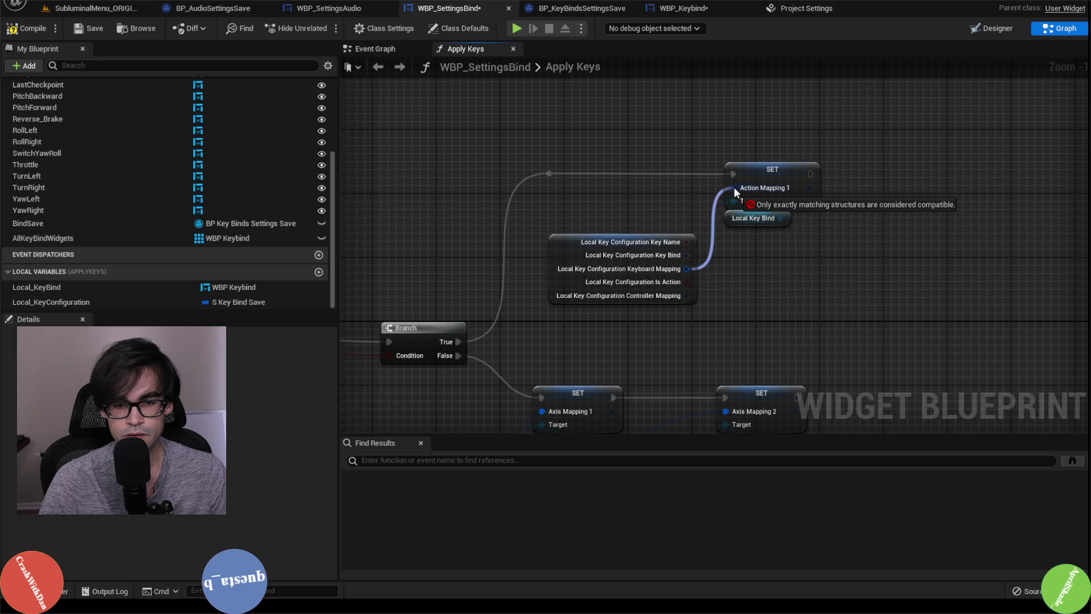
pyautogui.moveTo(734, 187); pyautogui.dragTo(734, 186)
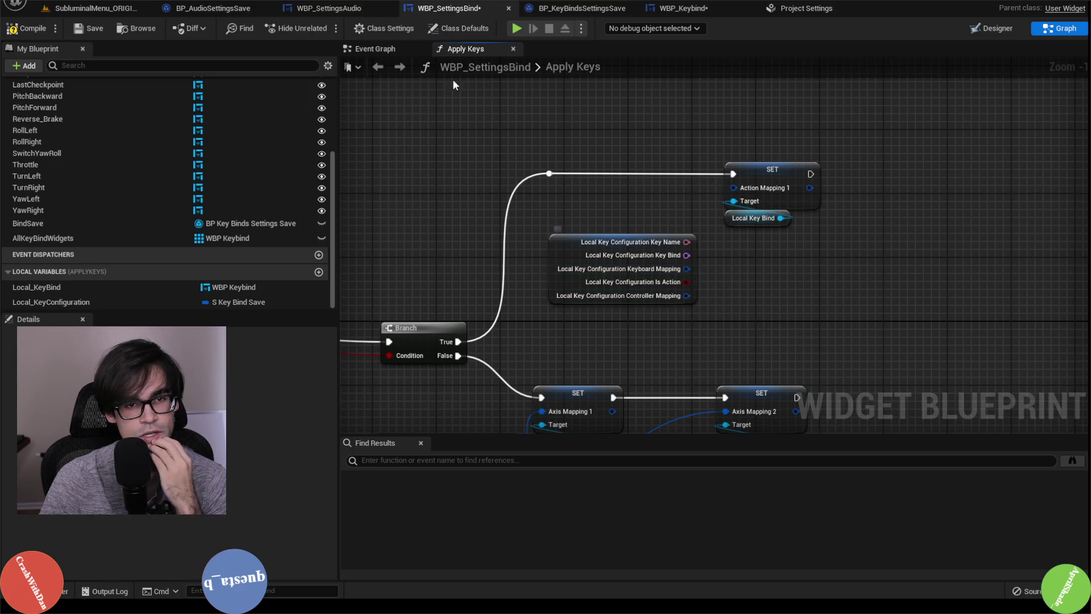
pyautogui.click(25, 33)
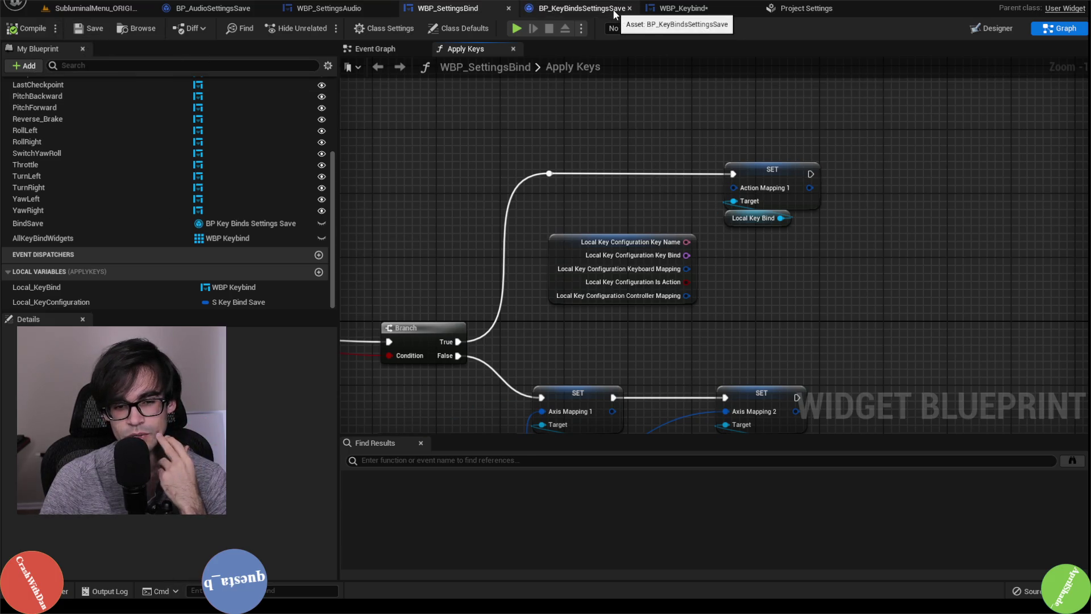
# Cycle through the BP_KeyBindsSettingsSave, WBP_Keybind, WBP_SettingsBind, WBP_SettingsAudio and BP_AudioSettingsSave tabs
pyautogui.click(581, 8)
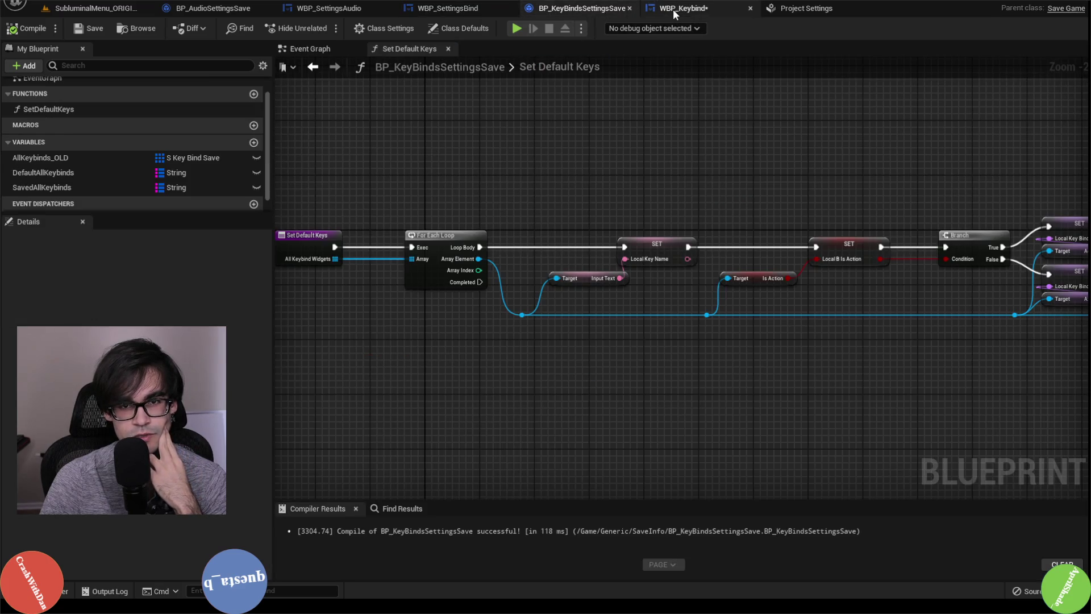
pyautogui.click(676, 12)
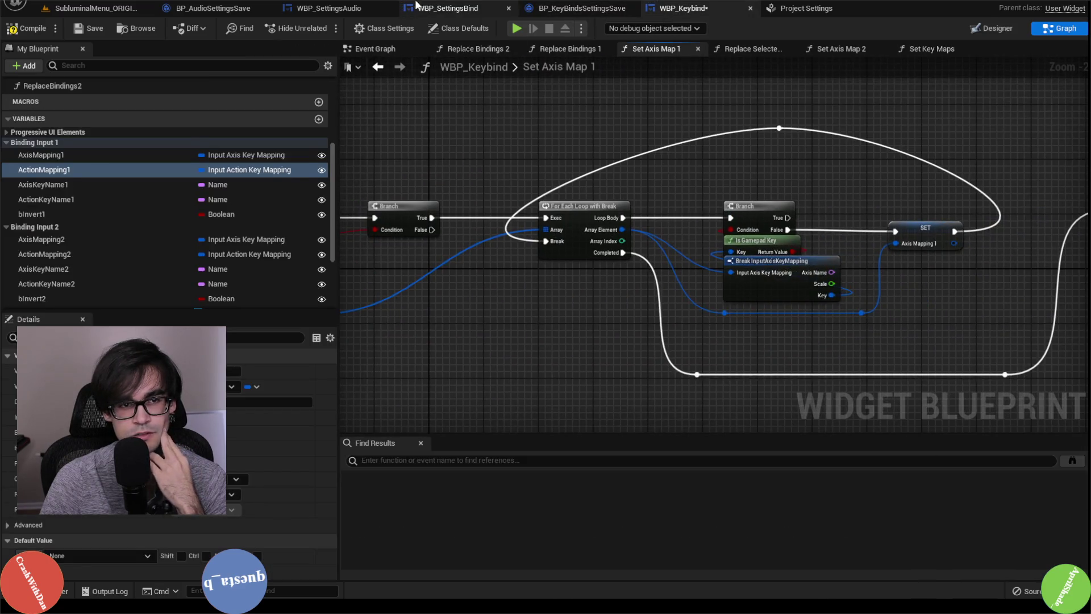
pyautogui.click(417, 7)
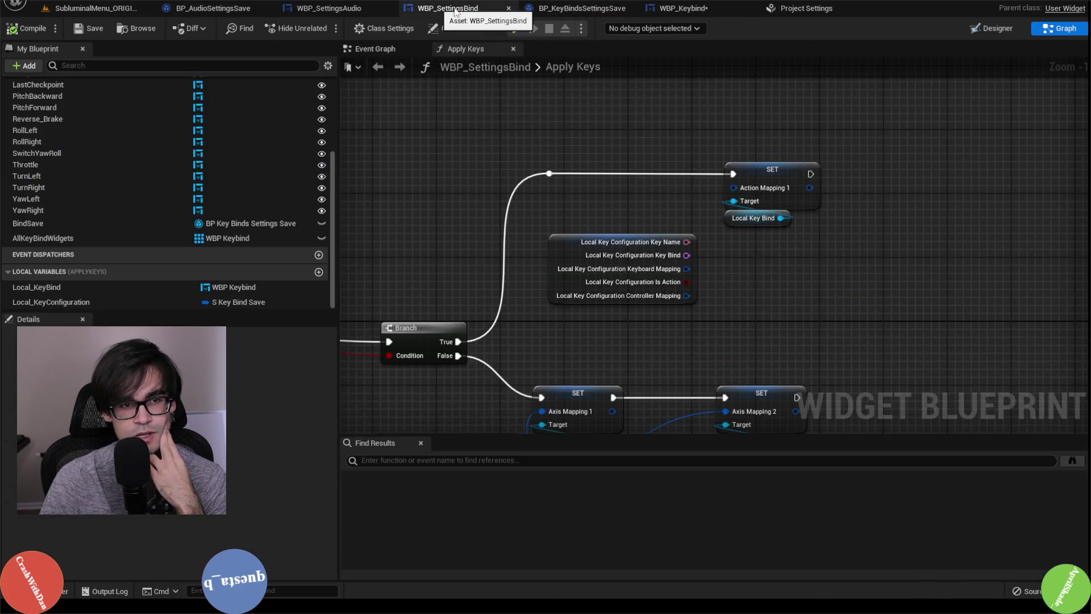
pyautogui.click(569, 13)
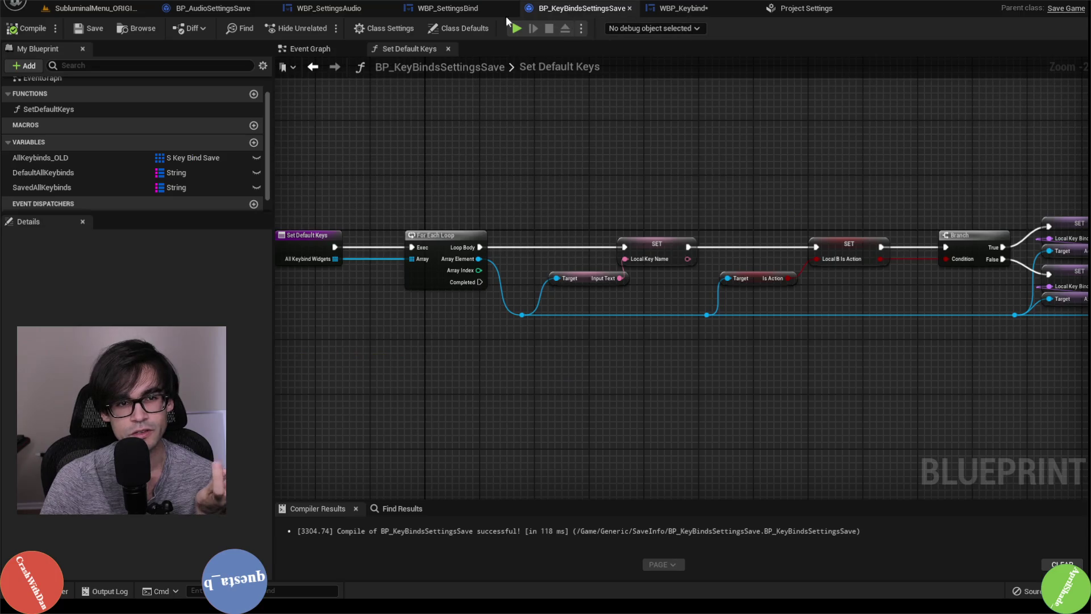
pyautogui.click(483, 9)
pyautogui.click(358, 8)
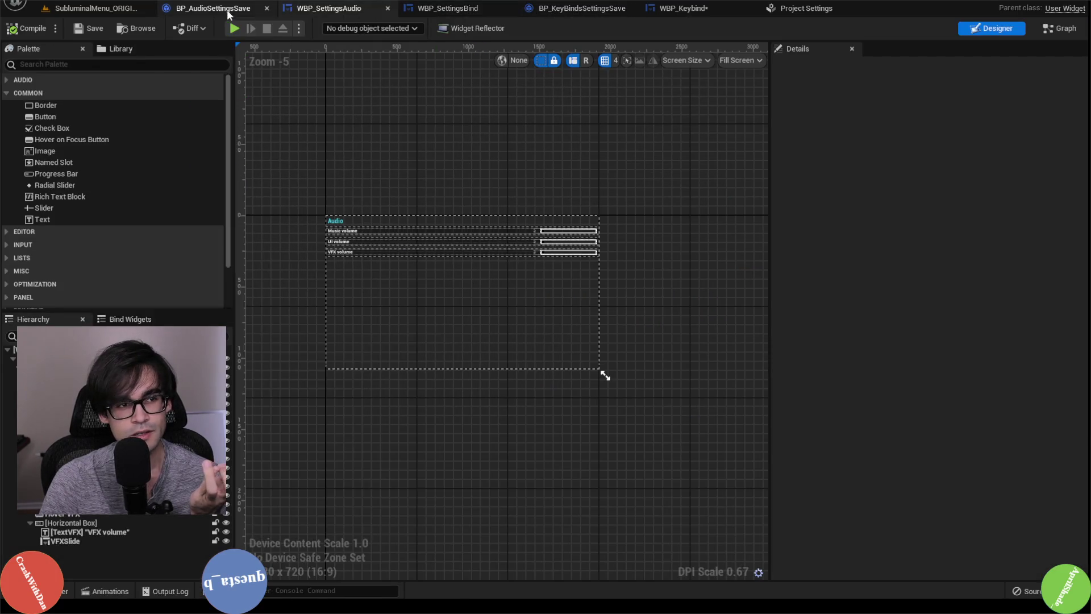
pyautogui.click(216, 9)
pyautogui.click(343, 13)
pyautogui.click(449, 8)
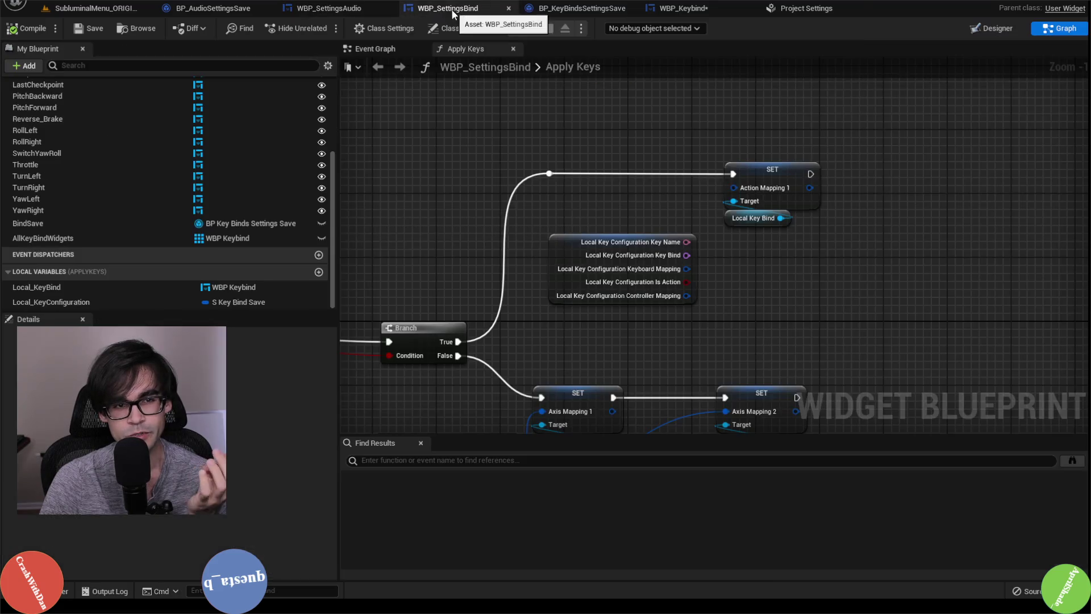
pyautogui.click(579, 8)
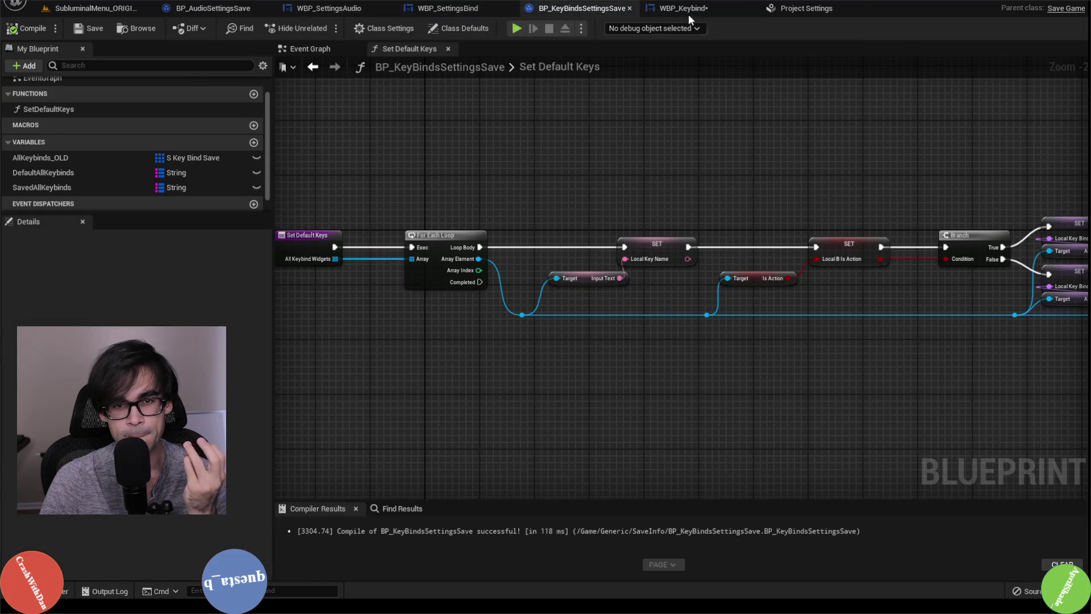
pyautogui.click(685, 9)
# Check the SavedAllKeybinds variable's properties, then go to WBP_Keybind's Set Axis Map 1 graph
pyautogui.click(637, 49)
pyautogui.click(603, 11)
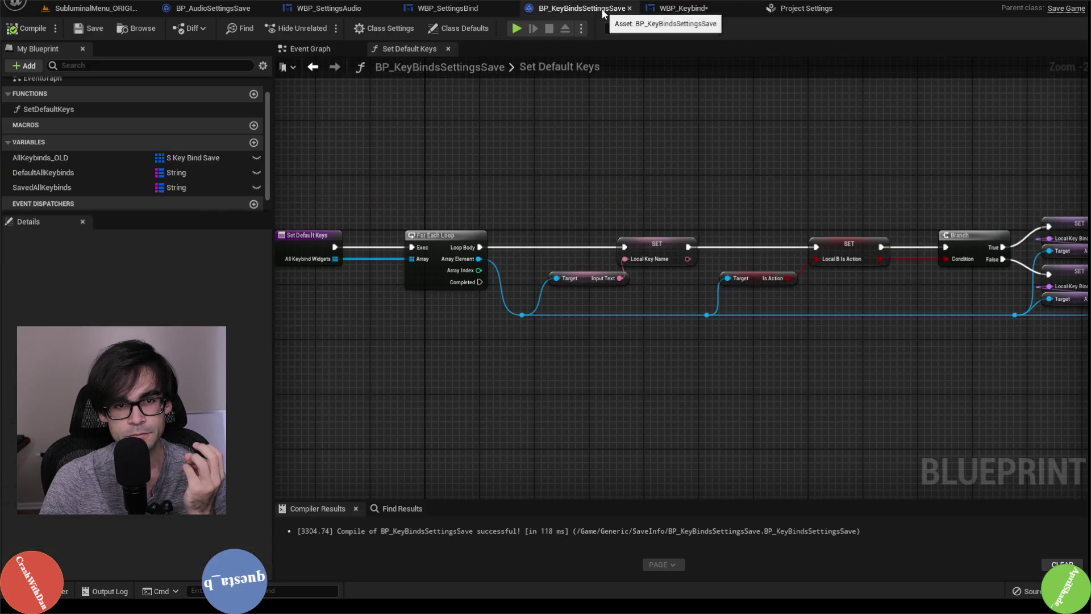
pyautogui.click(42, 187)
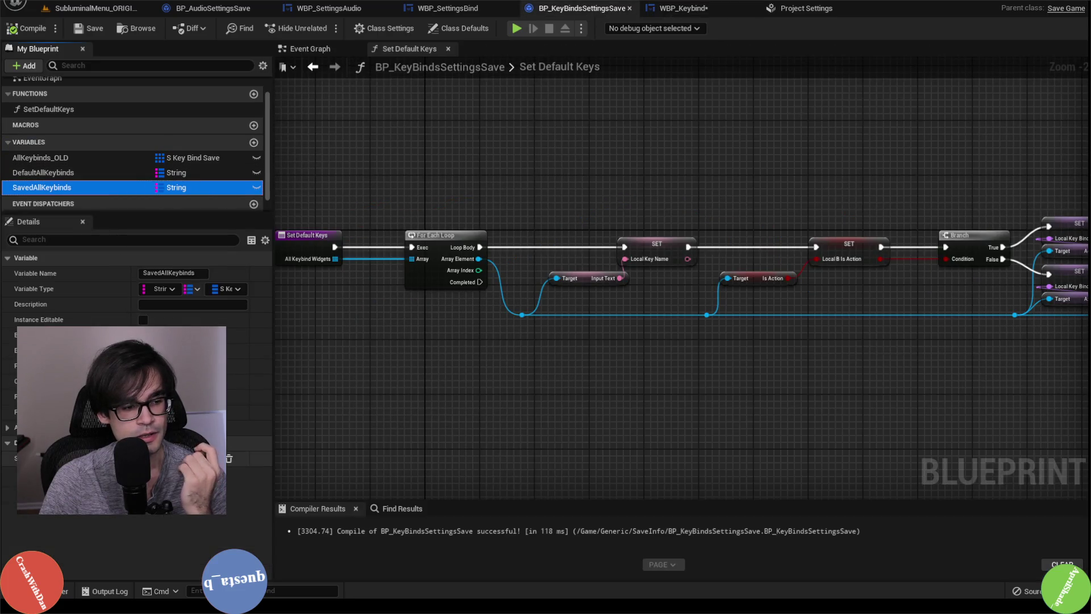
pyautogui.scroll(-3, 608, 172)
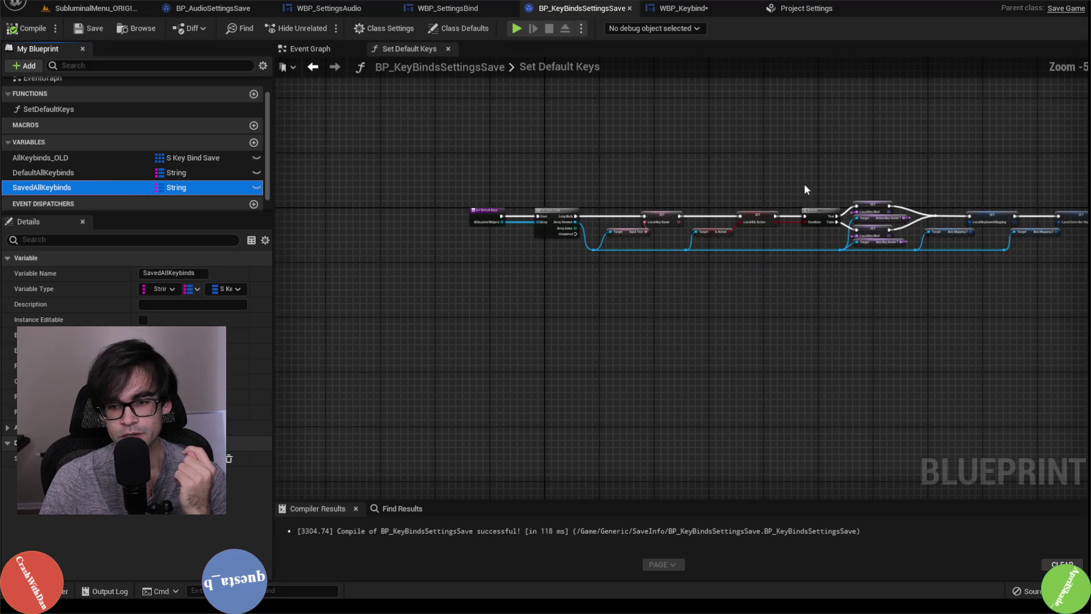
pyautogui.click(700, 8)
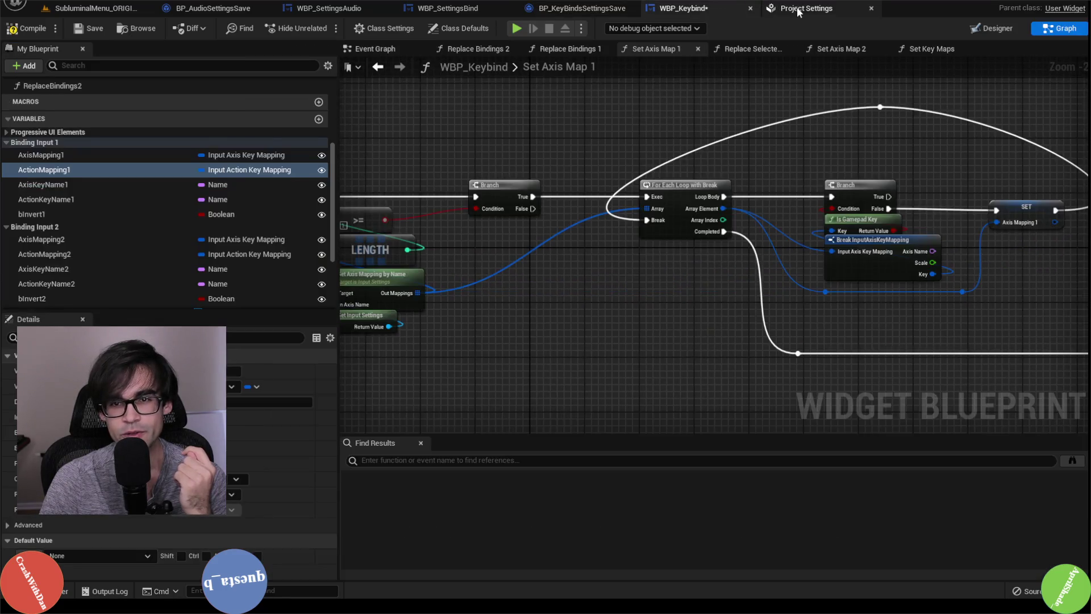
# Look over the Input action and axis mappings in Project Settings, then save WBP_Keybind
pyautogui.click(787, 9)
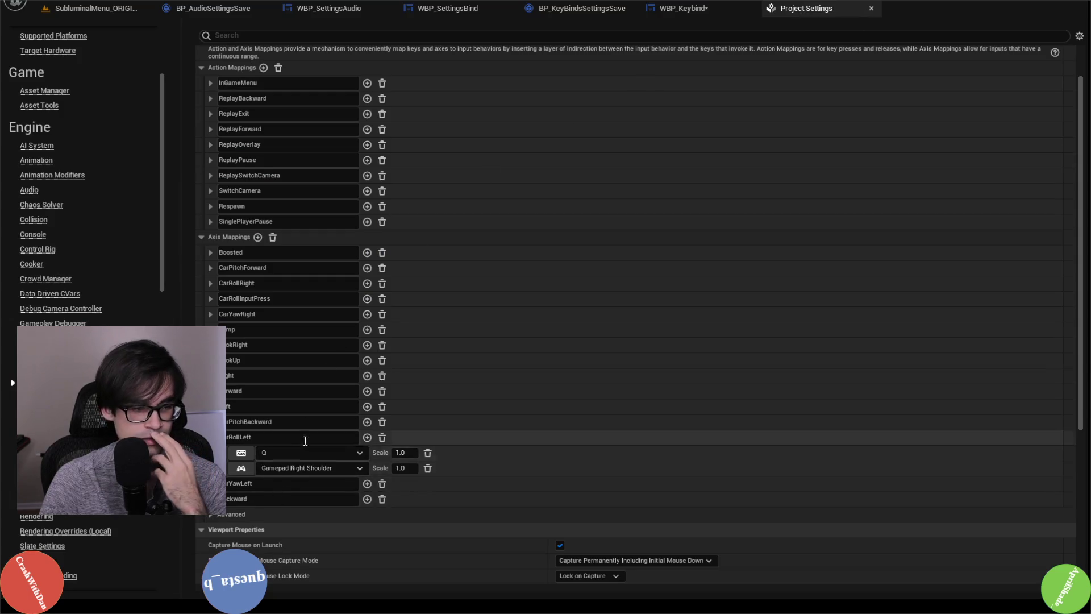
pyautogui.scroll(2, 277, 215)
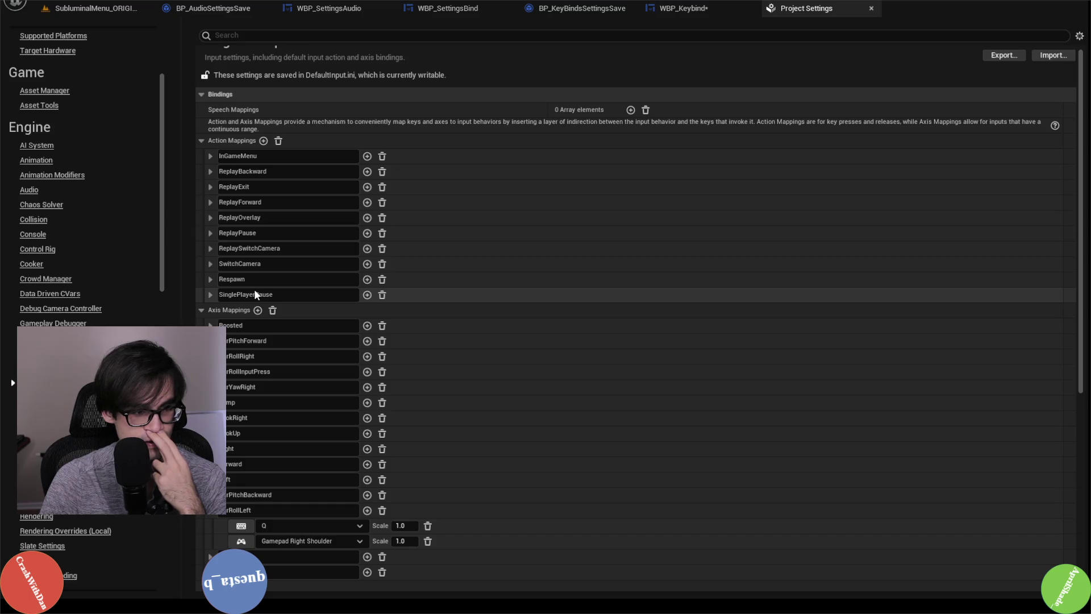
pyautogui.click(679, 9)
pyautogui.click(91, 28)
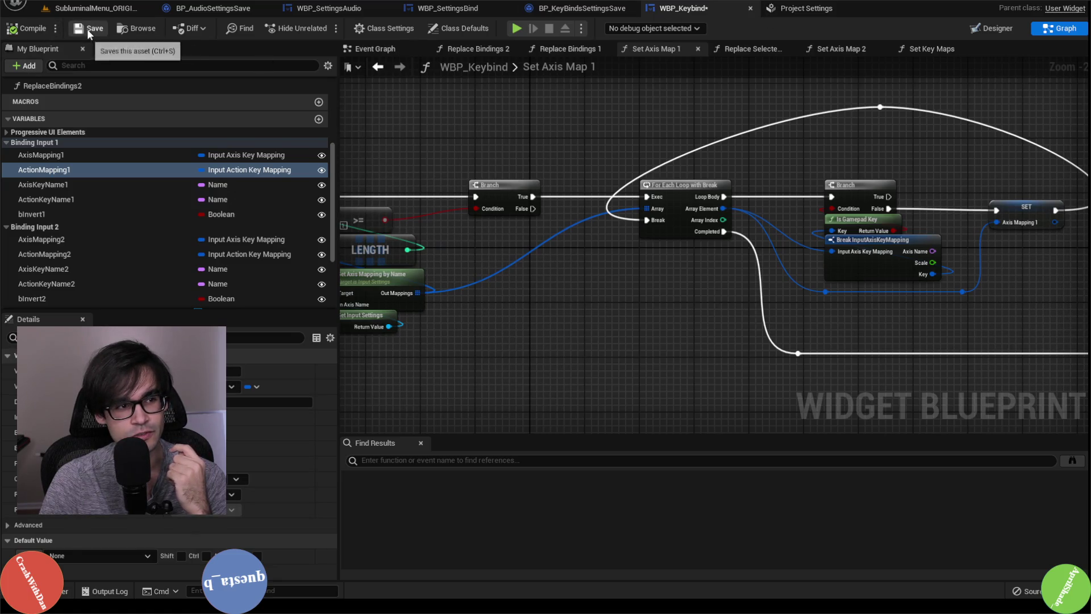
# Glance through WBP_SettingsBind, WBP_SettingsAudio and BP_AudioSettingsSave, ending on BP_KeyBindsSettingsSave's Set Default Keys
pyautogui.click(578, 9)
pyautogui.click(446, 9)
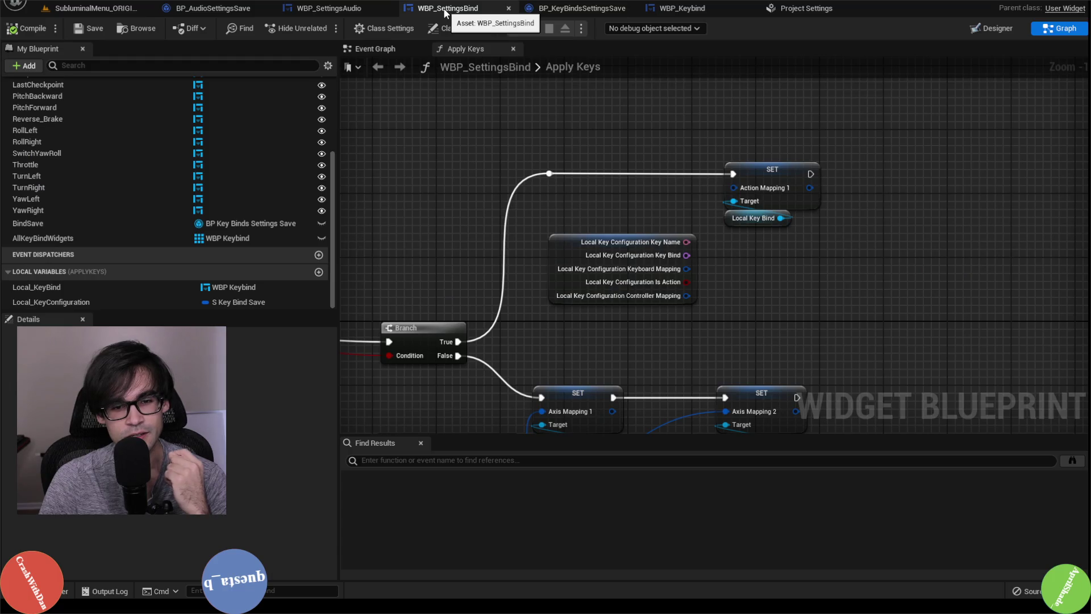
pyautogui.click(345, 8)
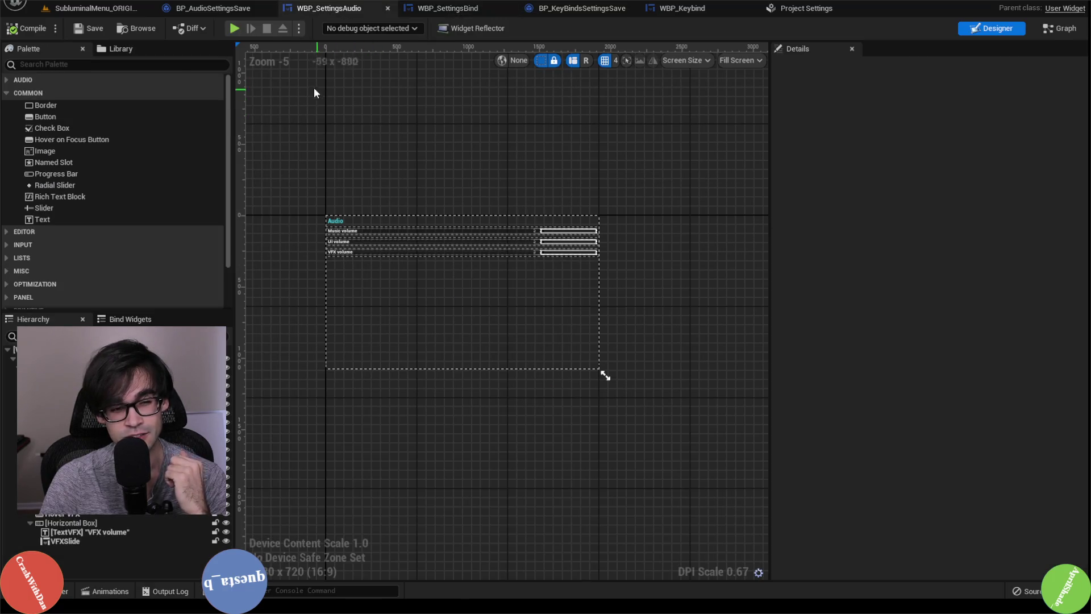
pyautogui.click(210, 8)
pyautogui.click(336, 8)
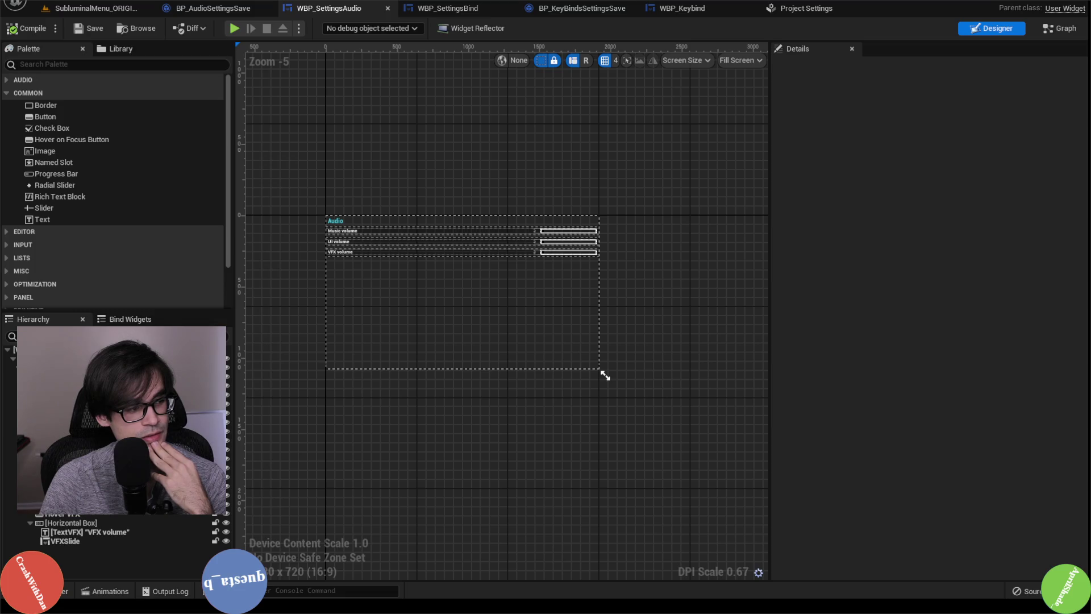
pyautogui.scroll(2, 454, 210)
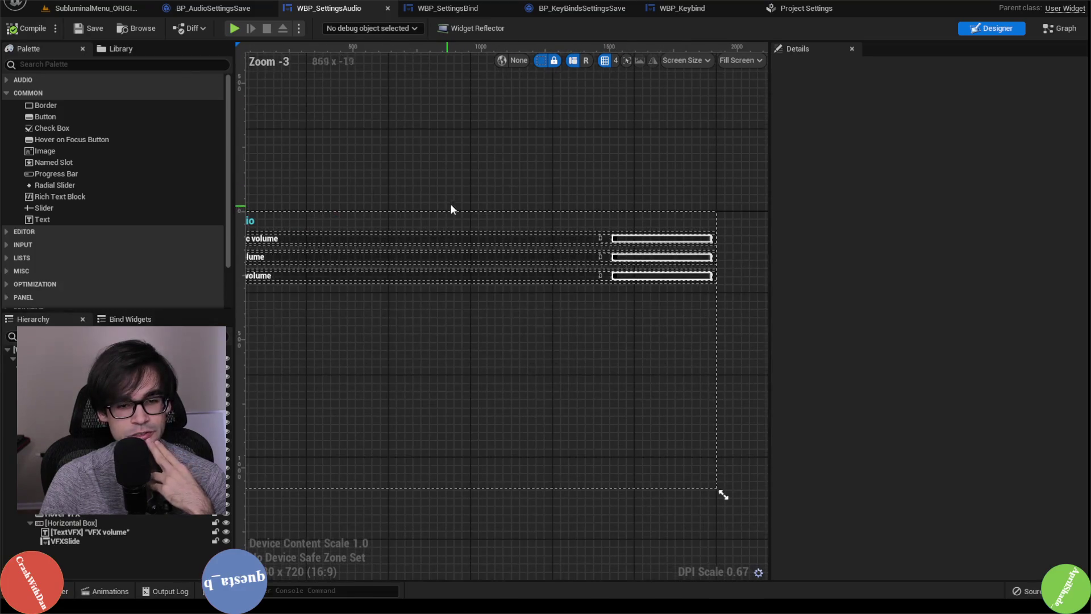
pyautogui.scroll(2, 450, 203)
pyautogui.click(459, 13)
pyautogui.click(220, 9)
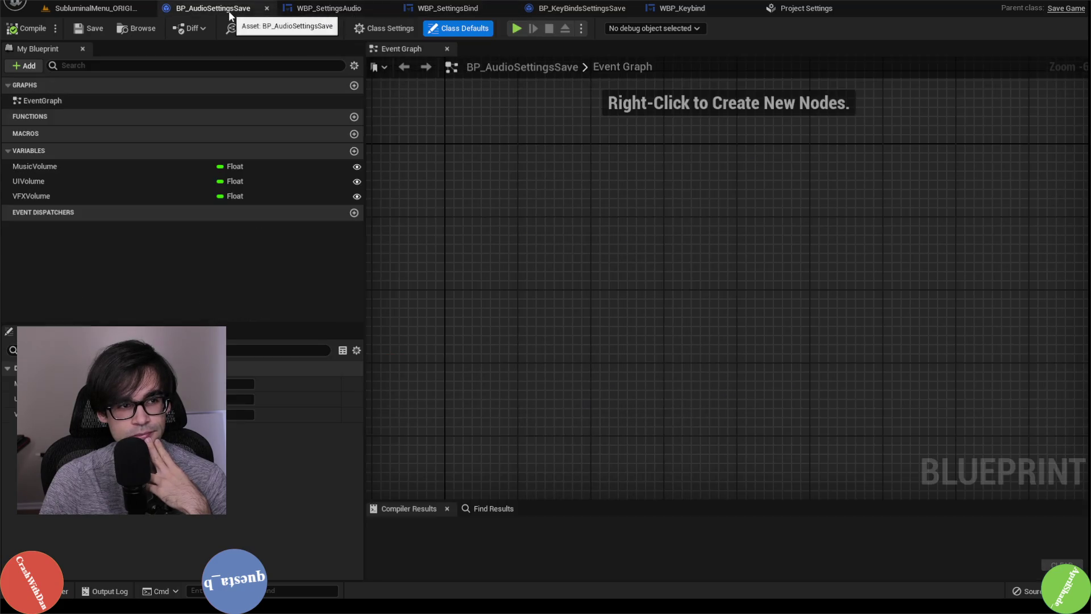
pyautogui.click(461, 9)
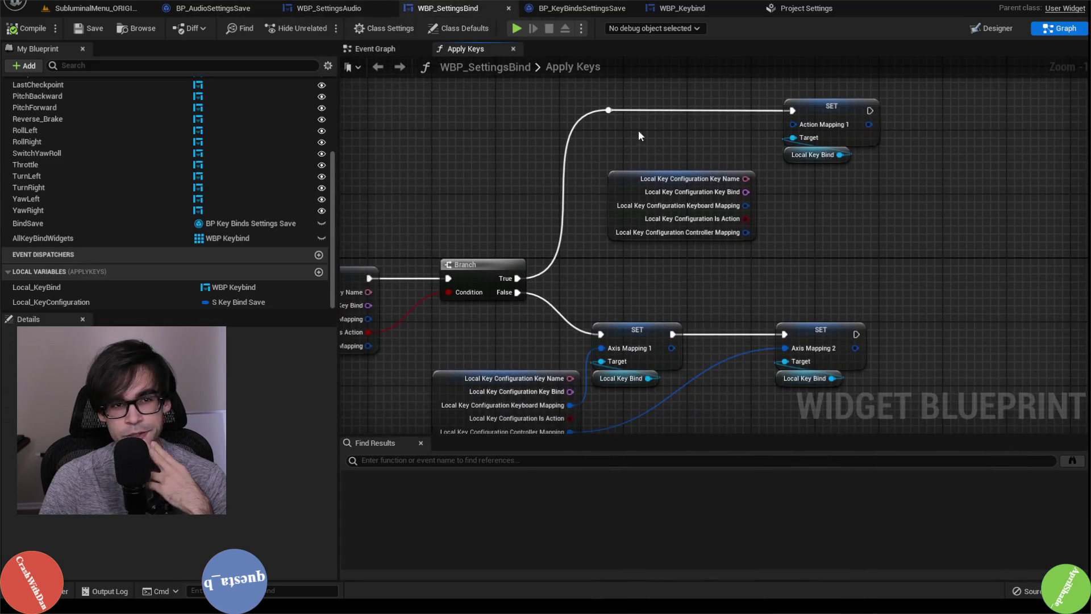
pyautogui.click(580, 8)
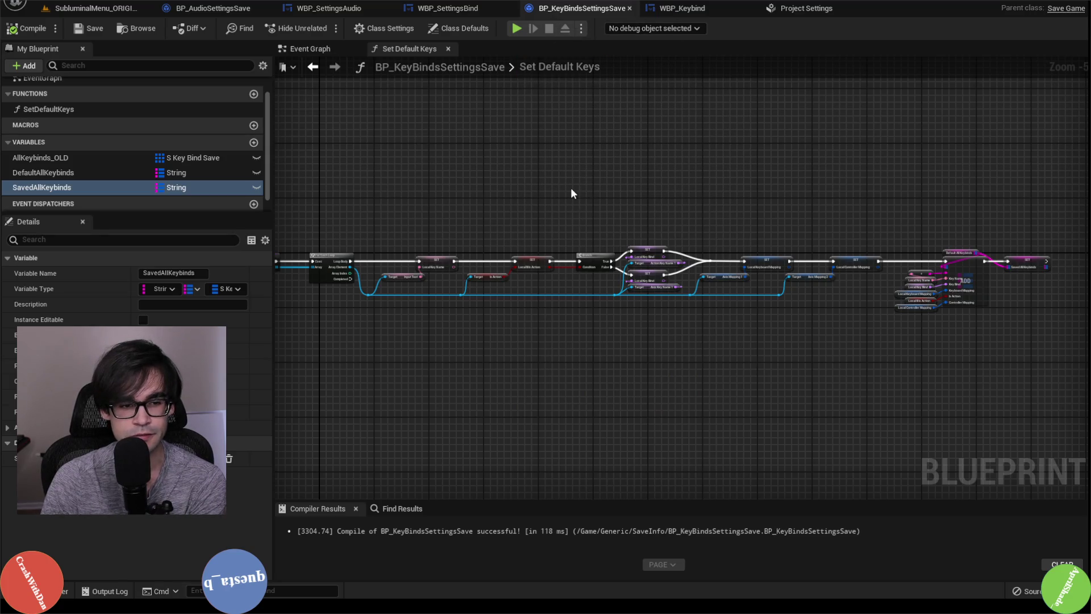
pyautogui.scroll(3, 739, 196)
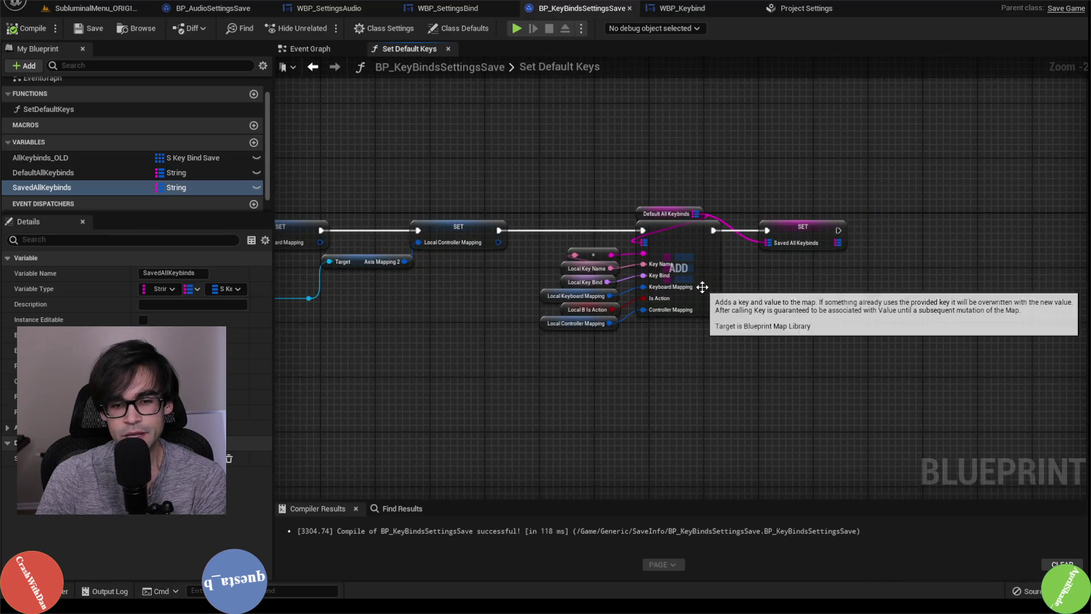
pyautogui.scroll(2, 702, 287)
pyautogui.click(704, 287)
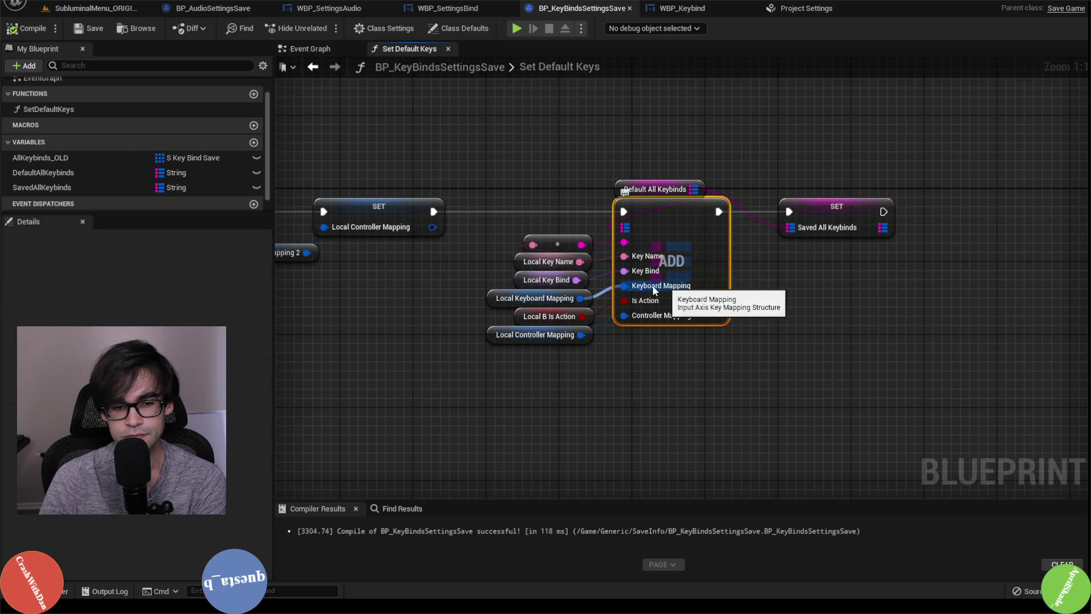
pyautogui.scroll(-5, 756, 254)
pyautogui.scroll(3, 364, 250)
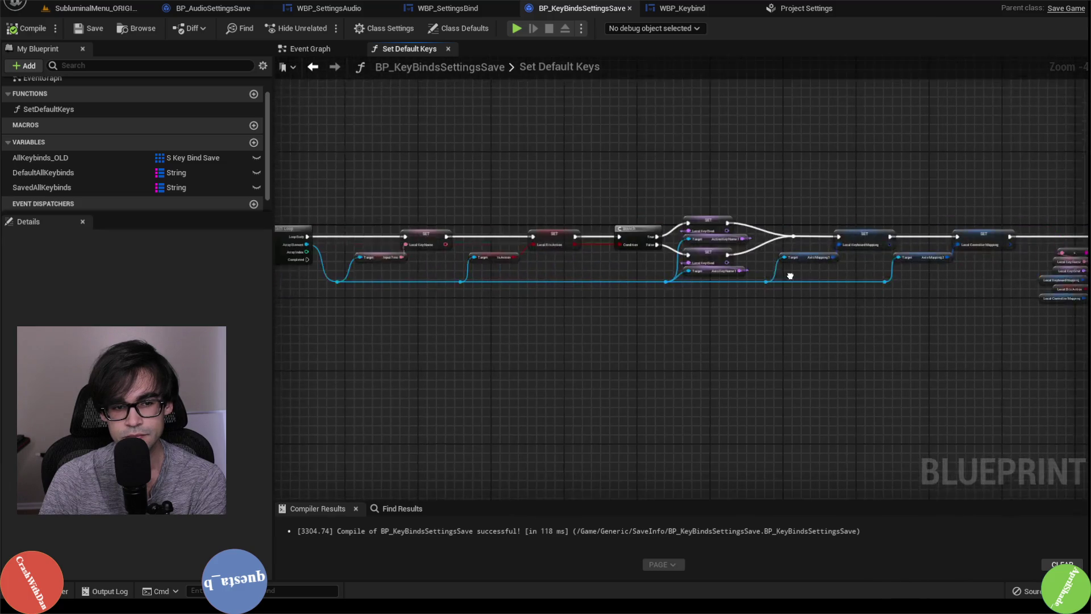
pyautogui.moveTo(365, 250); pyautogui.dragTo(377, 268)
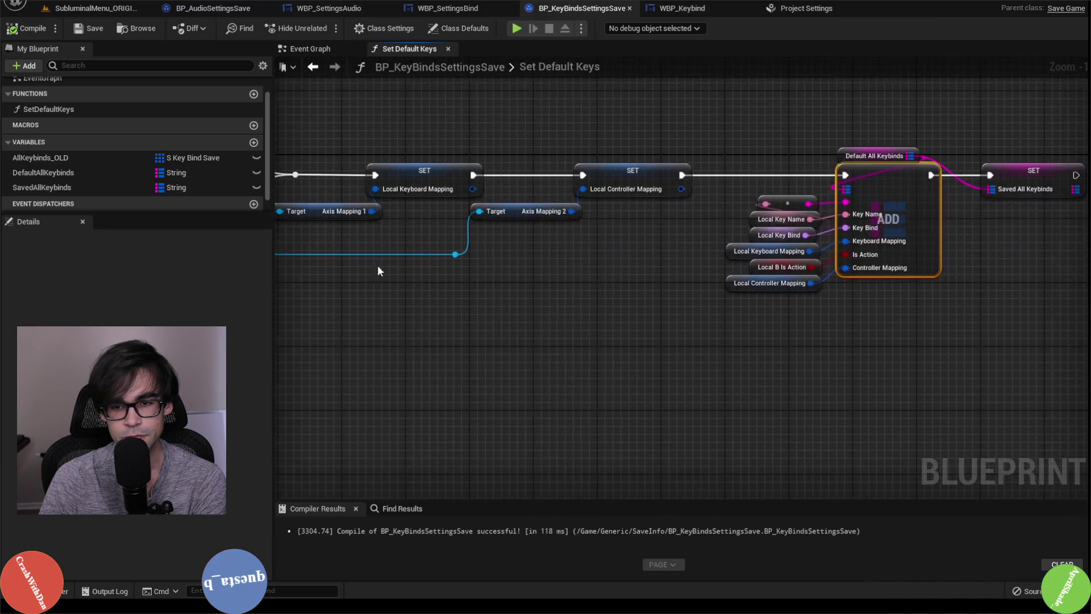
pyautogui.moveTo(750, 292); pyautogui.dragTo(582, 281)
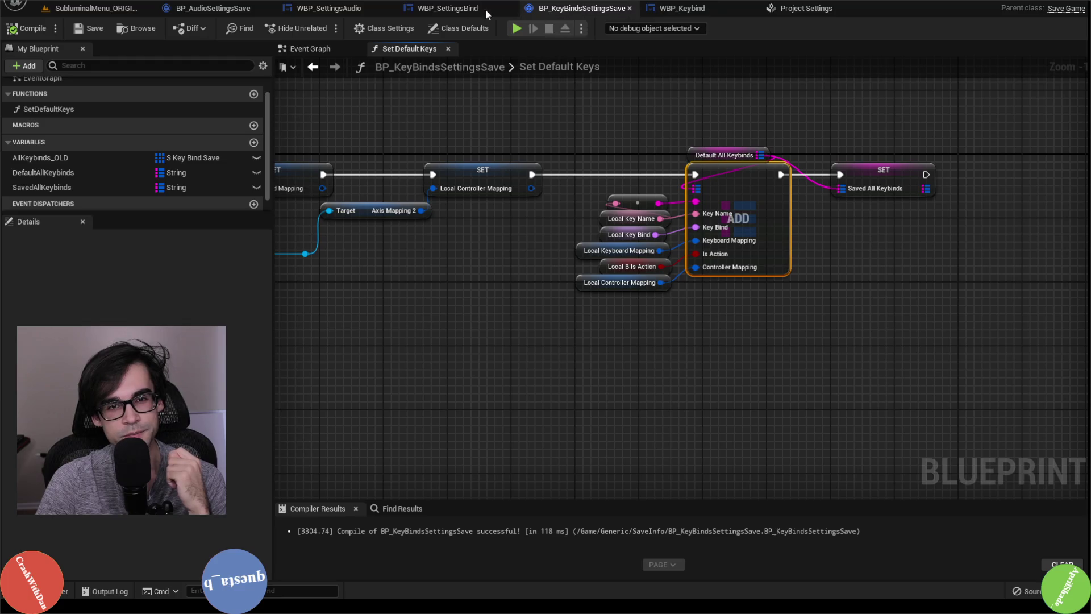
pyautogui.click(440, 13)
# Open the S_KeyBindSave struct and add a new member of type Input Action Key Mapping
pyautogui.click(346, 12)
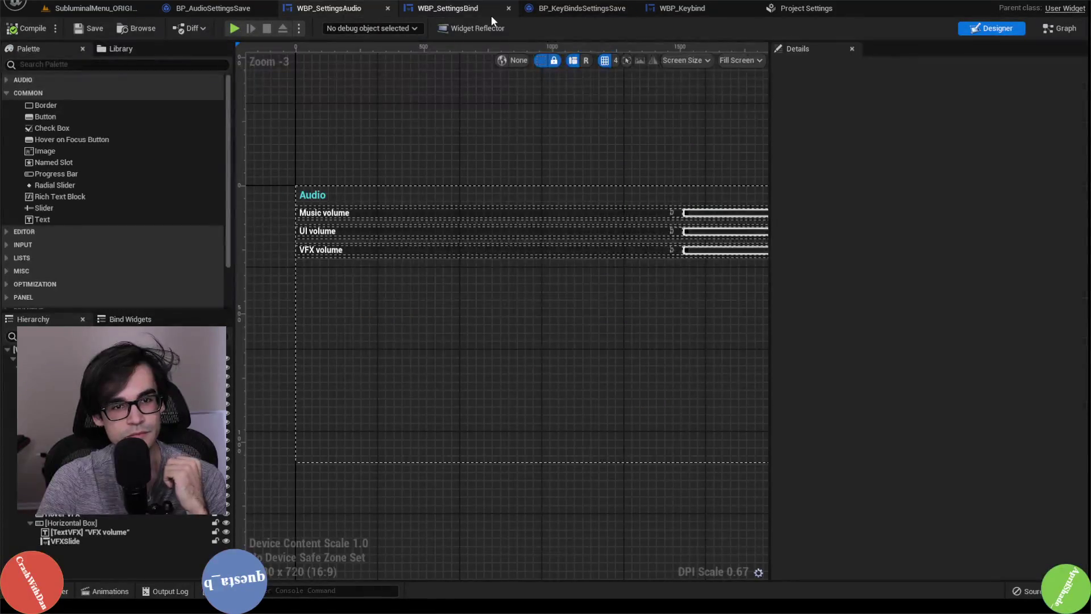
pyautogui.click(632, 10)
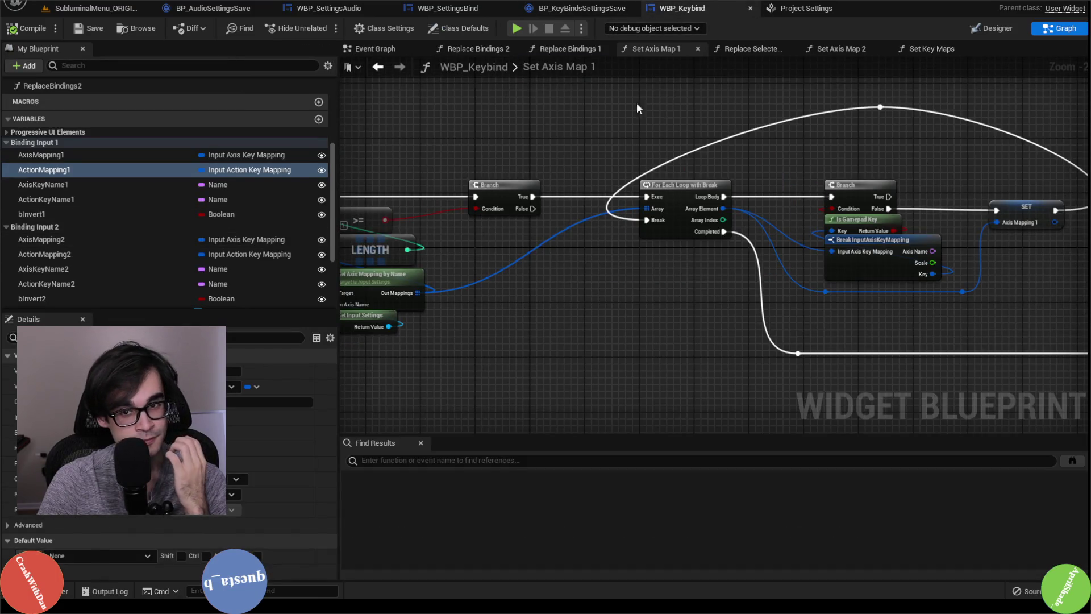
pyautogui.click(91, 8)
pyautogui.doubleClick(315, 484)
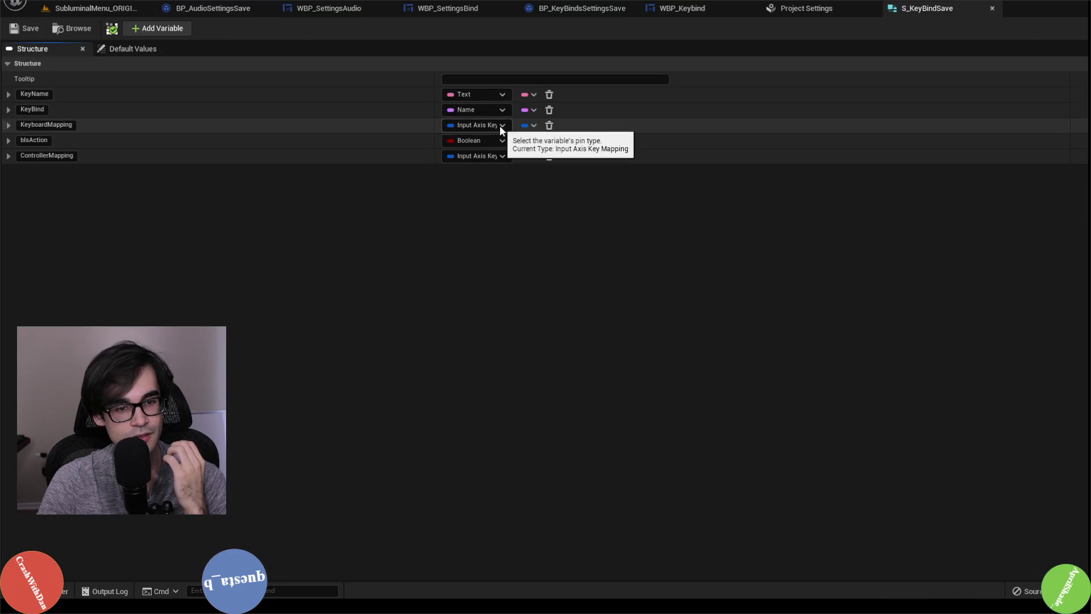
pyautogui.click(144, 29)
pyautogui.click(465, 172)
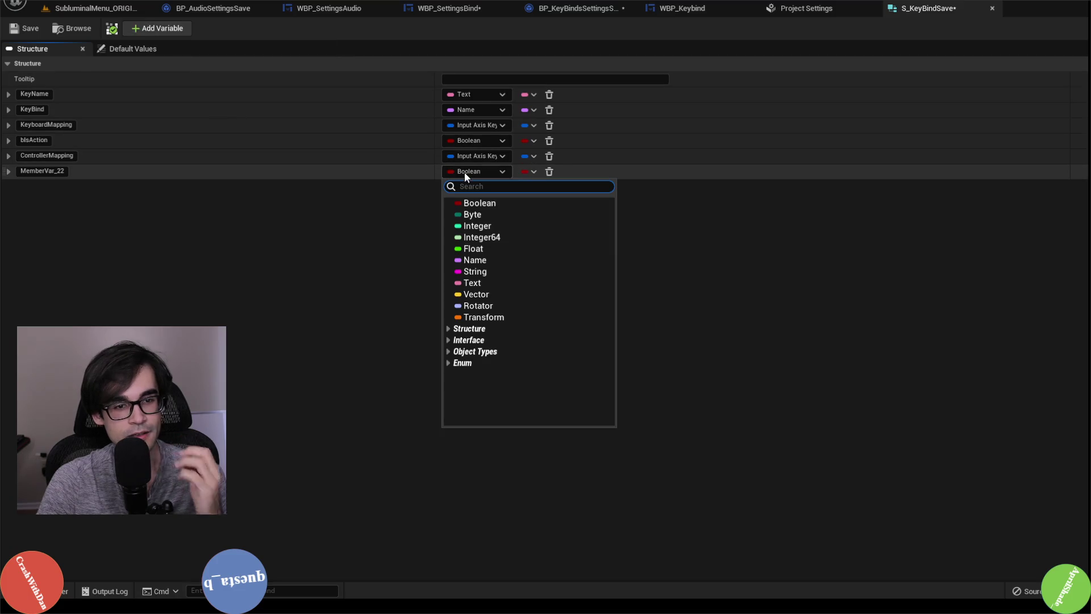
pyautogui.write('input action')
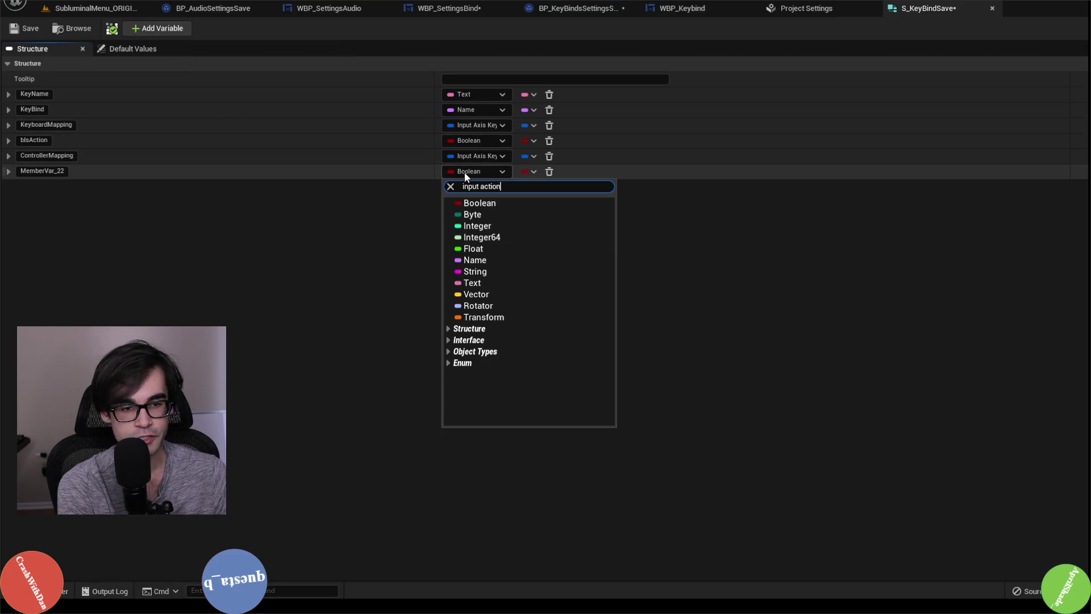
pyautogui.click(489, 214)
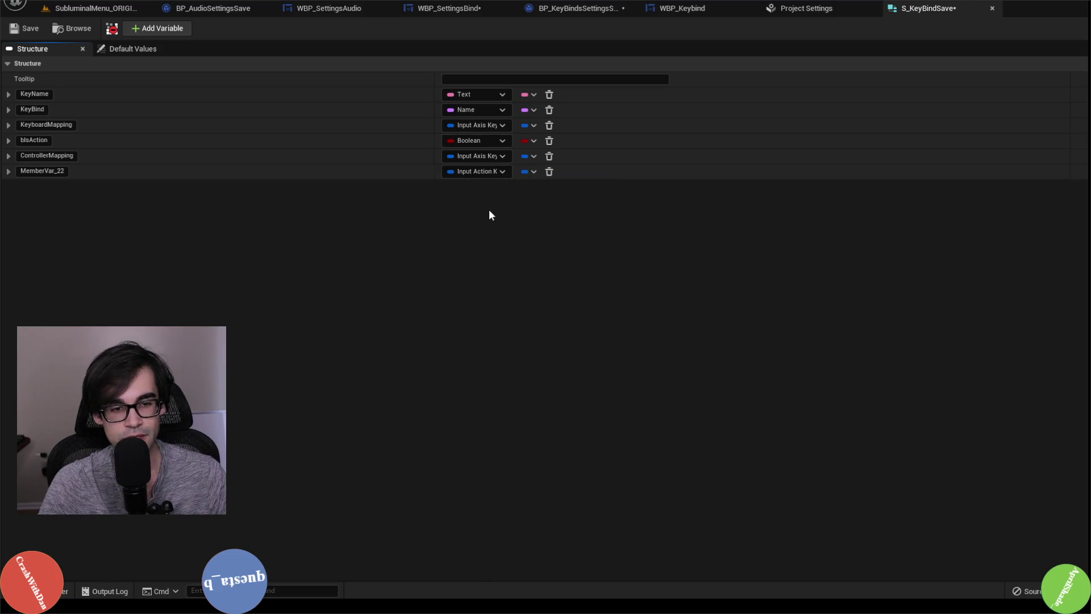
# Rename the existing members to KeyboardAxisMapping and ControllerAxisMapping
pyautogui.click(53, 171)
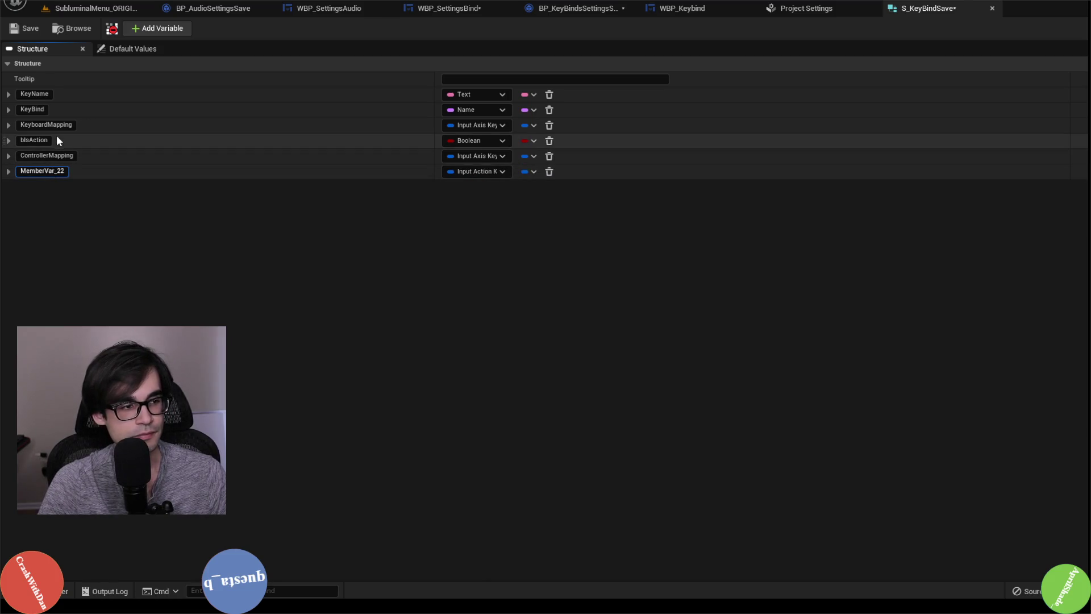
pyautogui.click(49, 126)
pyautogui.write('Axis')
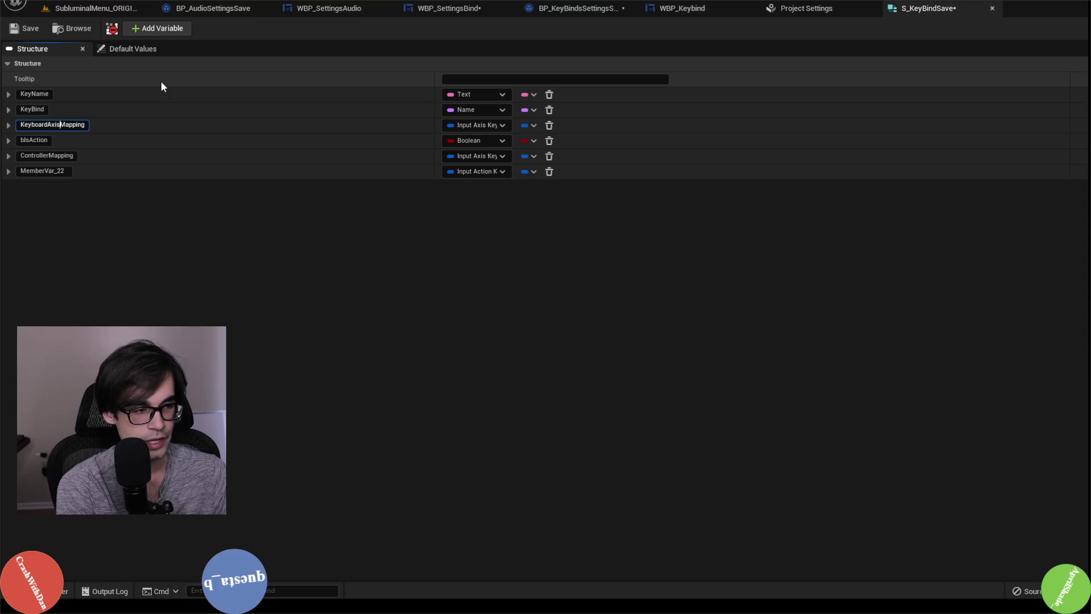
pyautogui.click(52, 156)
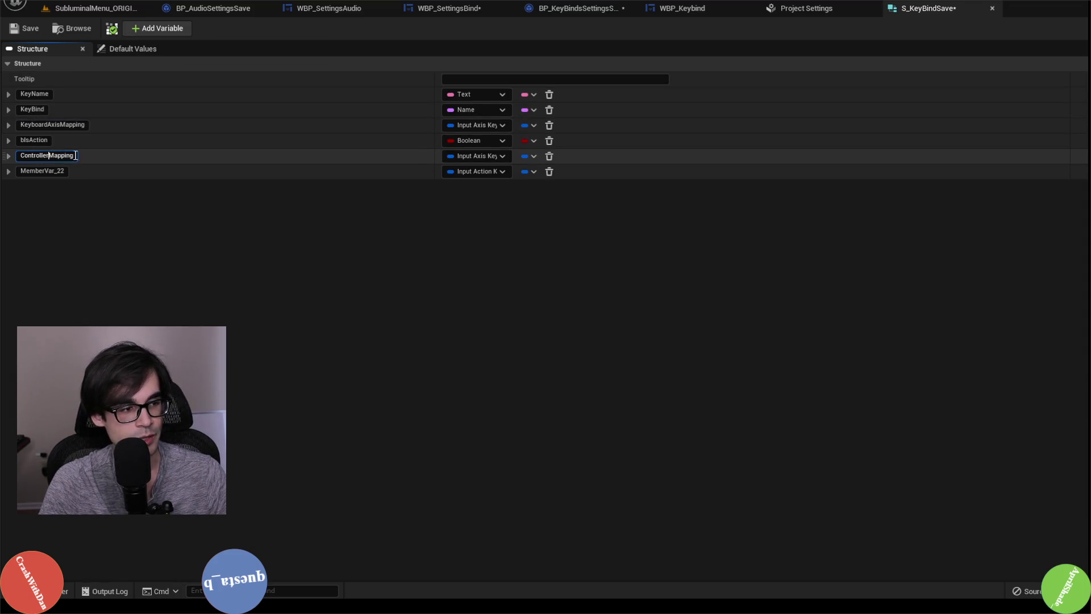
pyautogui.write('Axis')
pyautogui.press('Return')
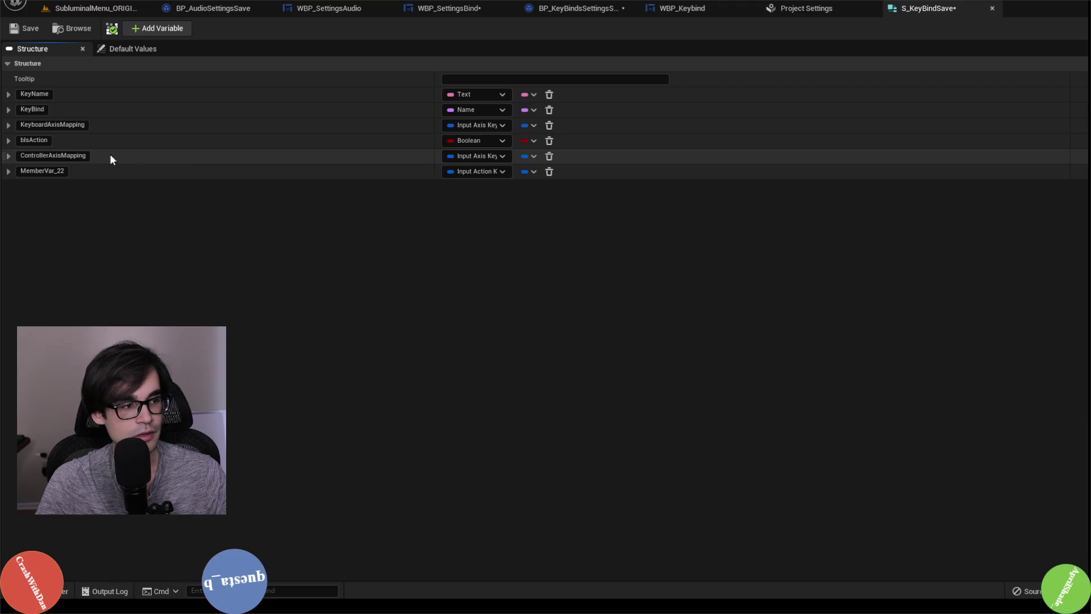
# Name the new member KeyboardActionMapping, based on the copied KeyboardAxisMapping name
pyautogui.doubleClick(39, 126)
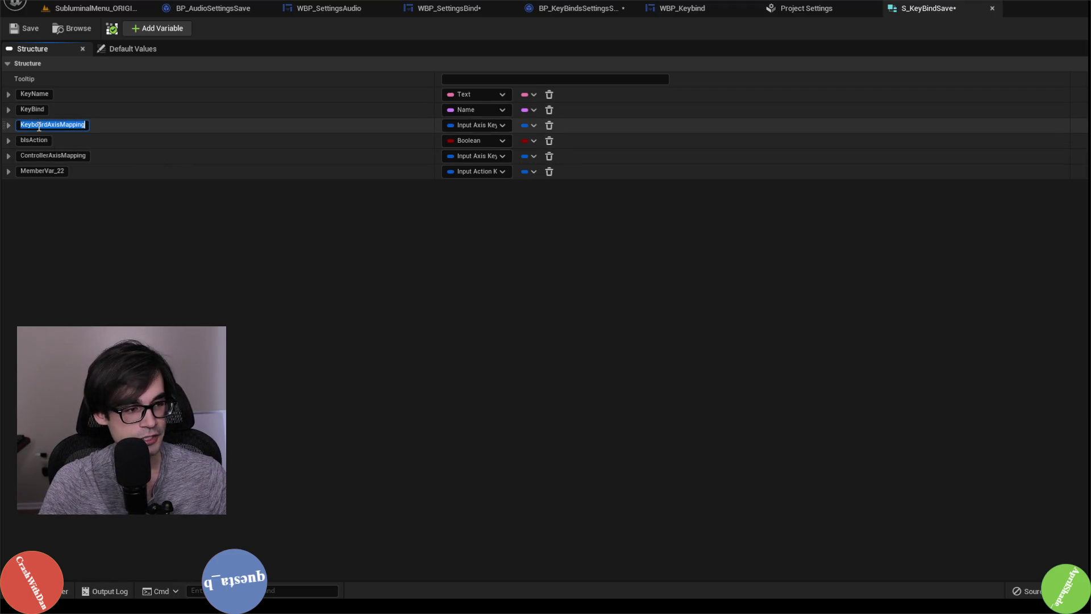
pyautogui.hotkey('ctrl', 'c')
pyautogui.doubleClick(57, 171)
pyautogui.hotkey('ctrl', 'v')
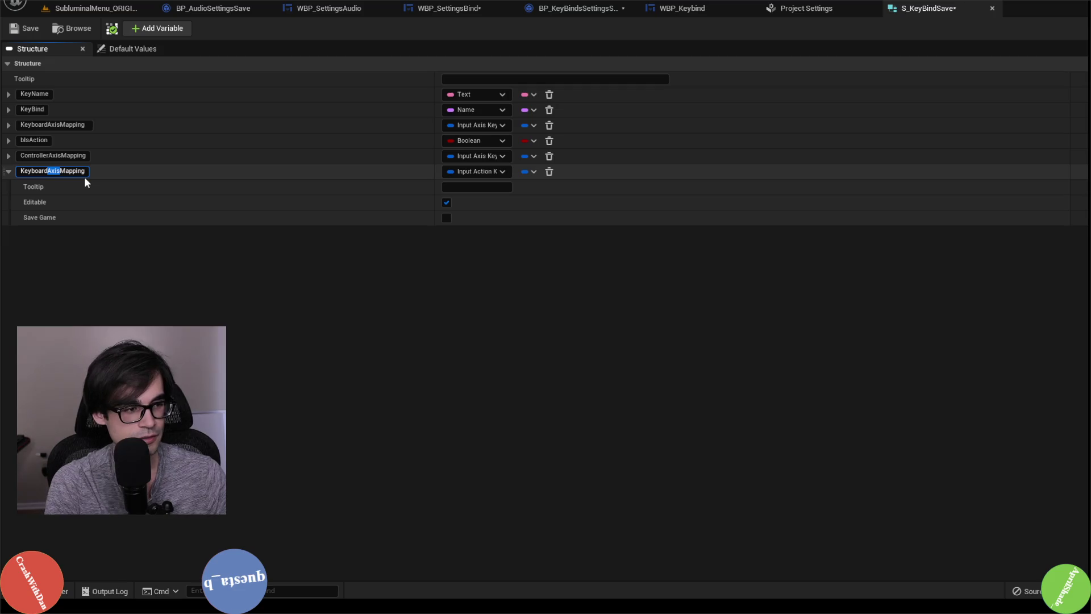
pyautogui.write('A')
pyautogui.press('Return')
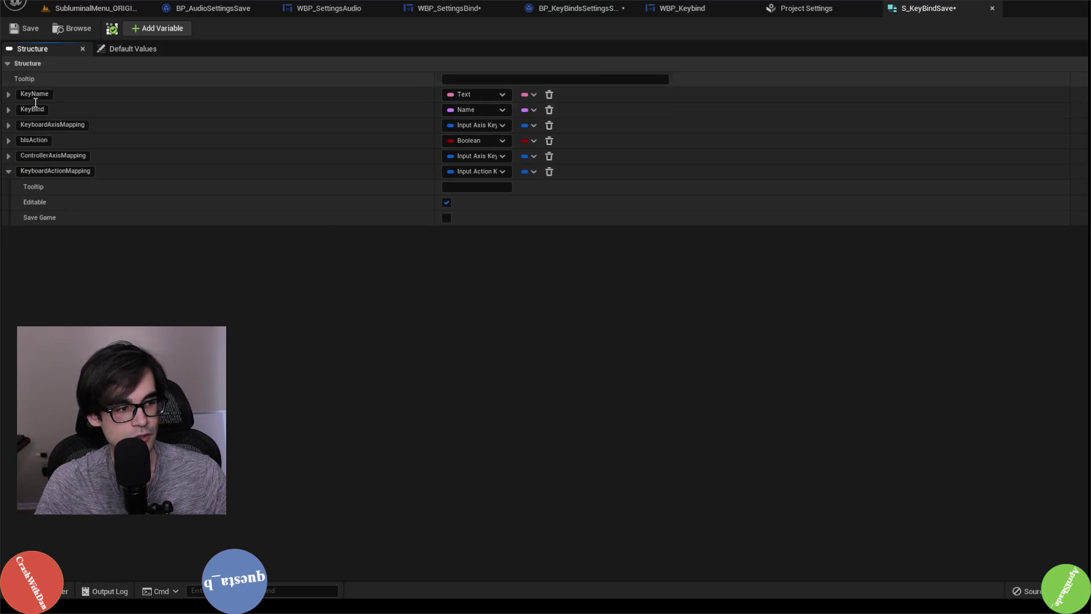